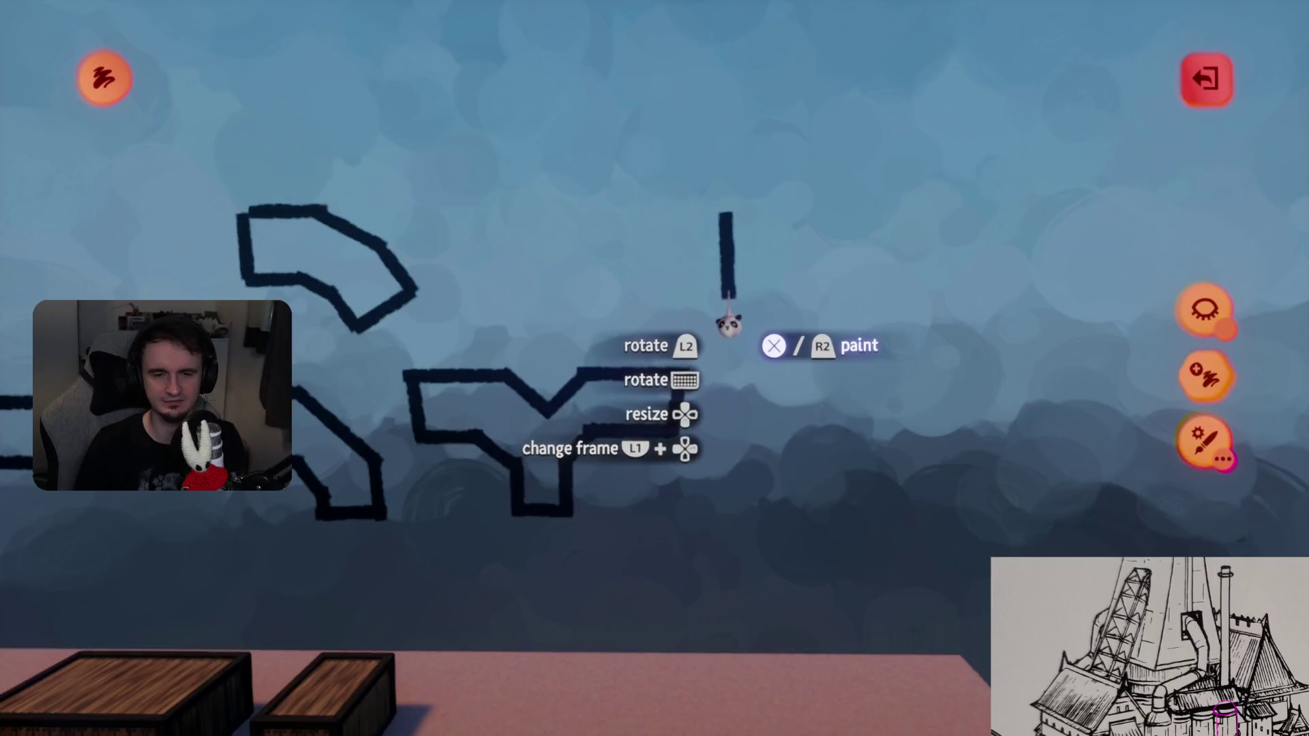
# - Paint the last L-shaped black outline stroke of the pipe sketch and exit paint mode
pyautogui.moveTo(731, 325)
pyautogui.mouseDown()
pyautogui.moveTo(774, 307)
pyautogui.moveTo(739, 322)
pyautogui.moveTo(775, 366)
pyautogui.moveTo(842, 380)
pyautogui.moveTo(839, 161)
pyautogui.moveTo(800, 162)
pyautogui.moveTo(752, 204)
pyautogui.moveTo(739, 240)
pyautogui.moveTo(681, 233)
pyautogui.mouseUp()
pyautogui.press('Left')
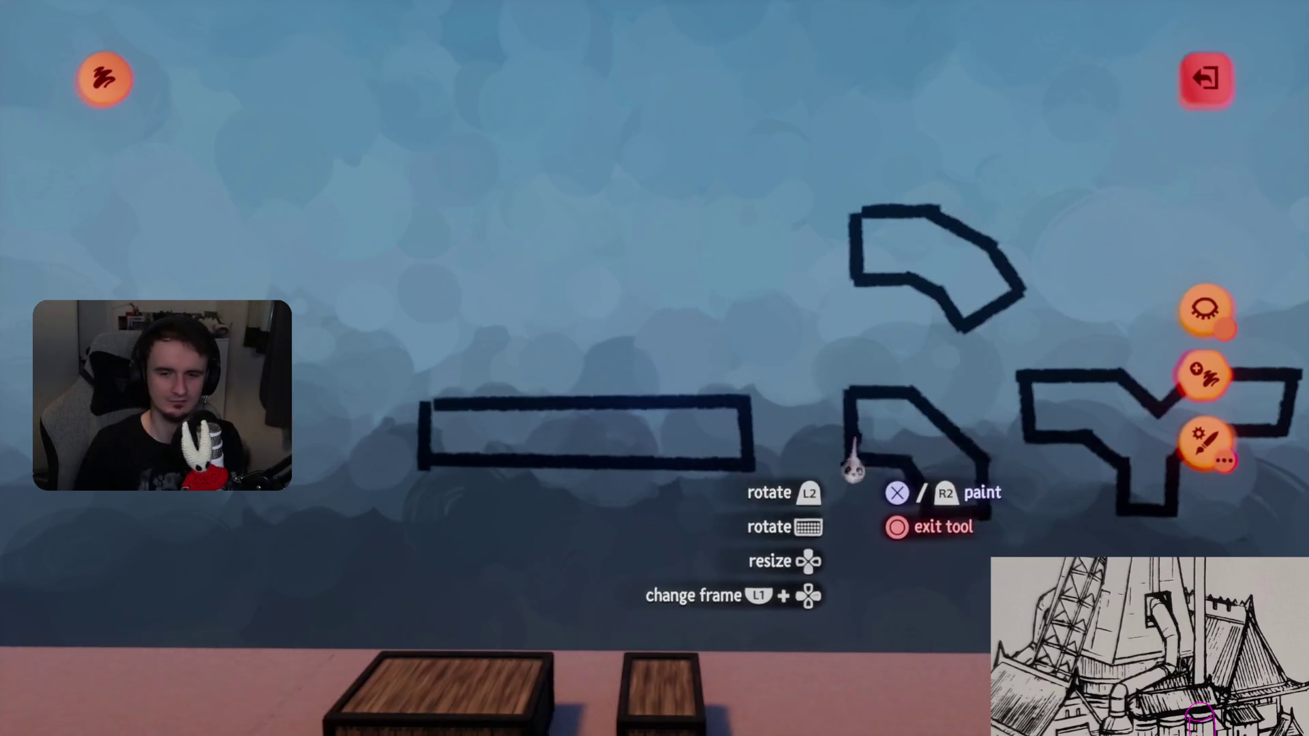
pyautogui.press('Escape')
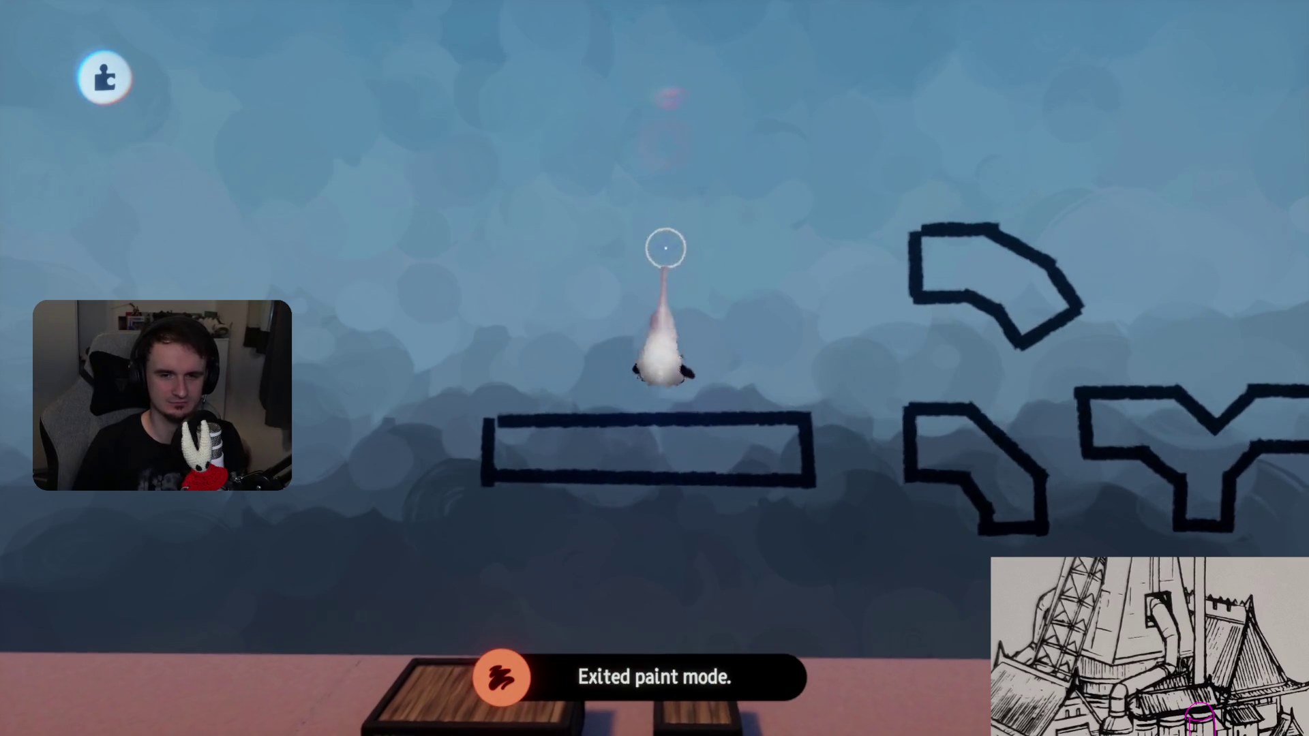
# - Enable grid snap and sculpt with a Cylinder stamp, briefly trying Kaleidoscope repetition
pyautogui.click(715, 78)
pyautogui.click(515, 140)
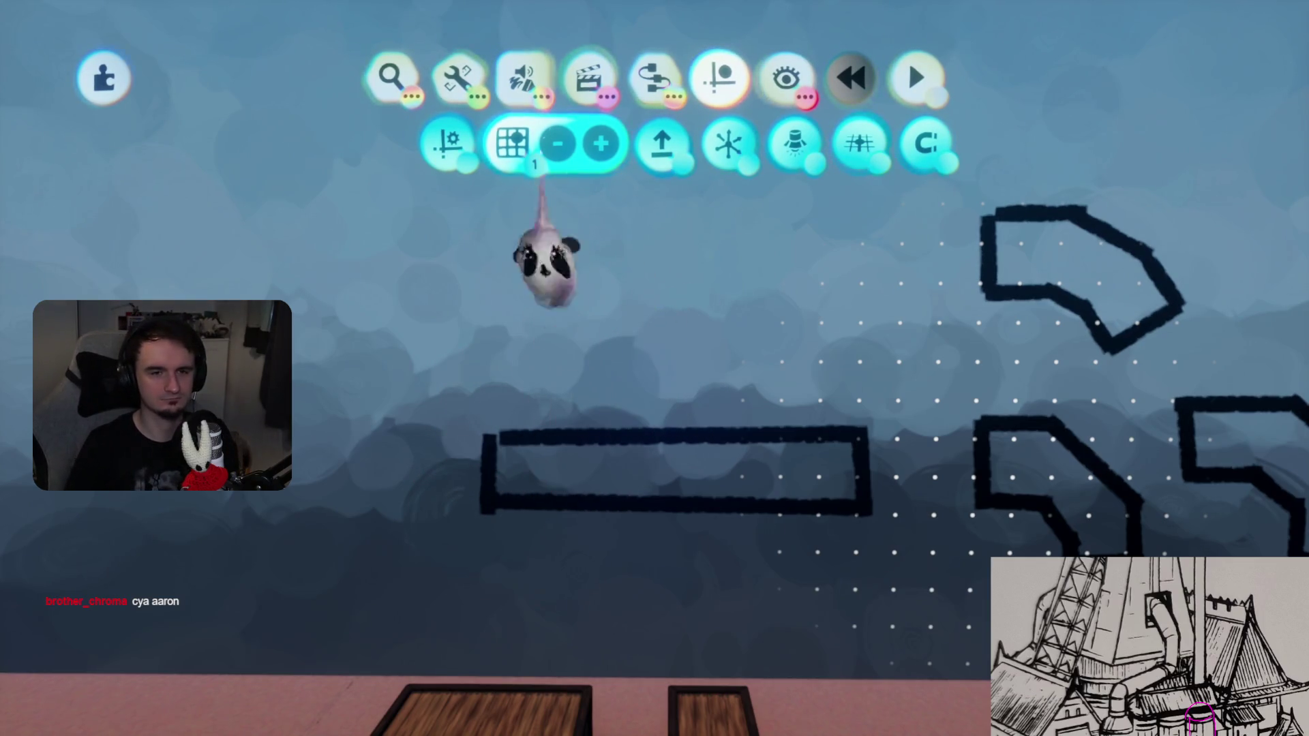
pyautogui.click(522, 77)
pyautogui.click(389, 141)
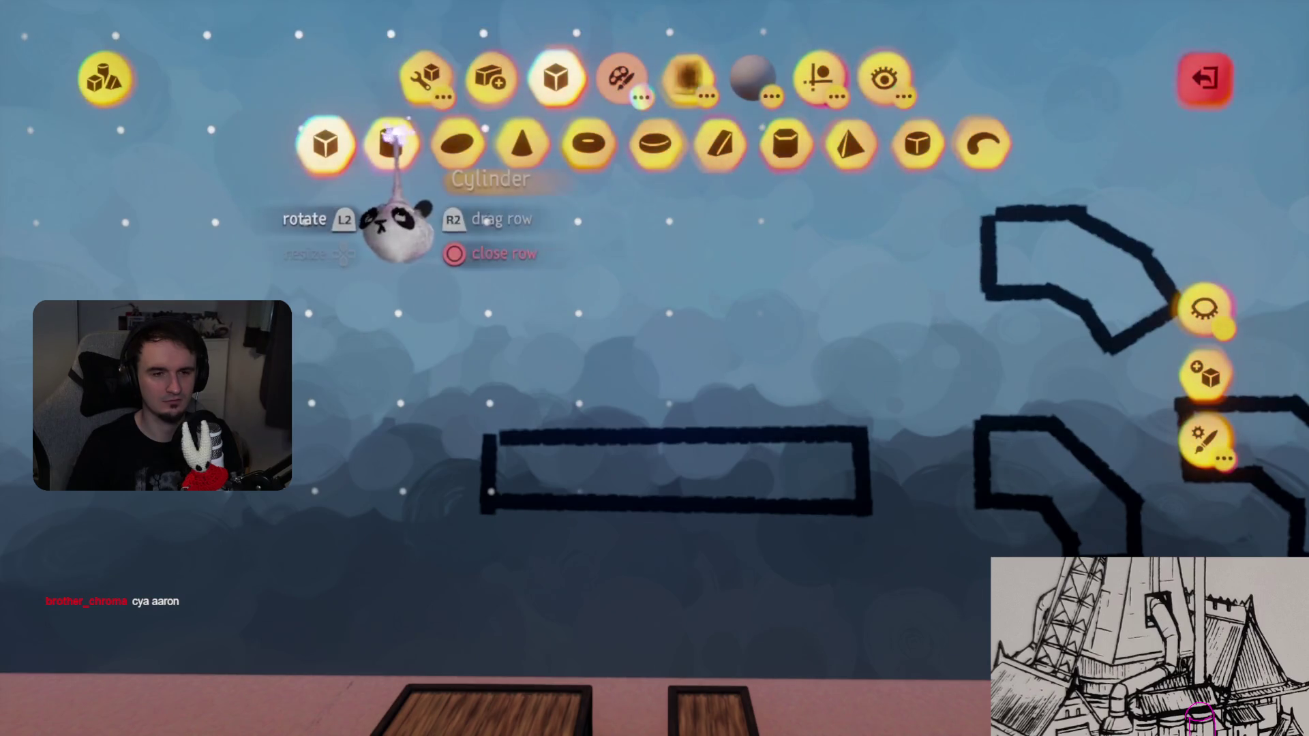
pyautogui.click(392, 143)
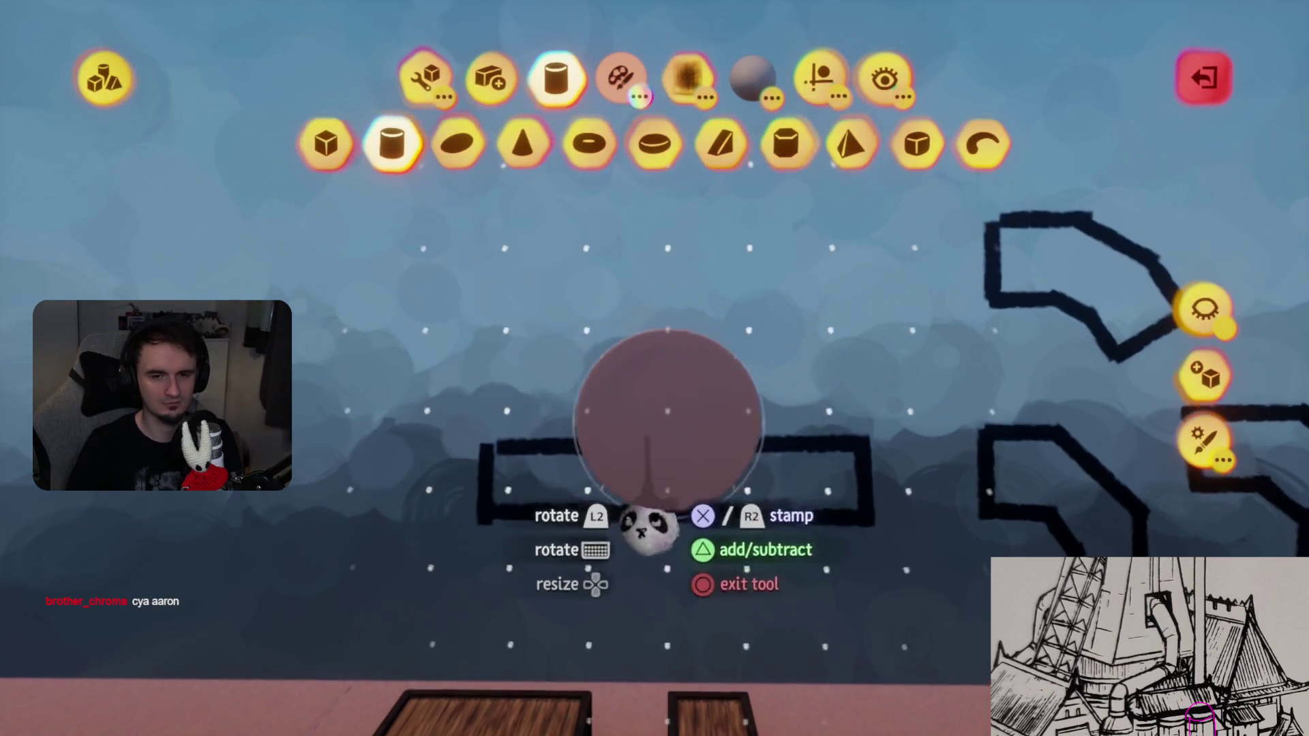
pyautogui.moveTo(628, 430)
pyautogui.mouseDown(button='middle')
pyautogui.moveTo(629, 409)
pyautogui.moveTo(600, 404)
pyautogui.moveTo(677, 394)
pyautogui.moveTo(651, 392)
pyautogui.mouseUp(button='middle')
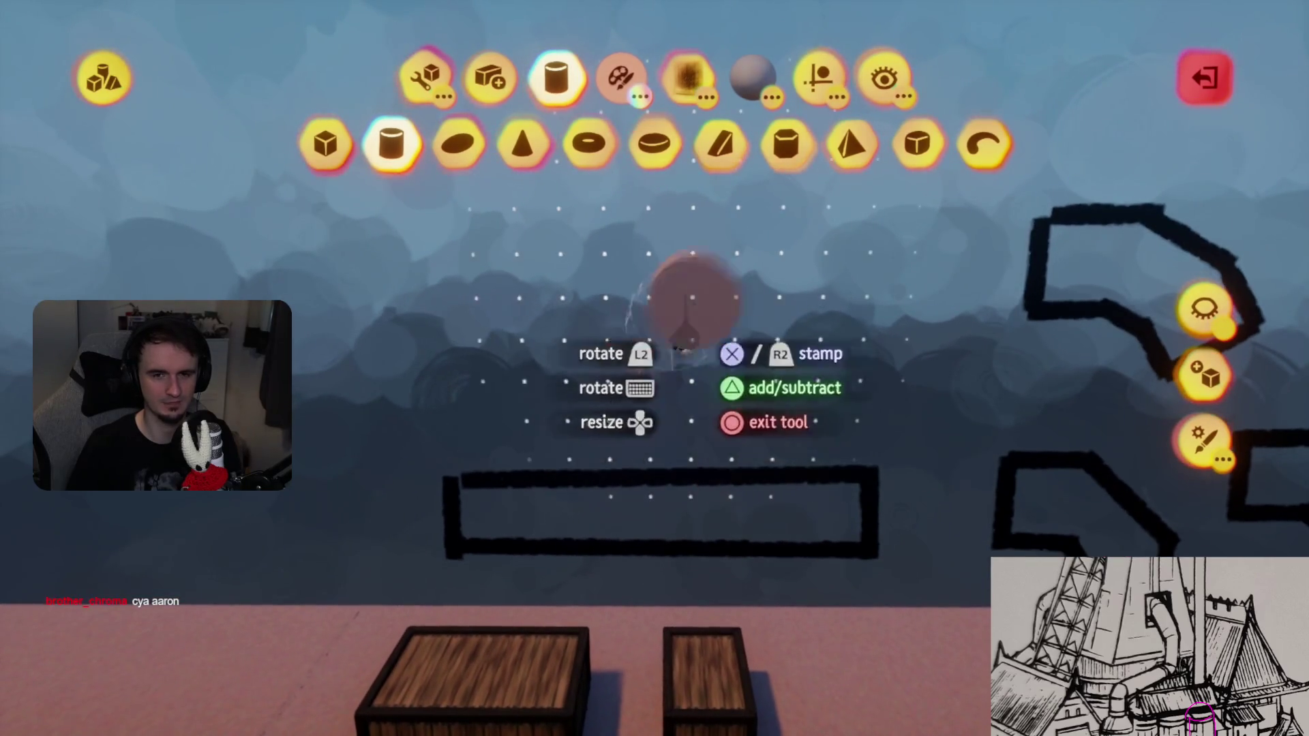
pyautogui.click(820, 76)
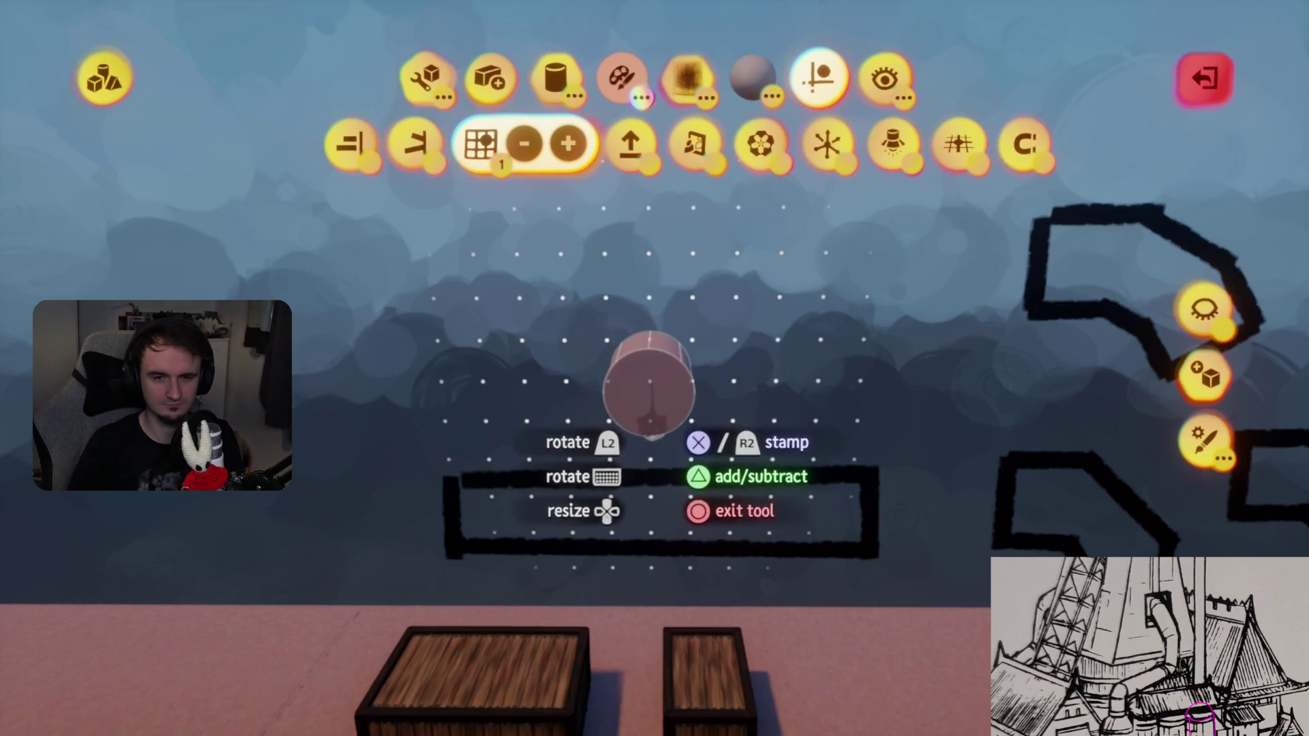
pyautogui.click(760, 143)
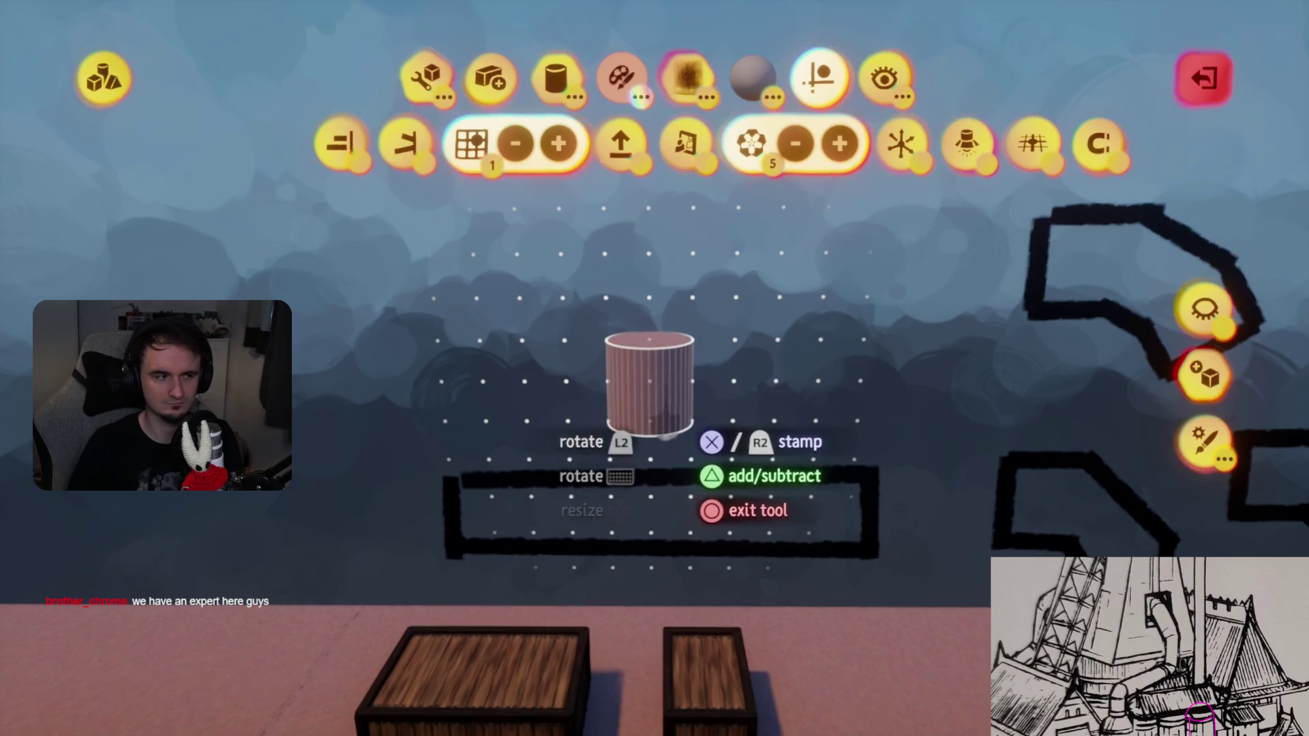
pyautogui.click(753, 147)
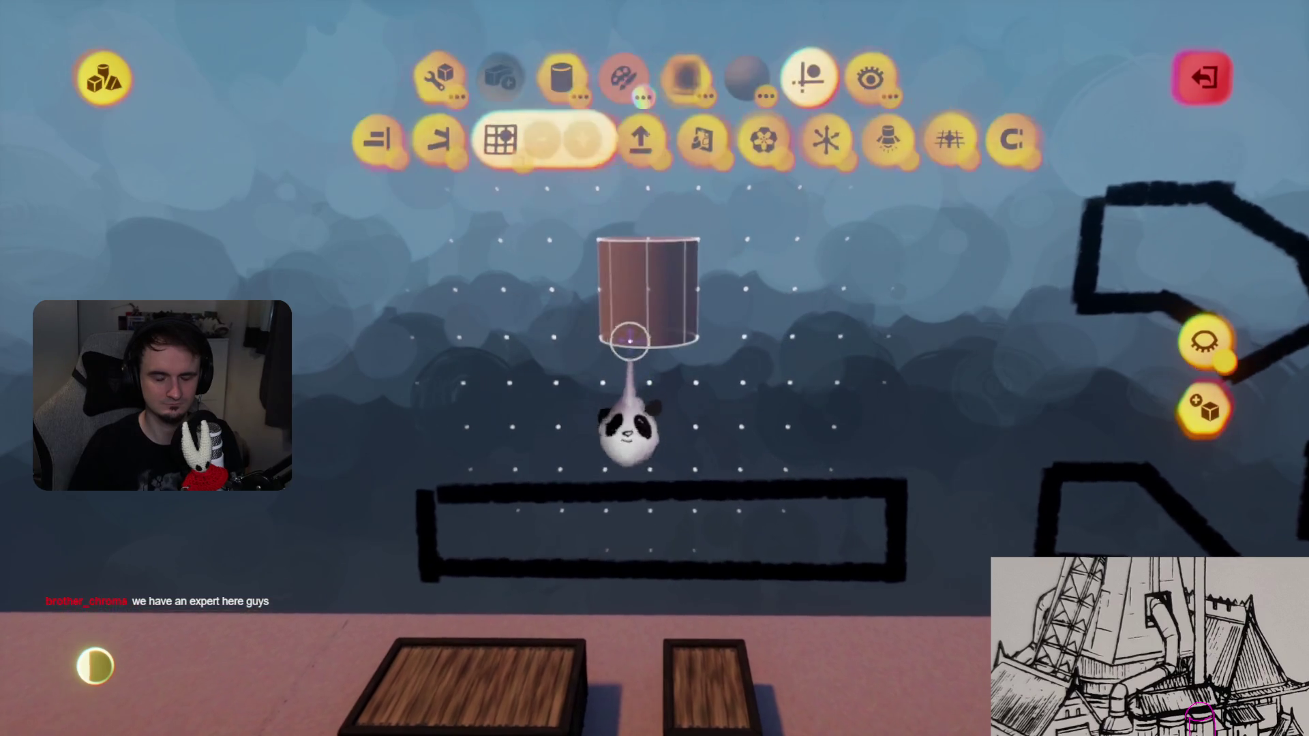
# - Stretch the stamped cylinder upward into a tall pink pillar and leave sculpt mode
pyautogui.press('Tab')
pyautogui.moveTo(634, 286)
pyautogui.mouseDown()
pyautogui.moveTo(659, 368)
pyautogui.moveTo(631, 330)
pyautogui.moveTo(672, 287)
pyautogui.moveTo(671, 218)
pyautogui.moveTo(734, 326)
pyautogui.mouseUp()
pyautogui.moveTo(739, 233); pyautogui.dragTo(655, 369)
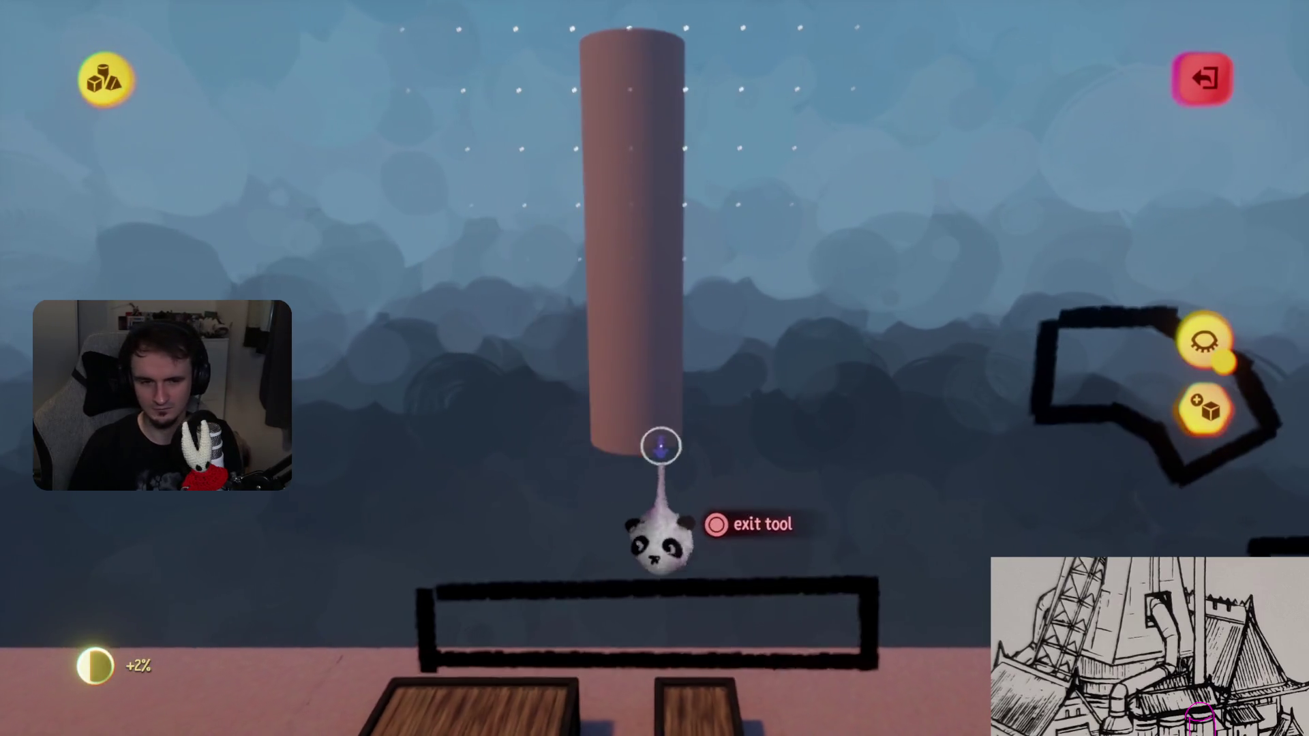
pyautogui.press('Escape')
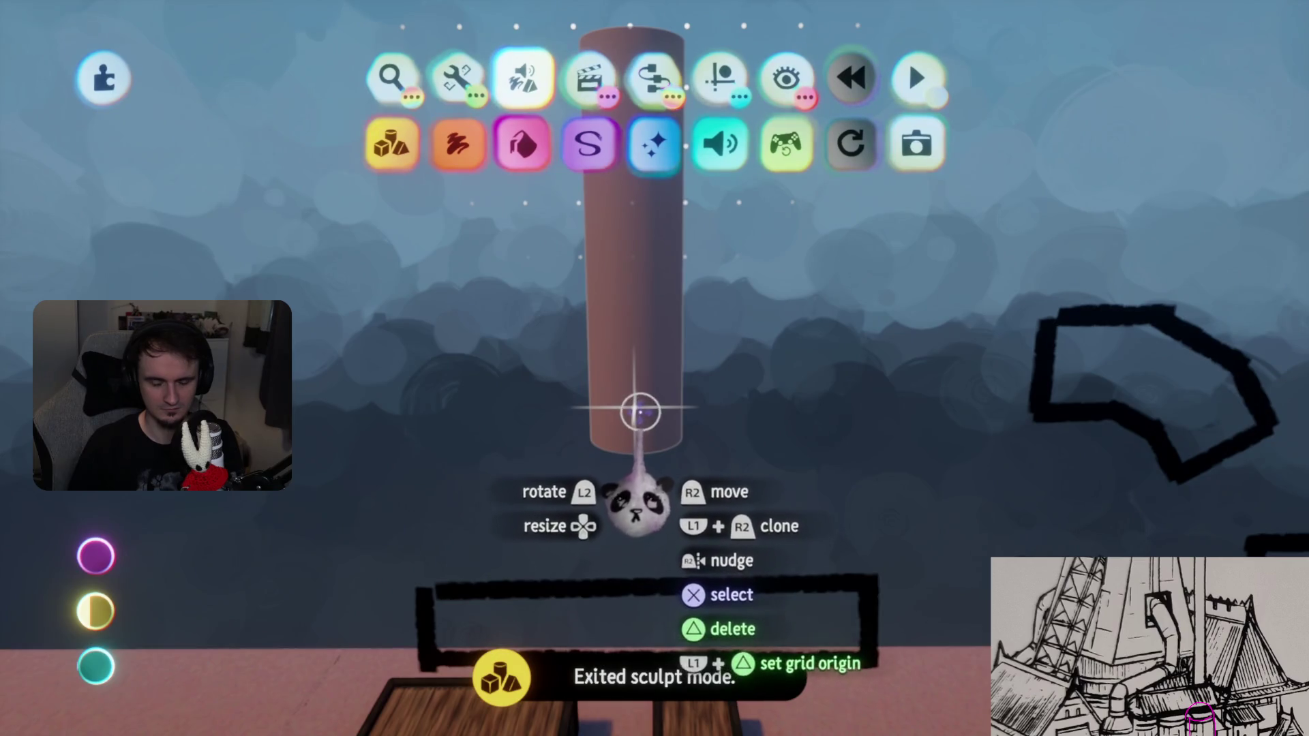
# - Start a new sculpture with Clipped Mirror on and stamp a mirrored pair of tilted cylinders
pyautogui.doubleClick(647, 426)
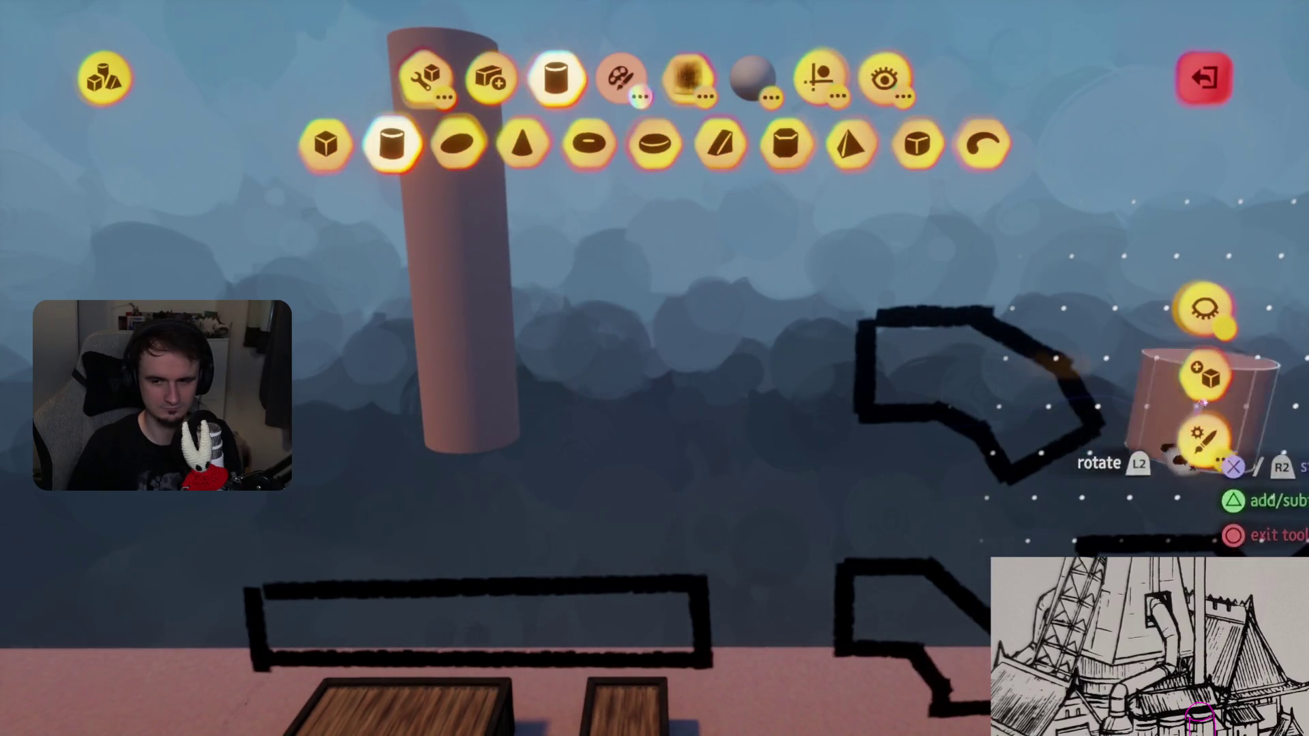
pyautogui.click(1204, 373)
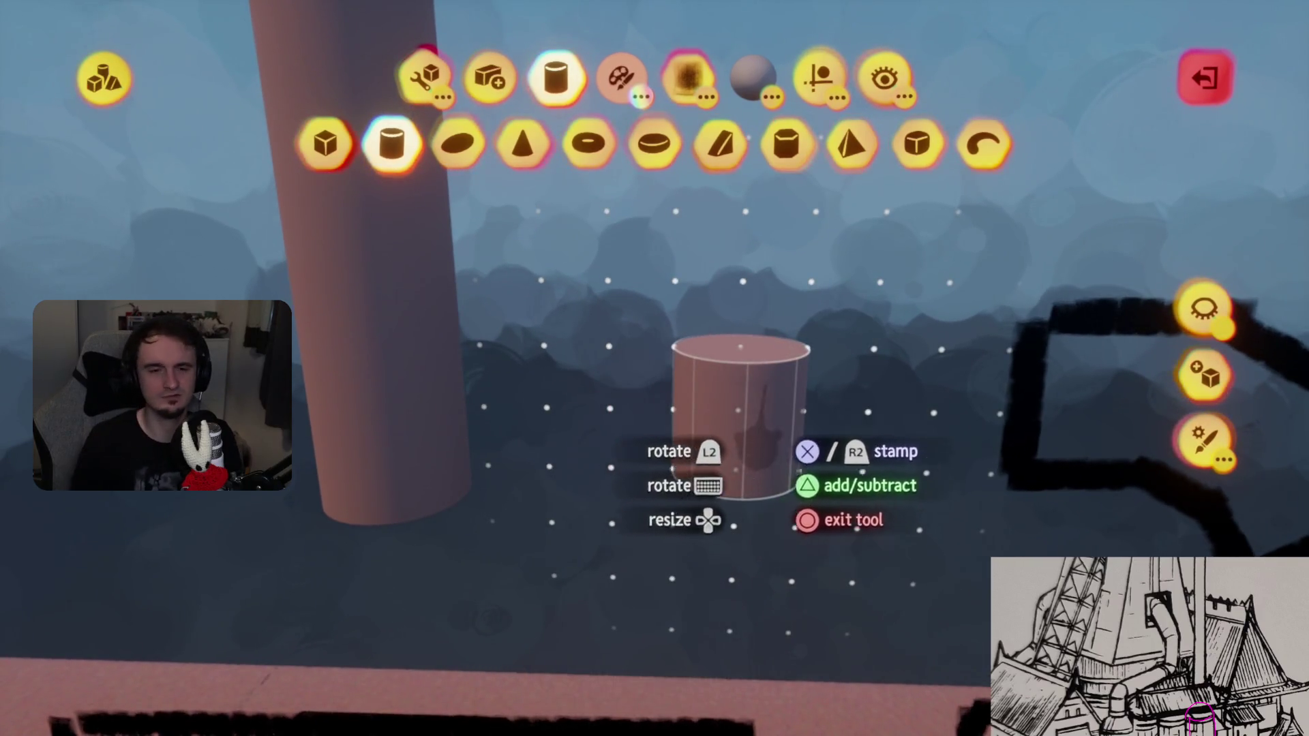
pyautogui.click(811, 86)
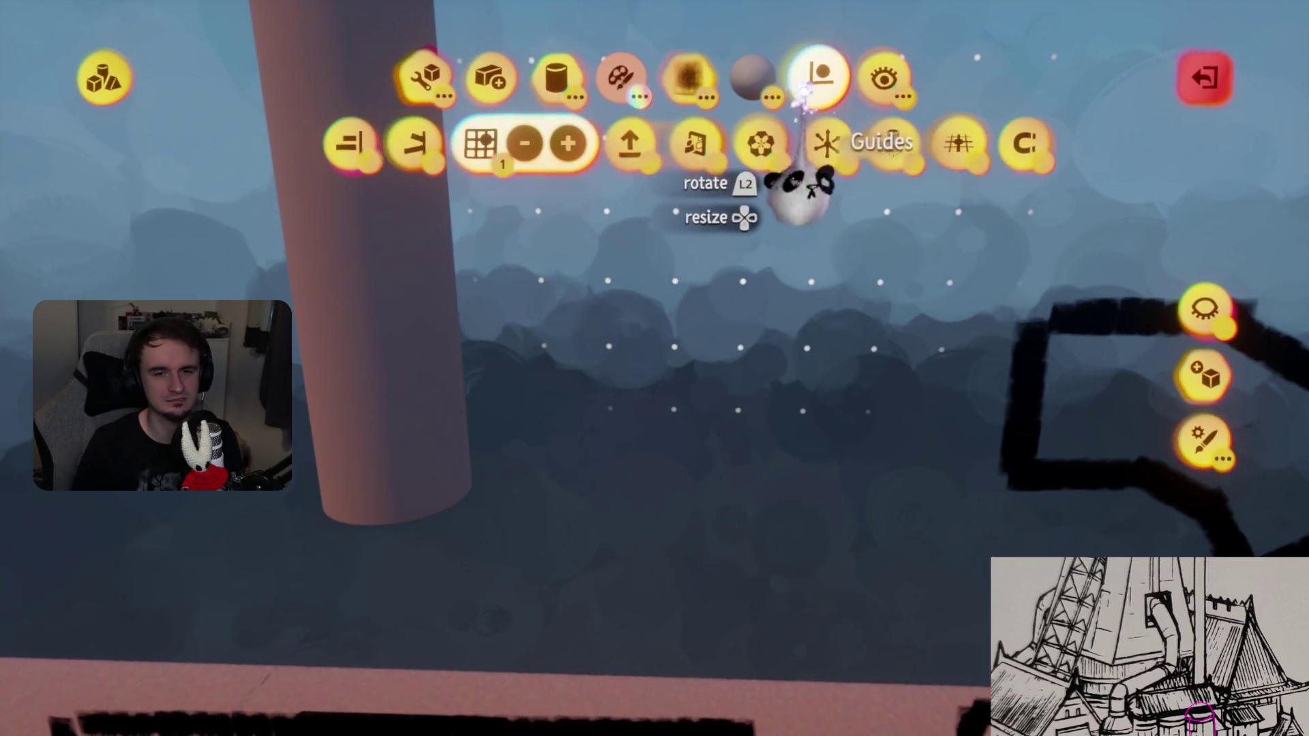
pyautogui.click(697, 143)
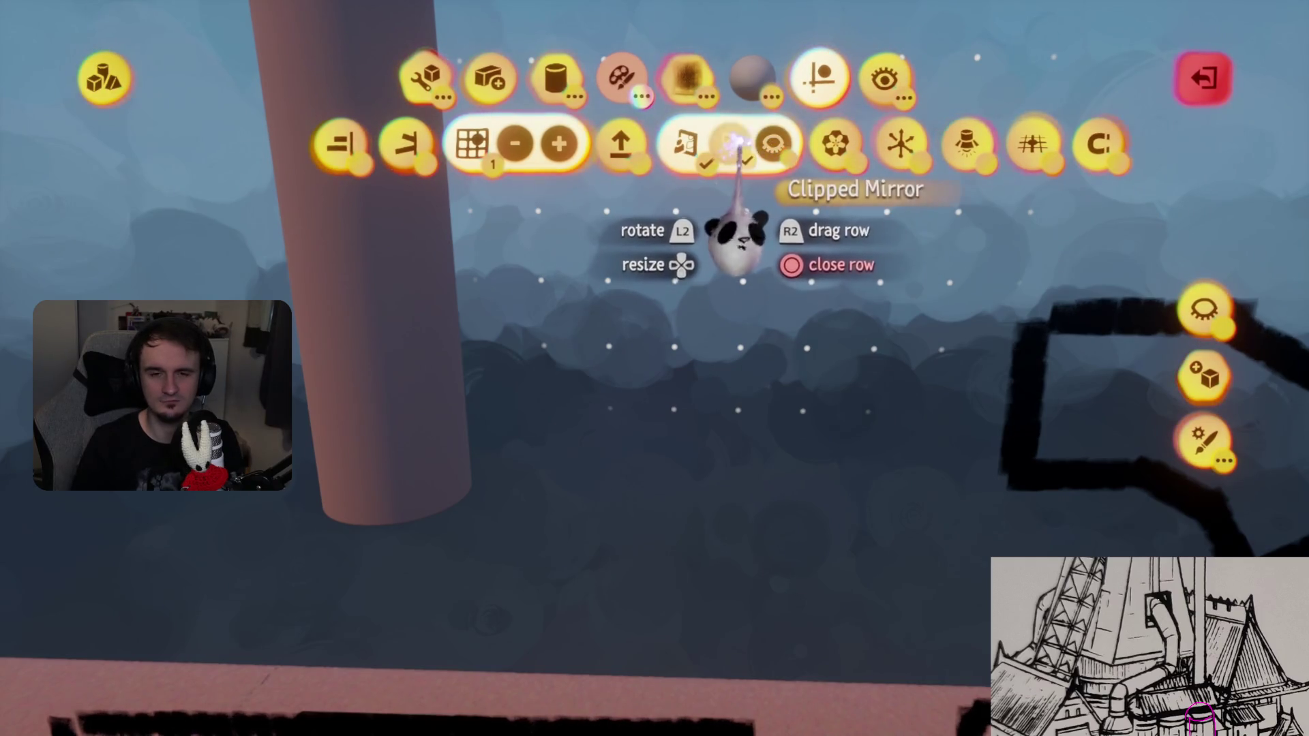
pyautogui.click(730, 143)
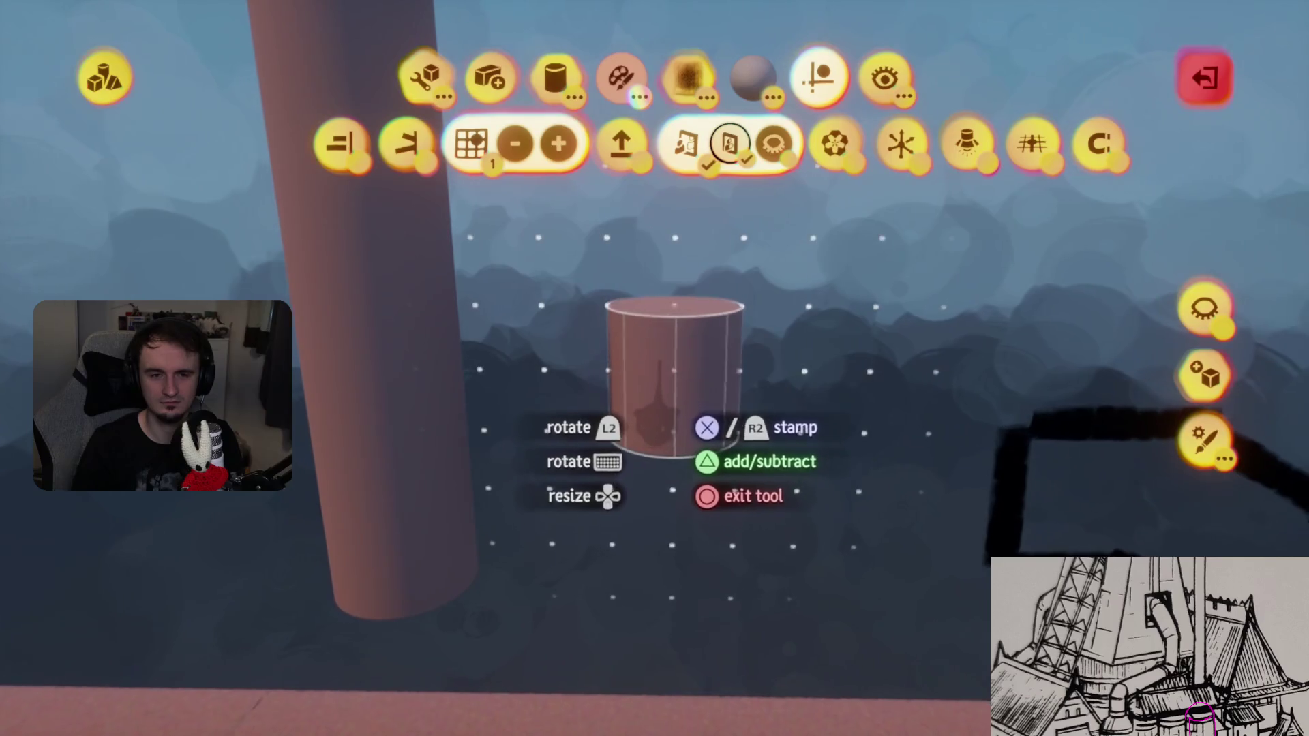
pyautogui.moveTo(600, 382); pyautogui.dragTo(664, 341, button='middle')
pyautogui.moveTo(665, 313); pyautogui.dragTo(663, 312)
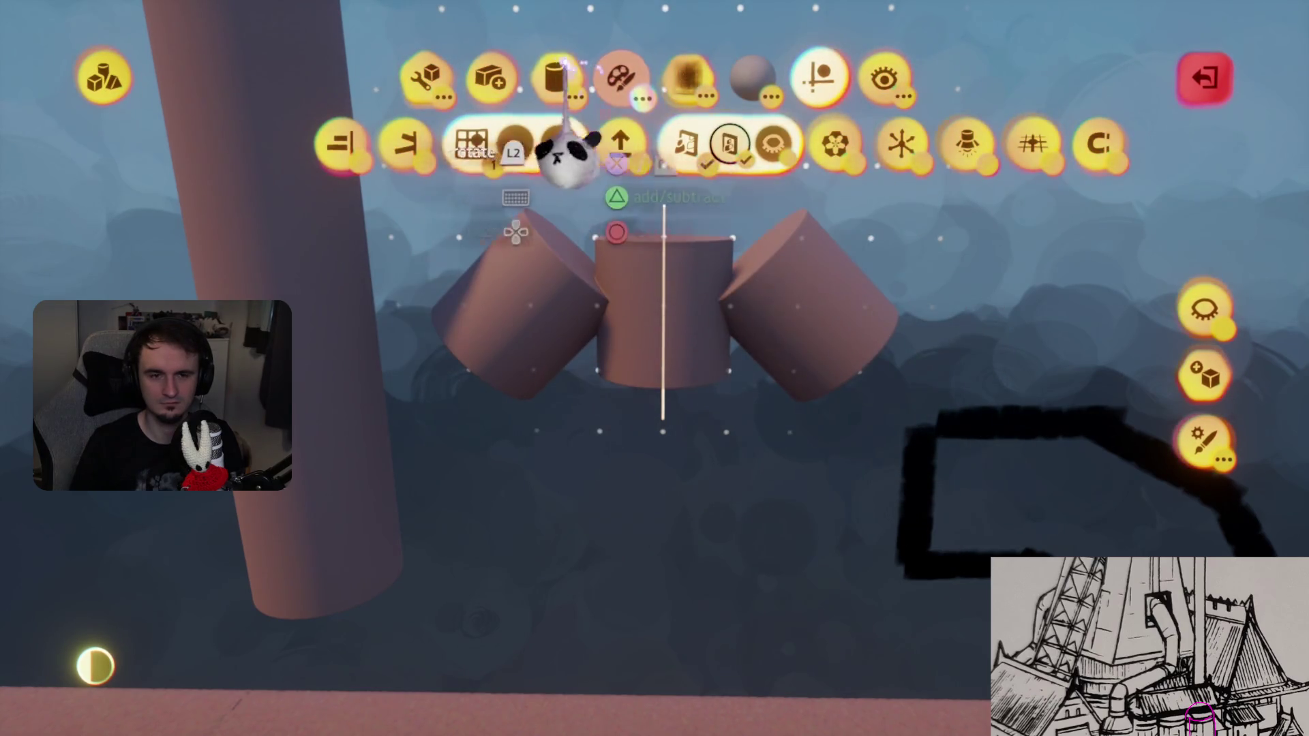
# - Switch the stamp shape to a sphere and stretch the end of the right cylinder
pyautogui.click(556, 76)
pyautogui.click(458, 143)
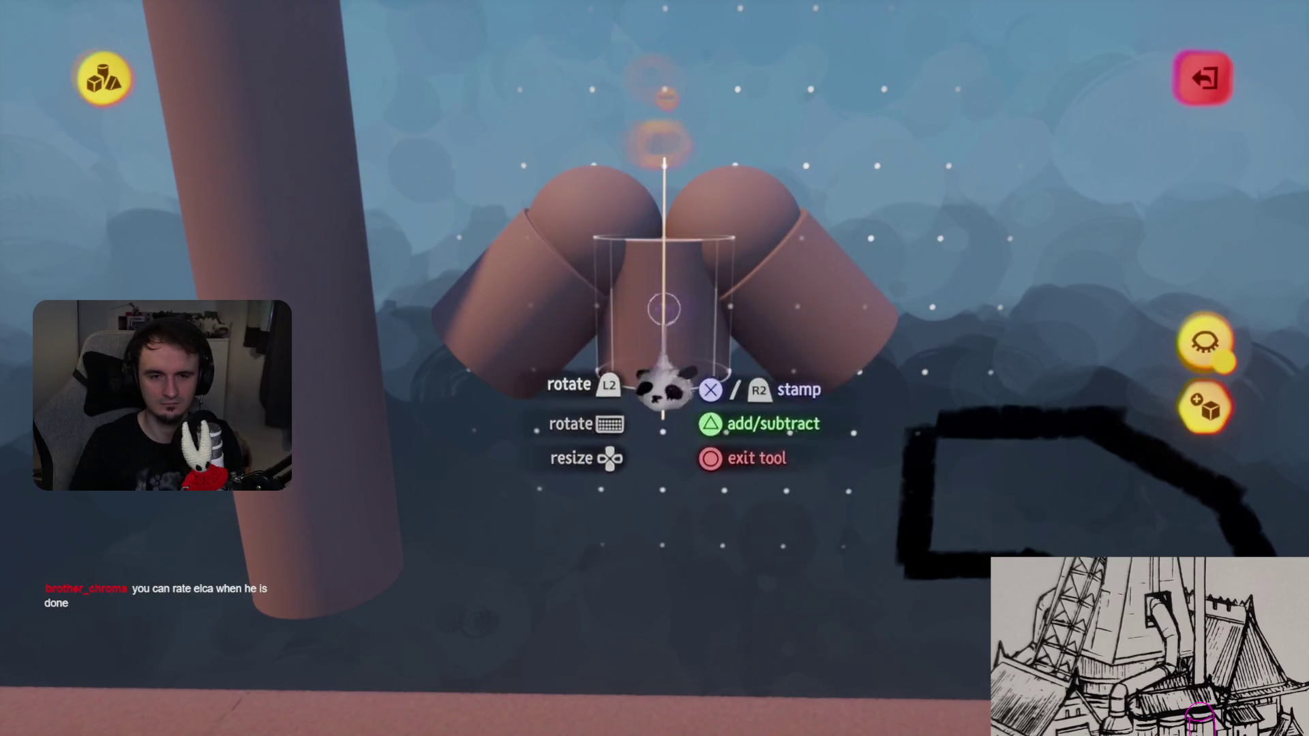
pyautogui.click(424, 77)
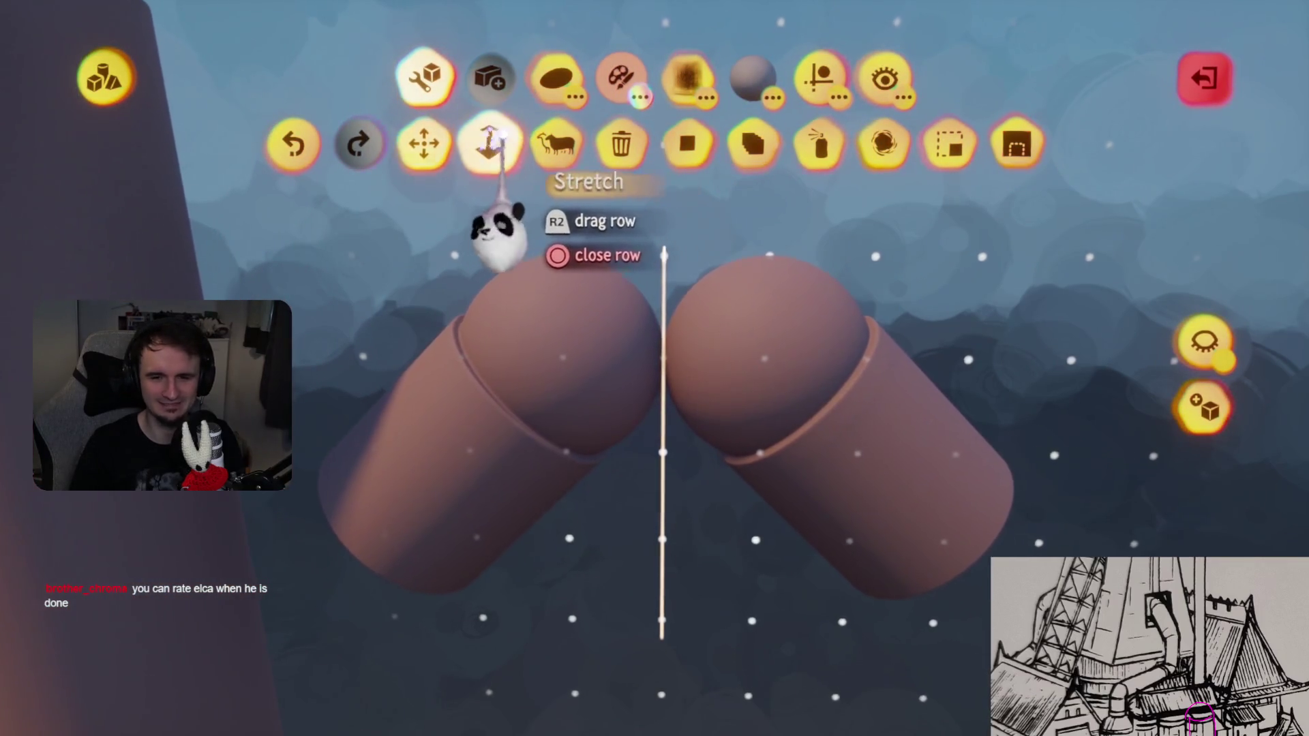
pyautogui.click(491, 142)
pyautogui.click(818, 77)
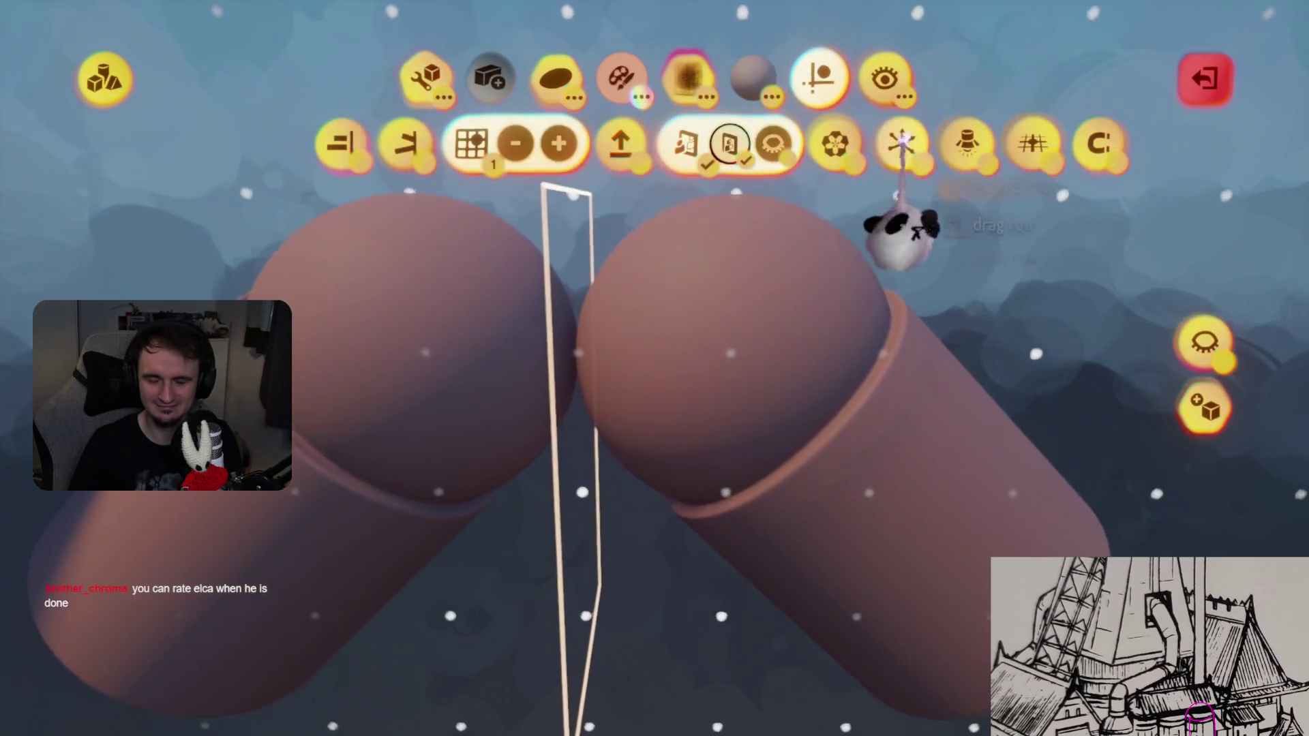
pyautogui.moveTo(873, 434)
pyautogui.mouseDown()
pyautogui.moveTo(801, 351)
pyautogui.moveTo(832, 357)
pyautogui.moveTo(879, 290)
pyautogui.mouseUp()
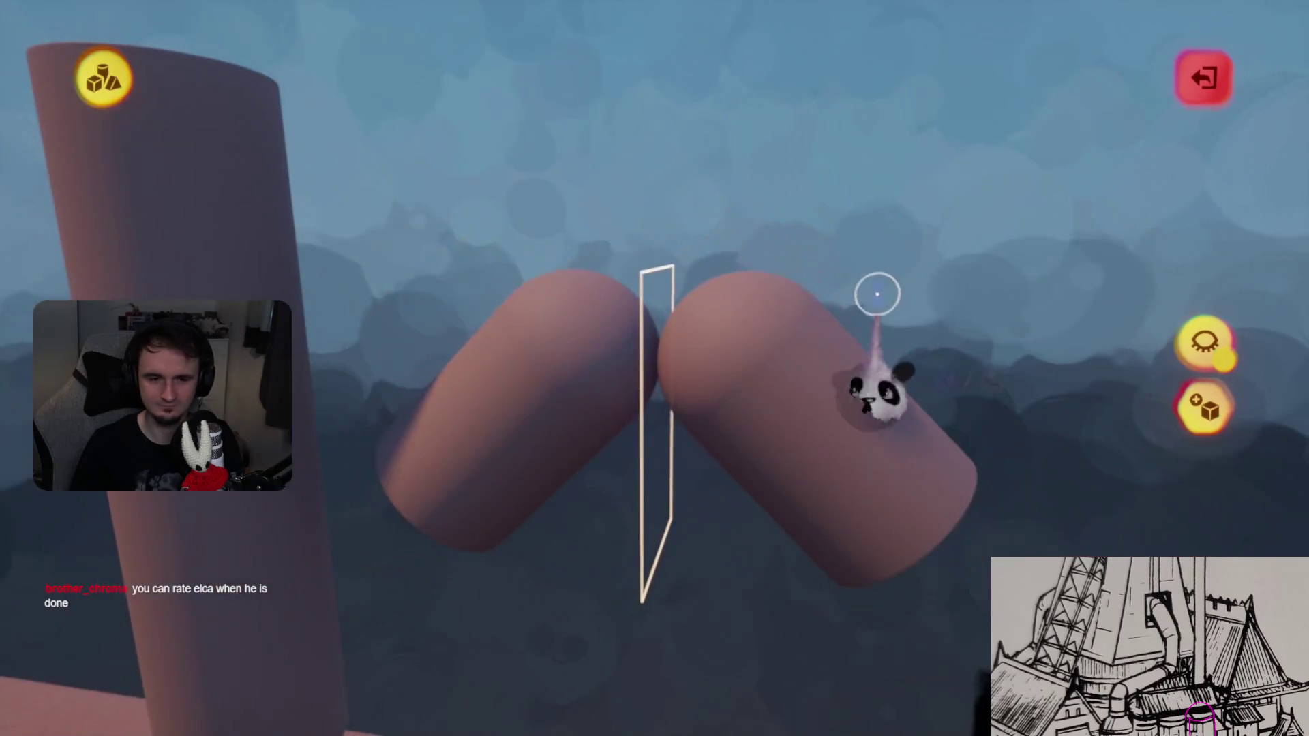
# - Move the right cylinder down and left so it meets the left one at the joint
pyautogui.moveTo(682, 415); pyautogui.dragTo(746, 198)
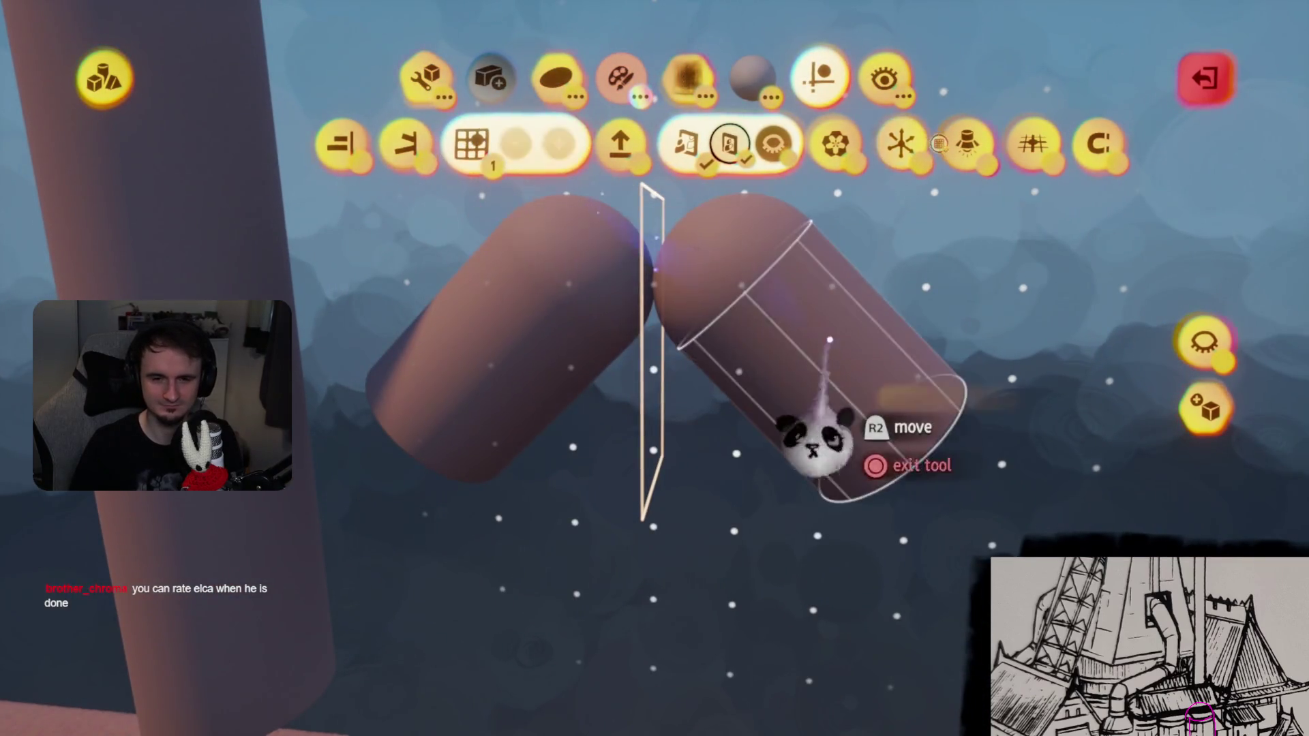
pyautogui.moveTo(808, 439); pyautogui.dragTo(760, 365)
pyautogui.moveTo(728, 310)
pyautogui.mouseDown()
pyautogui.moveTo(712, 300)
pyautogui.moveTo(920, 225)
pyautogui.mouseUp()
pyautogui.moveTo(804, 276); pyautogui.dragTo(726, 433)
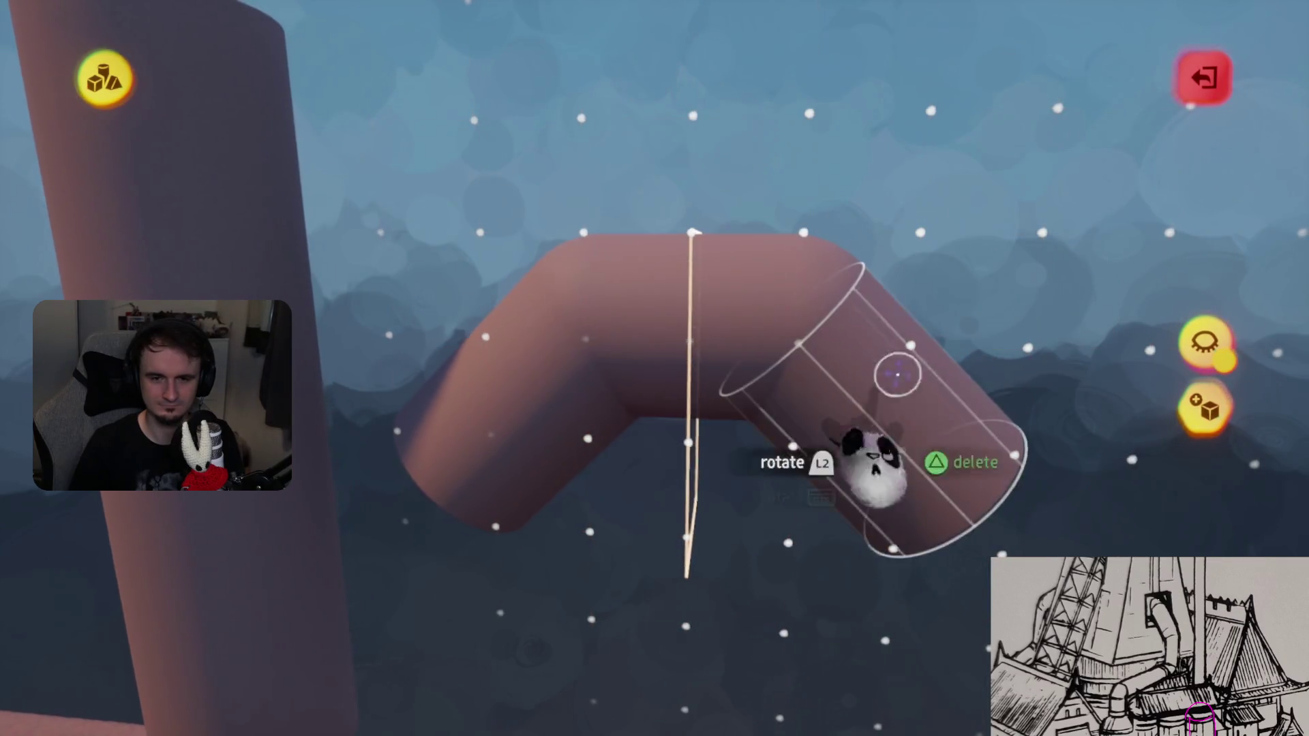
pyautogui.moveTo(865, 450); pyautogui.dragTo(877, 584)
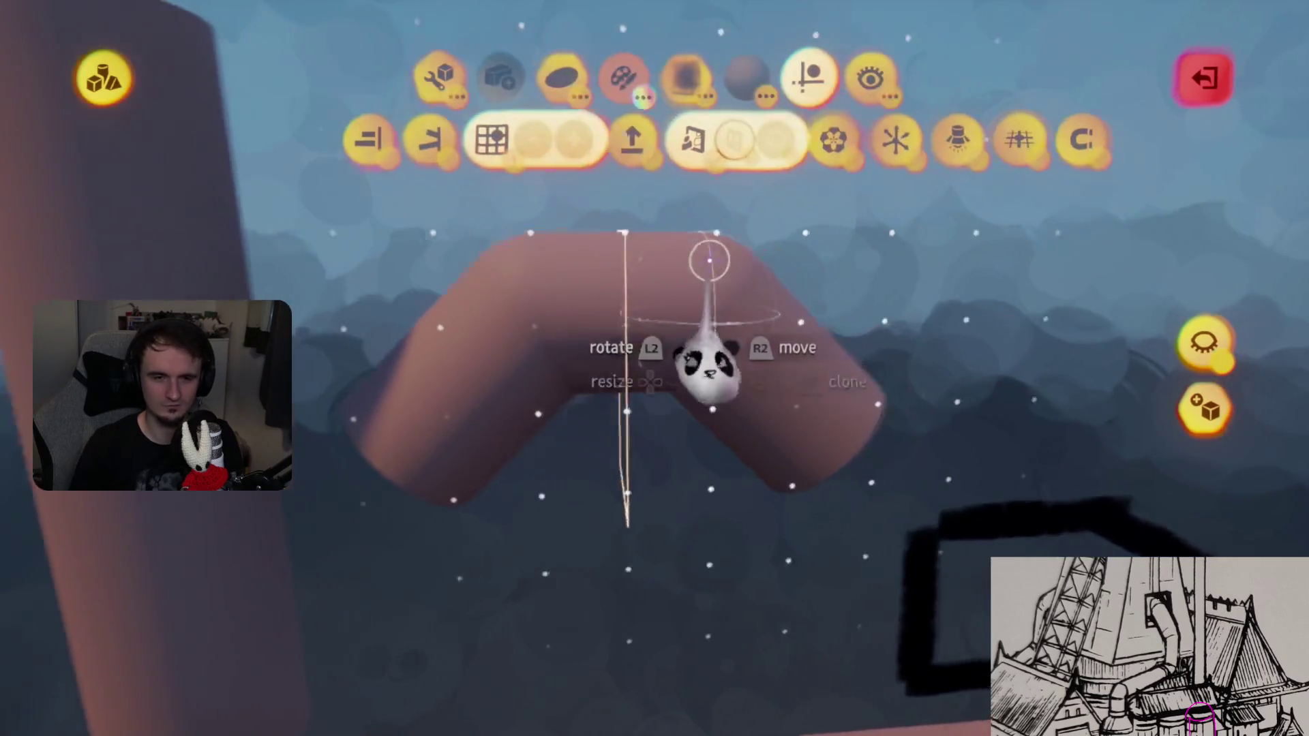
# - Shorten the right arm into a short elbow and leave sculpt mode
pyautogui.click(449, 75)
pyautogui.click(491, 142)
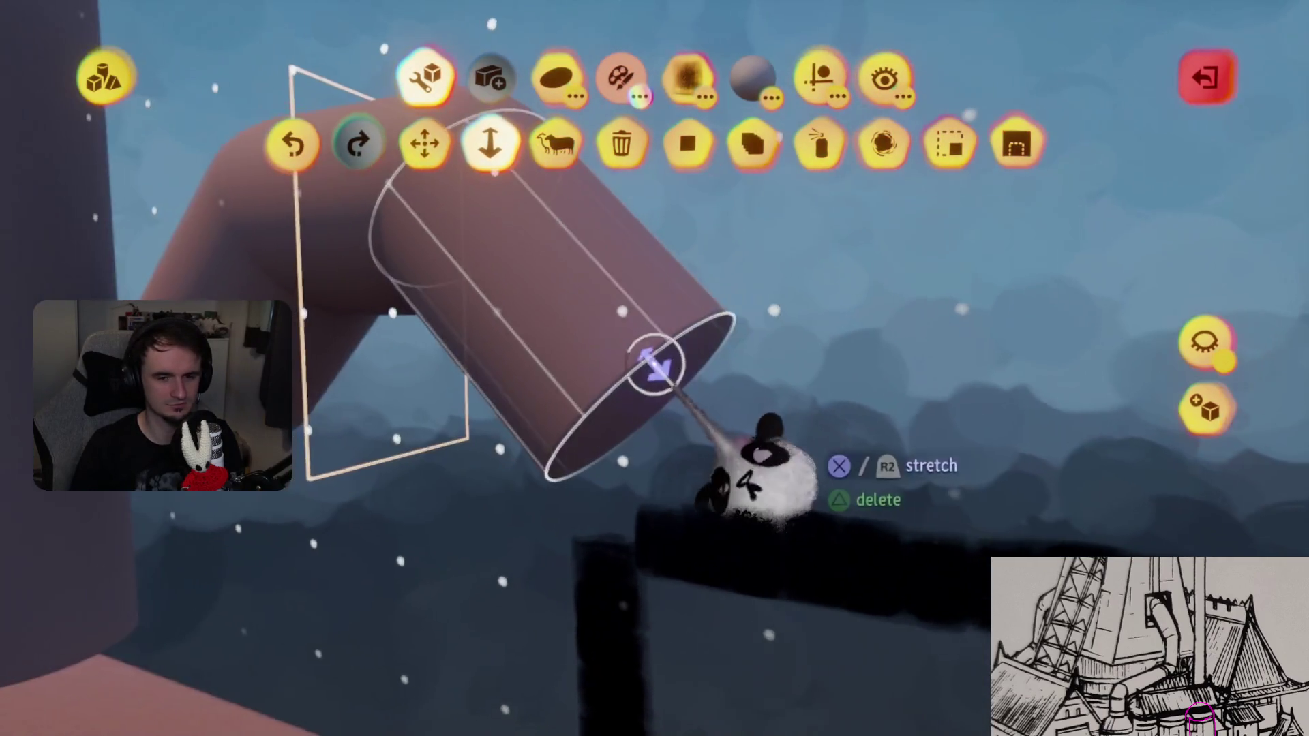
pyautogui.moveTo(757, 470); pyautogui.dragTo(658, 351)
pyautogui.moveTo(589, 300)
pyautogui.mouseDown()
pyautogui.moveTo(457, 287)
pyautogui.moveTo(745, 287)
pyautogui.mouseUp()
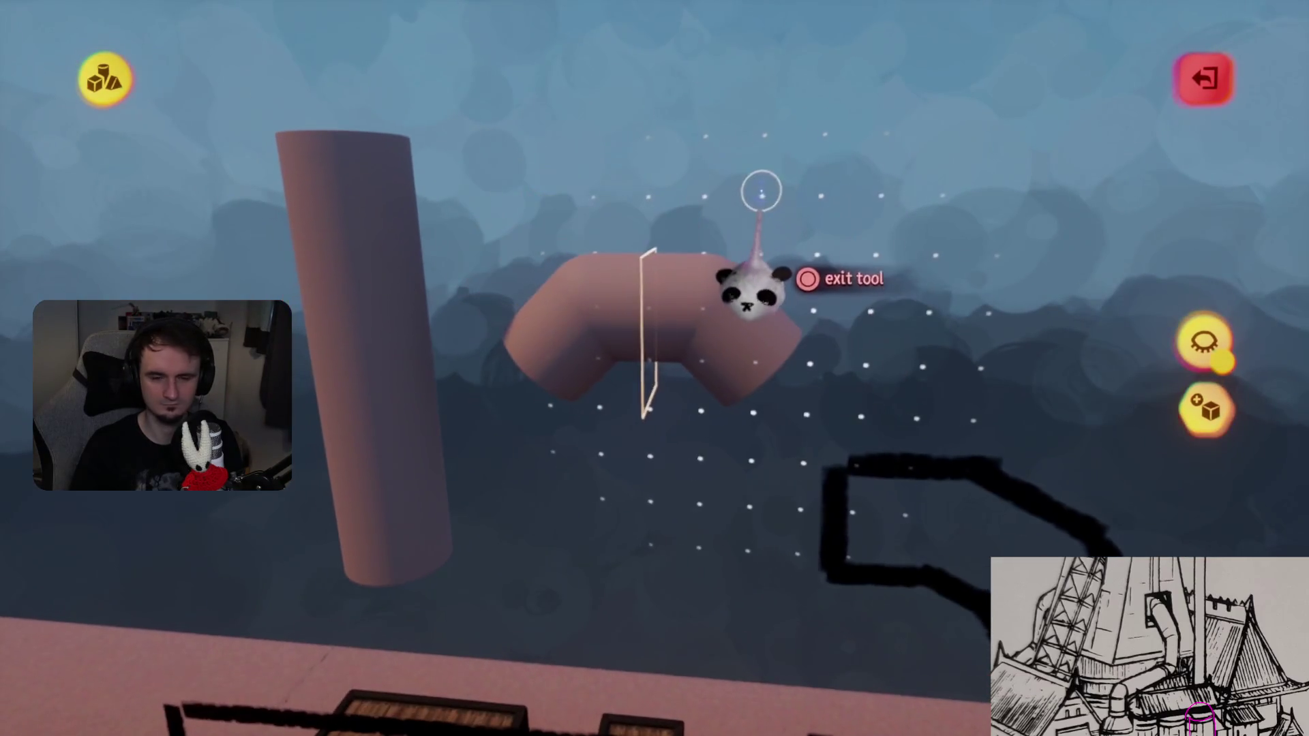
pyautogui.press('Escape')
pyautogui.moveTo(627, 355)
pyautogui.mouseDown(button='middle')
pyautogui.moveTo(666, 354)
pyautogui.moveTo(692, 316)
pyautogui.moveTo(681, 298)
pyautogui.moveTo(661, 339)
pyautogui.moveTo(695, 342)
pyautogui.moveTo(715, 269)
pyautogui.moveTo(649, 400)
pyautogui.moveTo(639, 389)
pyautogui.moveTo(660, 398)
pyautogui.mouseUp(button='middle')
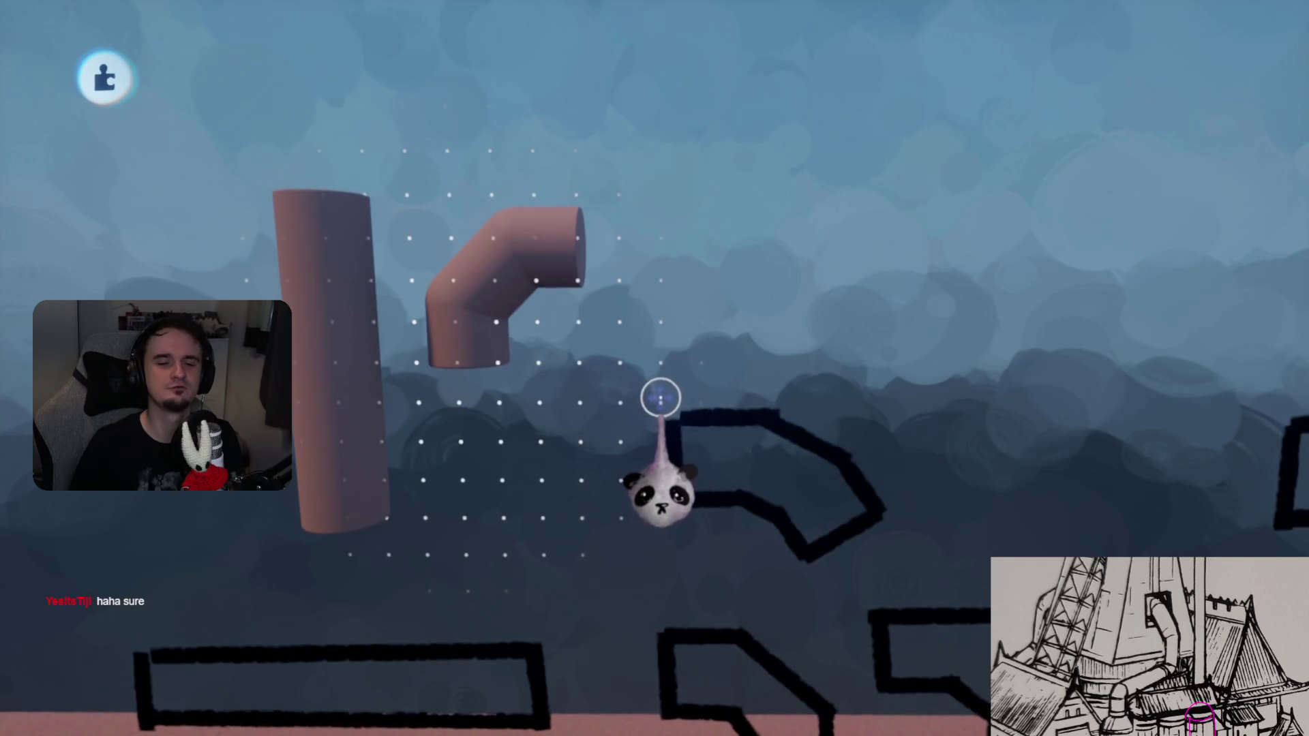
# - Start another new sculpture and stamp a solid short cylinder
pyautogui.scroll(3, 665, 392)
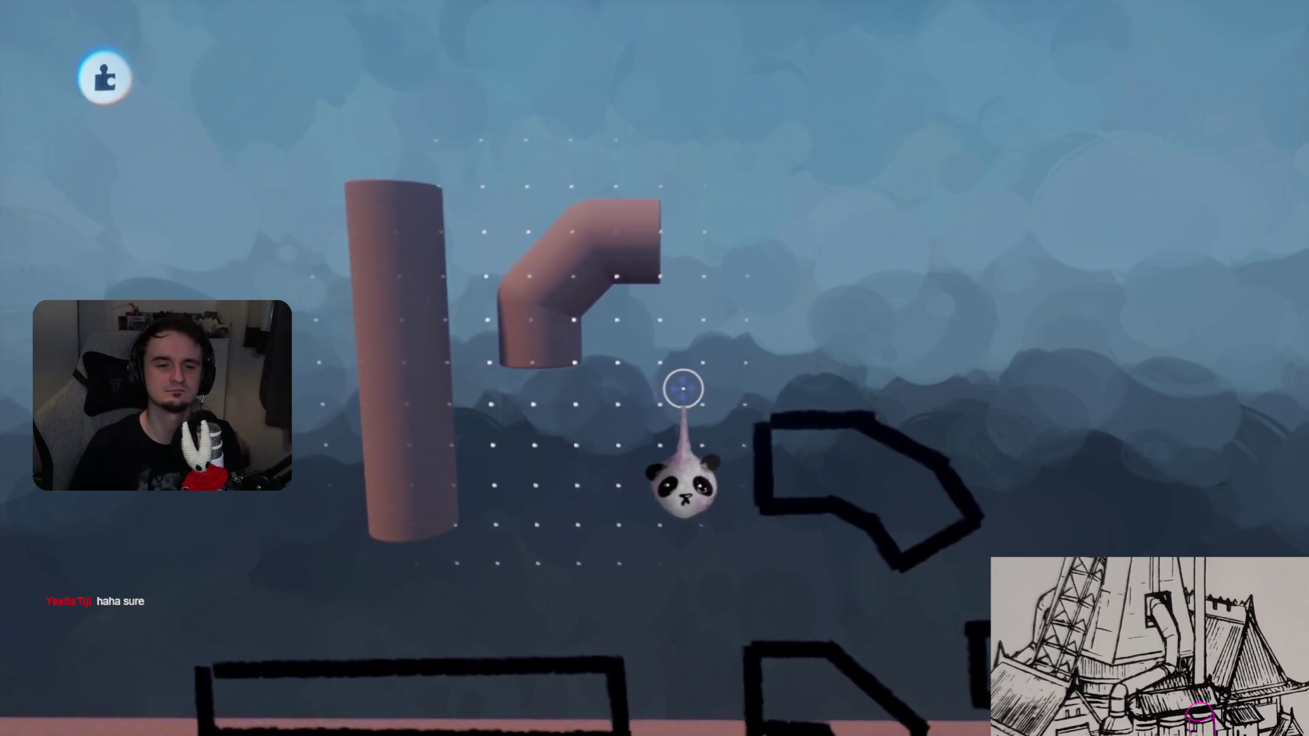
pyautogui.scroll(2, 687, 385)
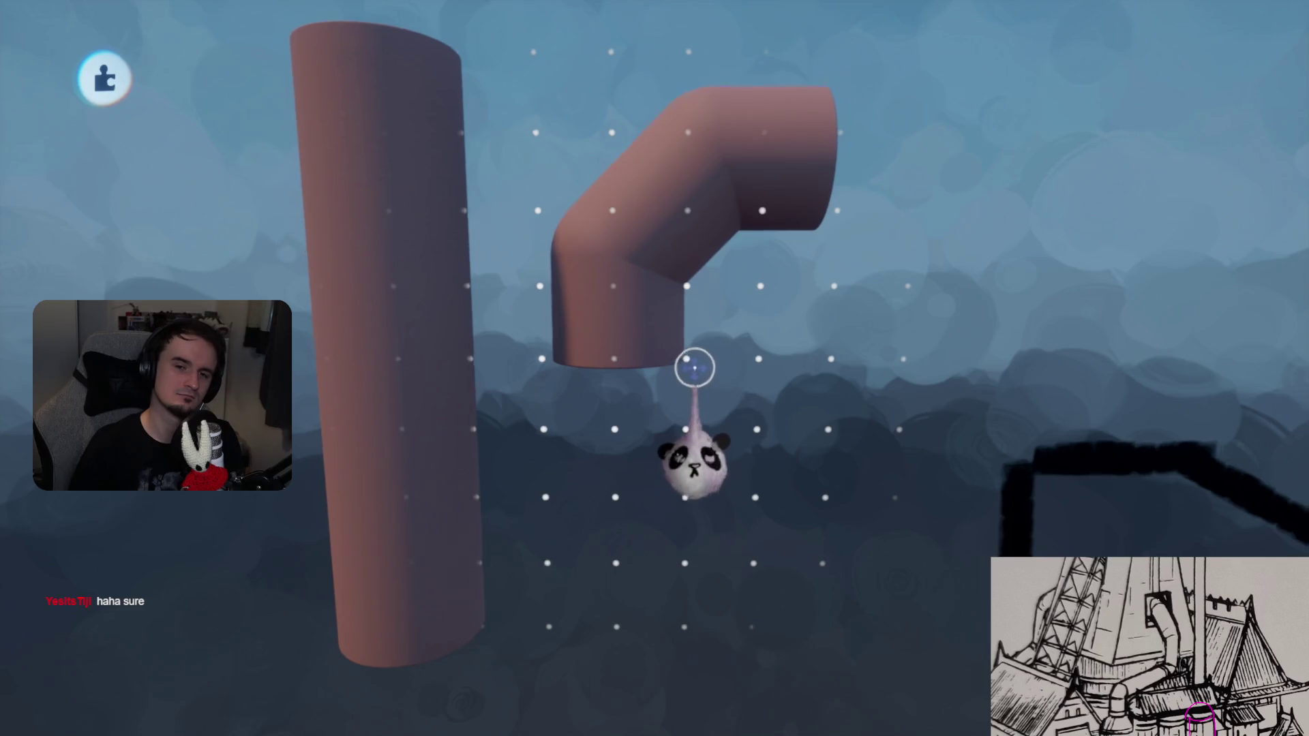
pyautogui.moveTo(694, 368)
pyautogui.mouseDown(button='middle')
pyautogui.moveTo(677, 255)
pyautogui.moveTo(633, 382)
pyautogui.moveTo(683, 250)
pyautogui.moveTo(681, 278)
pyautogui.moveTo(619, 344)
pyautogui.mouseUp(button='middle')
pyautogui.press('Tab')
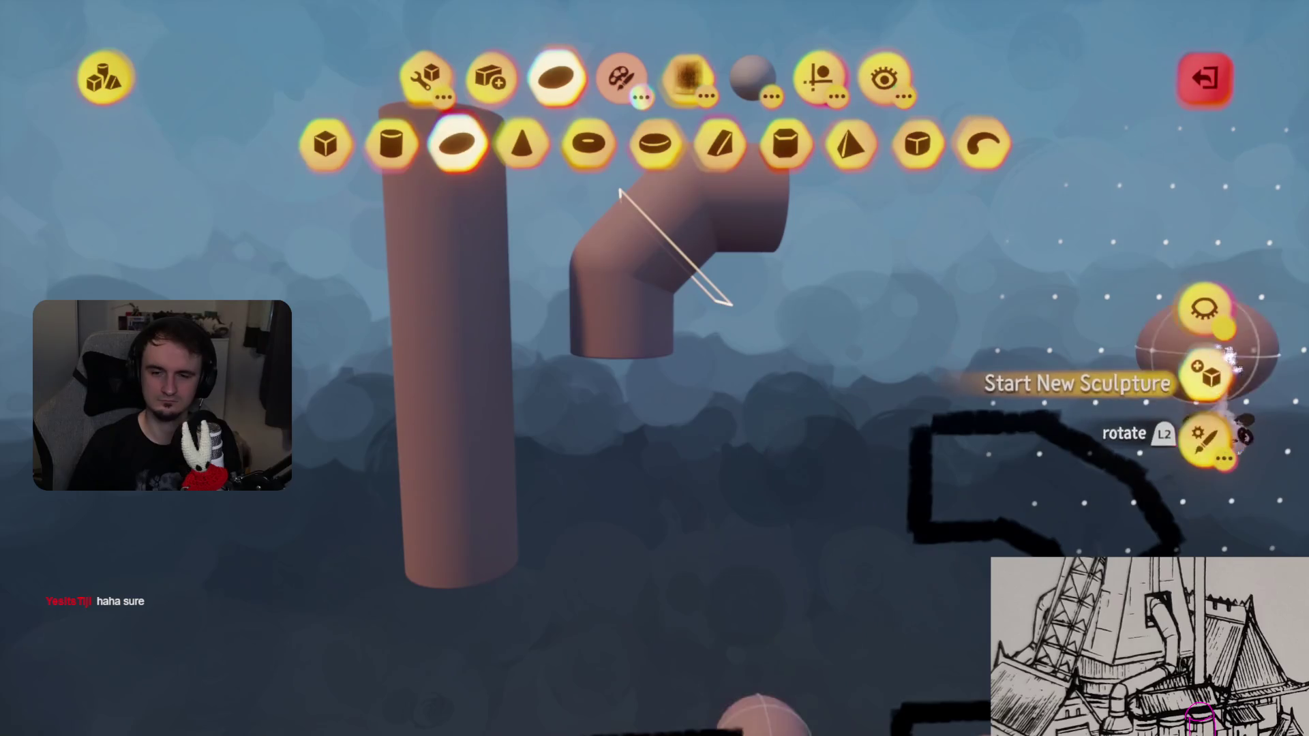
pyautogui.click(1206, 375)
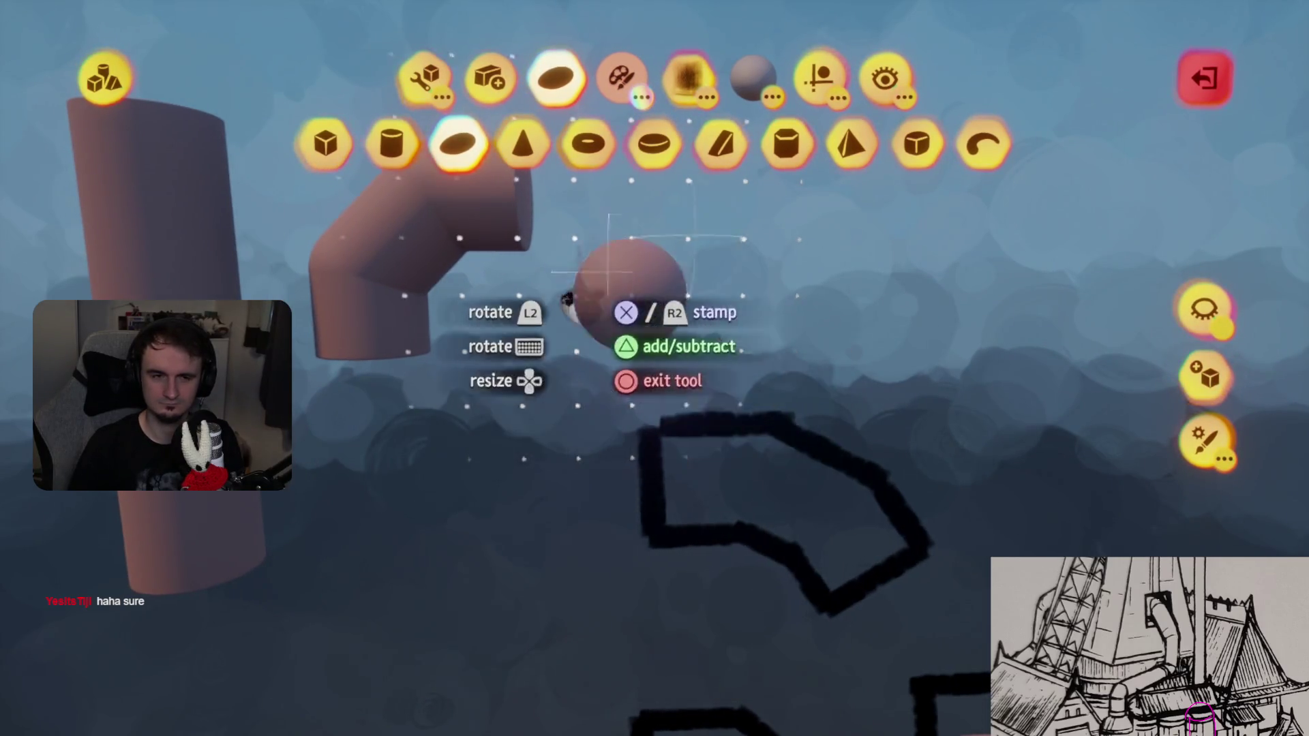
pyautogui.click(391, 144)
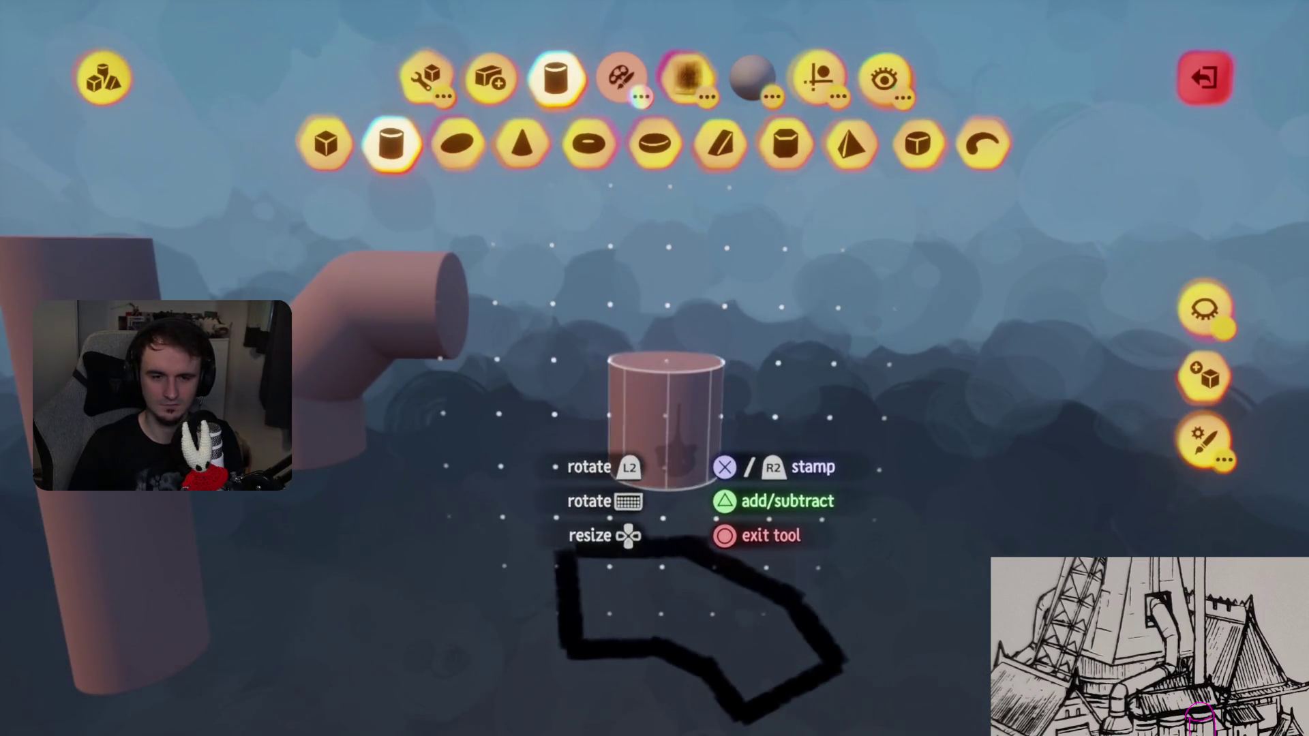
pyautogui.click(665, 419)
# - Close the guide options and switch the stamp shape to Curve
pyautogui.click(818, 77)
pyautogui.press('Escape')
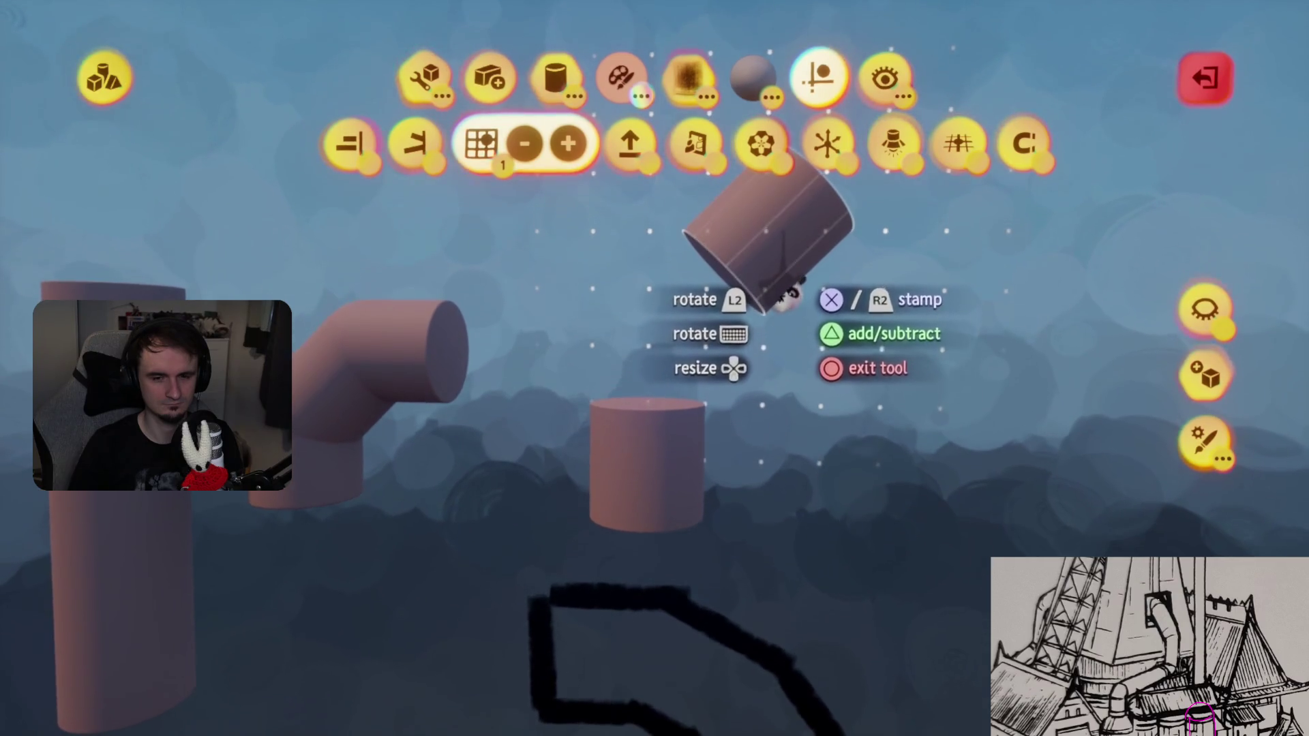
pyautogui.press('Escape')
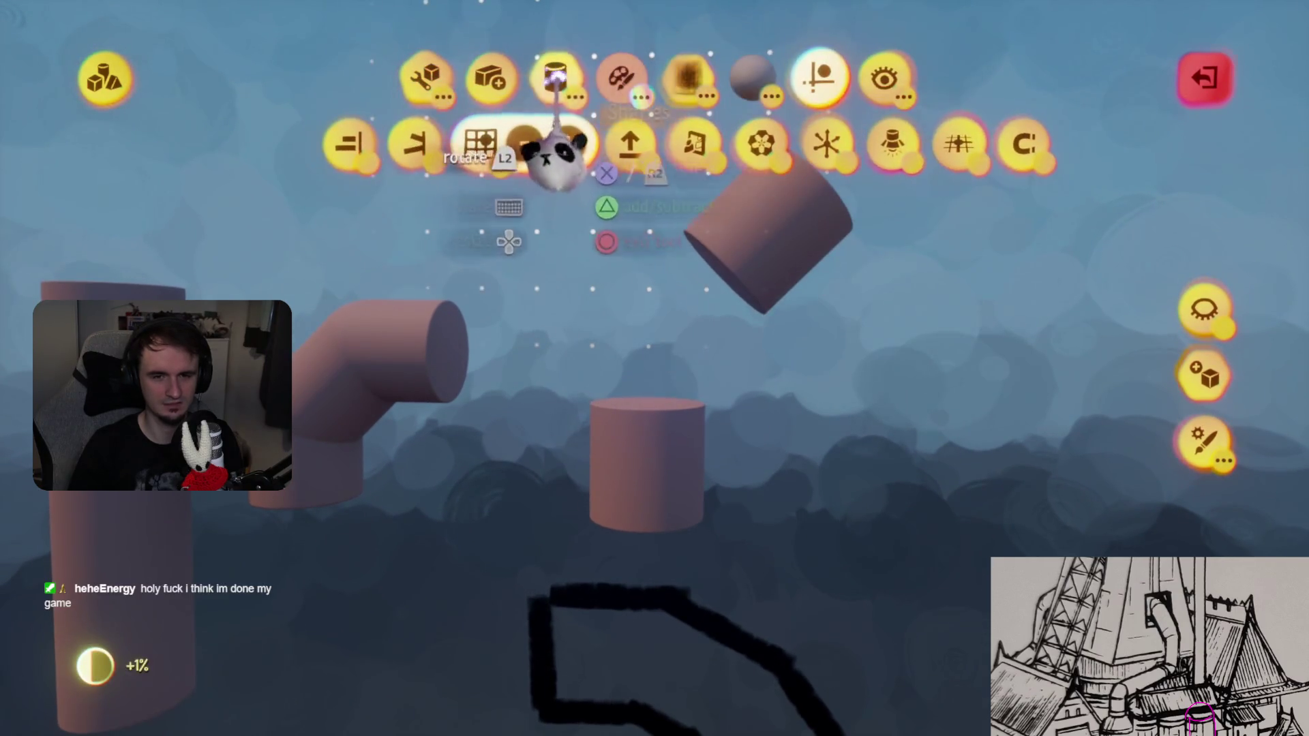
pyautogui.click(985, 143)
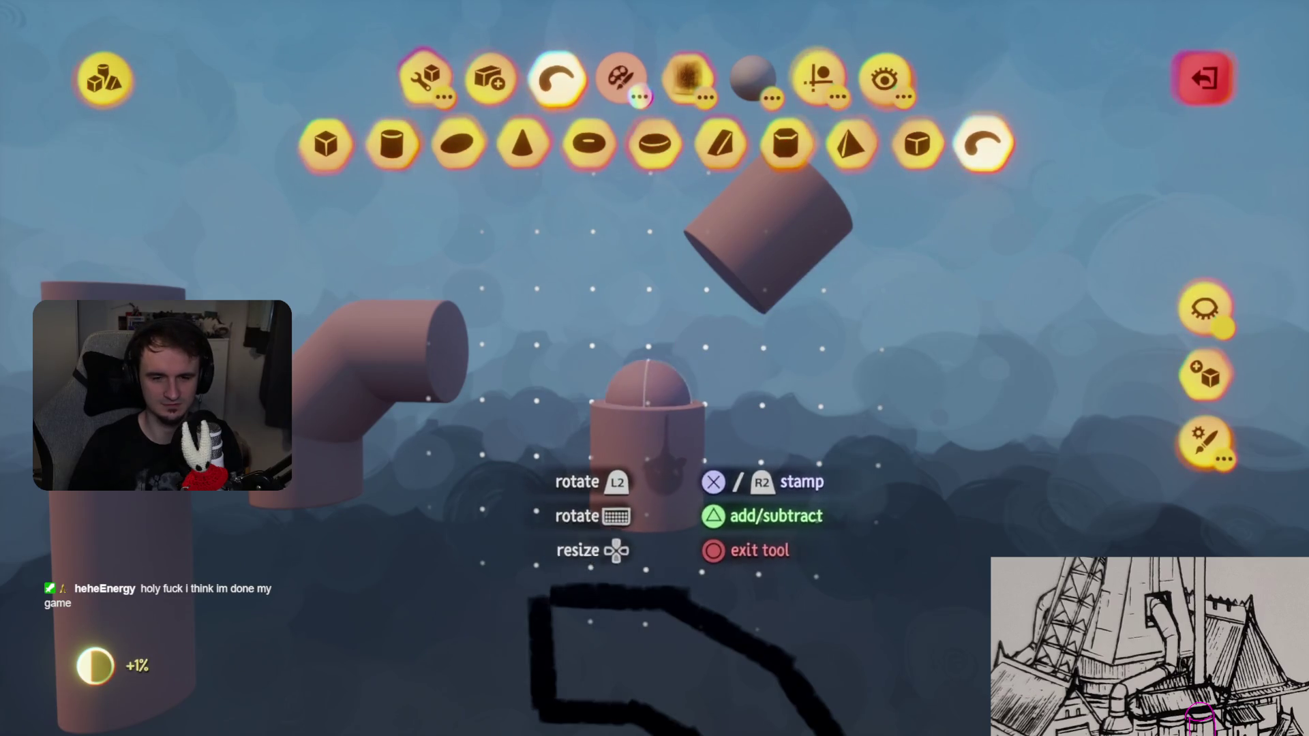
pyautogui.press('Escape')
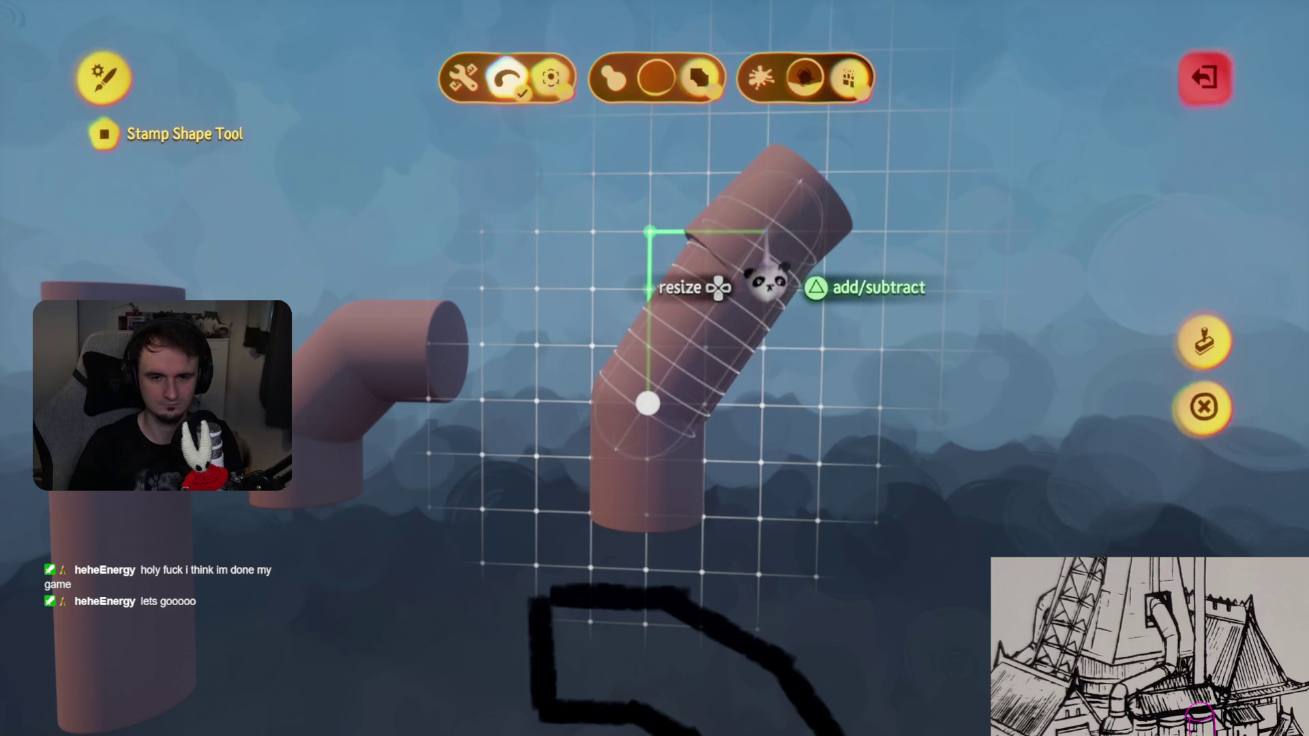
# - Drag the curve's ends to bend it into an elbow joined to the short pipe, then exit sculpt mode
pyautogui.moveTo(775, 294); pyautogui.dragTo(766, 310)
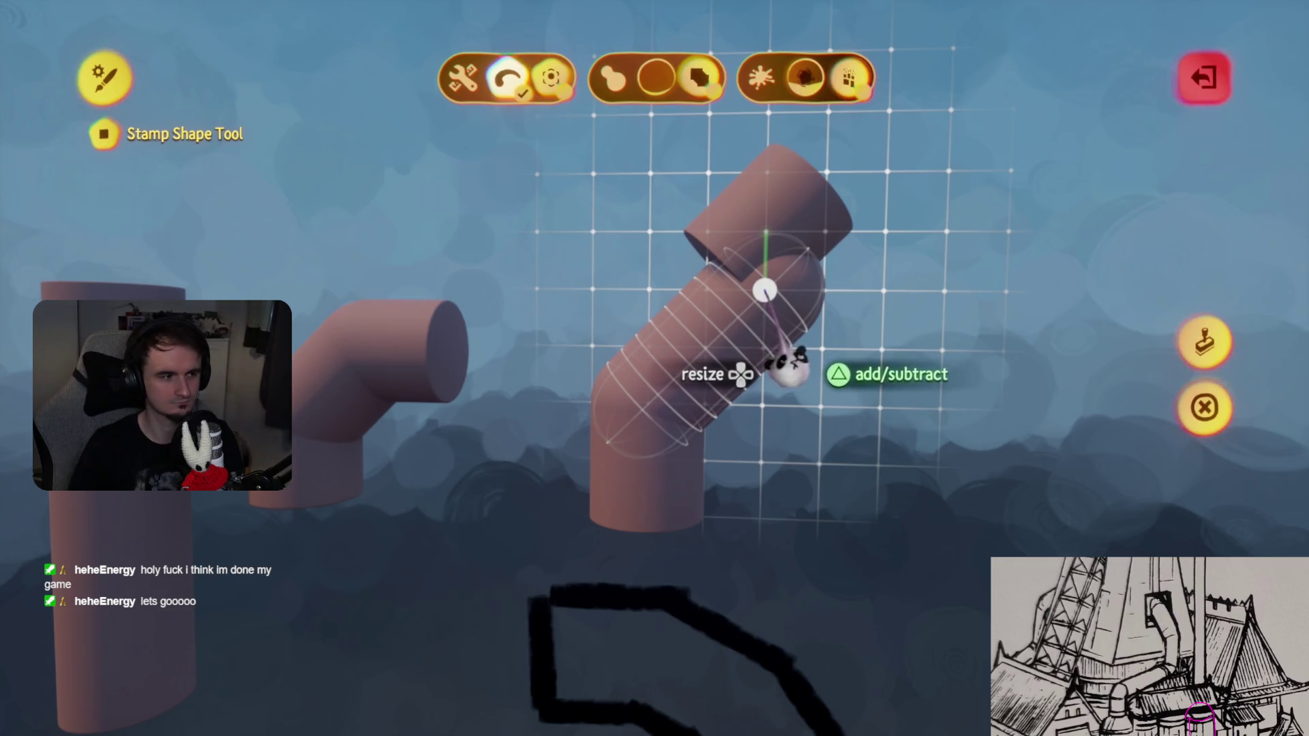
pyautogui.moveTo(809, 359)
pyautogui.mouseDown()
pyautogui.moveTo(766, 365)
pyautogui.moveTo(820, 374)
pyautogui.moveTo(886, 409)
pyautogui.moveTo(873, 419)
pyautogui.moveTo(745, 362)
pyautogui.moveTo(784, 366)
pyautogui.mouseUp()
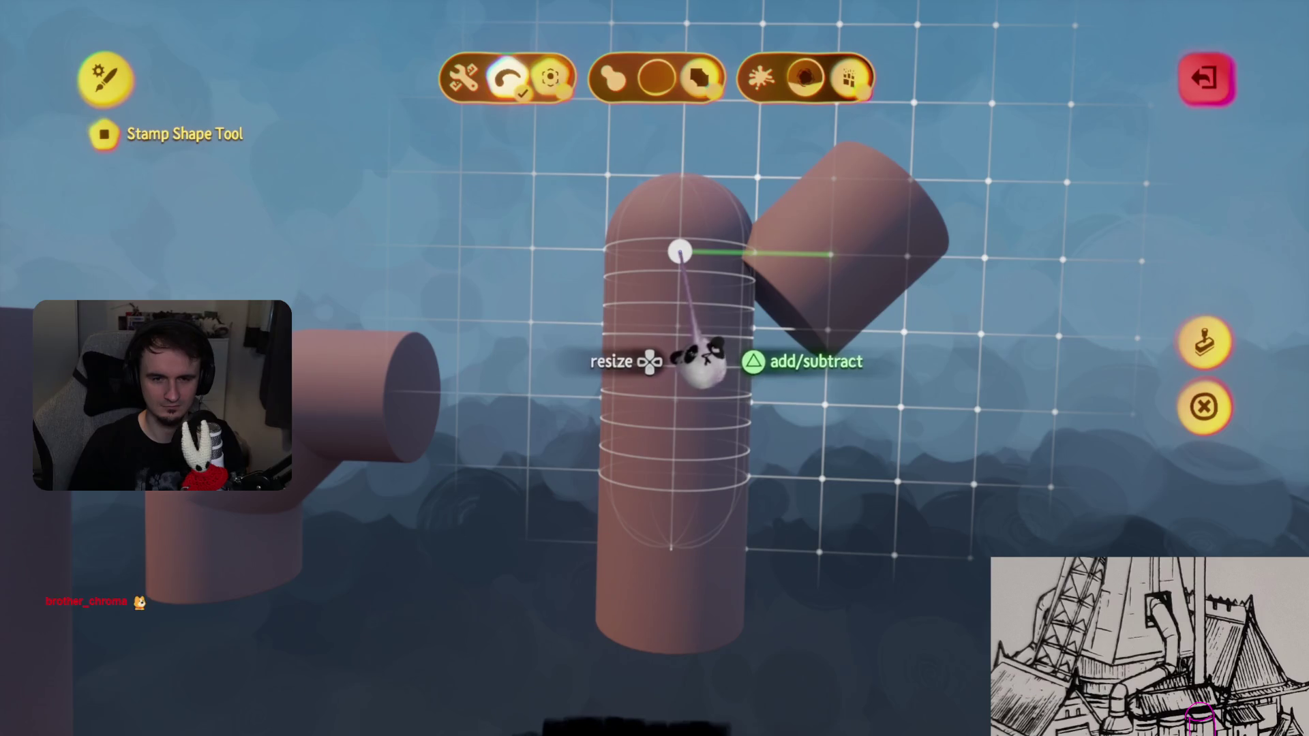
pyautogui.click(845, 378)
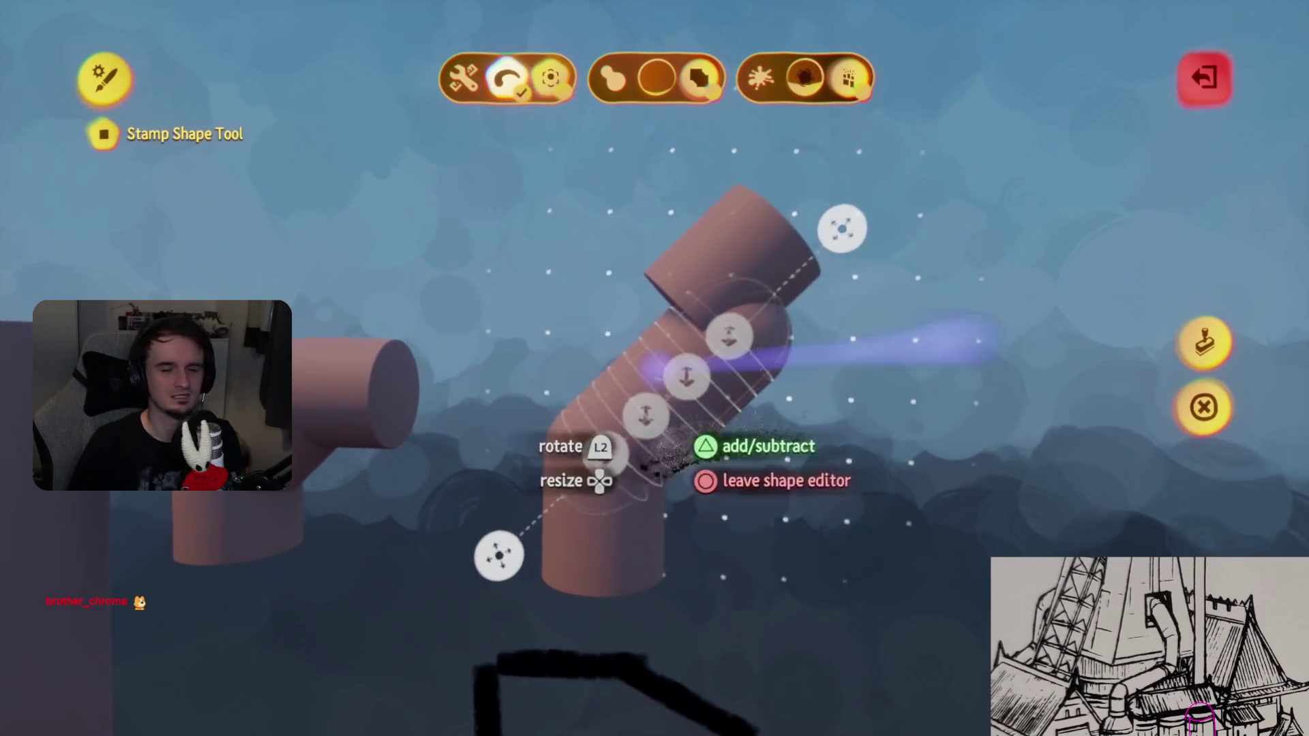
pyautogui.press('Escape')
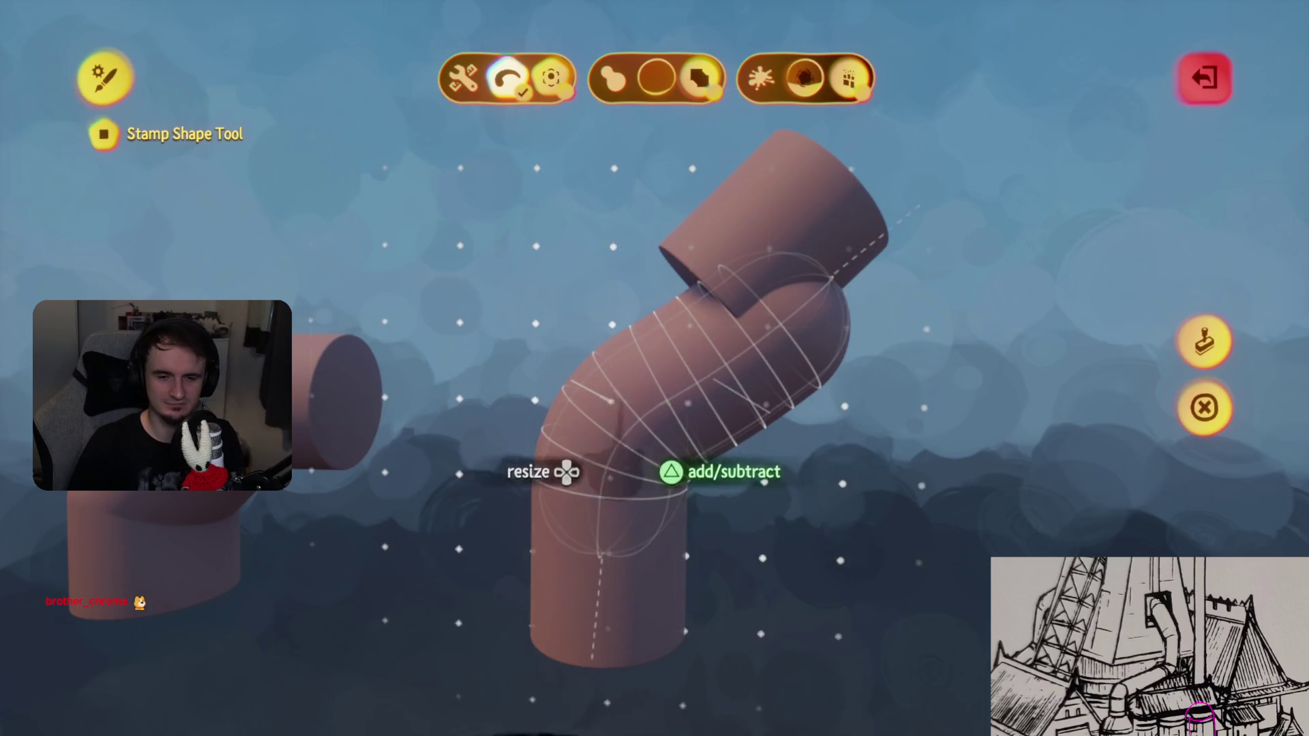
pyautogui.press('Escape')
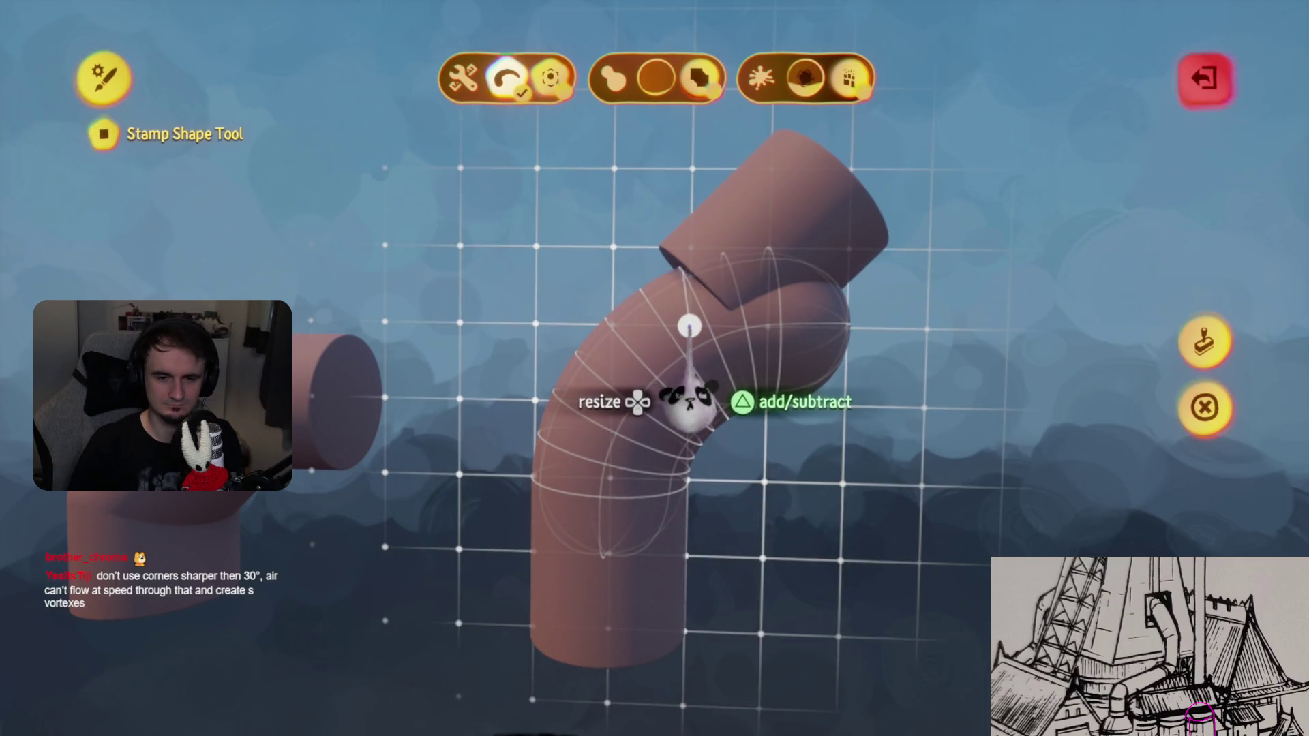
pyautogui.click(690, 402)
pyautogui.press('Escape')
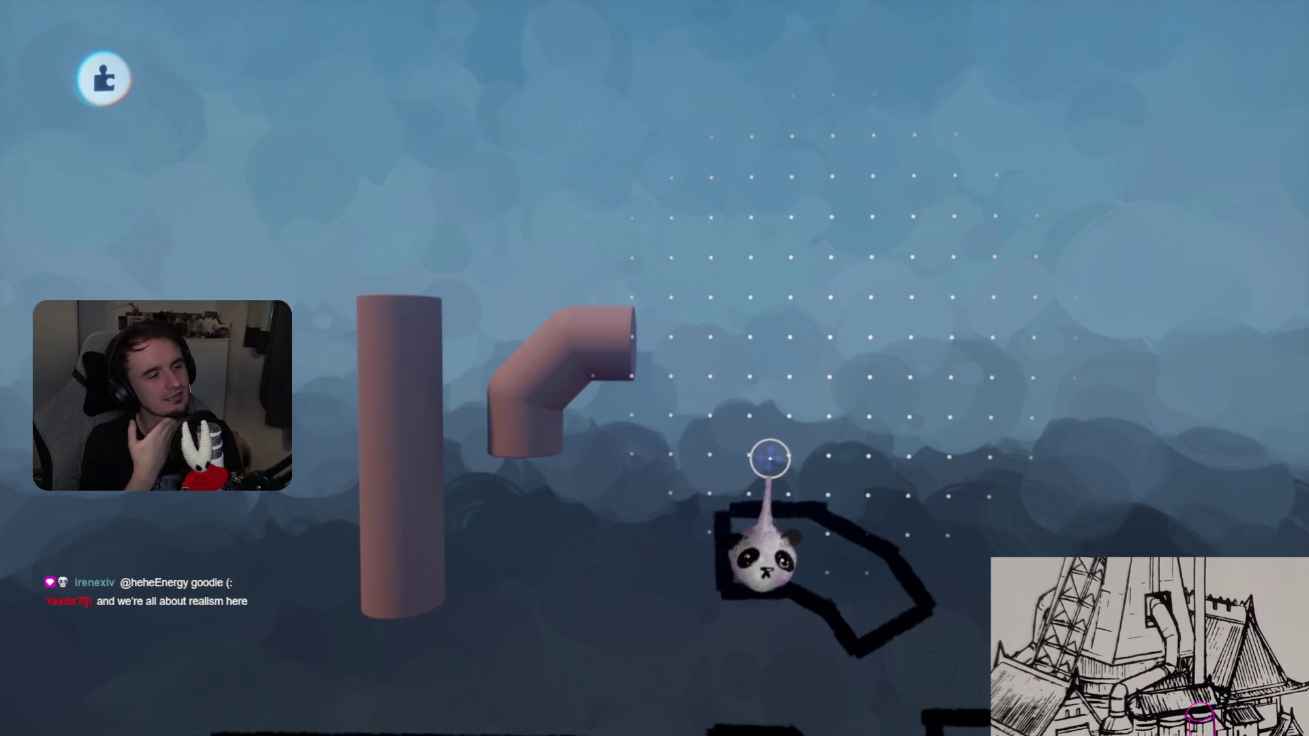
pyautogui.moveTo(774, 458)
pyautogui.mouseDown()
pyautogui.moveTo(792, 451)
pyautogui.moveTo(745, 400)
pyautogui.moveTo(640, 336)
pyautogui.moveTo(672, 365)
pyautogui.moveTo(792, 216)
pyautogui.mouseUp()
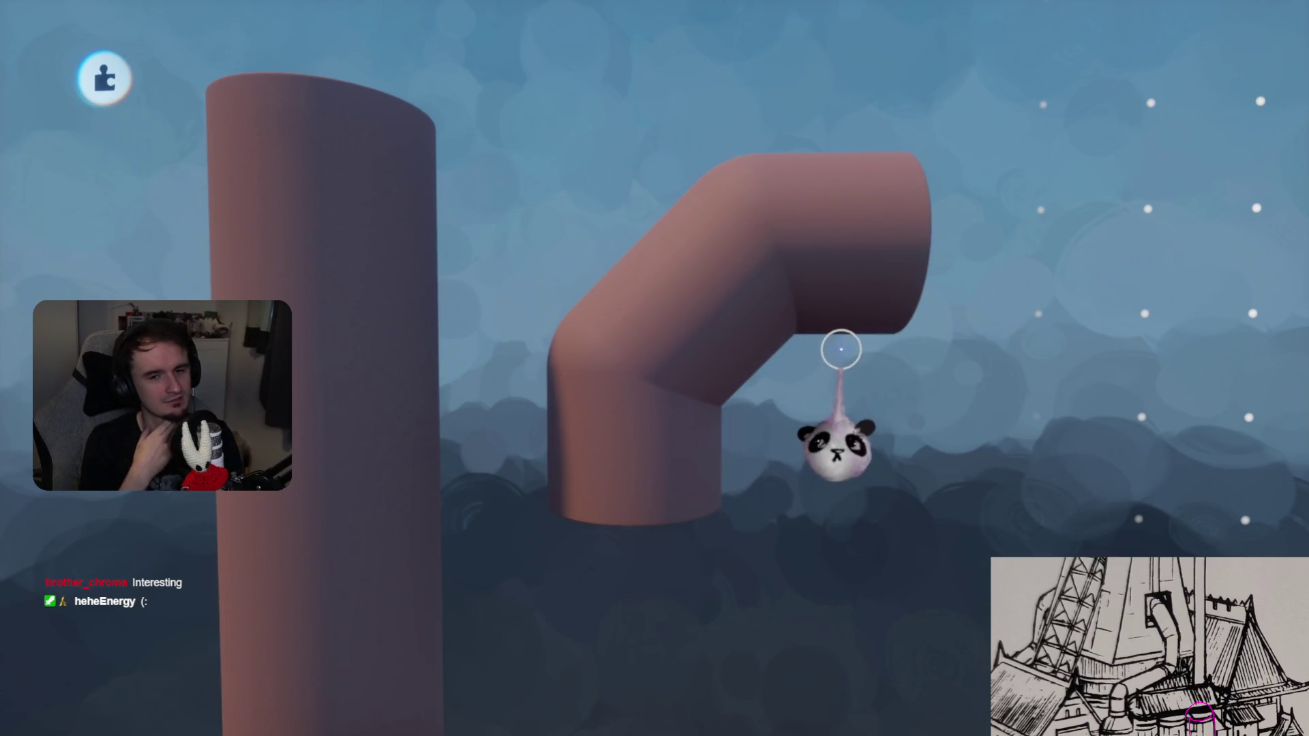
pyautogui.moveTo(654, 395)
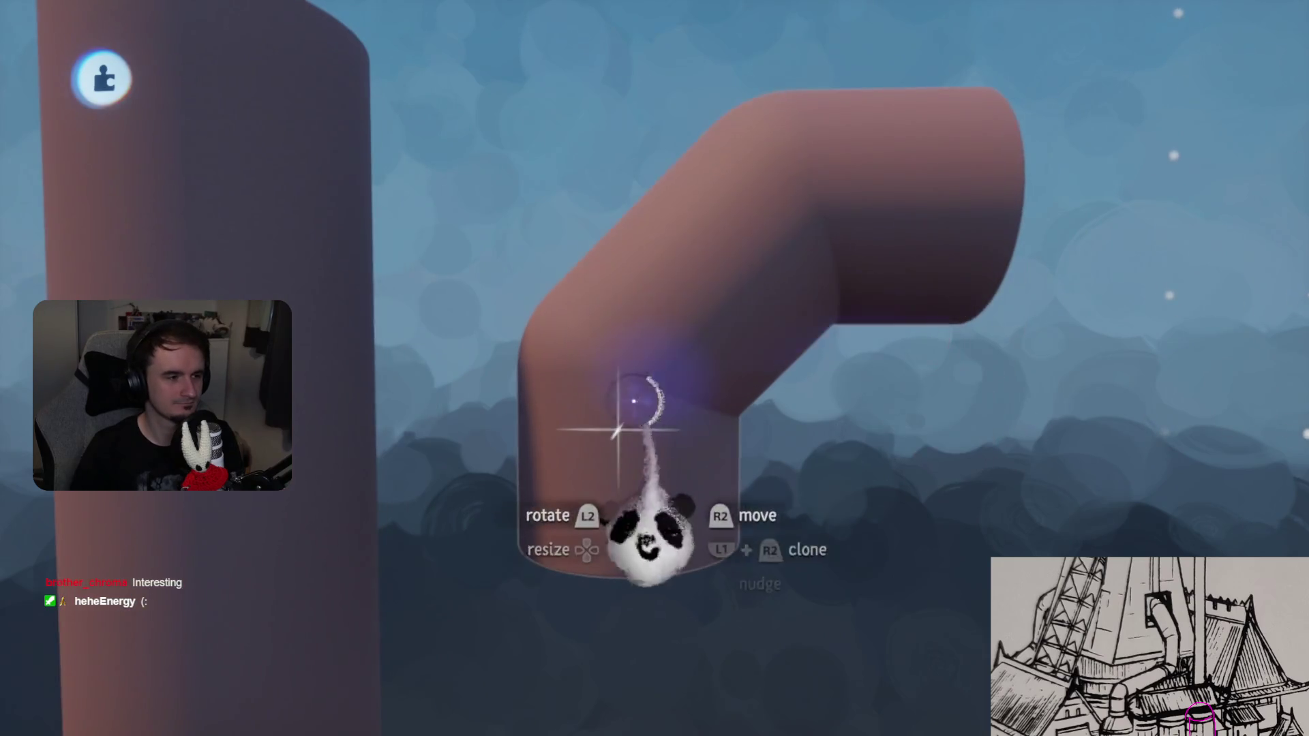
# - Try deleting and moving elbow pipe sections, then undo back to the original elbow
pyautogui.click(687, 319)
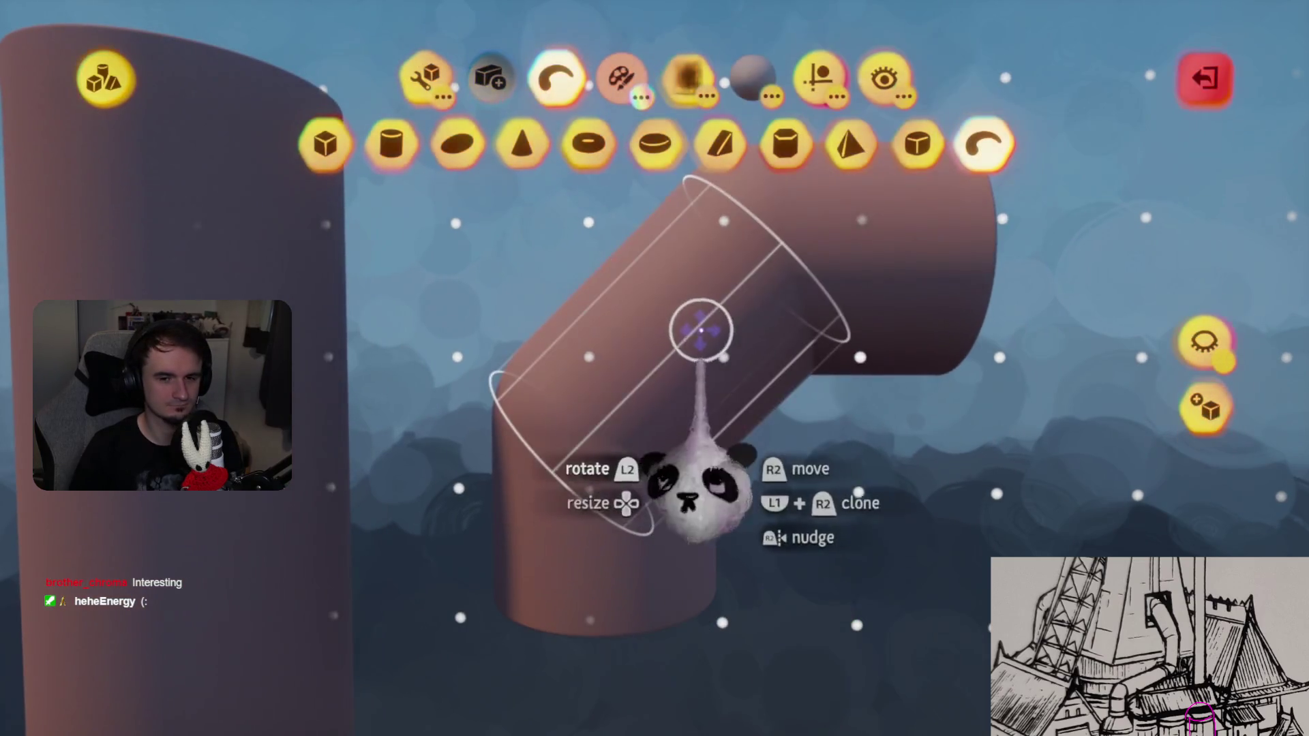
pyautogui.press('Delete')
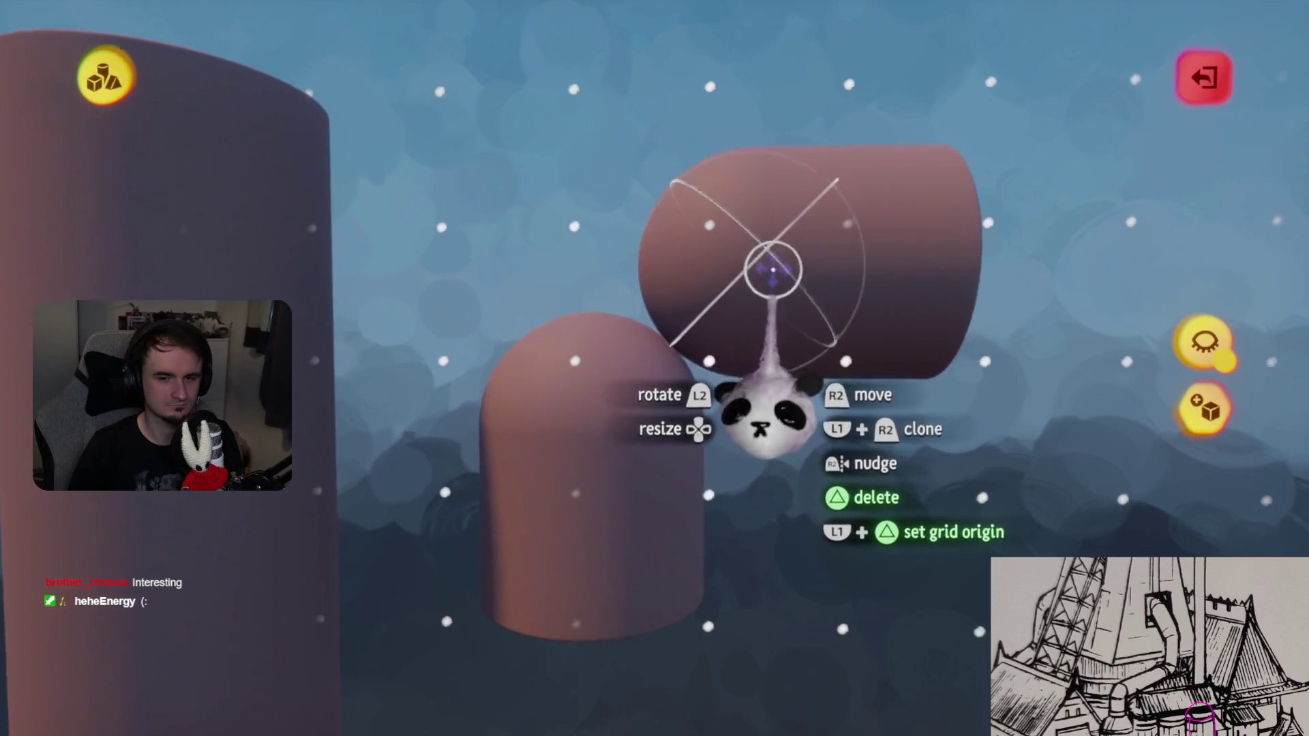
pyautogui.click(719, 313)
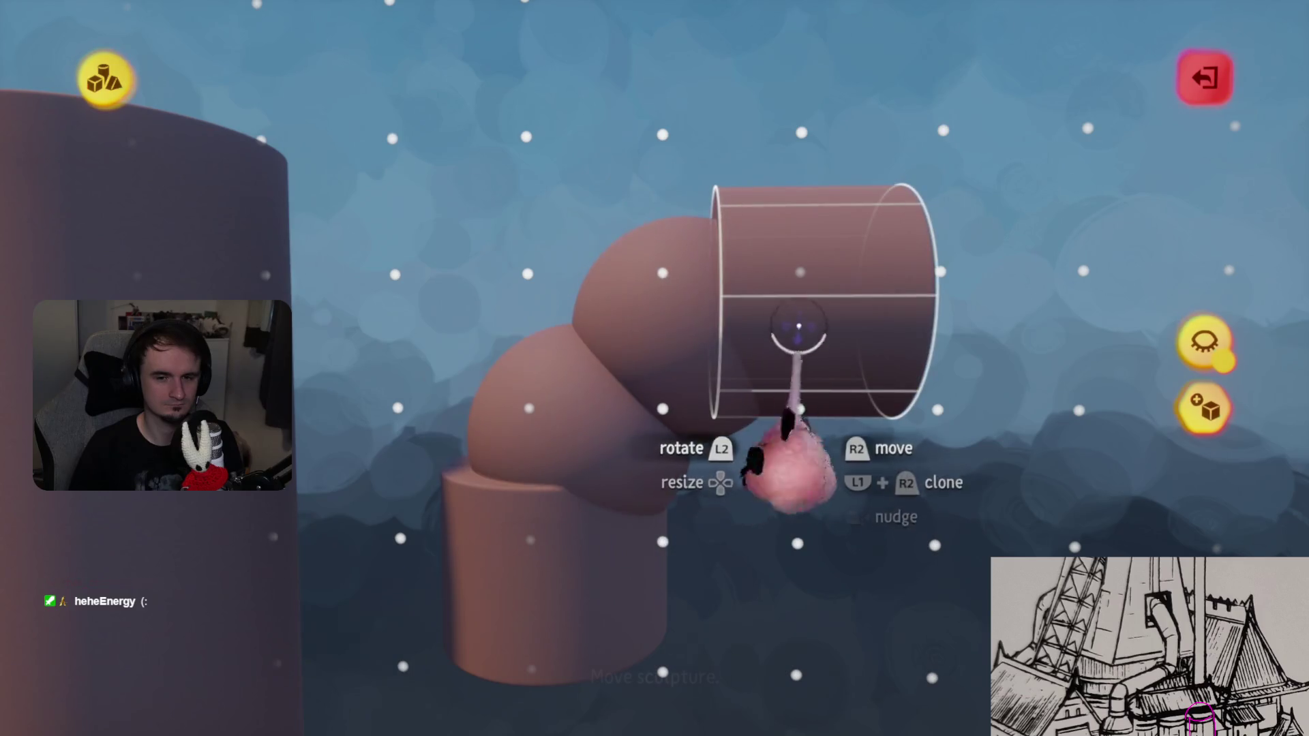
pyautogui.hotkey('ctrl', 'z')
pyautogui.moveTo(680, 309); pyautogui.dragTo(719, 296)
pyautogui.moveTo(804, 416)
pyautogui.mouseDown()
pyautogui.moveTo(750, 482)
pyautogui.moveTo(584, 497)
pyautogui.moveTo(517, 443)
pyautogui.moveTo(539, 464)
pyautogui.moveTo(526, 475)
pyautogui.moveTo(511, 439)
pyautogui.moveTo(538, 477)
pyautogui.moveTo(526, 452)
pyautogui.moveTo(715, 459)
pyautogui.mouseUp()
pyautogui.hotkey('ctrl', 'z')
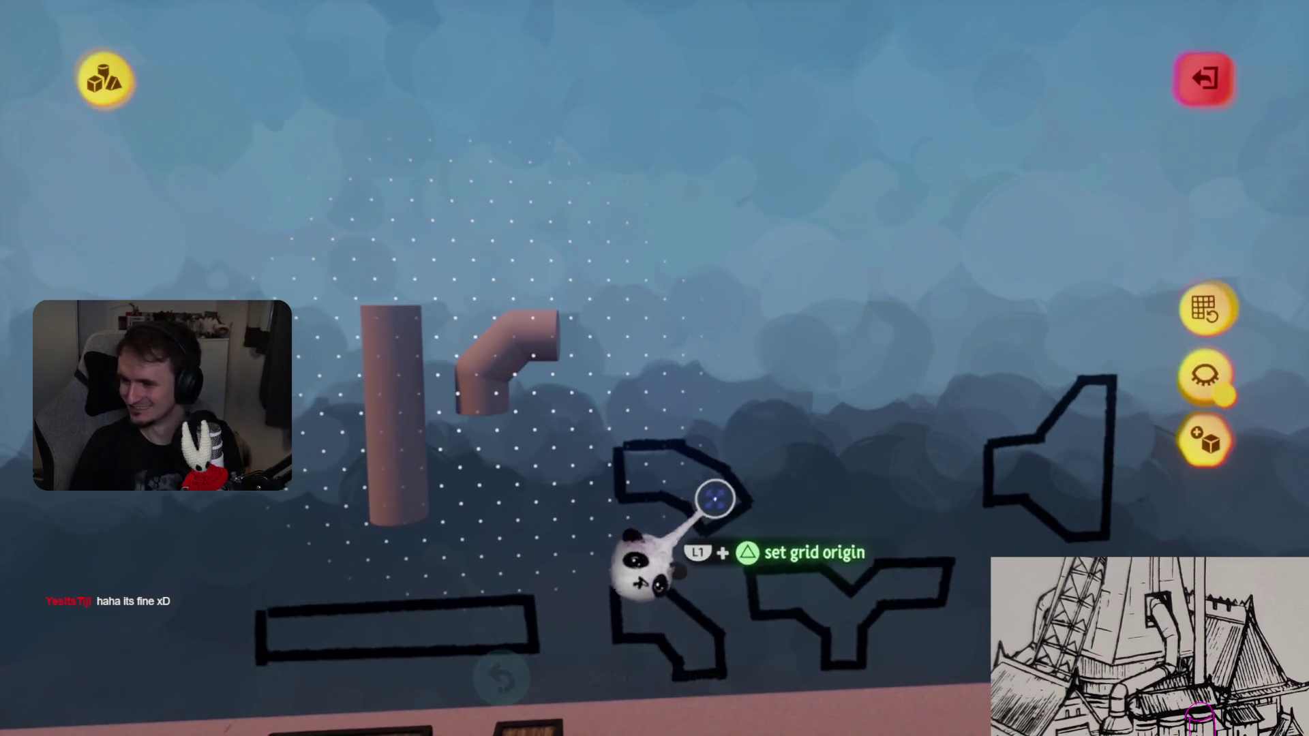
# - View the elbow pipe from another angle and reopen it for sculpting
pyautogui.scroll(5, 740, 482)
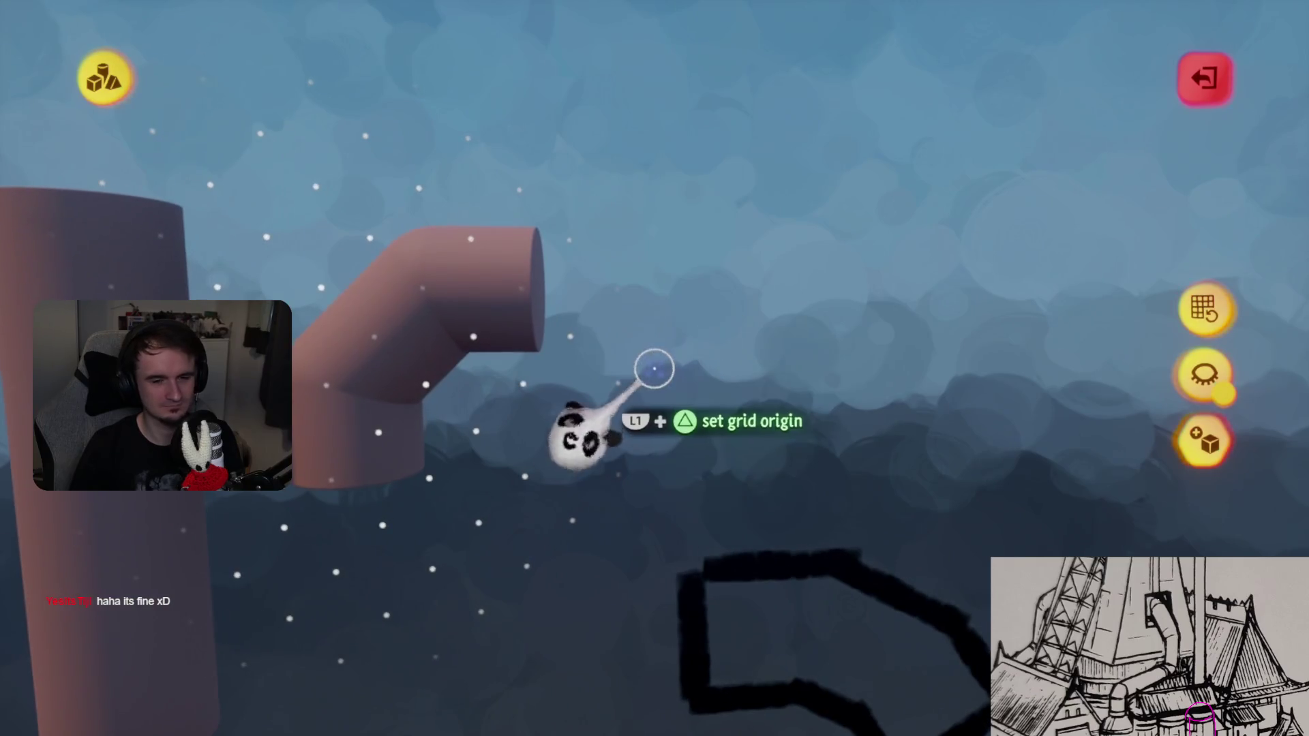
pyautogui.scroll(-5, 654, 368)
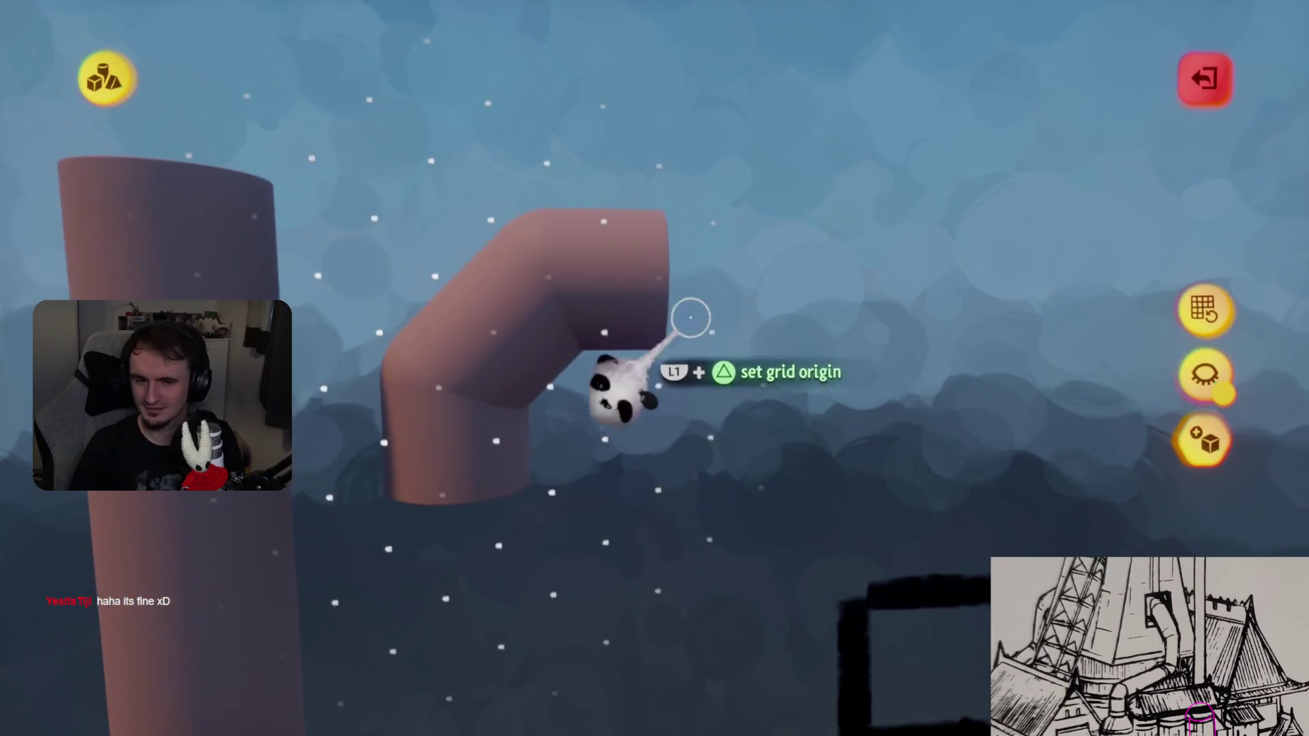
pyautogui.moveTo(649, 430)
pyautogui.mouseDown(button='middle')
pyautogui.moveTo(623, 175)
pyautogui.moveTo(666, 284)
pyautogui.moveTo(694, 495)
pyautogui.moveTo(679, 402)
pyautogui.moveTo(736, 374)
pyautogui.moveTo(645, 316)
pyautogui.mouseUp(button='middle')
pyautogui.press('Tab')
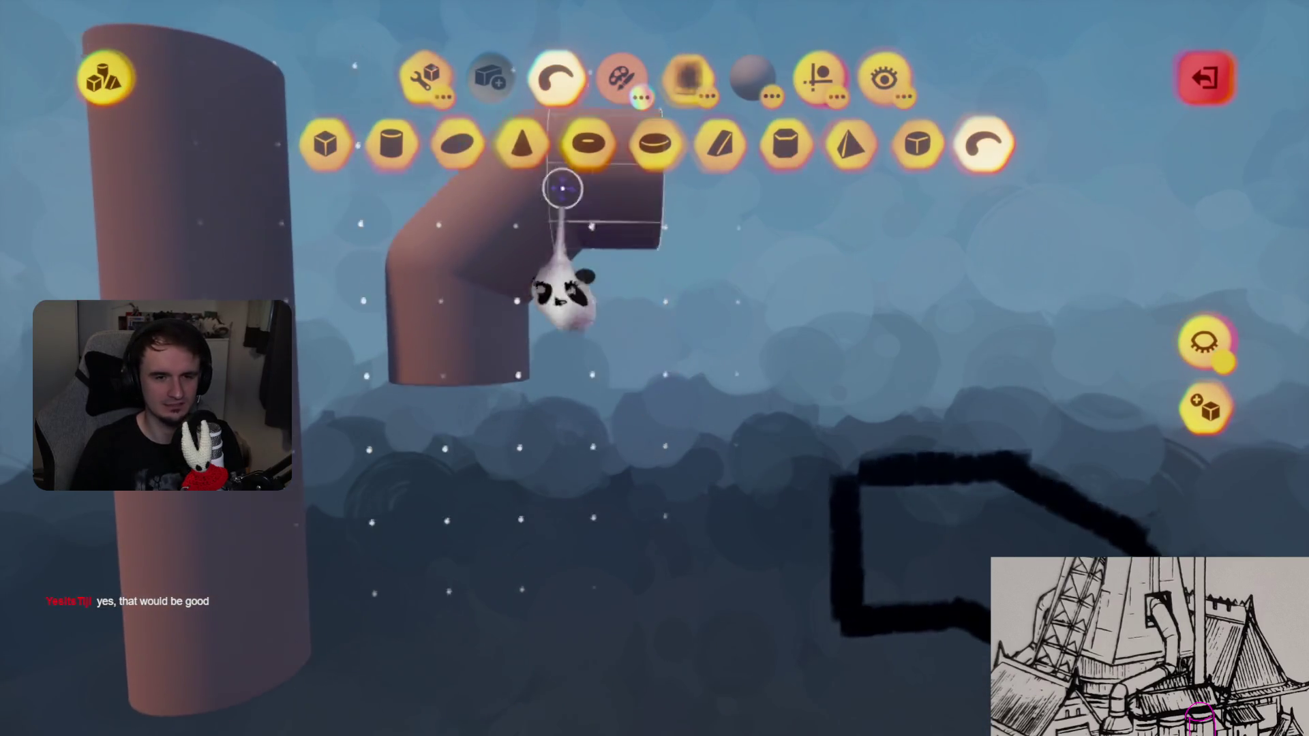
# - Choose the Sphere stamp shape, then switch it to Curve
pyautogui.click(456, 143)
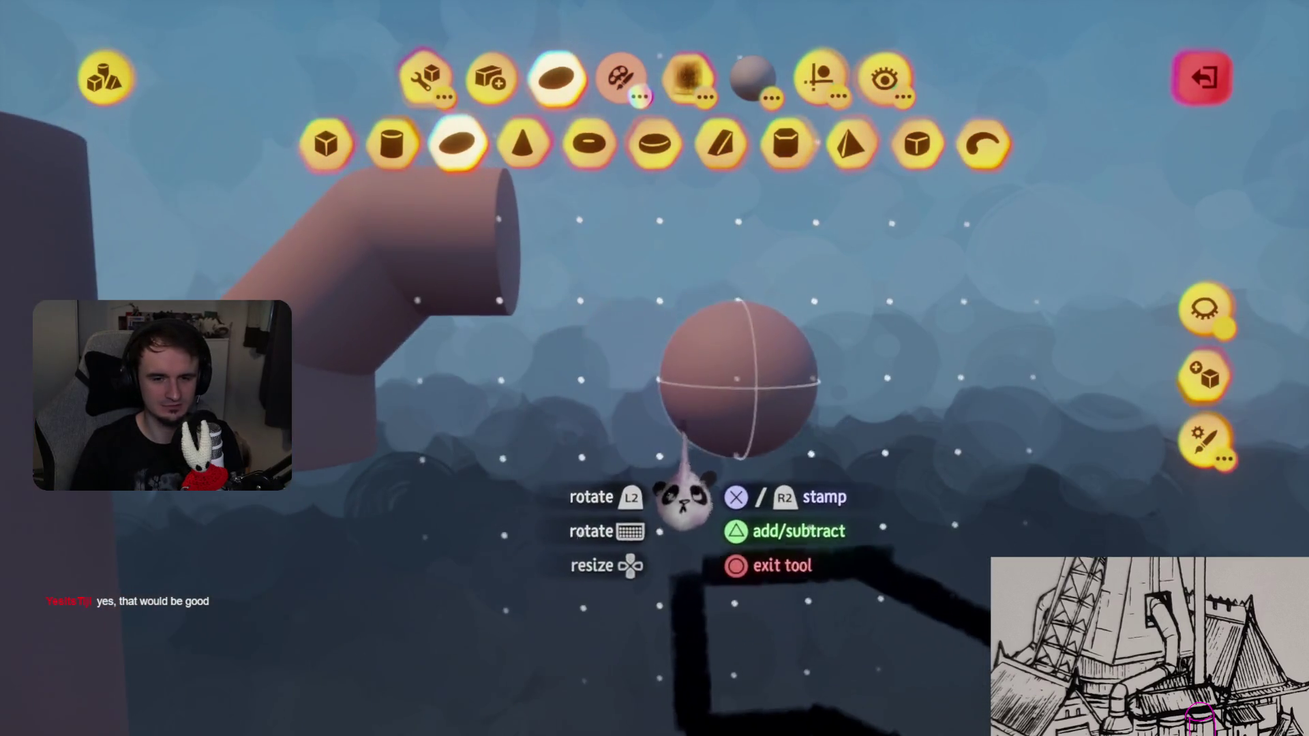
pyautogui.moveTo(679, 518)
pyautogui.mouseDown(button='middle')
pyautogui.moveTo(667, 526)
pyautogui.moveTo(649, 509)
pyautogui.mouseUp(button='middle')
pyautogui.press('Tab')
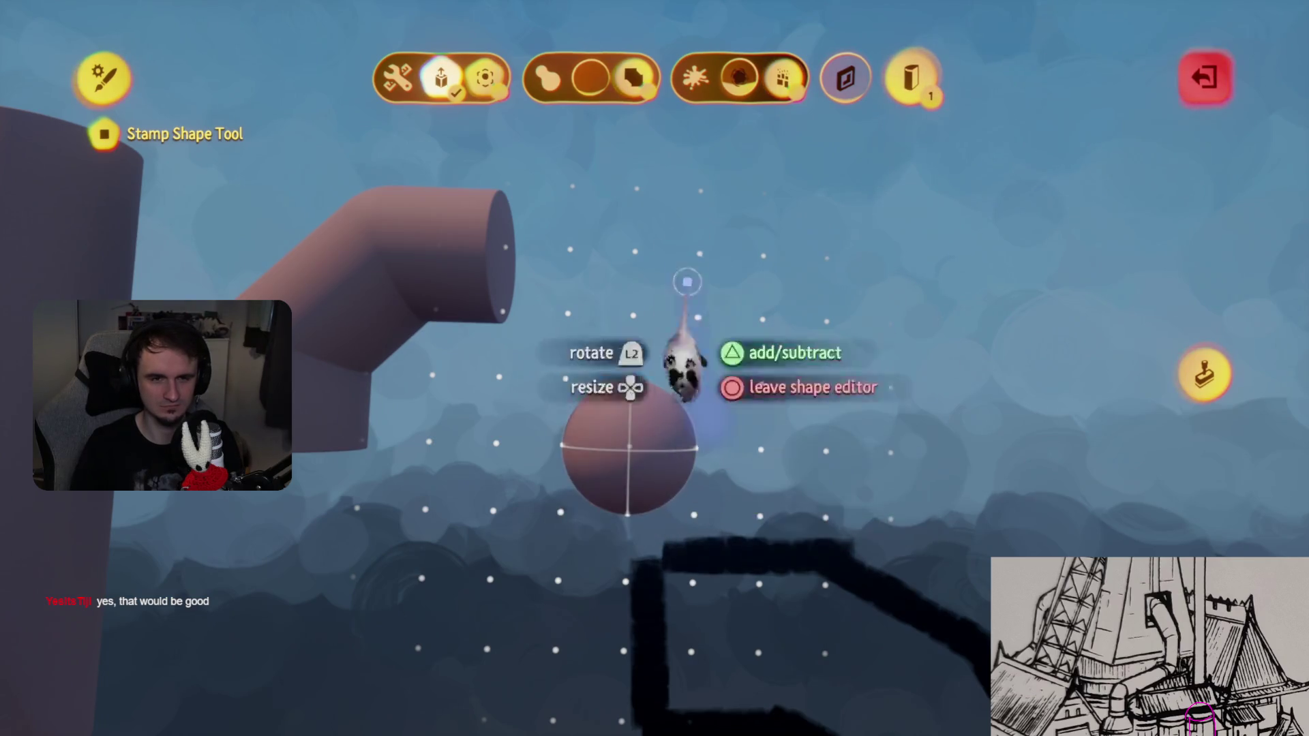
pyautogui.press('Escape')
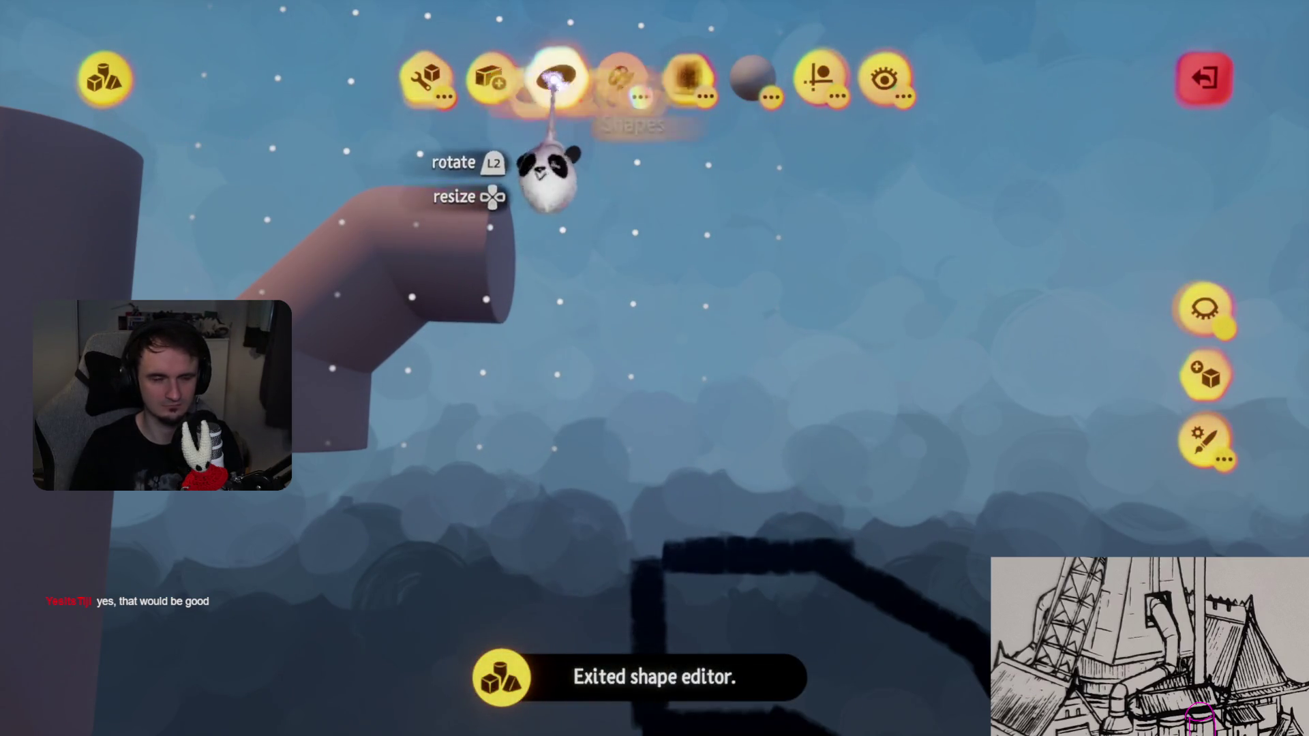
pyautogui.click(556, 77)
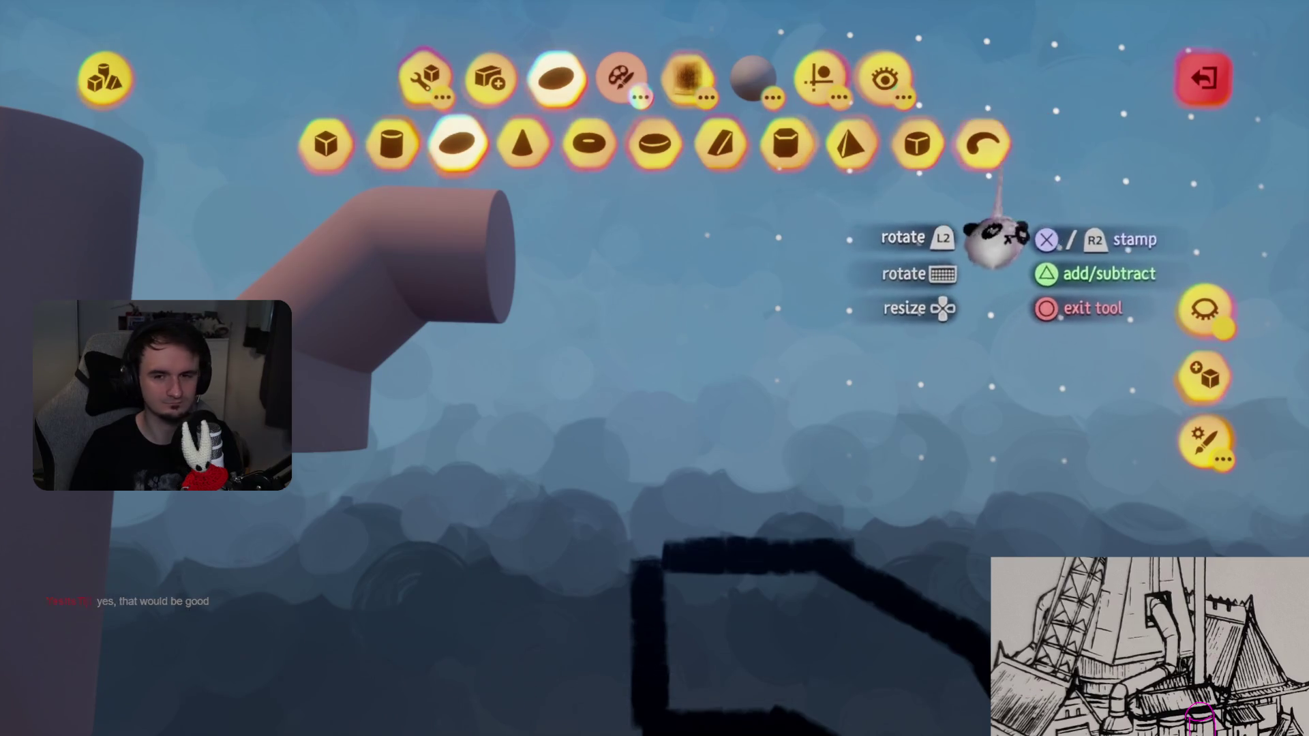
pyautogui.click(983, 144)
# - Stretch the curve into a long capsule, bend it, and rotate it into a tilted arc
pyautogui.moveTo(625, 481)
pyautogui.mouseDown(button='middle')
pyautogui.moveTo(549, 538)
pyautogui.moveTo(534, 532)
pyautogui.moveTo(544, 519)
pyautogui.moveTo(555, 534)
pyautogui.moveTo(599, 517)
pyautogui.moveTo(640, 524)
pyautogui.mouseUp(button='middle')
pyautogui.moveTo(563, 535)
pyautogui.mouseDown()
pyautogui.moveTo(585, 453)
pyautogui.moveTo(726, 345)
pyautogui.moveTo(743, 362)
pyautogui.moveTo(707, 476)
pyautogui.moveTo(569, 495)
pyautogui.moveTo(581, 477)
pyautogui.mouseUp()
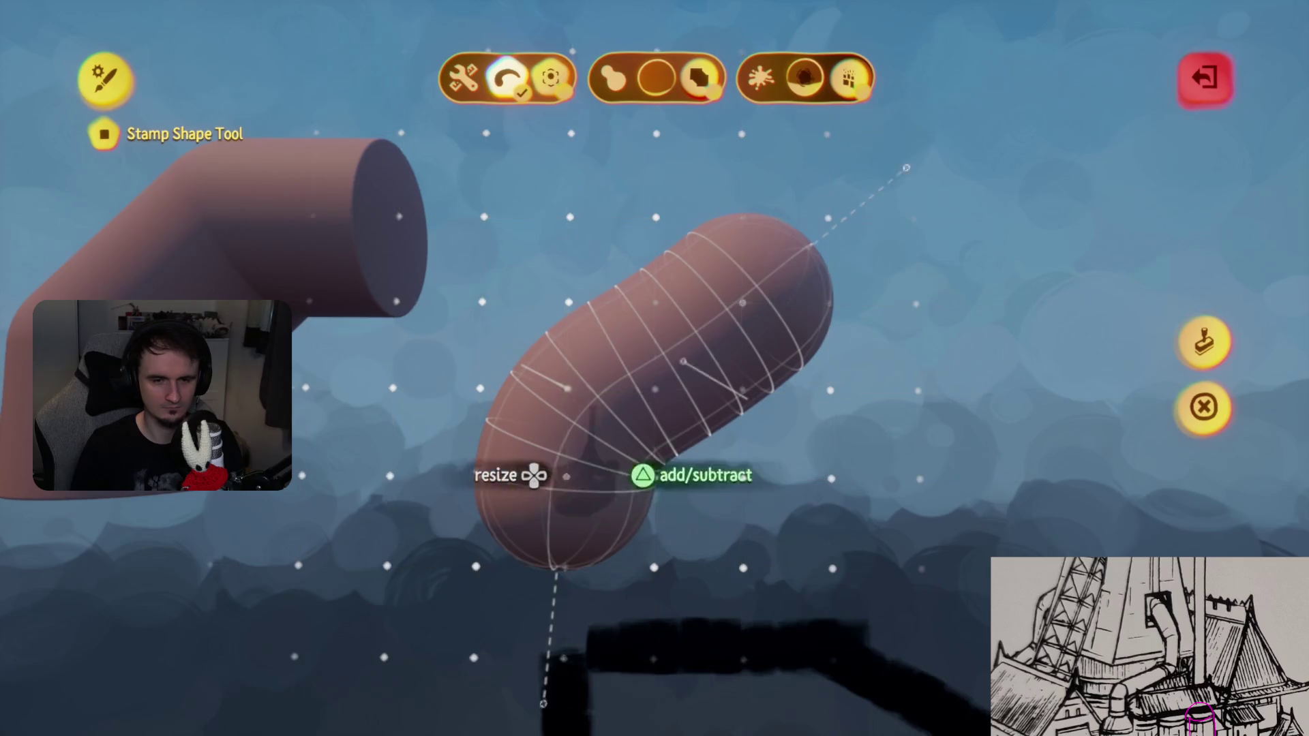
pyautogui.moveTo(677, 455)
pyautogui.mouseDown()
pyautogui.moveTo(644, 399)
pyautogui.moveTo(891, 380)
pyautogui.moveTo(651, 470)
pyautogui.mouseUp()
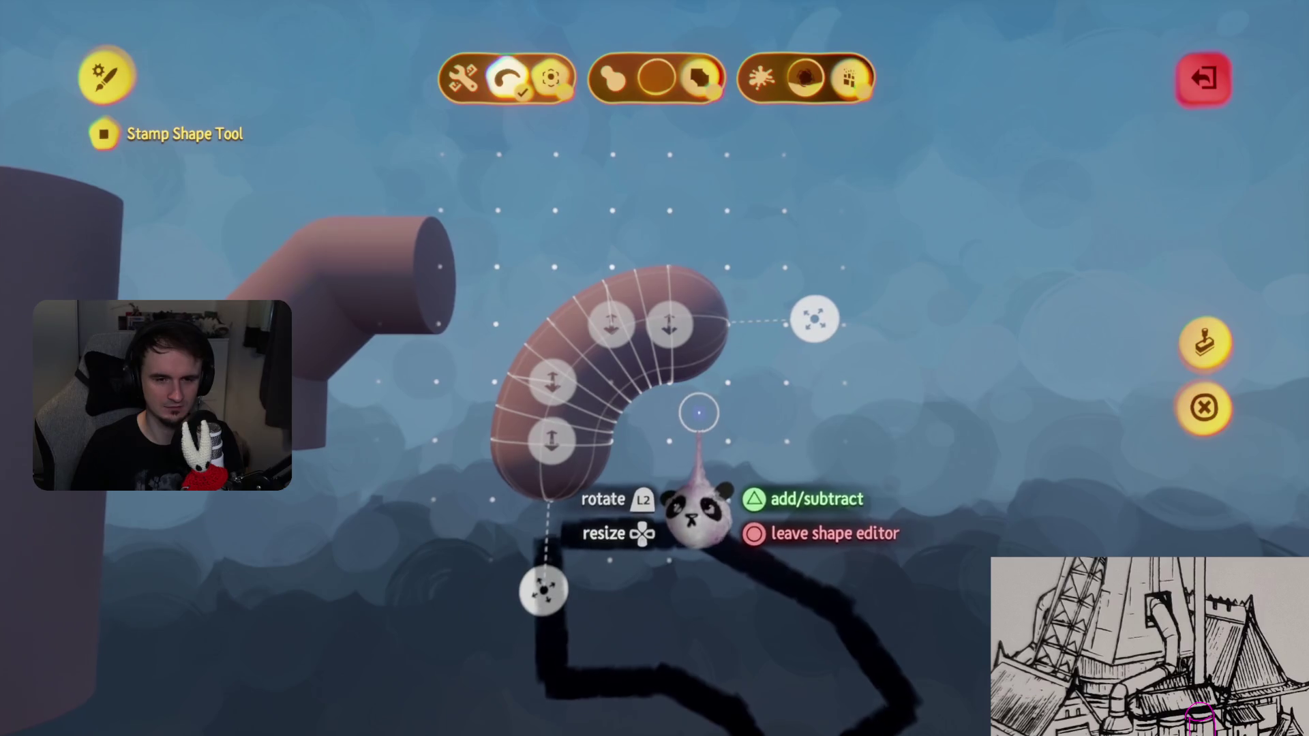
pyautogui.click(1204, 407)
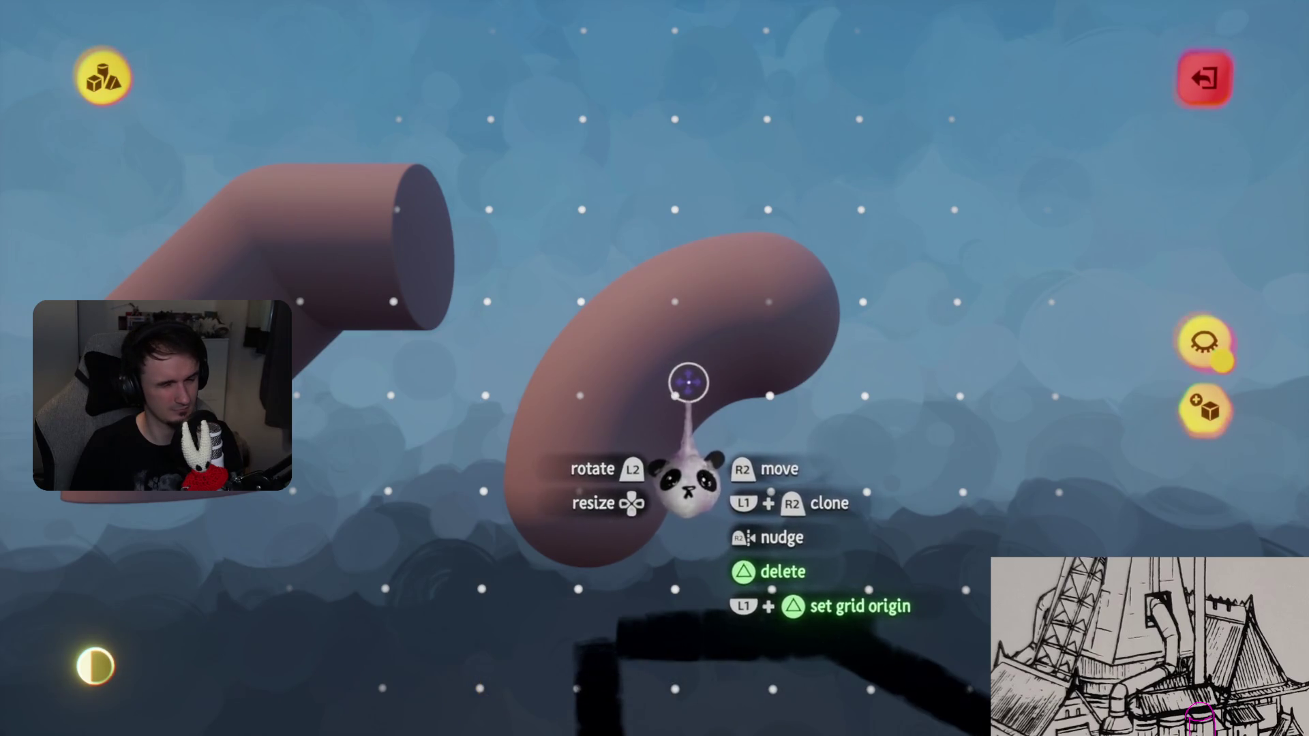
pyautogui.moveTo(603, 354); pyautogui.dragTo(678, 409)
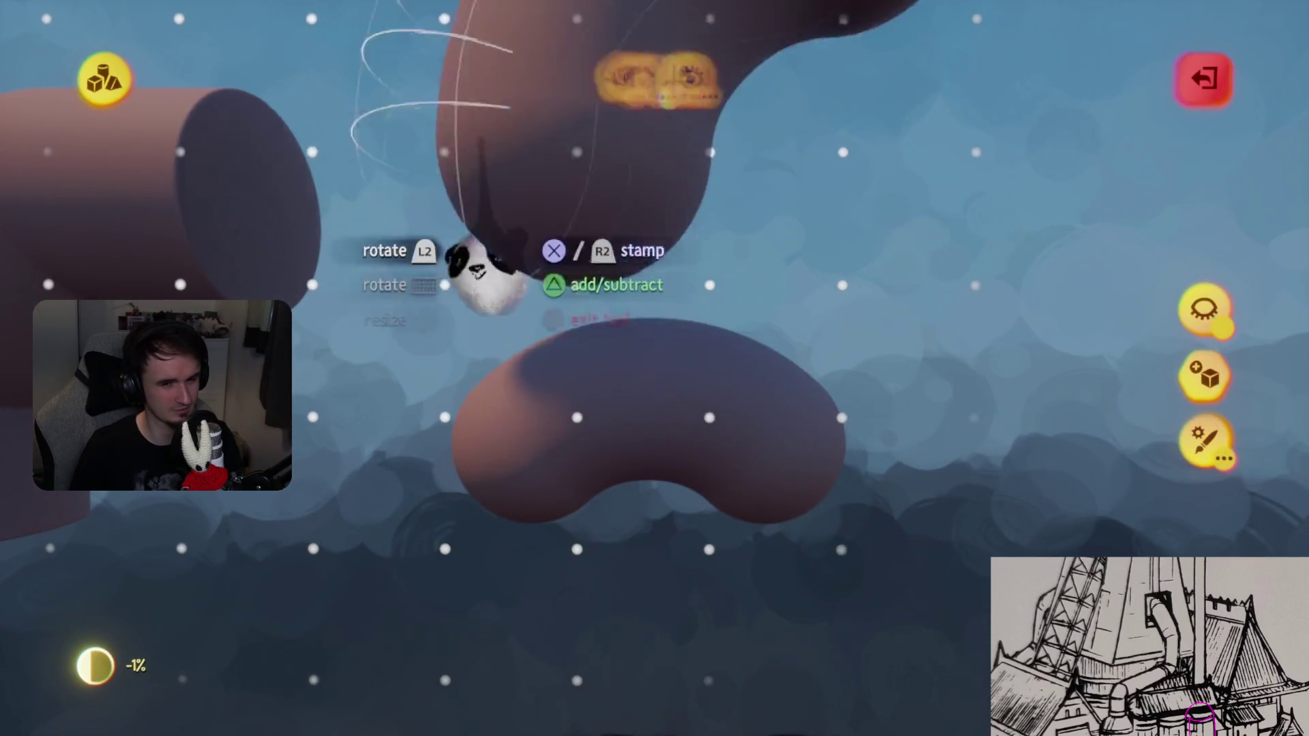
# - Pick the Cube shape, turn on Mirror guides, and exit sculpt mode
pyautogui.moveTo(513, 75)
pyautogui.click(556, 77)
pyautogui.click(325, 144)
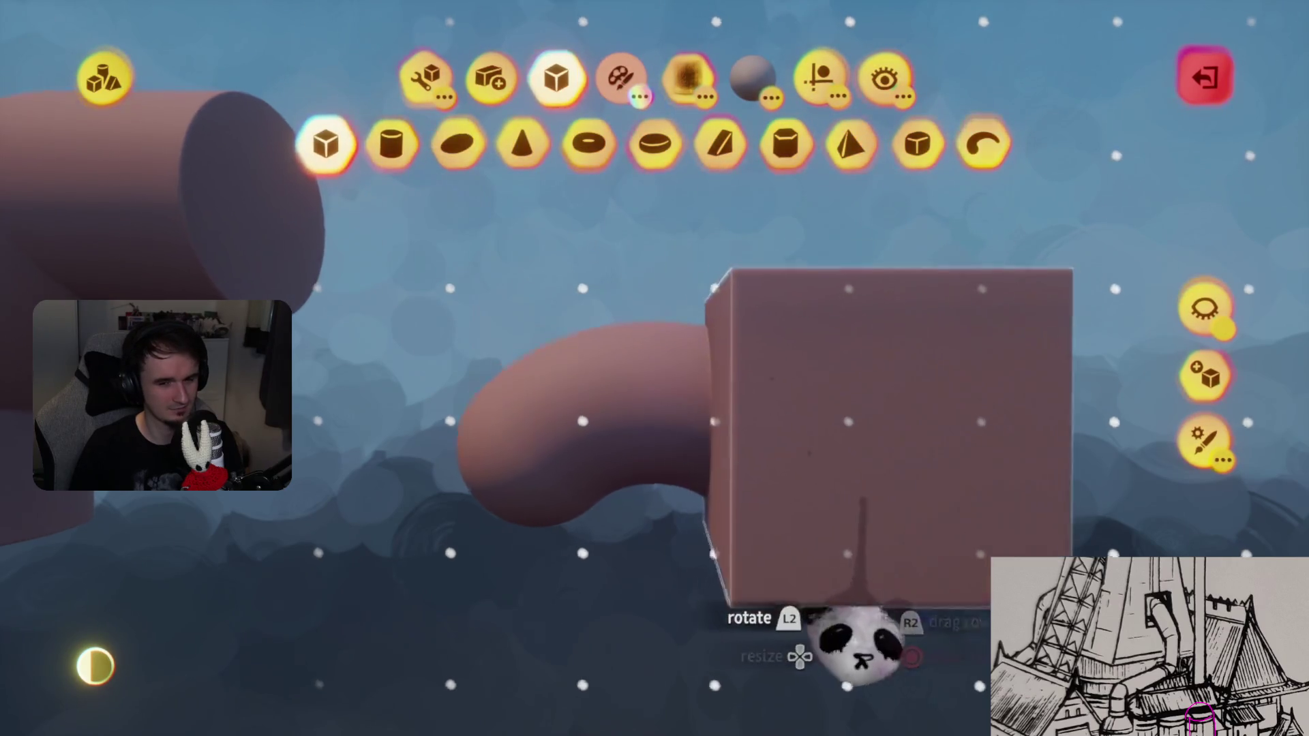
pyautogui.click(821, 77)
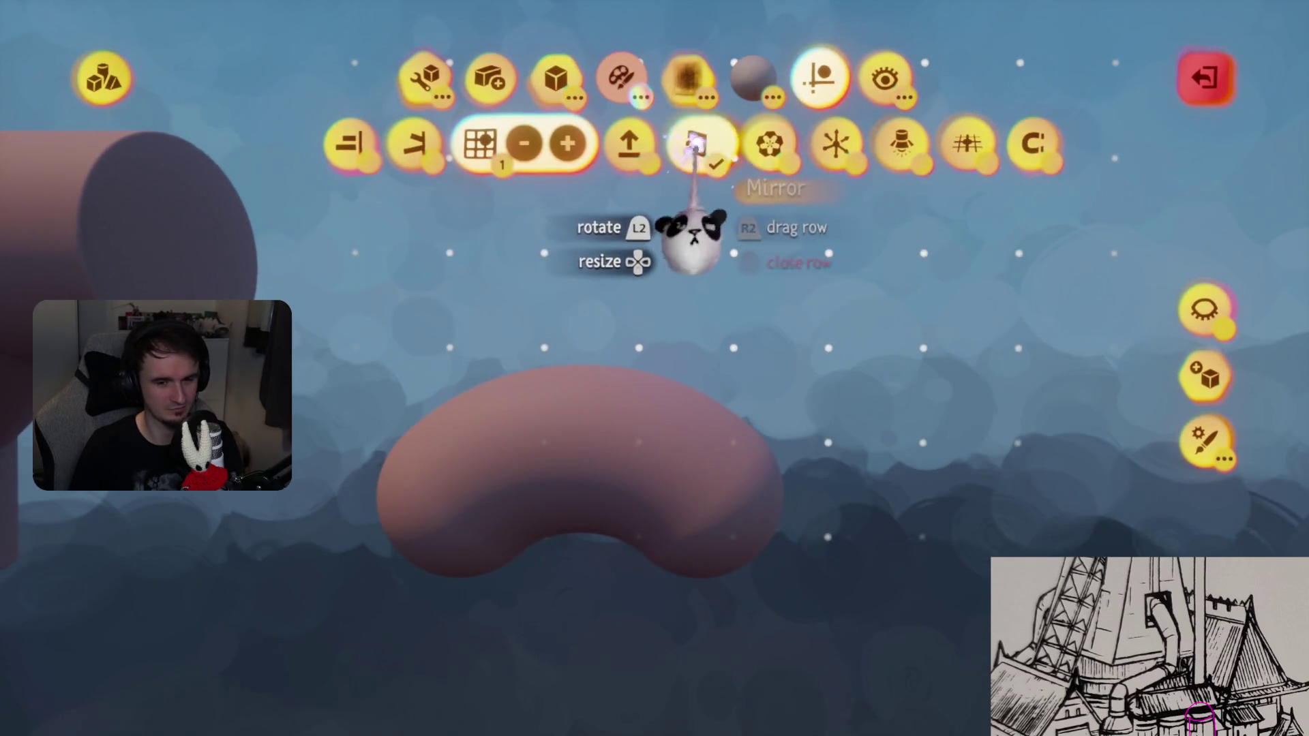
pyautogui.click(702, 158)
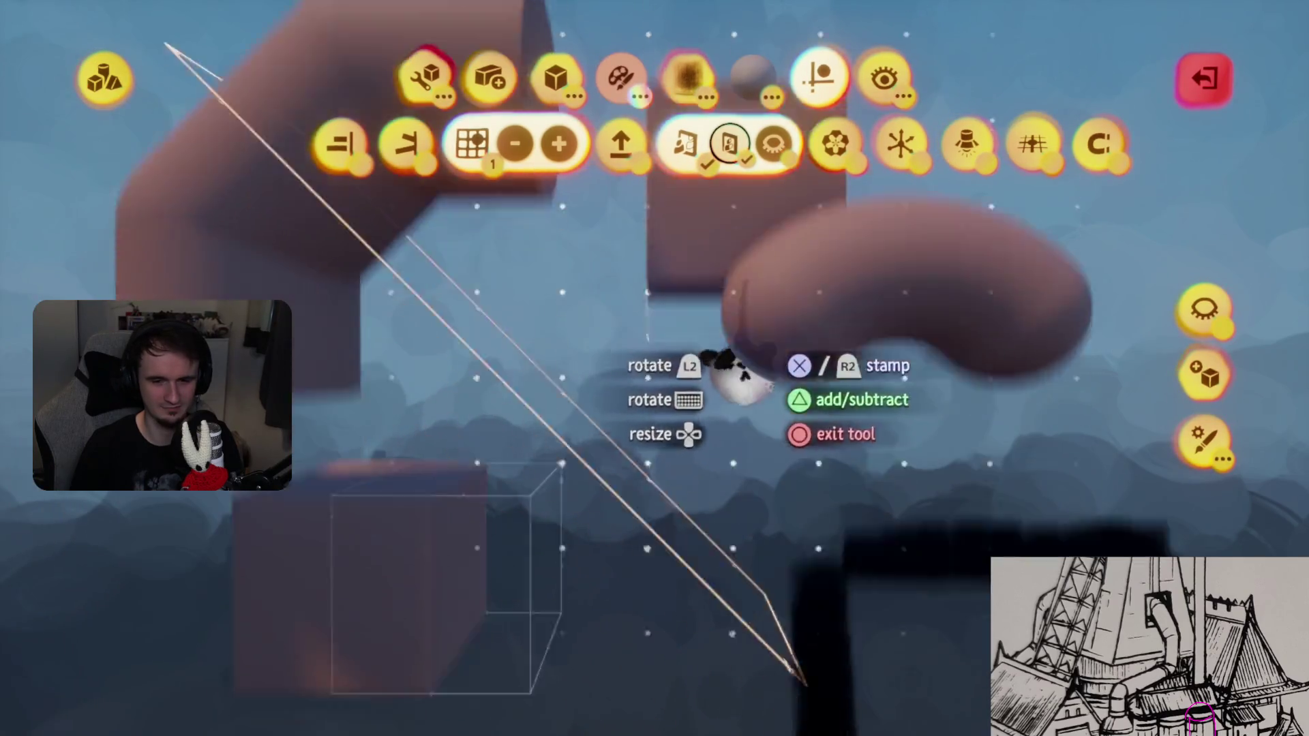
pyautogui.moveTo(736, 372)
pyautogui.mouseDown(button='middle')
pyautogui.moveTo(877, 330)
pyautogui.moveTo(666, 439)
pyautogui.moveTo(665, 503)
pyautogui.moveTo(606, 487)
pyautogui.moveTo(535, 439)
pyautogui.moveTo(622, 447)
pyautogui.mouseUp(button='middle')
pyautogui.press('Escape')
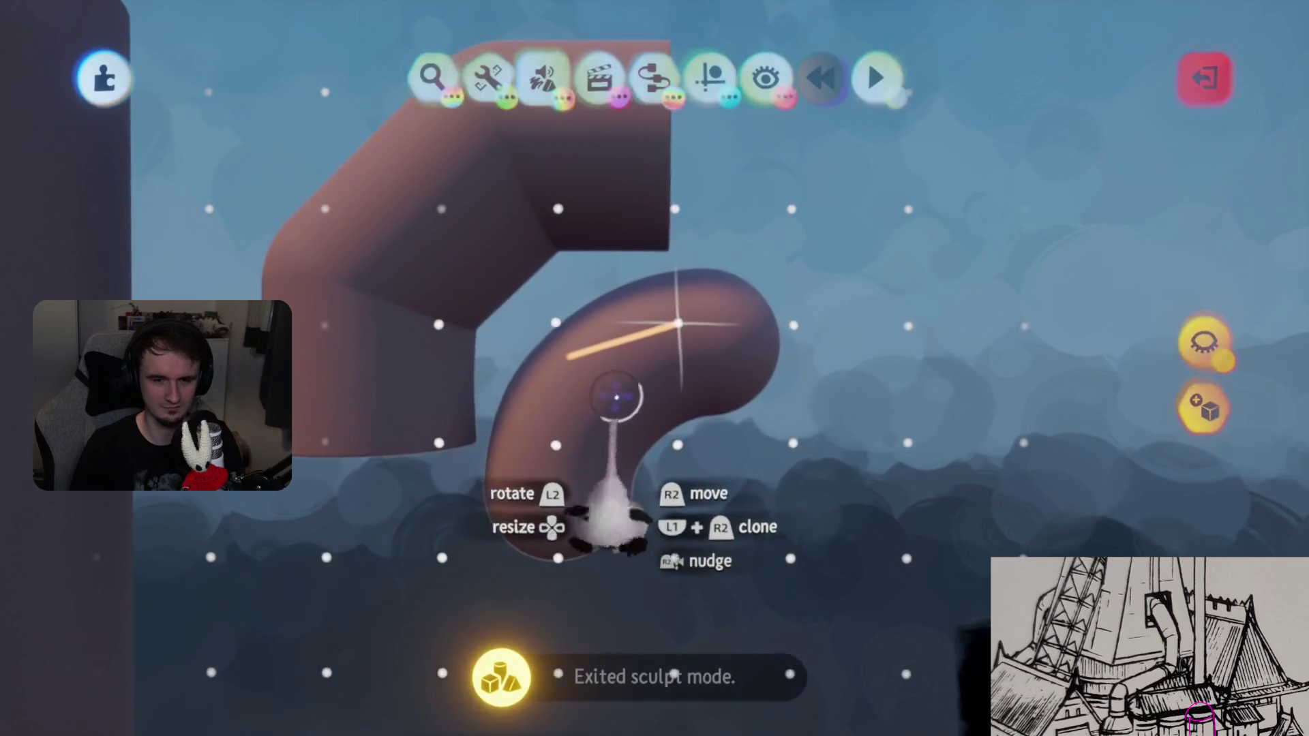
# - Orbit around the cone-shaped pipe piece to inspect it, then leave sculpting for the rooftop scene
pyautogui.moveTo(604, 520); pyautogui.dragTo(794, 413, button='middle')
pyautogui.moveTo(794, 327)
pyautogui.mouseDown(button='middle')
pyautogui.moveTo(774, 374)
pyautogui.moveTo(614, 403)
pyautogui.moveTo(783, 421)
pyautogui.moveTo(797, 453)
pyautogui.moveTo(715, 370)
pyautogui.moveTo(692, 424)
pyautogui.moveTo(658, 447)
pyautogui.moveTo(783, 423)
pyautogui.moveTo(827, 453)
pyautogui.moveTo(745, 380)
pyautogui.moveTo(856, 345)
pyautogui.moveTo(611, 364)
pyautogui.mouseUp(button='middle')
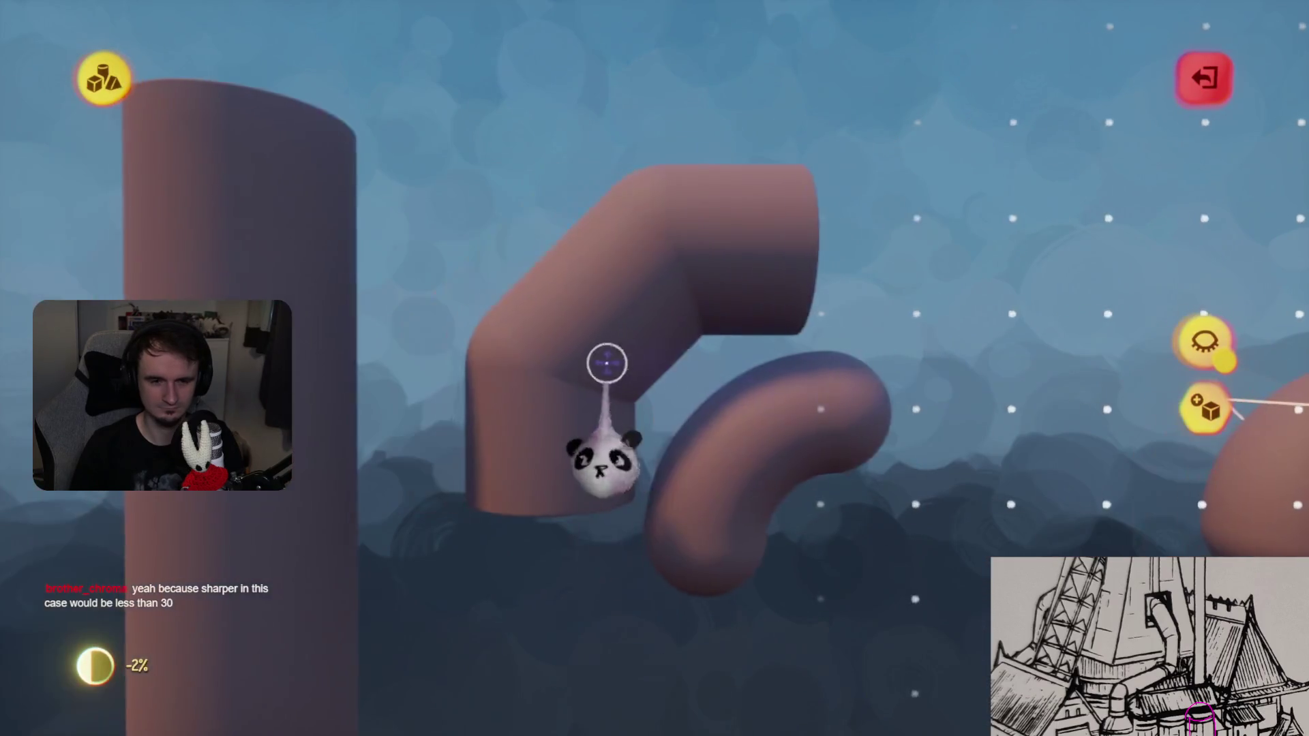
pyautogui.moveTo(725, 475)
pyautogui.mouseDown(button='middle')
pyautogui.moveTo(783, 441)
pyautogui.moveTo(777, 459)
pyautogui.moveTo(803, 473)
pyautogui.moveTo(576, 321)
pyautogui.mouseUp(button='middle')
pyautogui.moveTo(576, 421)
pyautogui.mouseDown(button='middle')
pyautogui.moveTo(634, 284)
pyautogui.moveTo(915, 345)
pyautogui.moveTo(745, 301)
pyautogui.moveTo(712, 355)
pyautogui.moveTo(716, 541)
pyautogui.moveTo(774, 511)
pyautogui.moveTo(774, 628)
pyautogui.moveTo(870, 604)
pyautogui.moveTo(848, 607)
pyautogui.moveTo(849, 696)
pyautogui.moveTo(869, 675)
pyautogui.moveTo(879, 535)
pyautogui.moveTo(775, 330)
pyautogui.mouseUp(button='middle')
pyautogui.press('Tab')
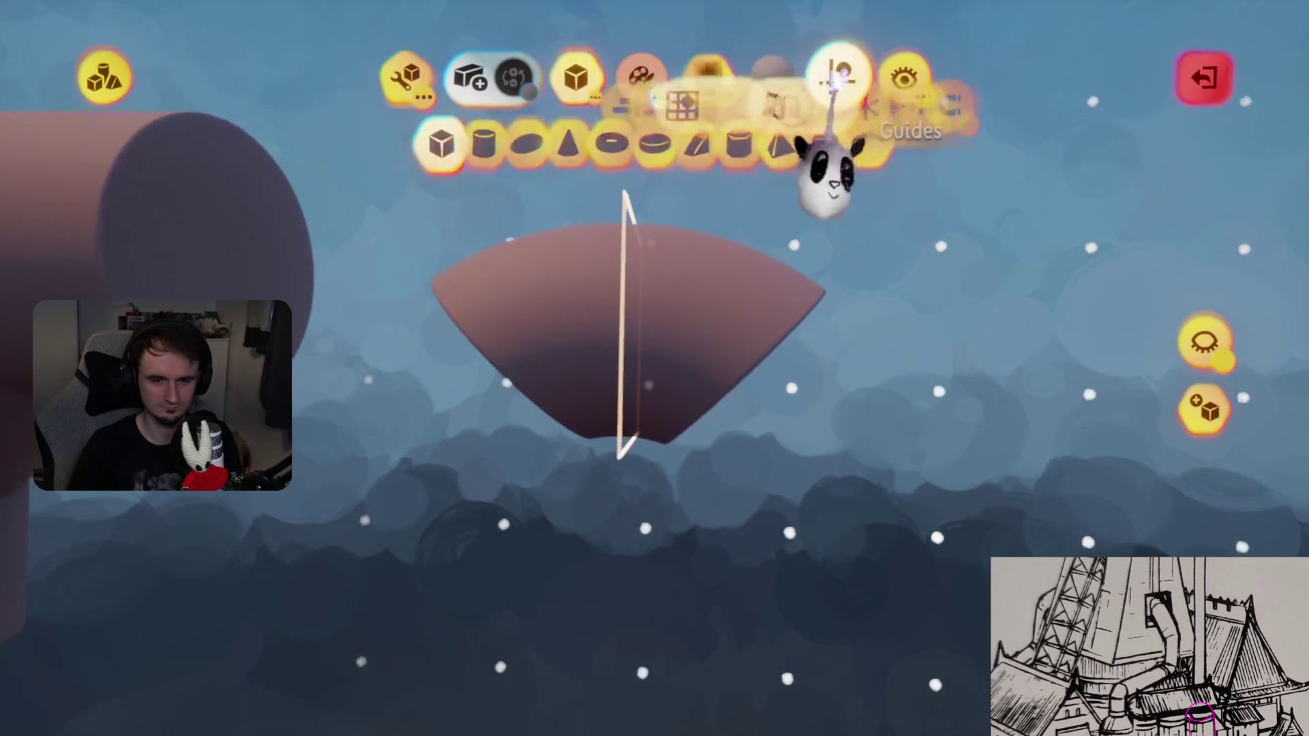
pyautogui.moveTo(681, 437); pyautogui.dragTo(683, 496, button='middle')
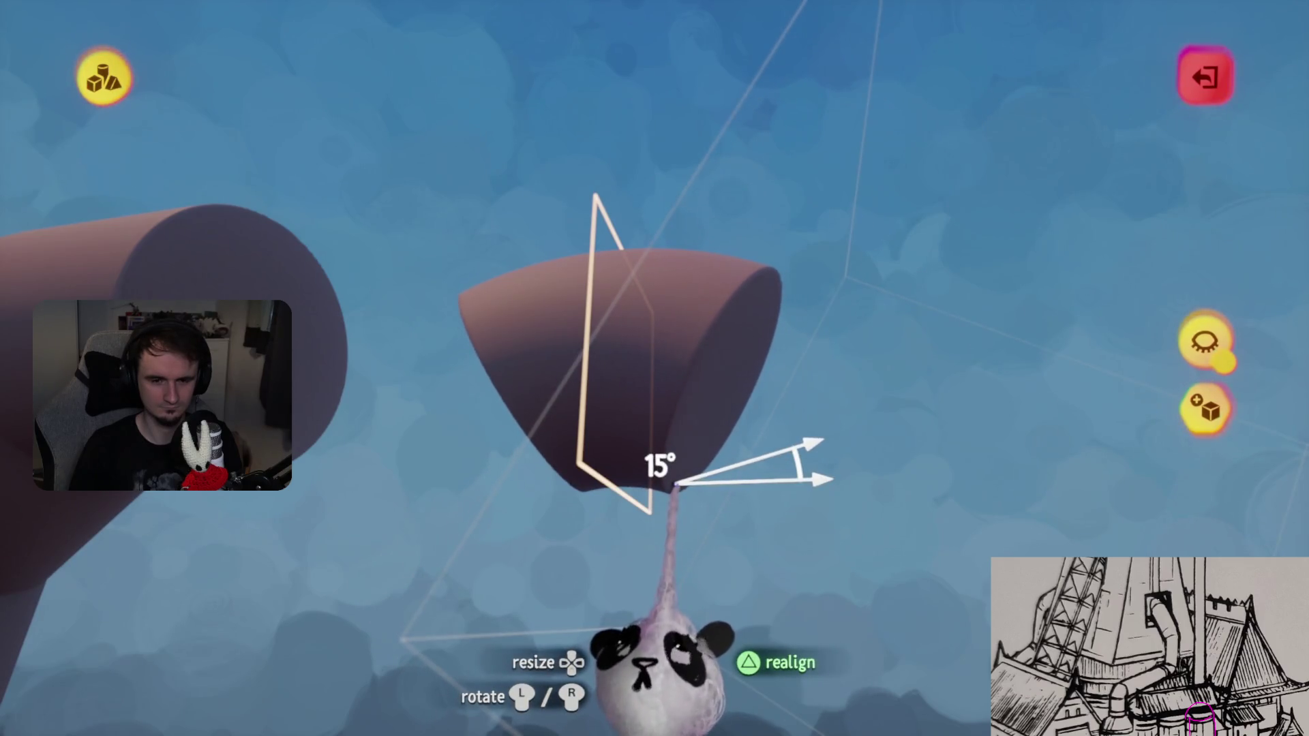
pyautogui.scroll(-5, 643, 371)
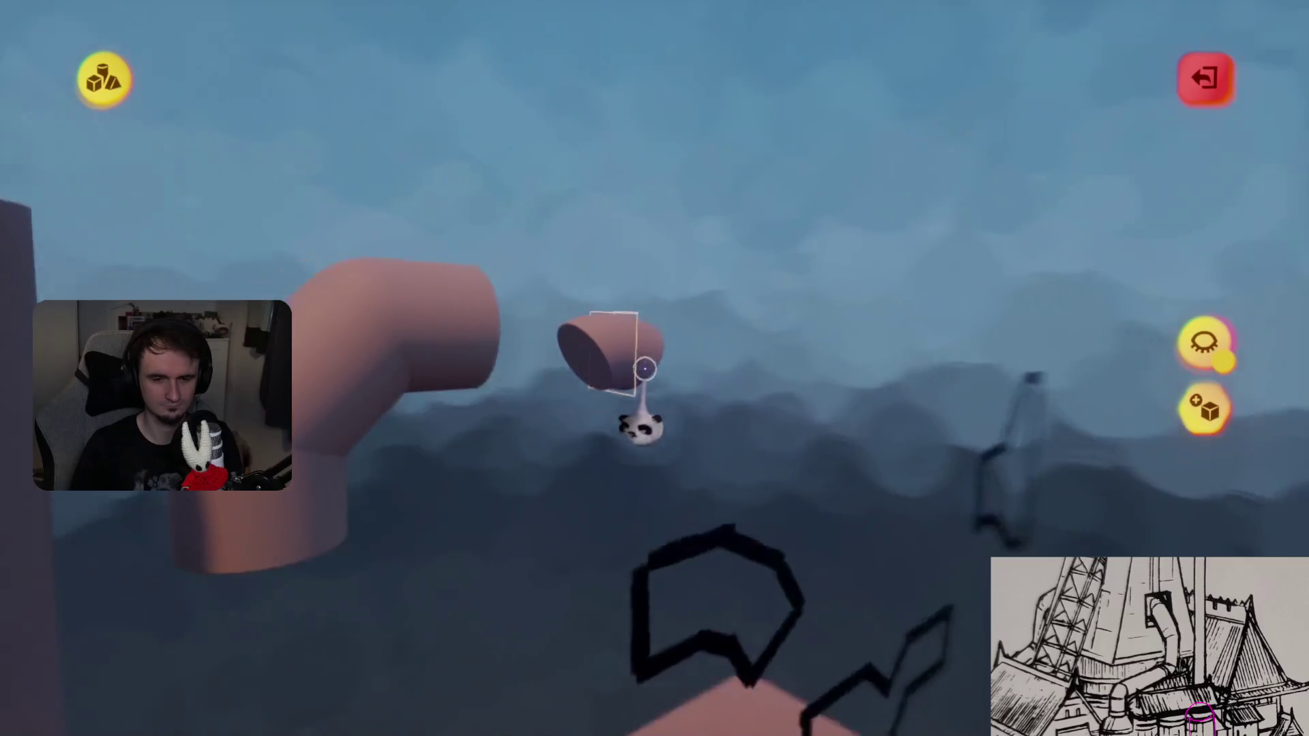
pyautogui.scroll(5, 643, 372)
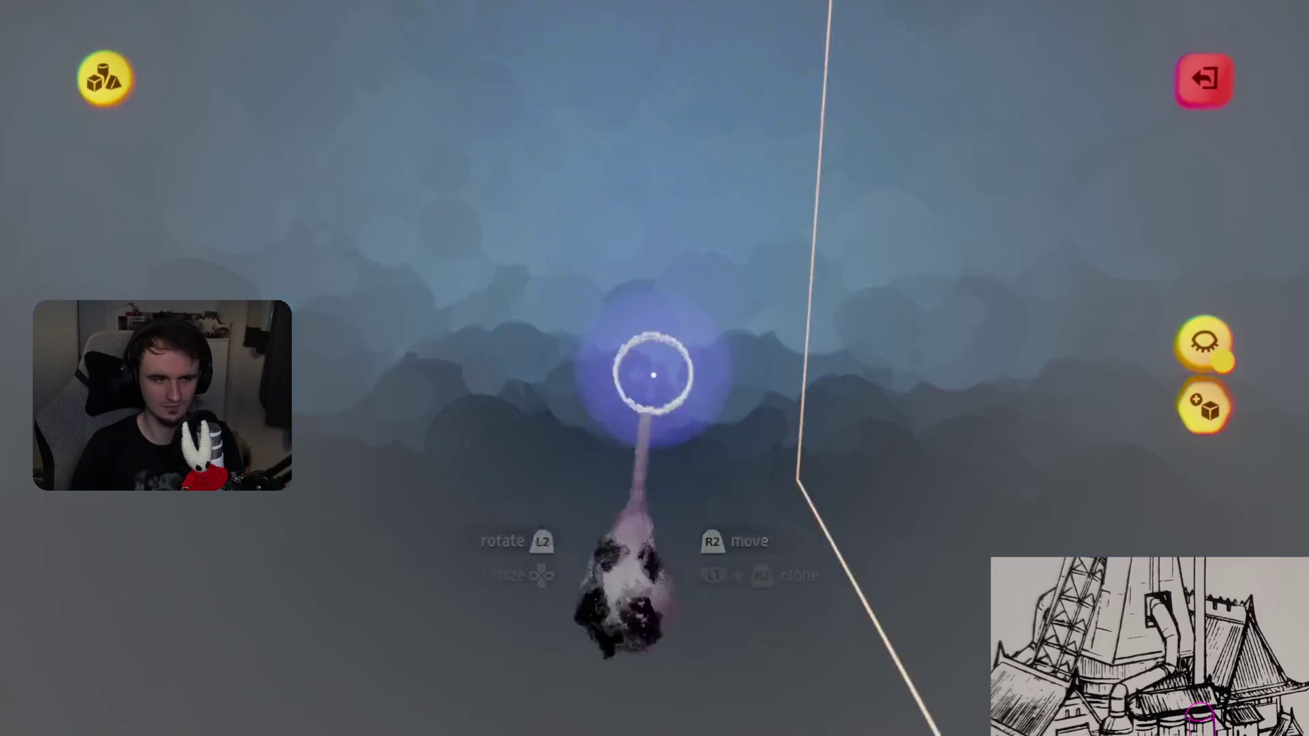
pyautogui.press('Escape')
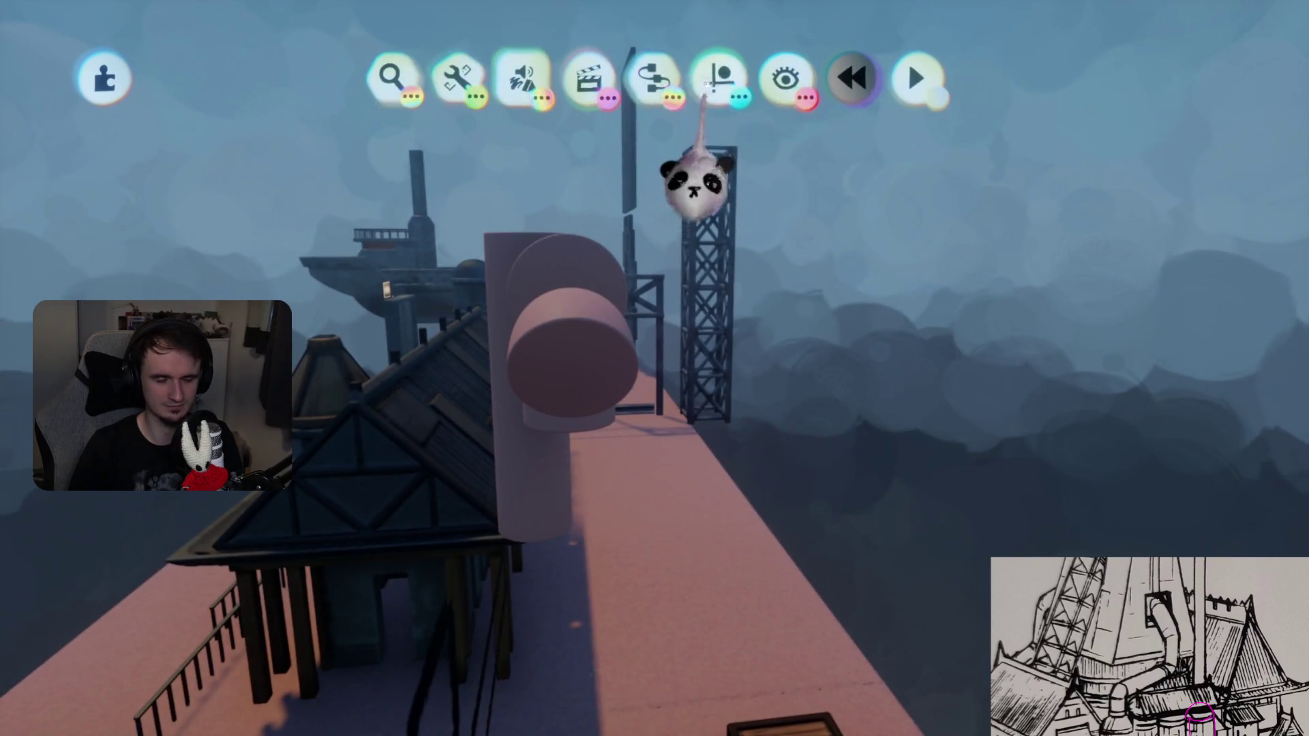
# - Turn on size-1 grid snapping, scale the elbow pipe to 125%, and begin sculpting a new shape
pyautogui.click(719, 77)
pyautogui.click(512, 144)
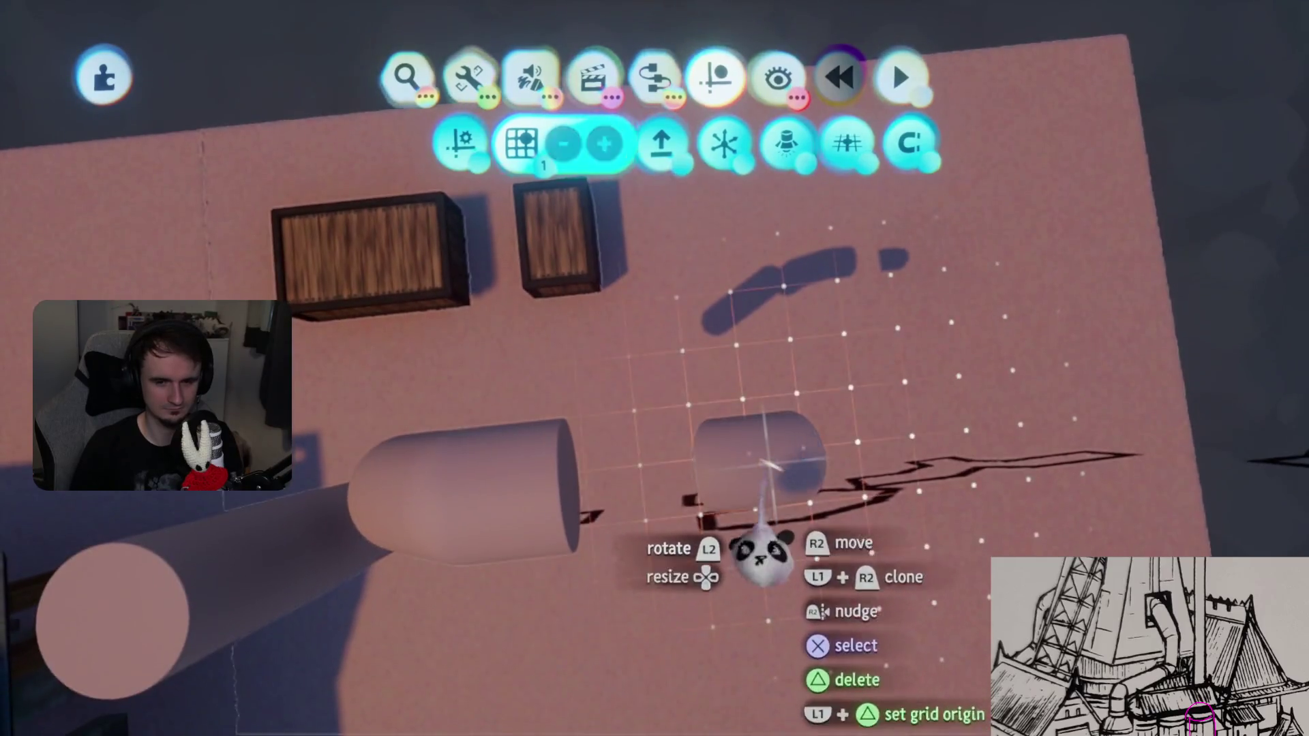
pyautogui.moveTo(765, 459)
pyautogui.mouseDown()
pyautogui.moveTo(681, 455)
pyautogui.moveTo(709, 463)
pyautogui.mouseUp()
pyautogui.scroll(1, 711, 470)
pyautogui.scroll(1, 712, 470)
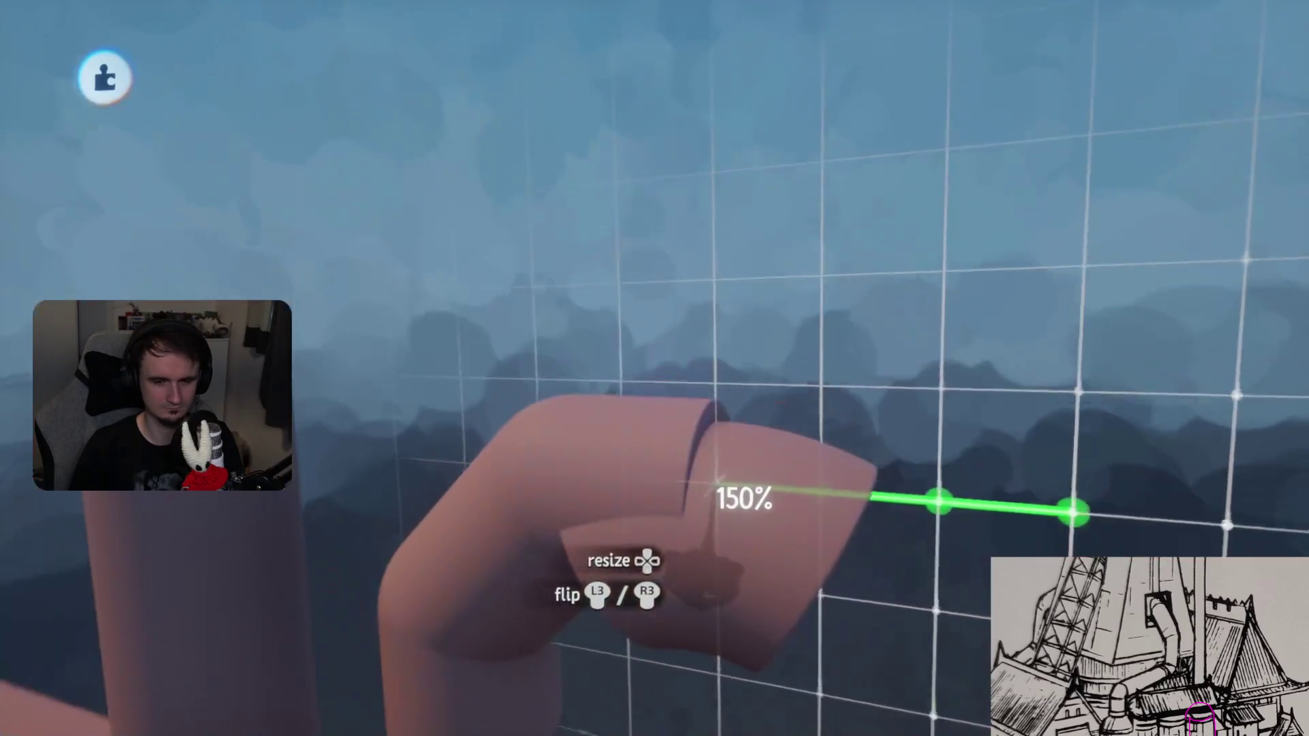
pyautogui.scroll(-1, 708, 491)
pyautogui.moveTo(723, 497)
pyautogui.mouseDown(button='right')
pyautogui.moveTo(730, 395)
pyautogui.moveTo(797, 494)
pyautogui.moveTo(784, 494)
pyautogui.mouseUp(button='right')
pyautogui.click(777, 470)
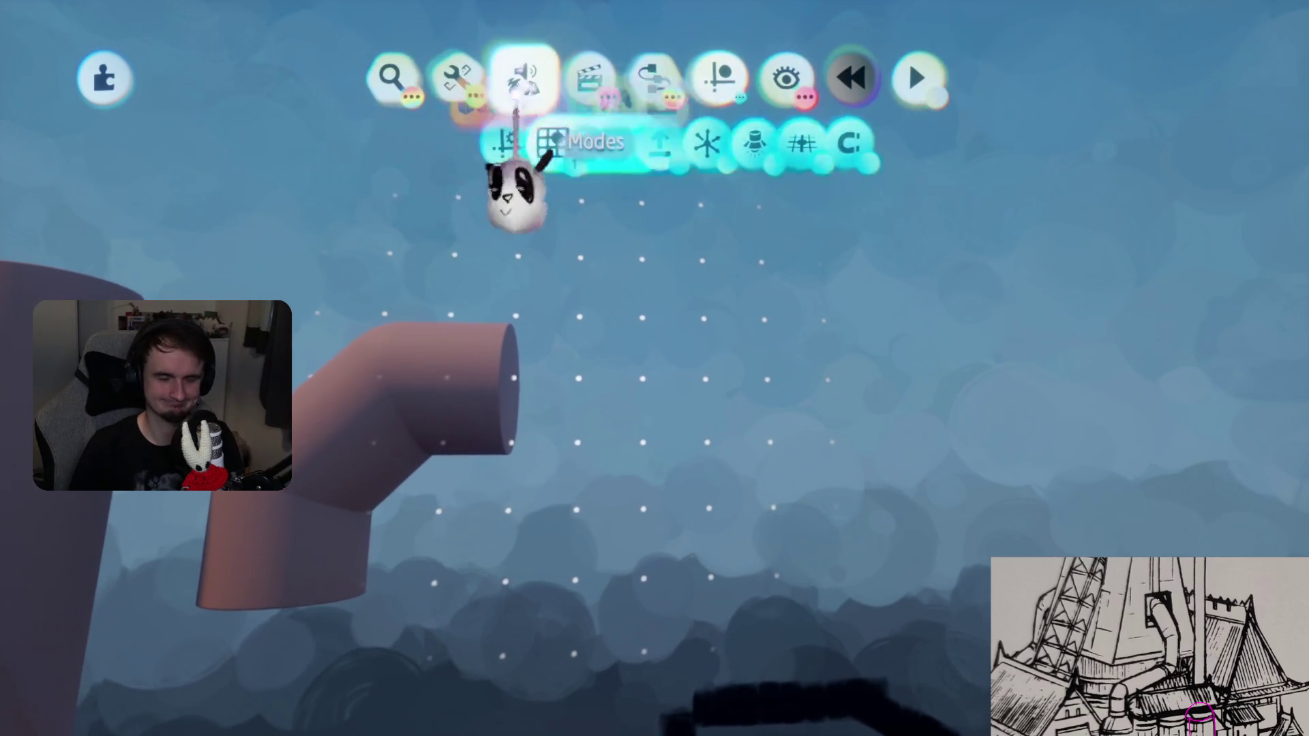
pyautogui.click(462, 171)
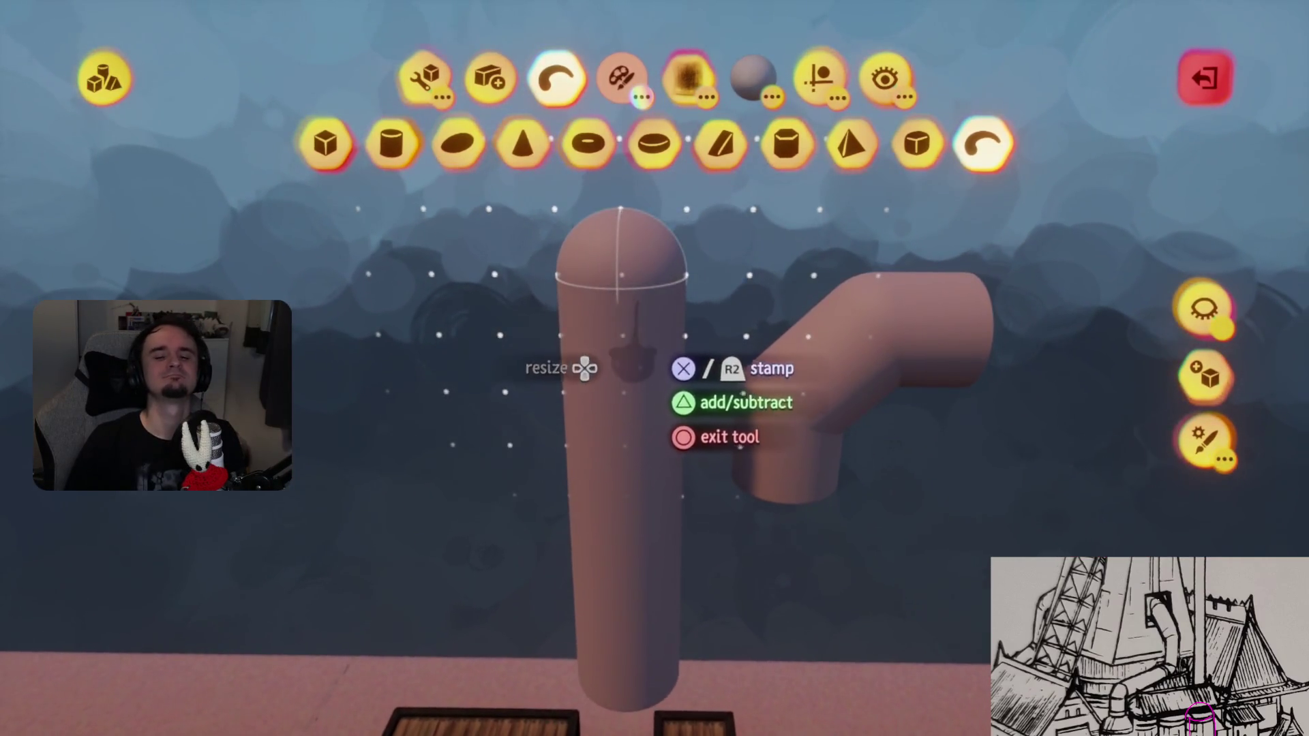
# - Bend the stamp into an arched capsule tube, then reset it back to a sphere
pyautogui.click(818, 76)
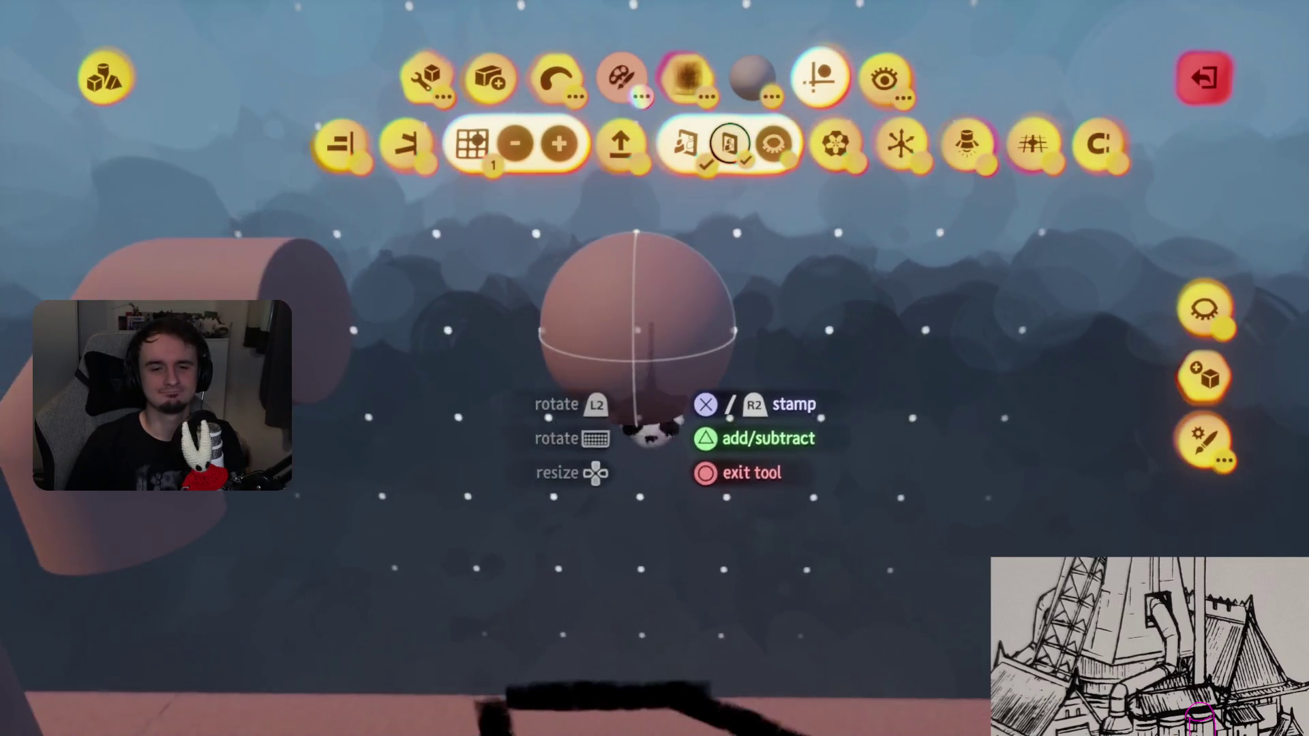
pyautogui.moveTo(641, 415)
pyautogui.mouseDown()
pyautogui.moveTo(851, 400)
pyautogui.moveTo(839, 512)
pyautogui.mouseUp()
pyautogui.moveTo(701, 359)
pyautogui.mouseDown()
pyautogui.moveTo(736, 330)
pyautogui.moveTo(783, 345)
pyautogui.mouseUp()
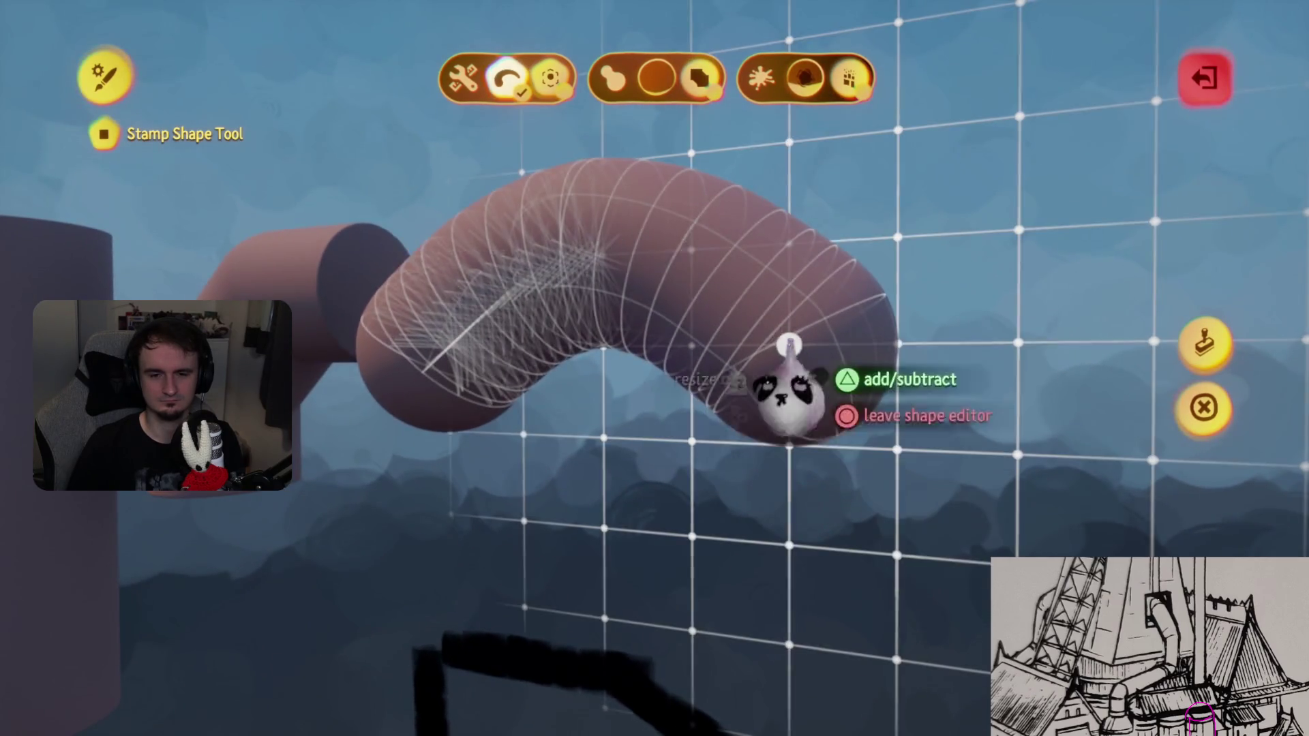
pyautogui.moveTo(789, 447)
pyautogui.mouseDown()
pyautogui.moveTo(786, 347)
pyautogui.moveTo(767, 368)
pyautogui.moveTo(871, 345)
pyautogui.mouseUp()
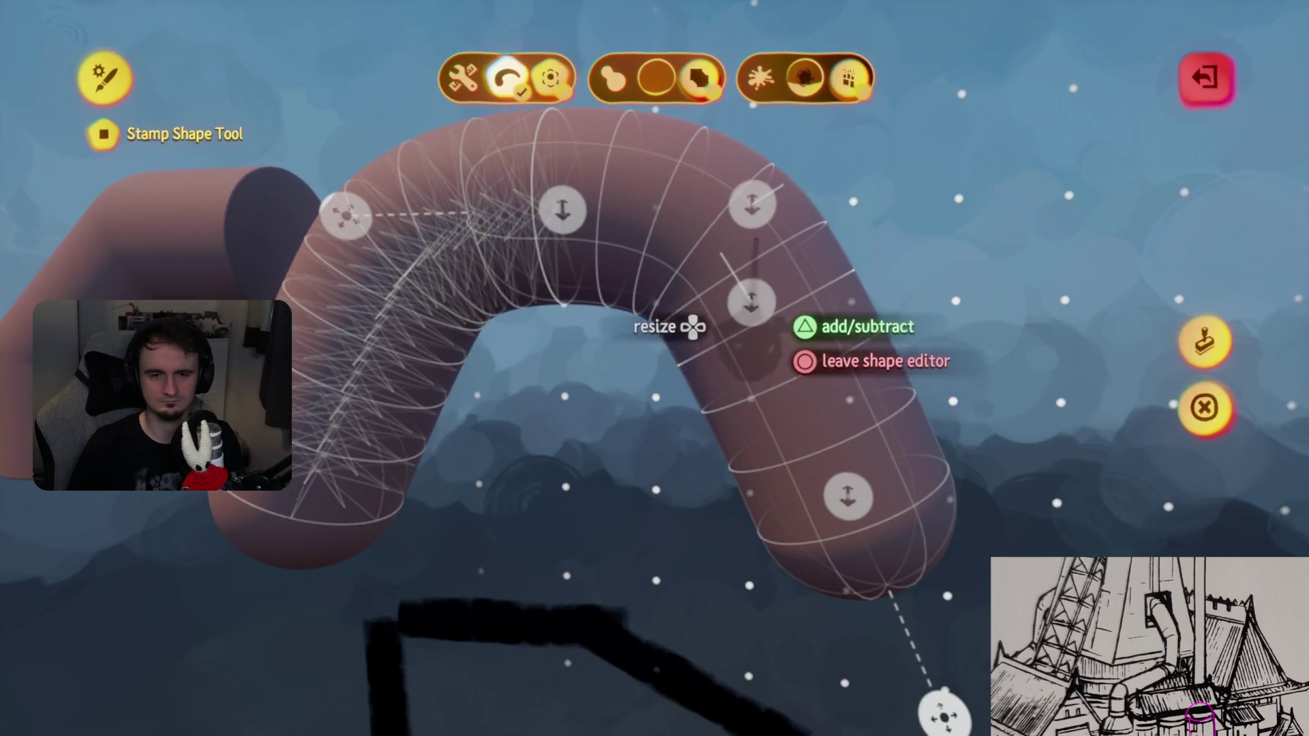
pyautogui.press('Escape')
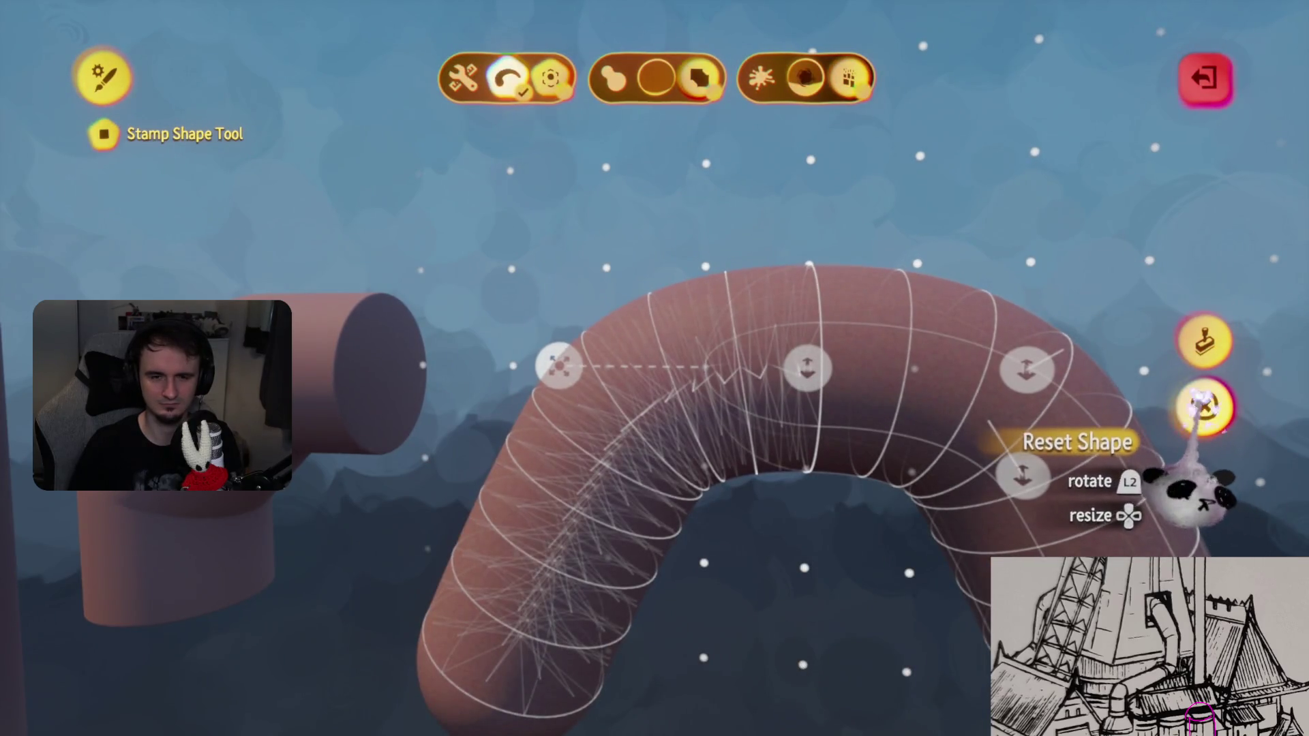
pyautogui.click(1204, 407)
pyautogui.press('Escape')
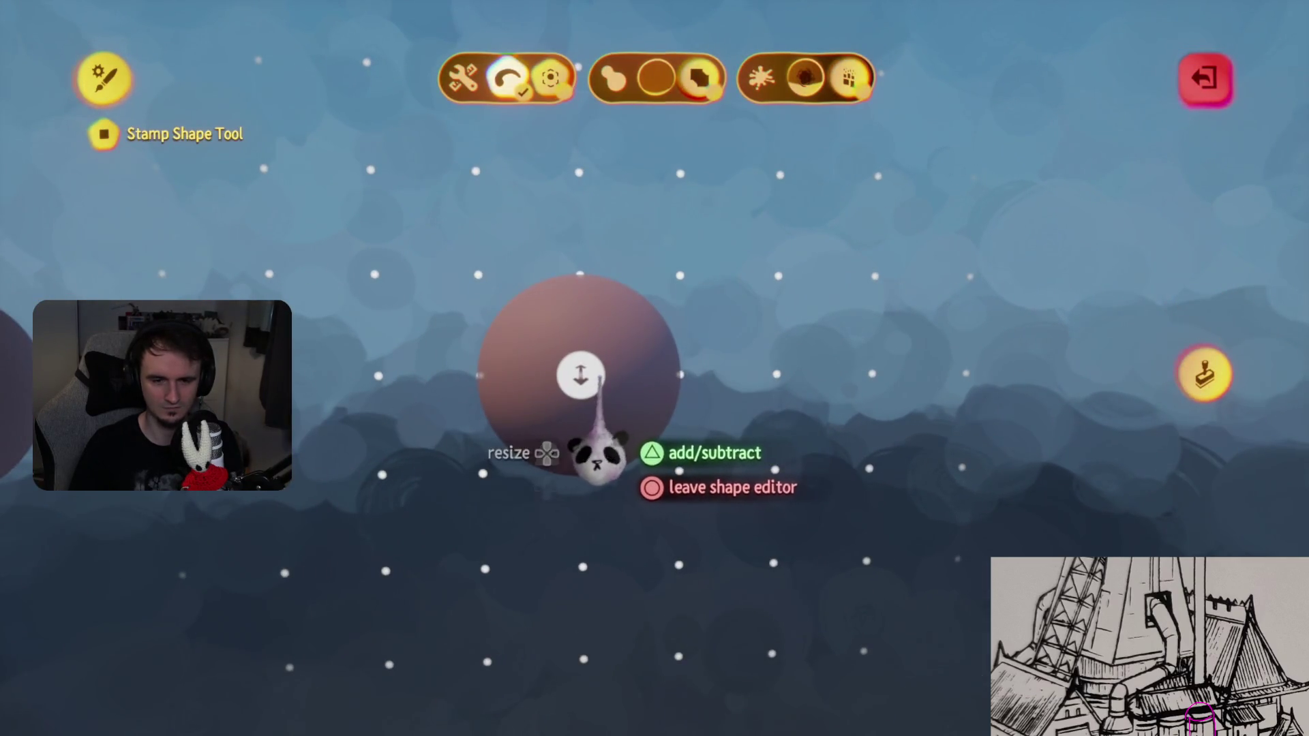
# - Re-stretch the sphere into a rounded half-loop arch tube and stamp it in place
pyautogui.moveTo(580, 376)
pyautogui.mouseDown()
pyautogui.moveTo(680, 540)
pyautogui.moveTo(773, 562)
pyautogui.moveTo(864, 651)
pyautogui.mouseUp()
pyautogui.moveTo(862, 716)
pyautogui.mouseDown()
pyautogui.moveTo(782, 666)
pyautogui.moveTo(774, 563)
pyautogui.mouseUp()
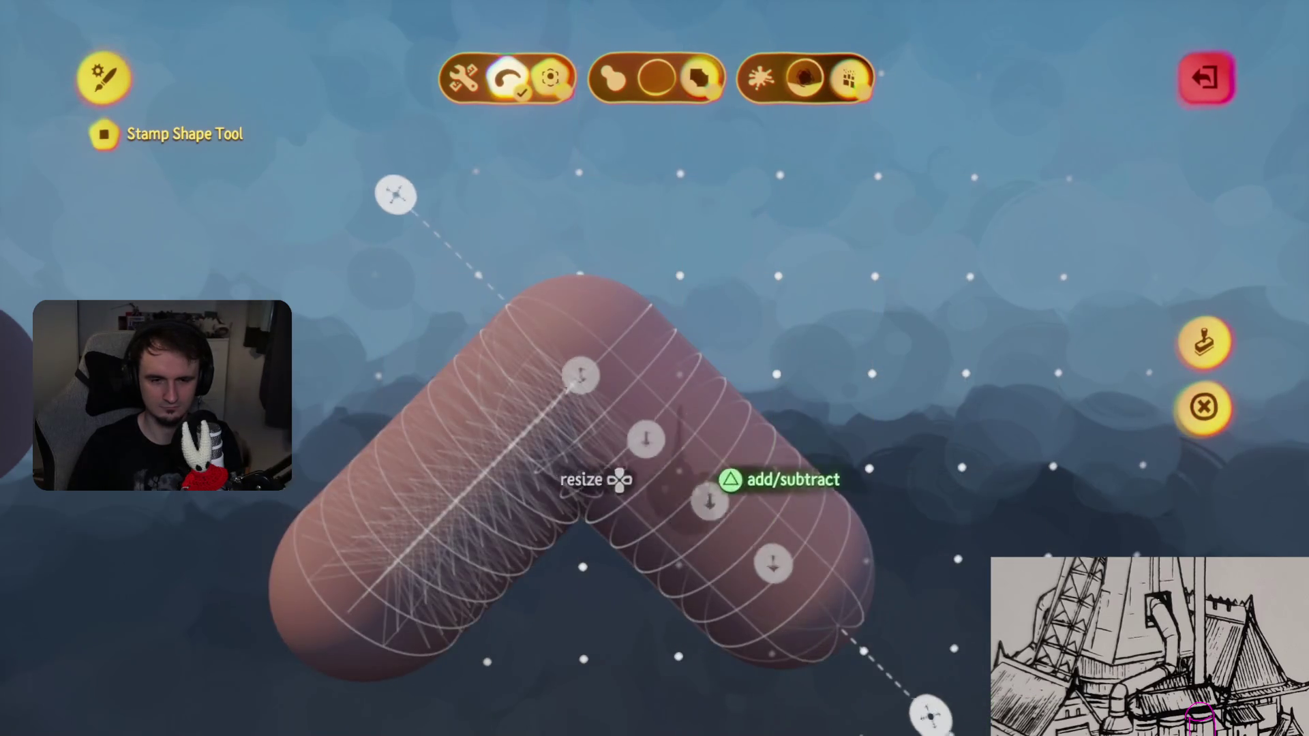
pyautogui.moveTo(646, 439); pyautogui.dragTo(678, 380)
pyautogui.moveTo(704, 497); pyautogui.dragTo(774, 471)
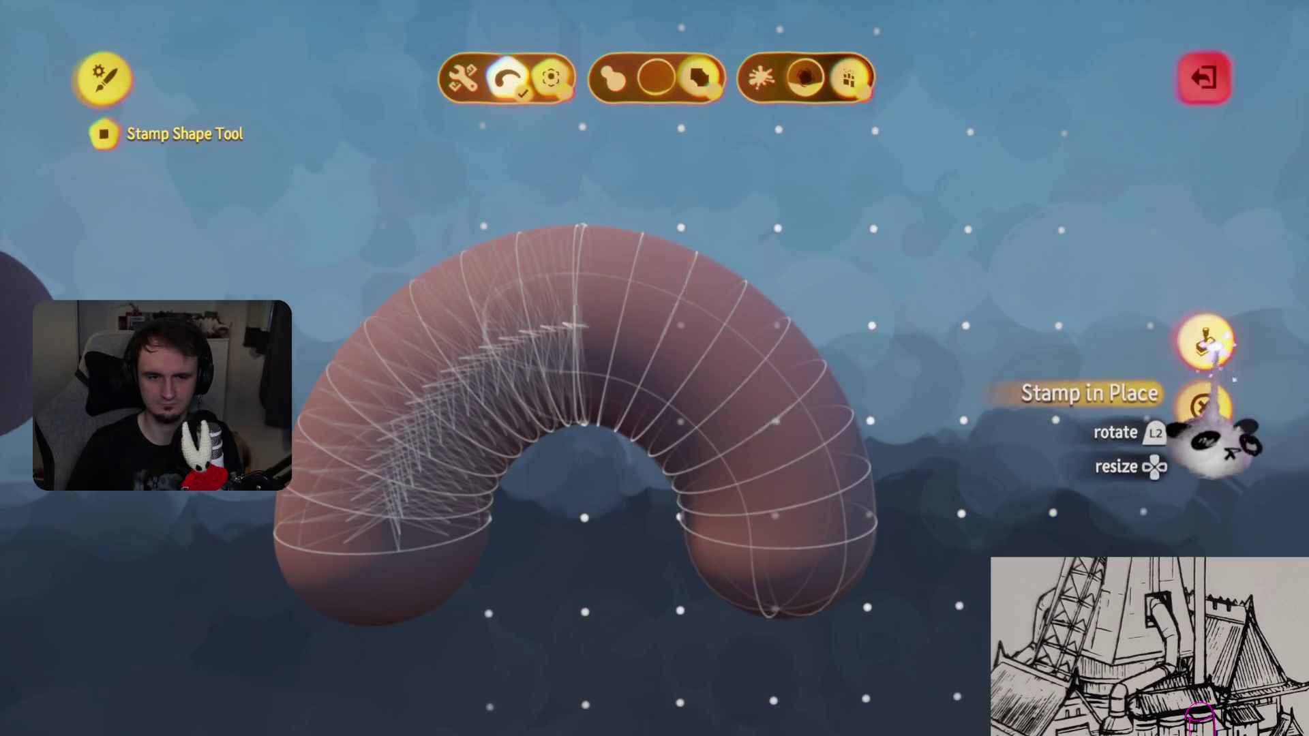
pyautogui.click(1207, 405)
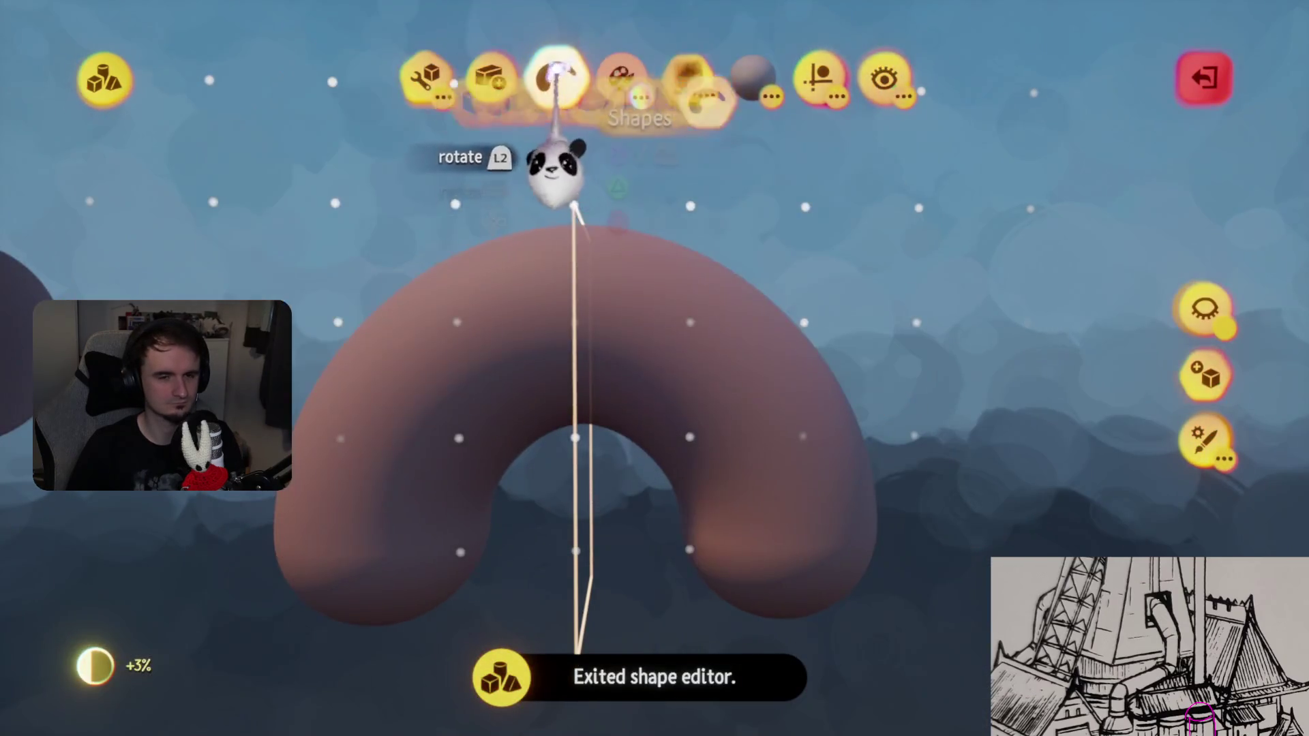
pyautogui.click(556, 79)
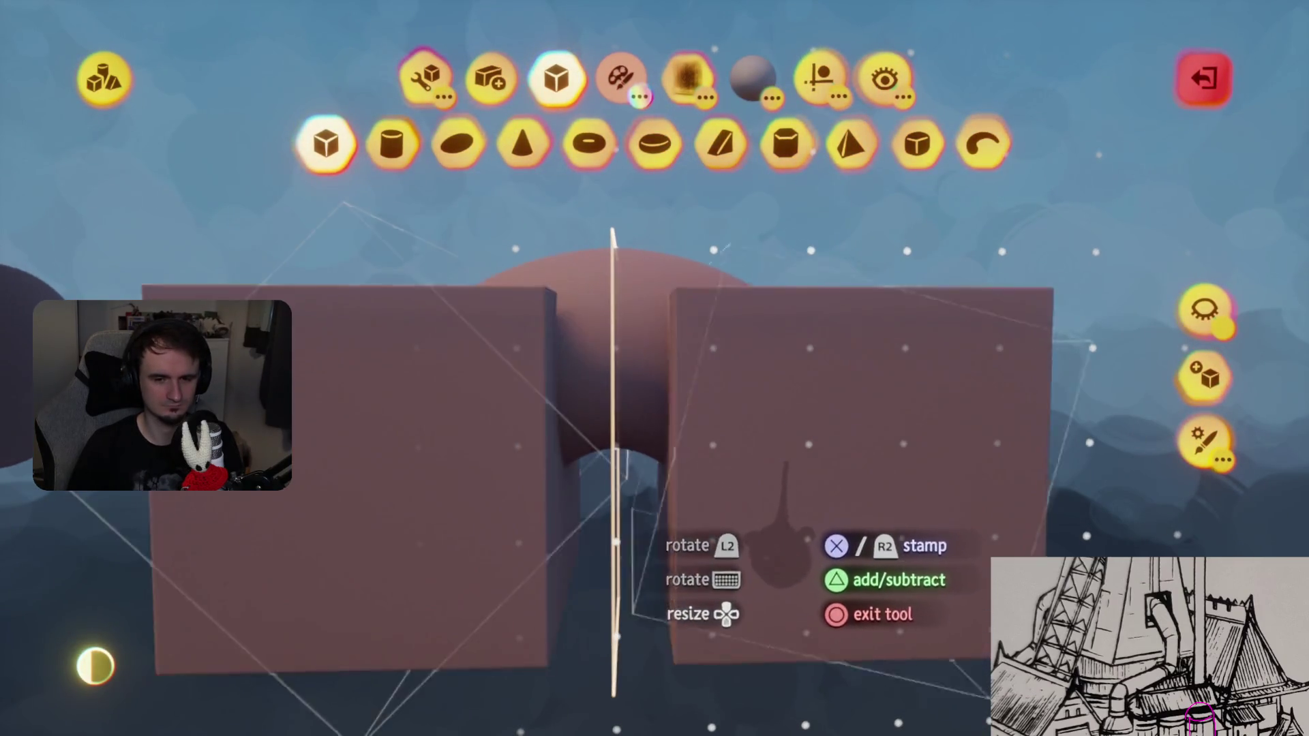
# - Switch the Cube stamp to subtract and cut the arch down to a wedge
pyautogui.press('t')
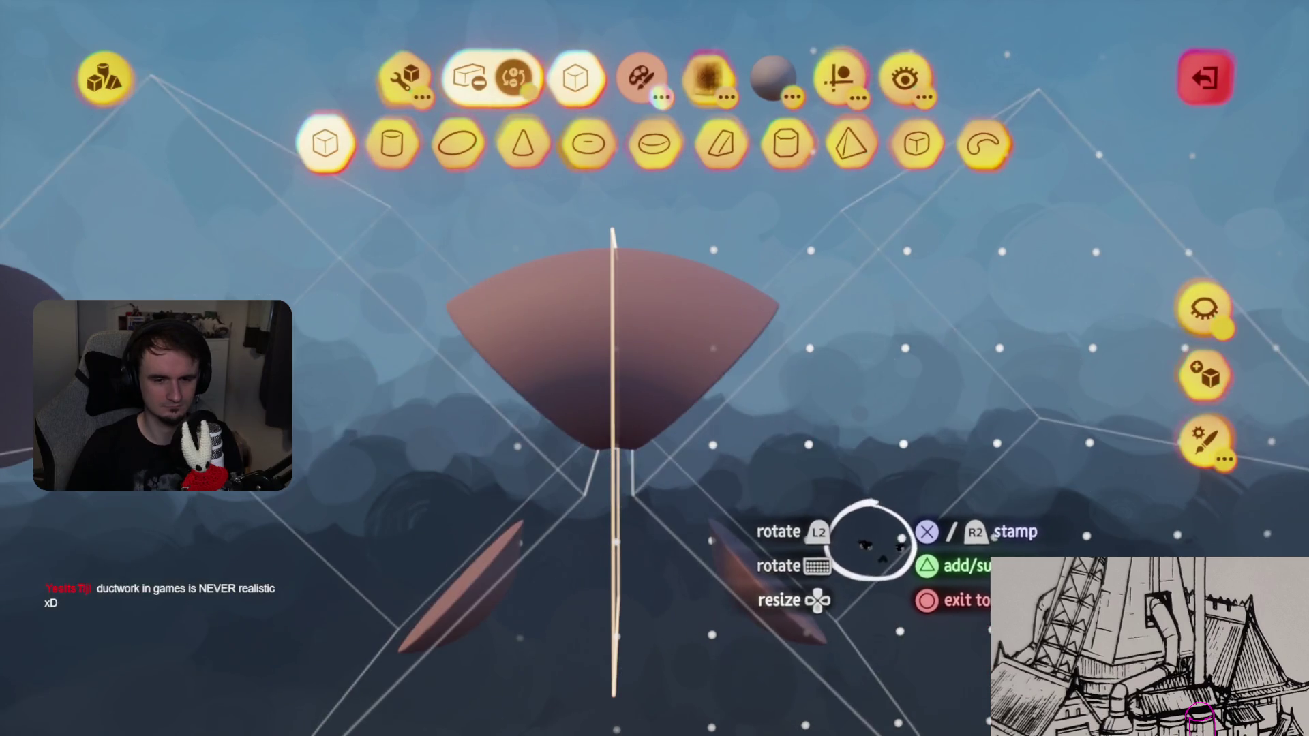
pyautogui.click(830, 511)
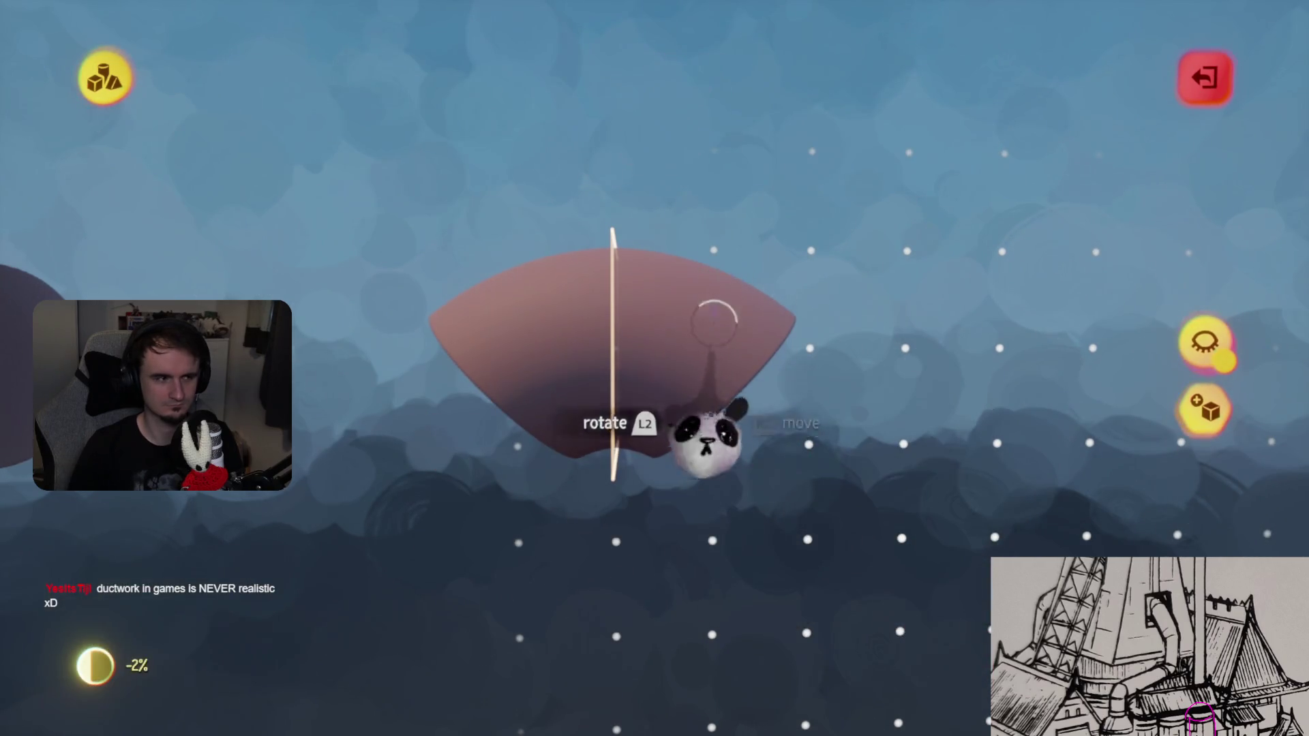
pyautogui.moveTo(719, 379); pyautogui.dragTo(801, 183, button='middle')
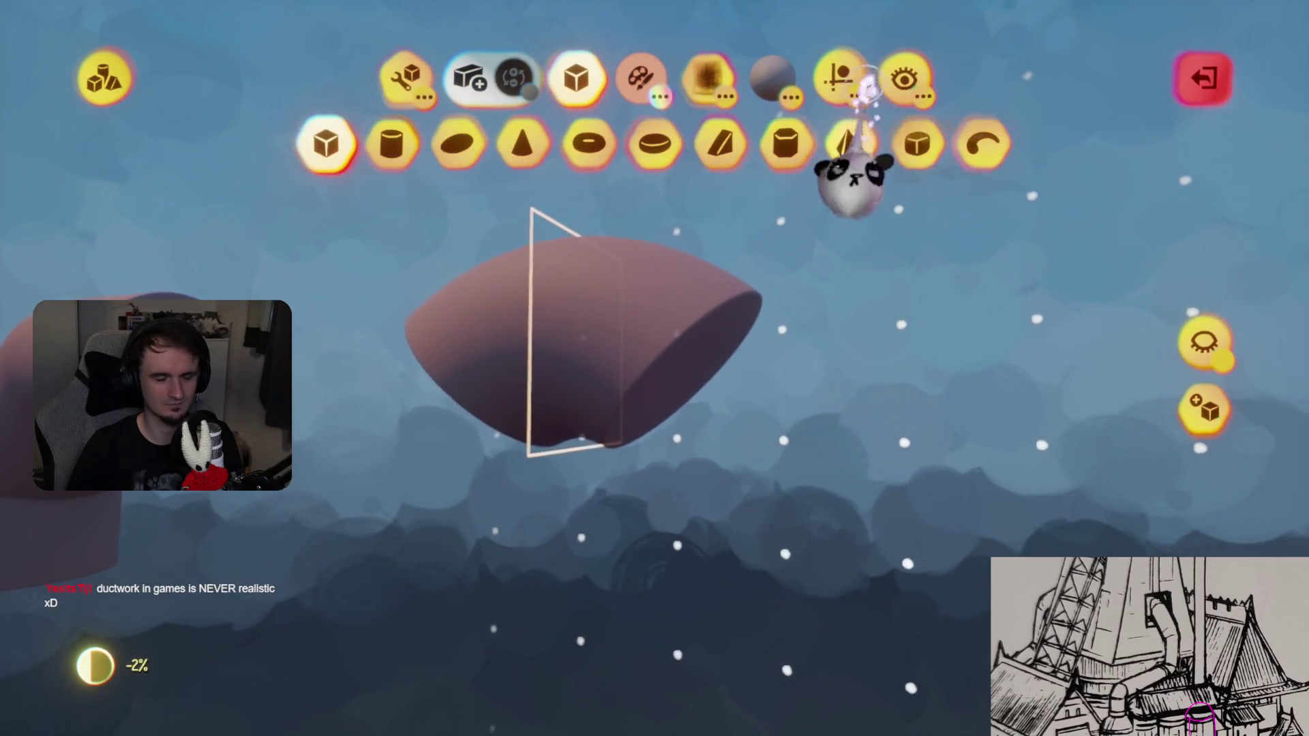
# - Tilt the wedge by 7° and leave sculpt mode
pyautogui.click(840, 76)
pyautogui.moveTo(887, 181)
pyautogui.mouseDown(button='middle')
pyautogui.moveTo(789, 278)
pyautogui.moveTo(543, 428)
pyautogui.mouseUp(button='middle')
pyautogui.press('Escape')
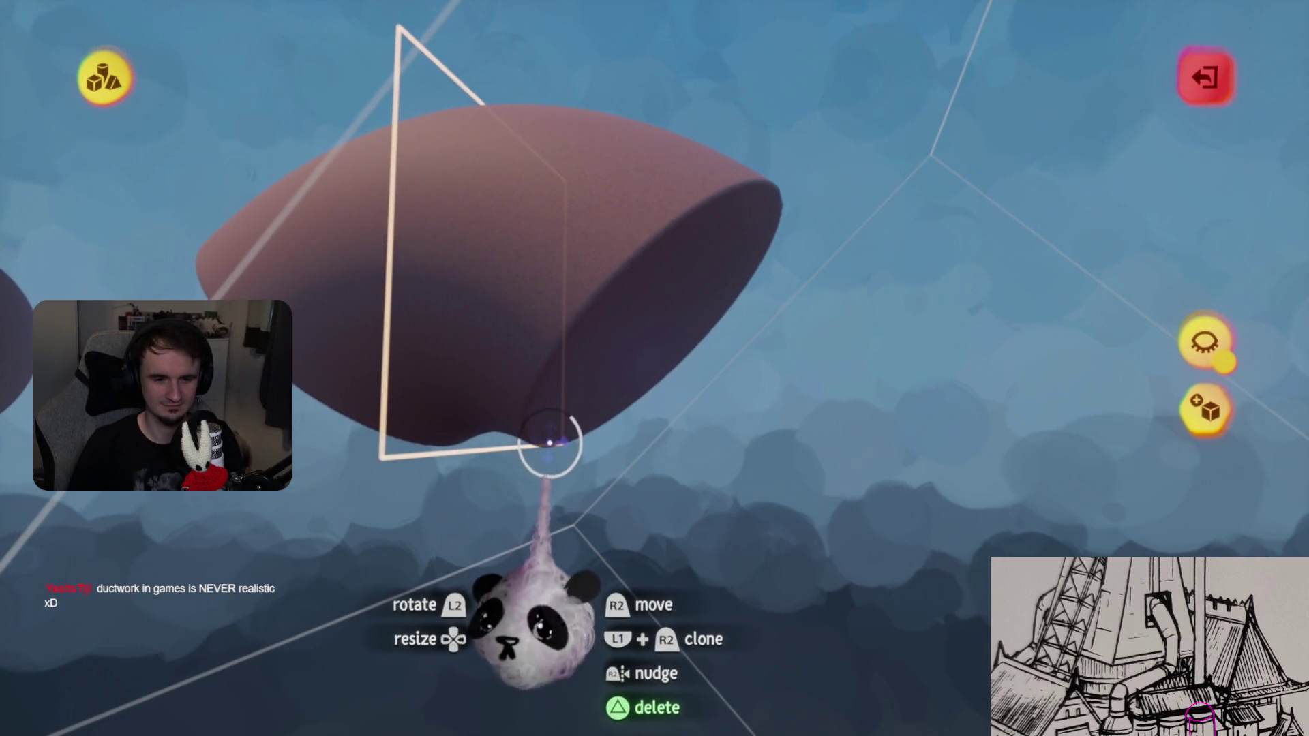
pyautogui.moveTo(549, 442)
pyautogui.mouseDown()
pyautogui.moveTo(681, 424)
pyautogui.moveTo(743, 225)
pyautogui.mouseUp()
pyautogui.moveTo(653, 370)
pyautogui.mouseDown(button='middle')
pyautogui.moveTo(766, 520)
pyautogui.moveTo(710, 339)
pyautogui.moveTo(690, 357)
pyautogui.moveTo(709, 365)
pyautogui.moveTo(710, 199)
pyautogui.moveTo(650, 389)
pyautogui.mouseUp(button='middle')
pyautogui.press('Escape')
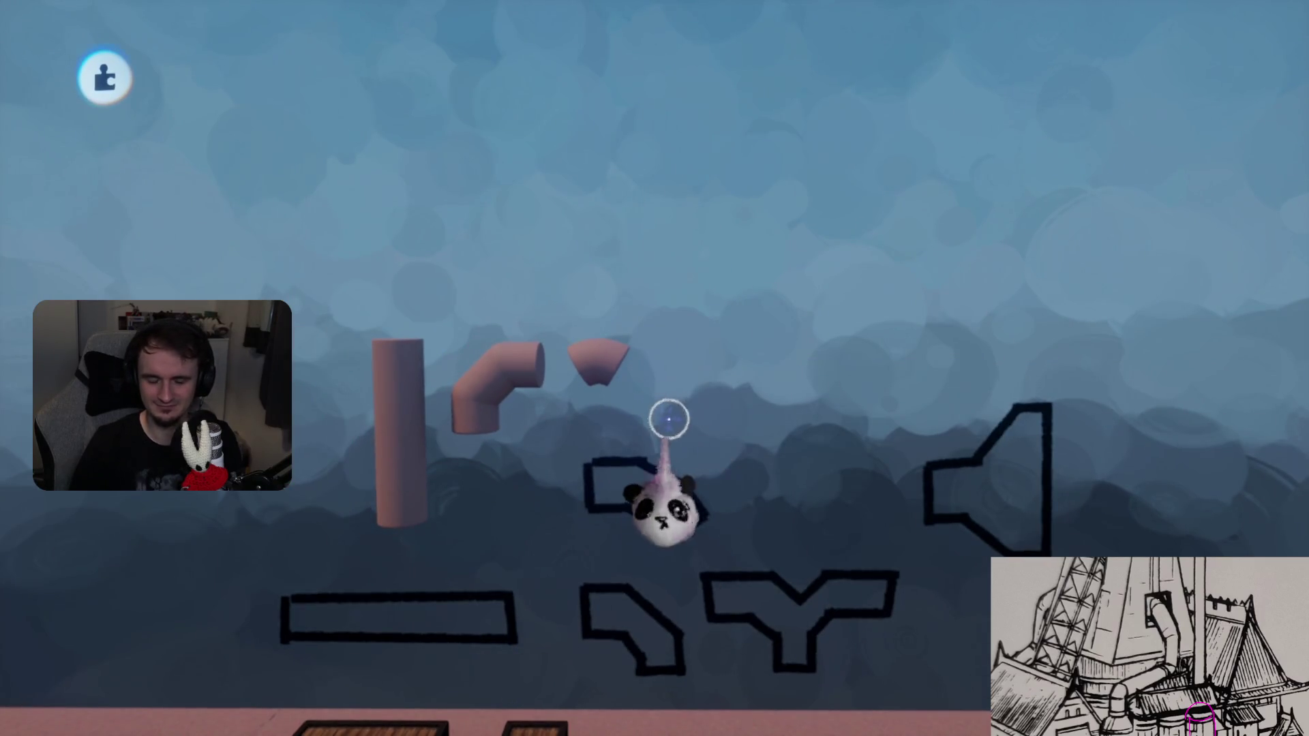
# - Stamp cylinder sections onto the wedge and rotate the right section 15°
pyautogui.moveTo(710, 428)
pyautogui.mouseDown(button='middle')
pyautogui.moveTo(730, 264)
pyautogui.moveTo(736, 389)
pyautogui.moveTo(745, 357)
pyautogui.mouseUp(button='middle')
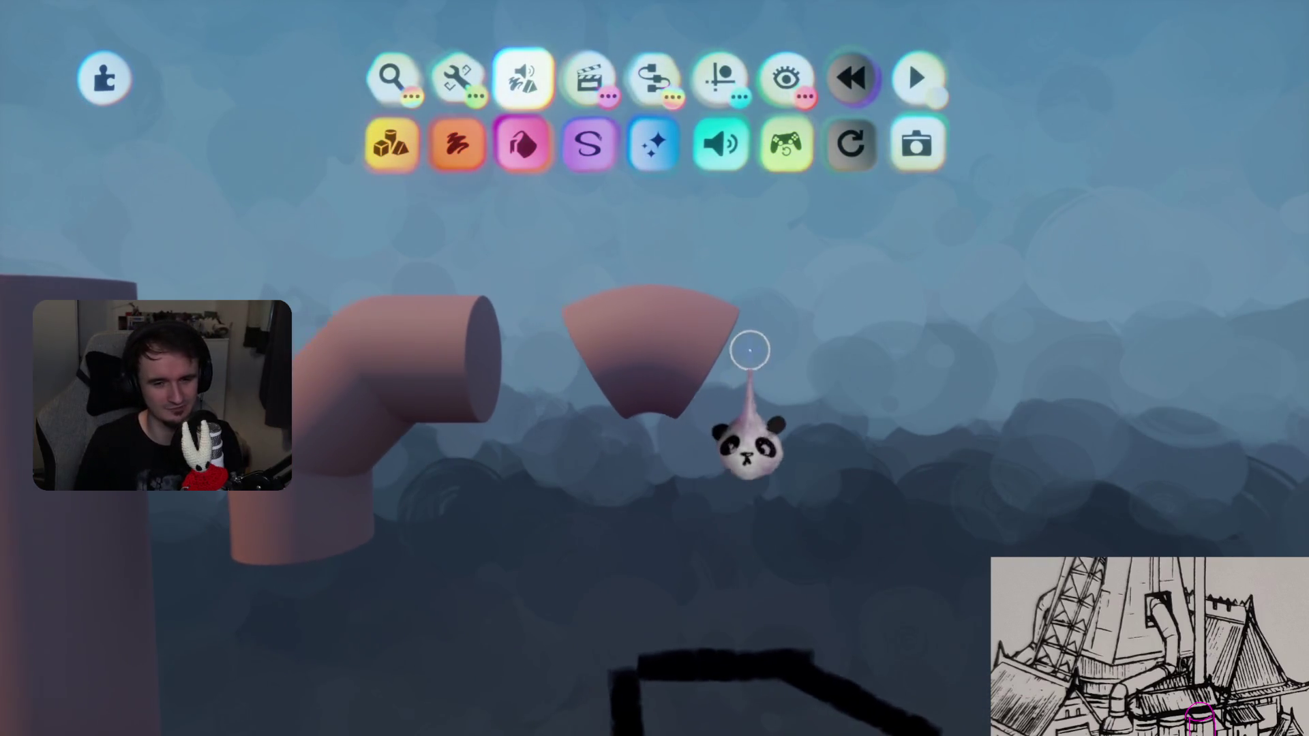
pyautogui.click(719, 79)
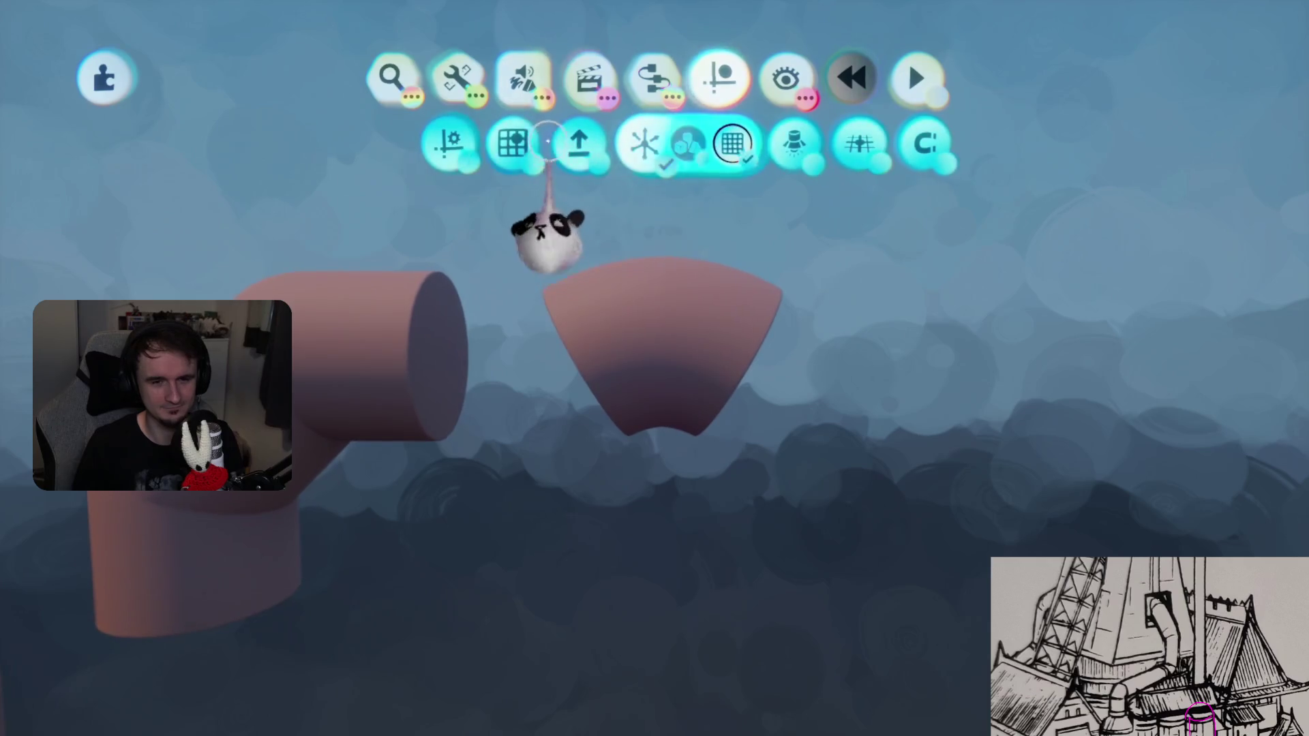
pyautogui.click(696, 320)
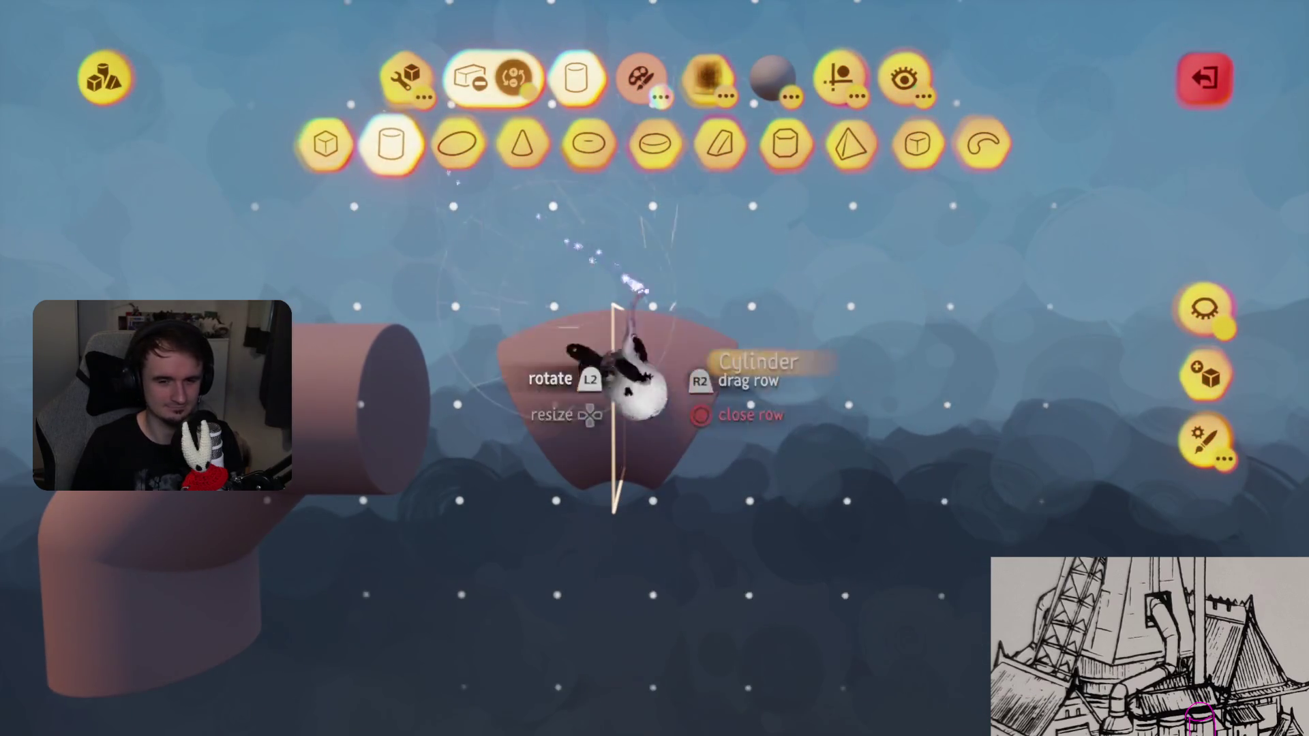
pyautogui.click(590, 341)
pyautogui.moveTo(701, 525)
pyautogui.mouseDown(button='middle')
pyautogui.moveTo(672, 511)
pyautogui.moveTo(791, 504)
pyautogui.moveTo(770, 490)
pyautogui.moveTo(757, 498)
pyautogui.moveTo(777, 539)
pyautogui.moveTo(797, 539)
pyautogui.moveTo(780, 538)
pyautogui.moveTo(780, 555)
pyautogui.moveTo(859, 577)
pyautogui.mouseUp(button='middle')
pyautogui.moveTo(491, 402); pyautogui.dragTo(579, 402, button='middle')
pyautogui.press('Escape')
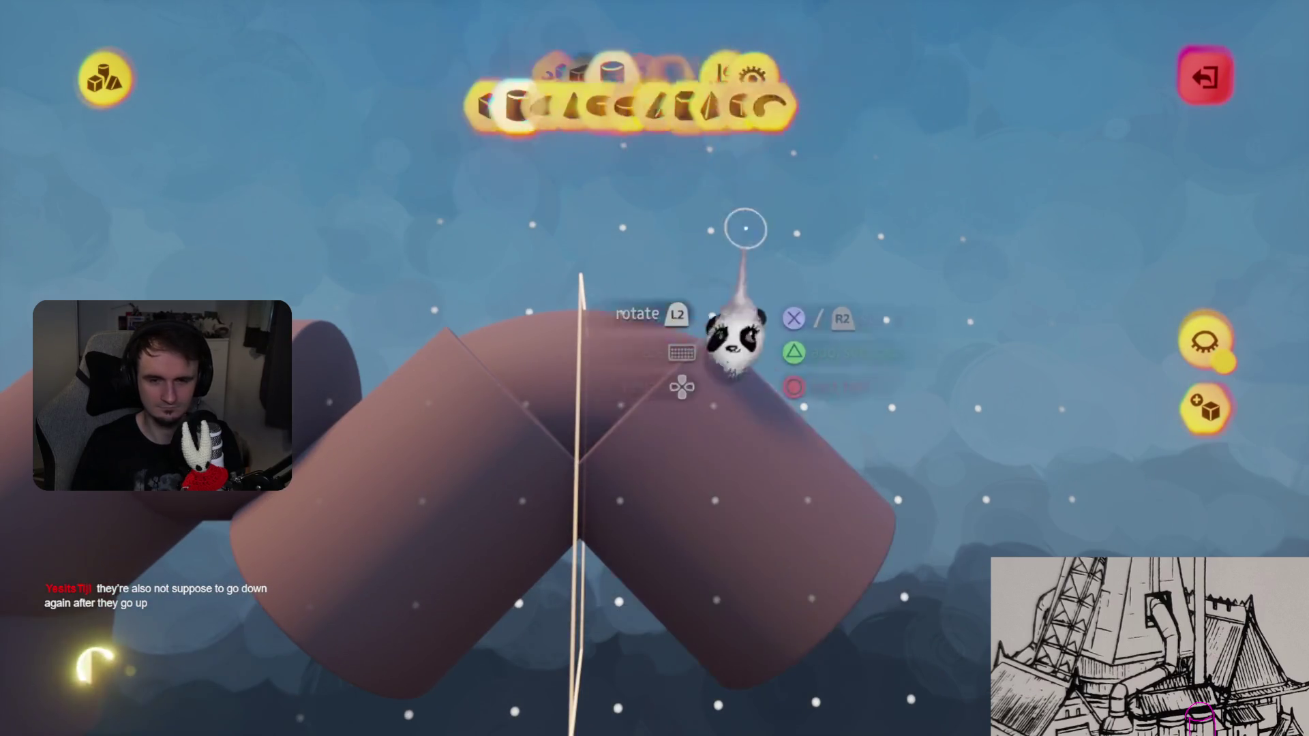
pyautogui.click(821, 79)
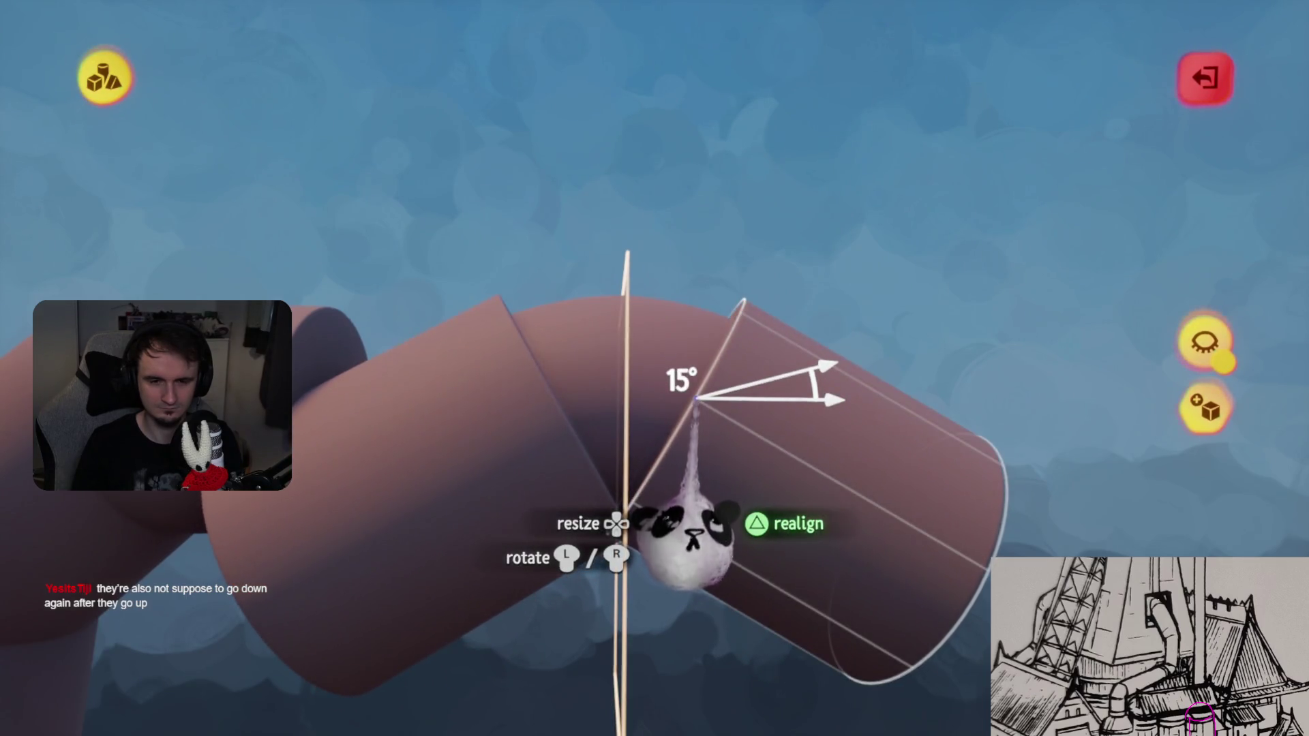
pyautogui.moveTo(688, 538); pyautogui.dragTo(709, 477)
pyautogui.moveTo(716, 433)
pyautogui.mouseDown(button='middle')
pyautogui.moveTo(763, 471)
pyautogui.moveTo(754, 433)
pyautogui.moveTo(775, 438)
pyautogui.moveTo(729, 409)
pyautogui.moveTo(767, 434)
pyautogui.moveTo(824, 351)
pyautogui.moveTo(692, 450)
pyautogui.moveTo(678, 375)
pyautogui.moveTo(709, 373)
pyautogui.moveTo(635, 385)
pyautogui.moveTo(672, 380)
pyautogui.moveTo(713, 491)
pyautogui.moveTo(683, 441)
pyautogui.moveTo(695, 400)
pyautogui.moveTo(520, 240)
pyautogui.mouseUp(button='middle')
# - Stretch the end cylinder into a flanged rim and exit sculpt mode
pyautogui.press('Tab')
pyautogui.click(492, 143)
pyautogui.moveTo(627, 467)
pyautogui.mouseDown(button='middle')
pyautogui.moveTo(789, 374)
pyautogui.moveTo(791, 354)
pyautogui.moveTo(833, 330)
pyautogui.moveTo(731, 316)
pyautogui.moveTo(746, 331)
pyautogui.moveTo(724, 314)
pyautogui.moveTo(748, 304)
pyautogui.moveTo(774, 365)
pyautogui.mouseUp(button='middle')
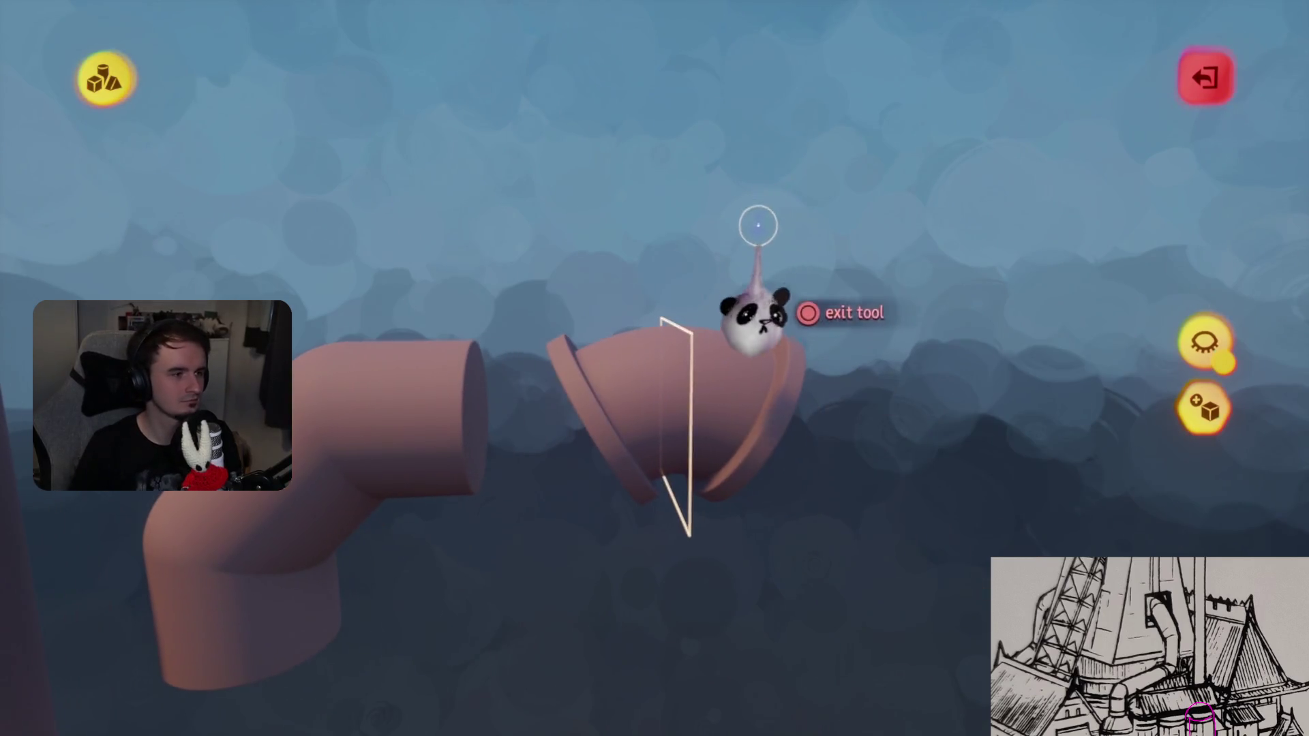
pyautogui.press('Escape')
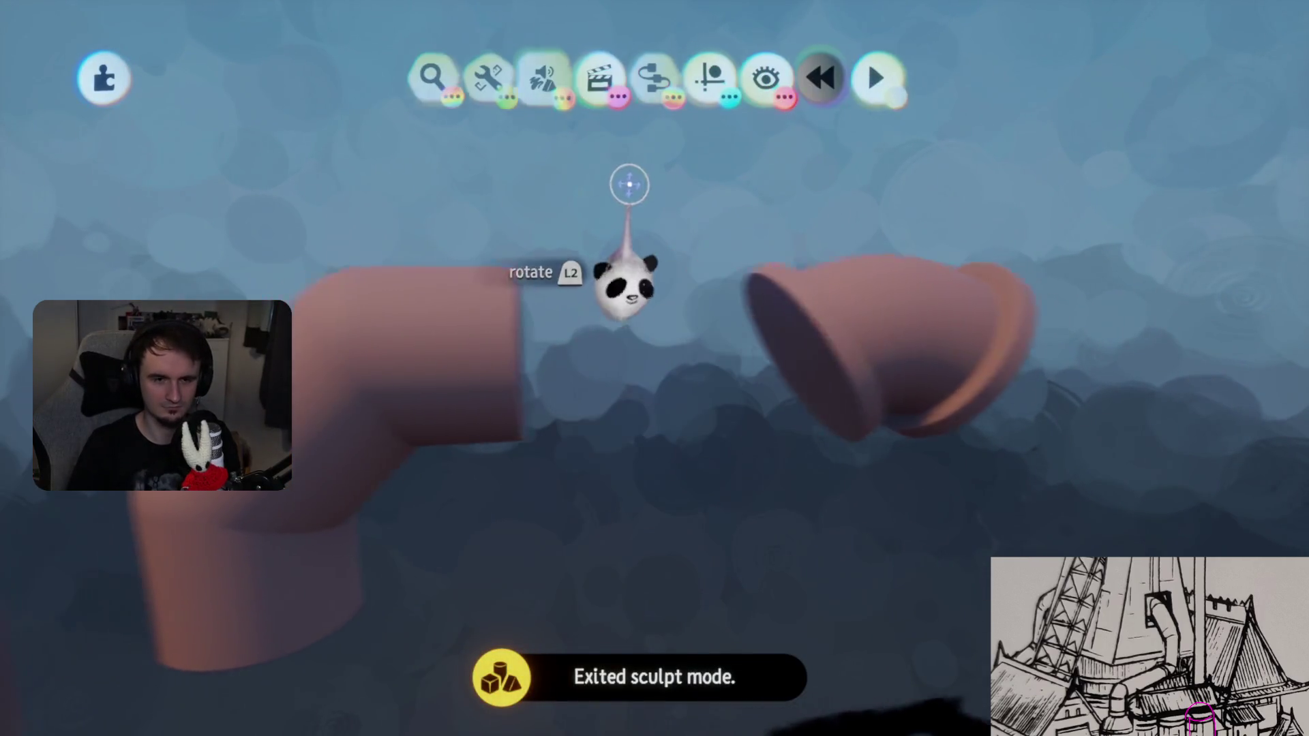
# - Stretch the bent pipe's end cylinder down into a short flange ring
pyautogui.click(719, 78)
pyautogui.press('Escape')
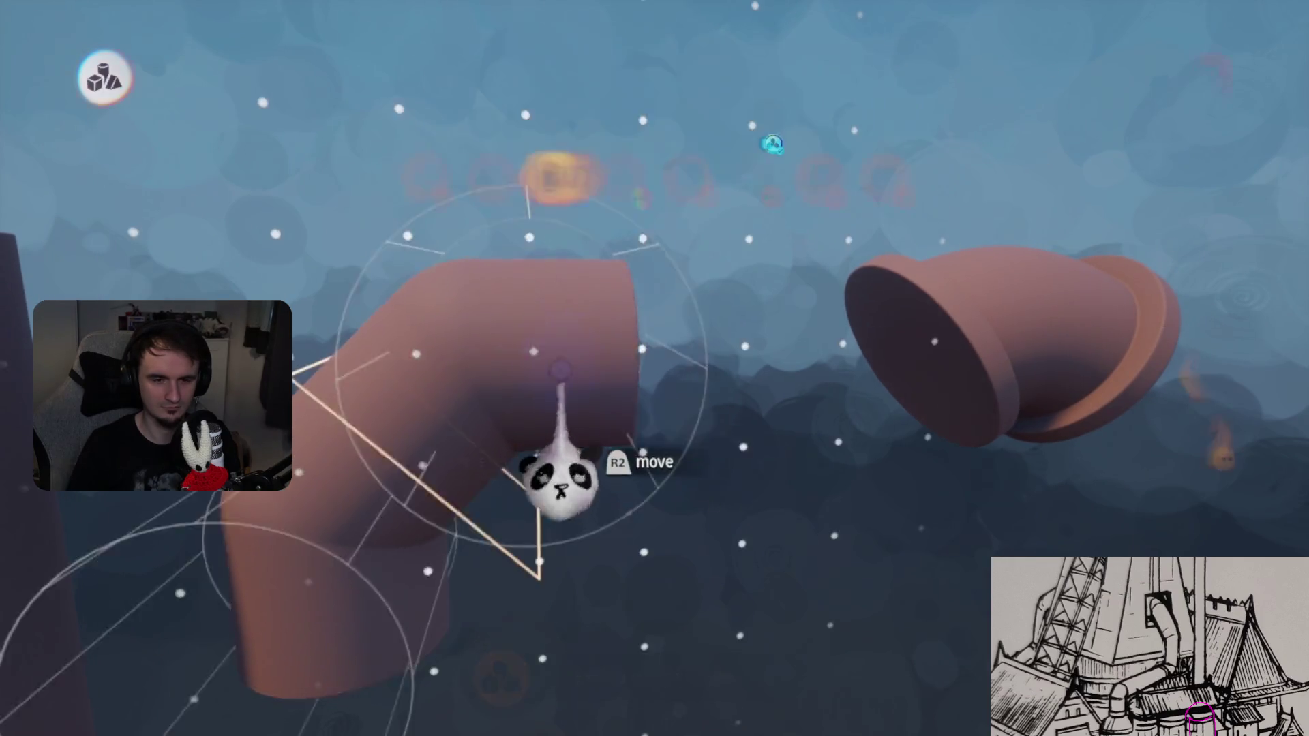
pyautogui.doubleClick(540, 480)
pyautogui.moveTo(609, 360)
pyautogui.mouseDown(button='middle')
pyautogui.moveTo(453, 444)
pyautogui.moveTo(627, 424)
pyautogui.moveTo(638, 471)
pyautogui.moveTo(599, 372)
pyautogui.moveTo(596, 399)
pyautogui.moveTo(636, 402)
pyautogui.moveTo(603, 396)
pyautogui.mouseUp(button='middle')
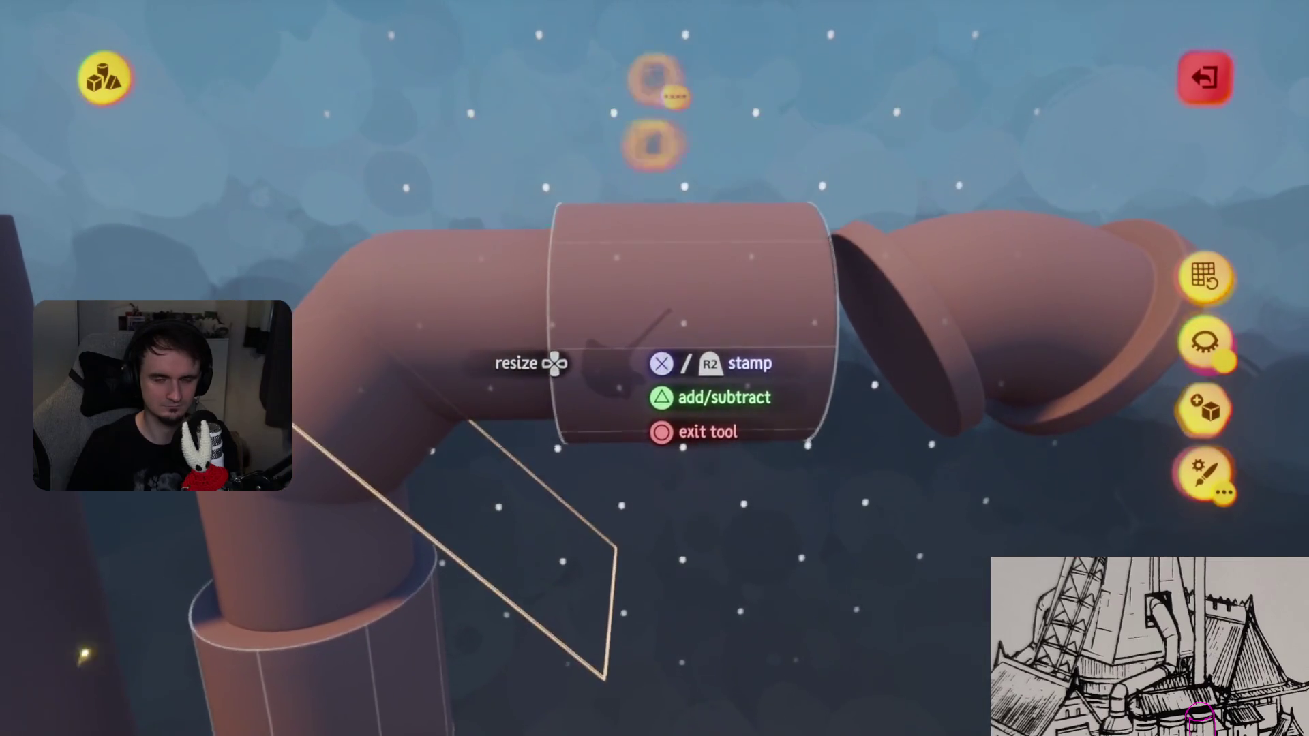
pyautogui.press('Escape')
pyautogui.click(491, 143)
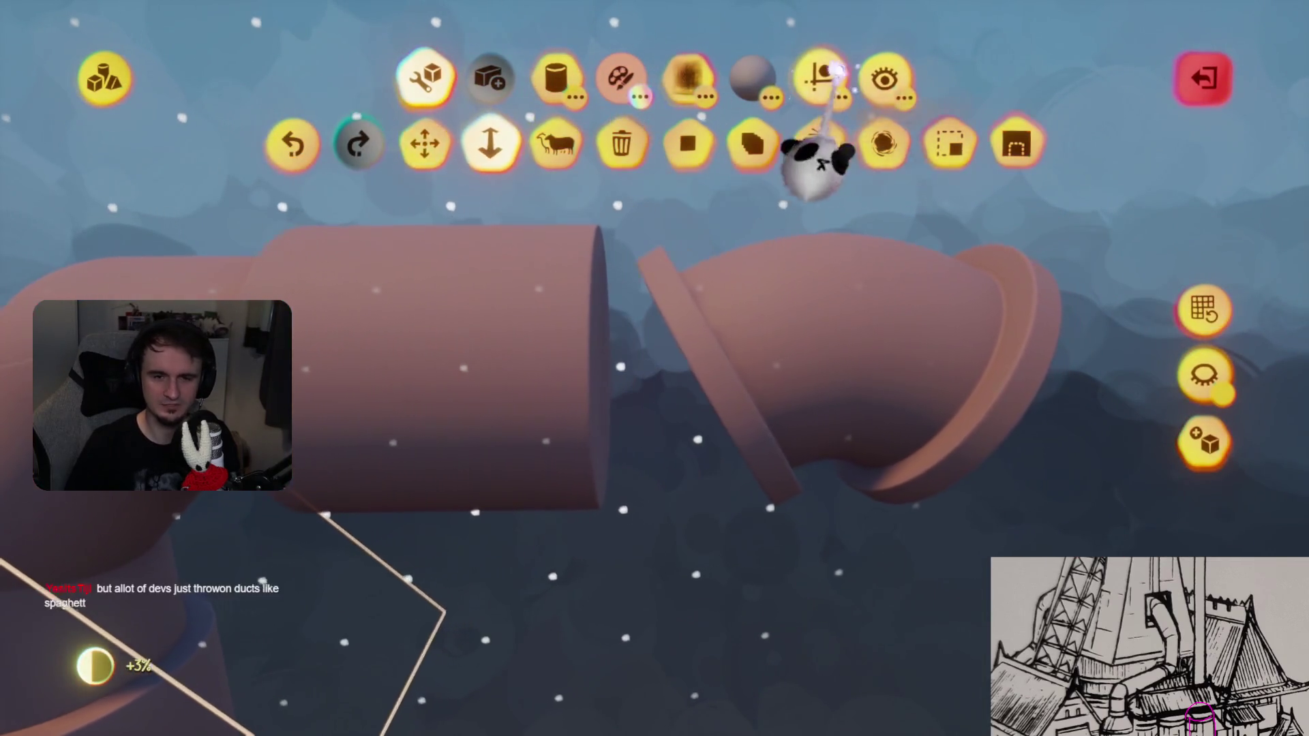
pyautogui.click(601, 504)
pyautogui.moveTo(603, 407)
pyautogui.mouseDown()
pyautogui.moveTo(511, 408)
pyautogui.moveTo(572, 398)
pyautogui.mouseUp()
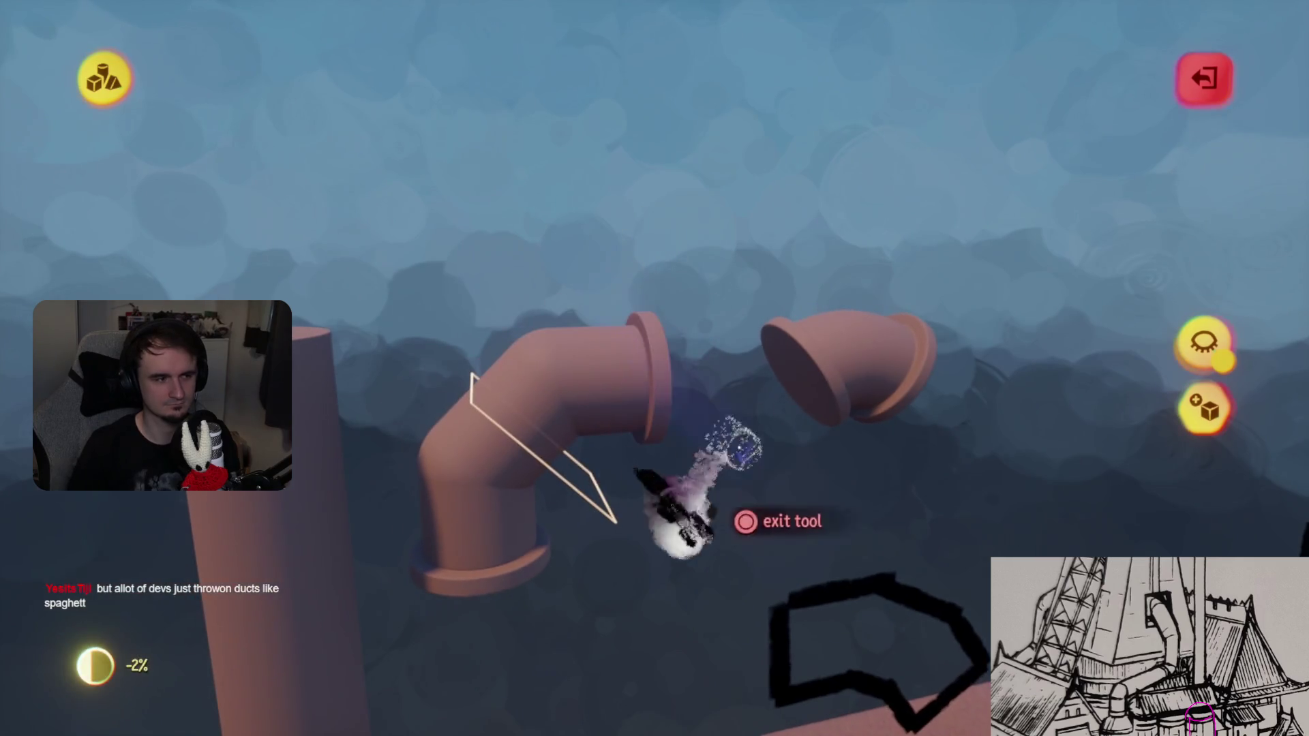
pyautogui.press('Escape')
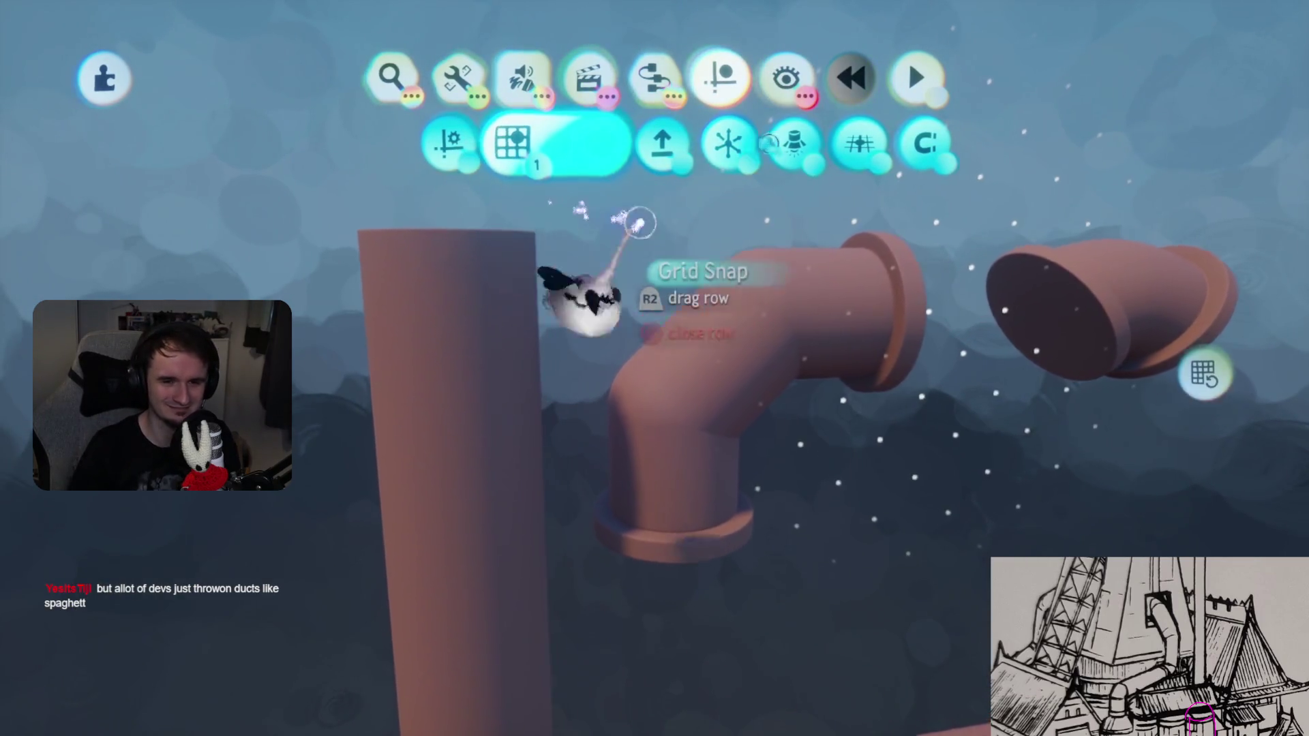
# - Stamp a wider cylinder collar onto the top of the tall upright pipe
pyautogui.press('Escape')
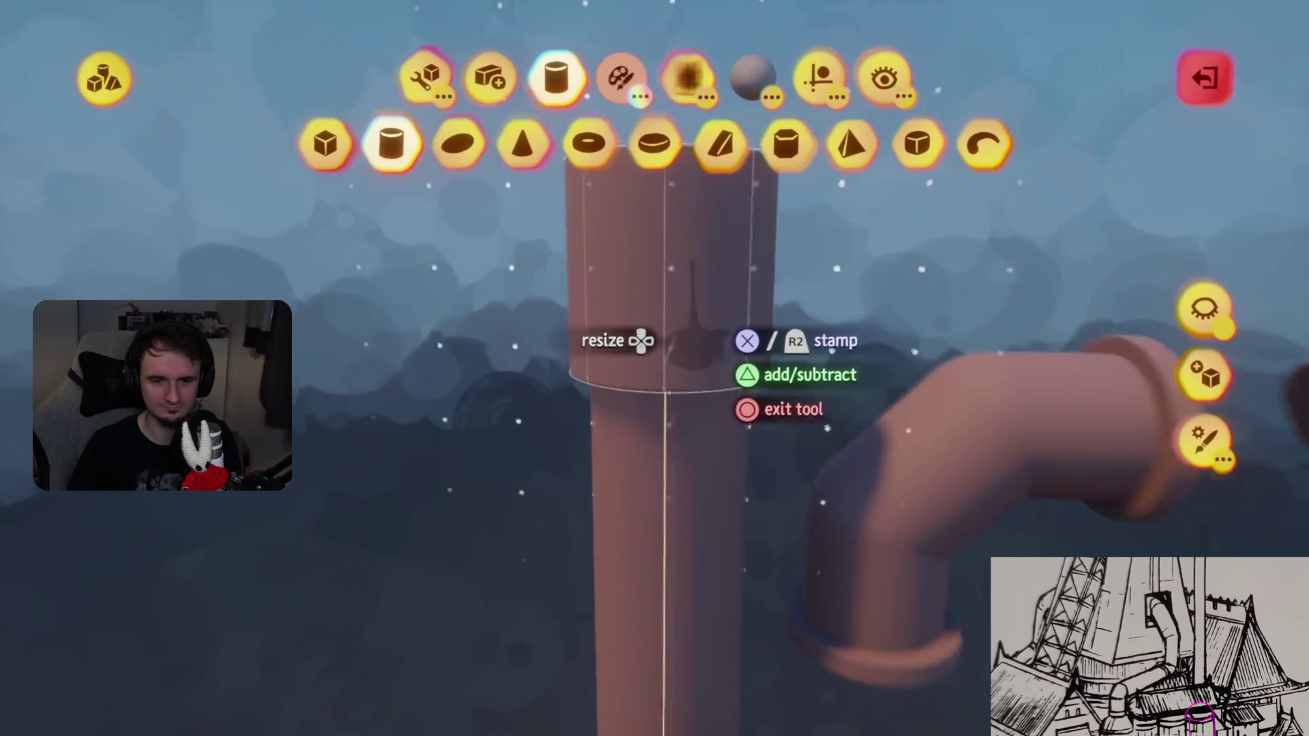
pyautogui.click(680, 423)
pyautogui.press('Escape')
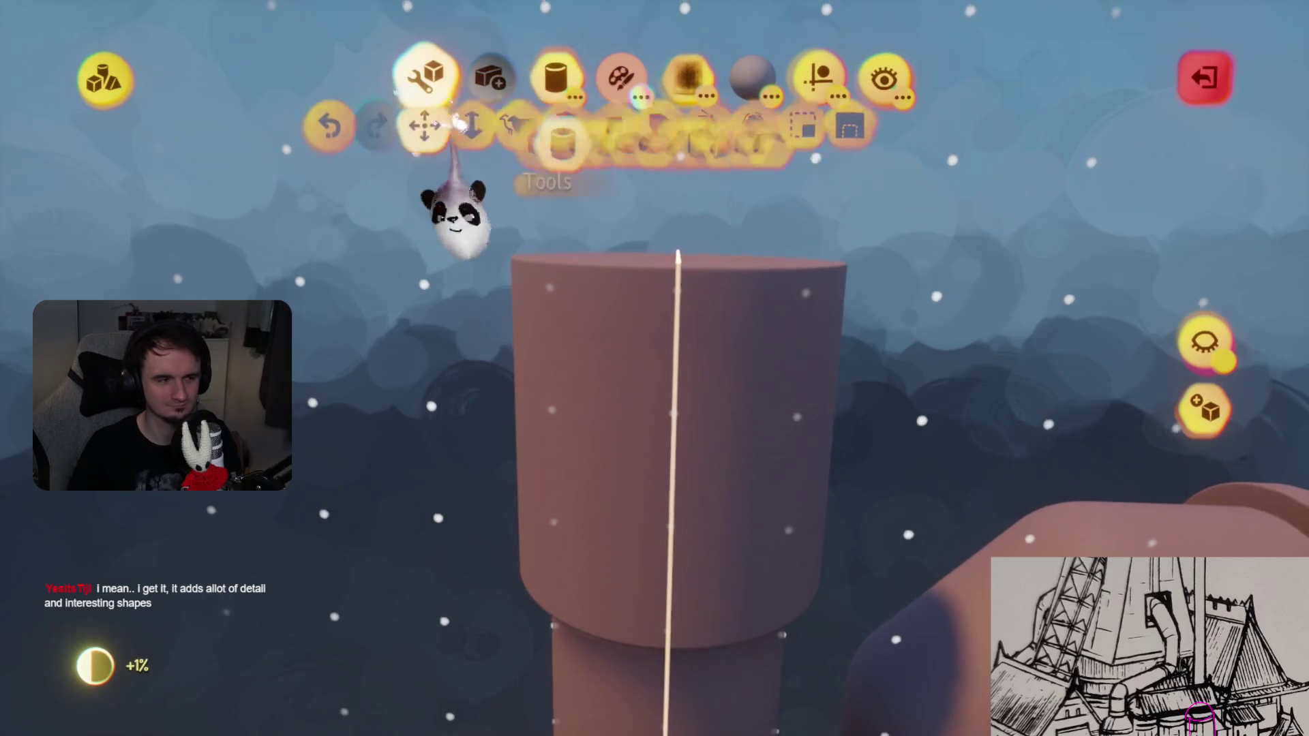
pyautogui.press('Escape')
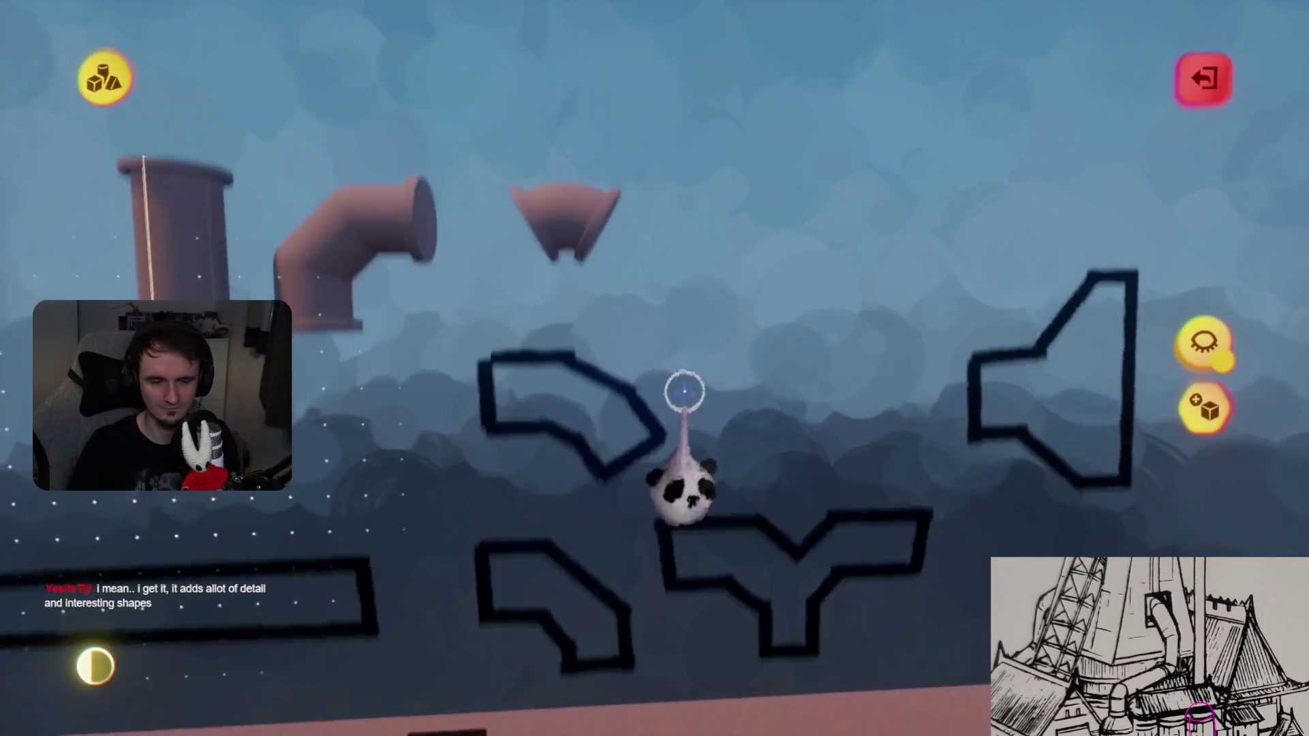
pyautogui.press('Escape')
pyautogui.doubleClick(537, 489)
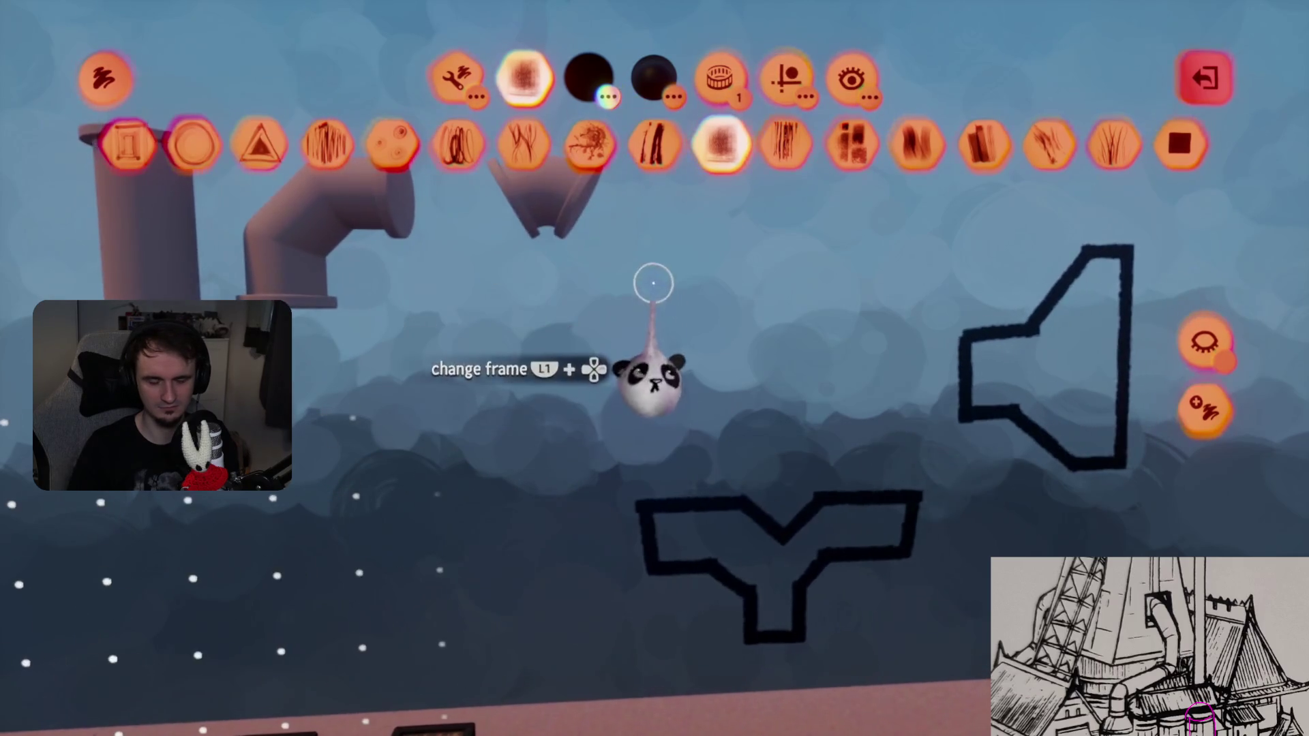
pyautogui.press('Escape')
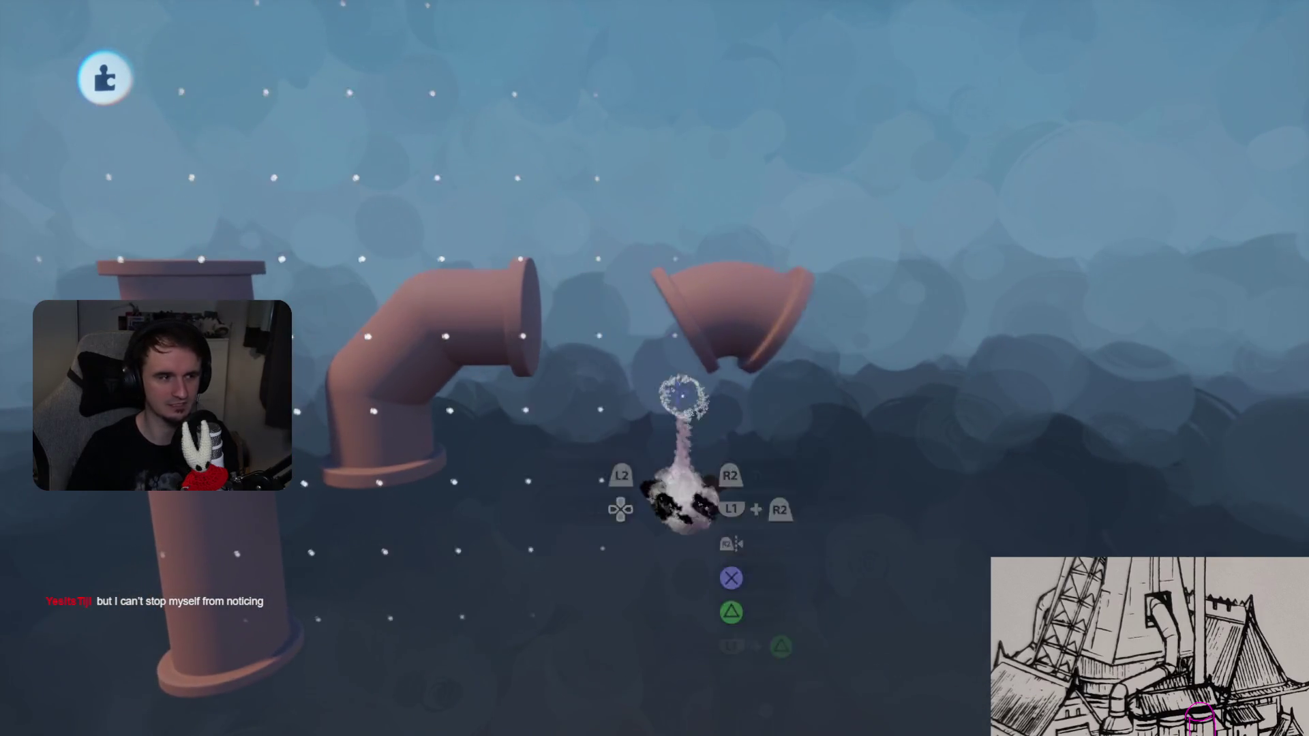
pyautogui.moveTo(664, 332)
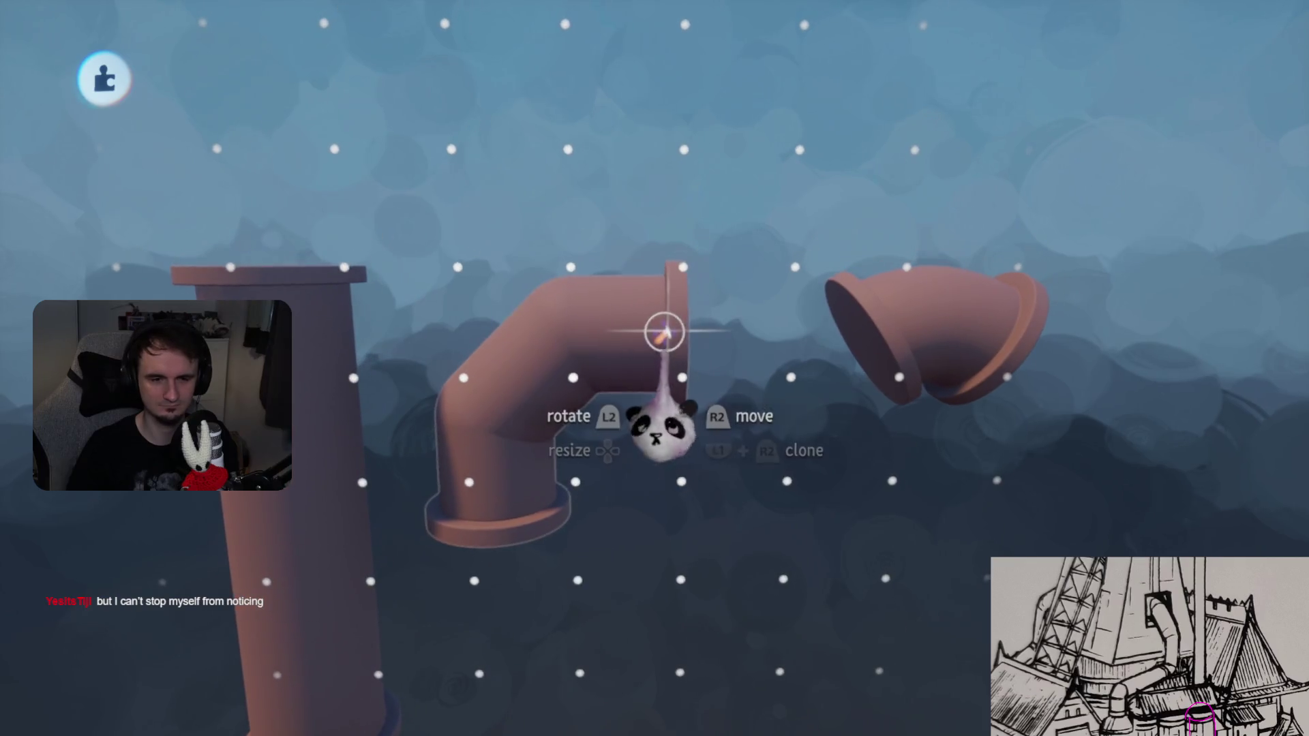
# - In Sculpt mode, stamp a cone funnel on the upright pipe's top and size it
pyautogui.click(525, 85)
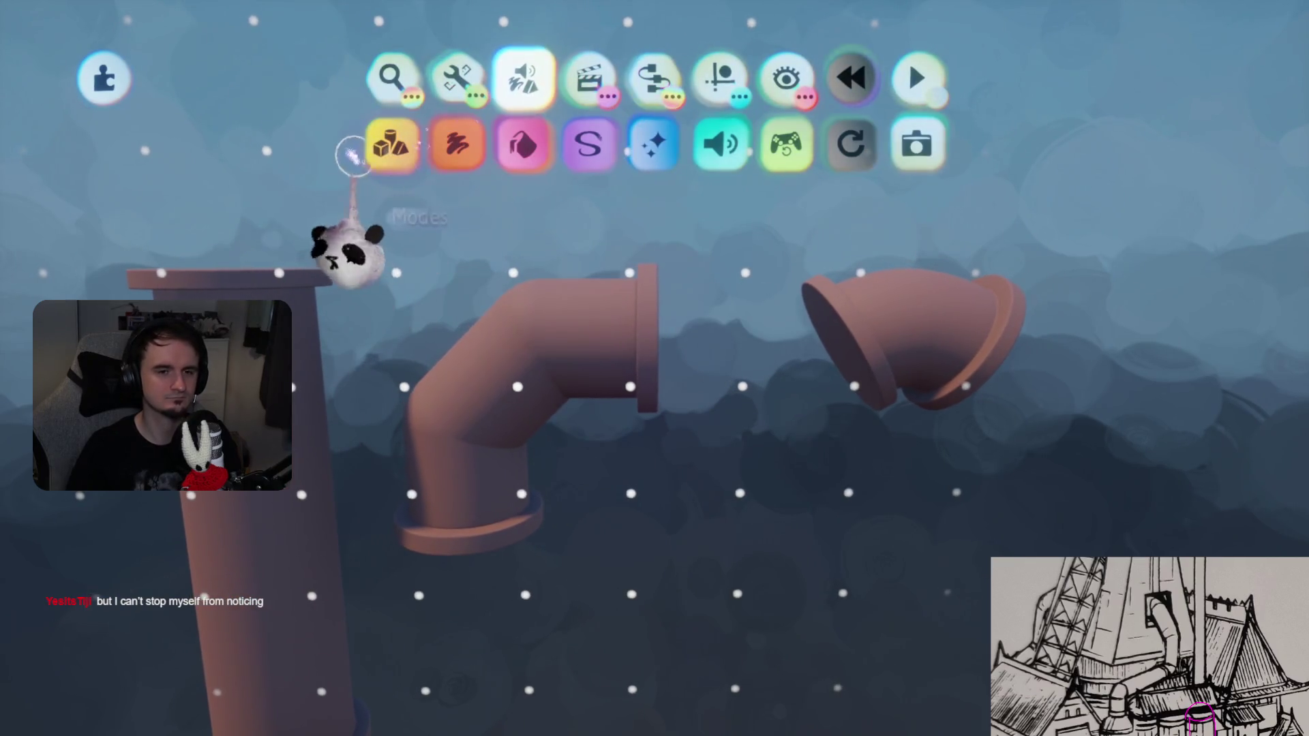
pyautogui.click(391, 145)
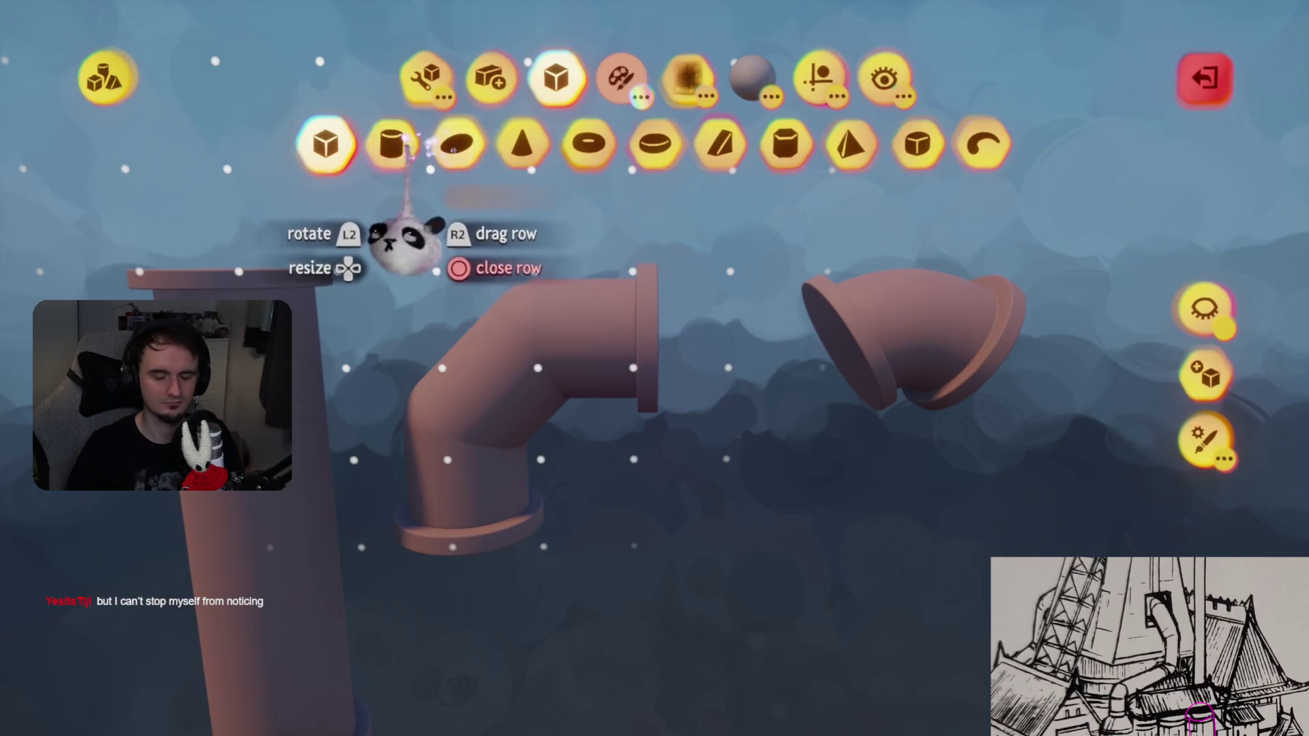
pyautogui.click(395, 146)
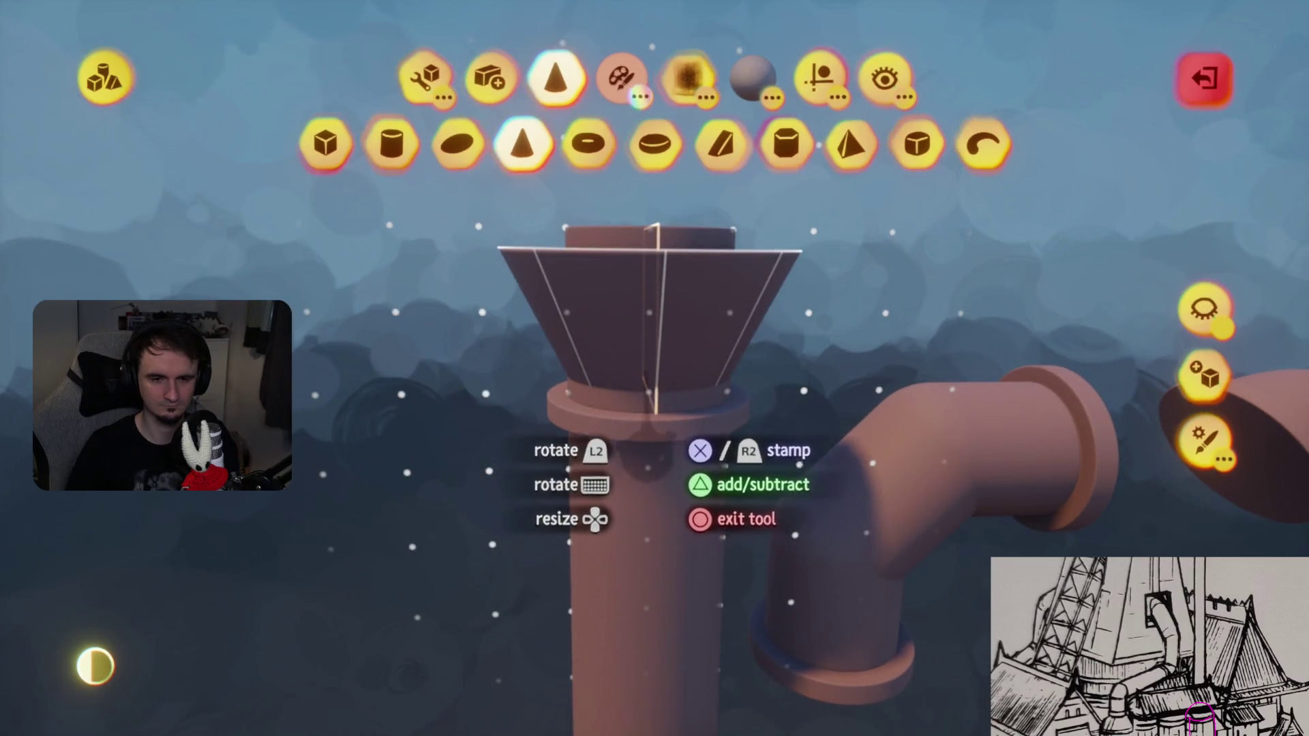
pyautogui.click(654, 144)
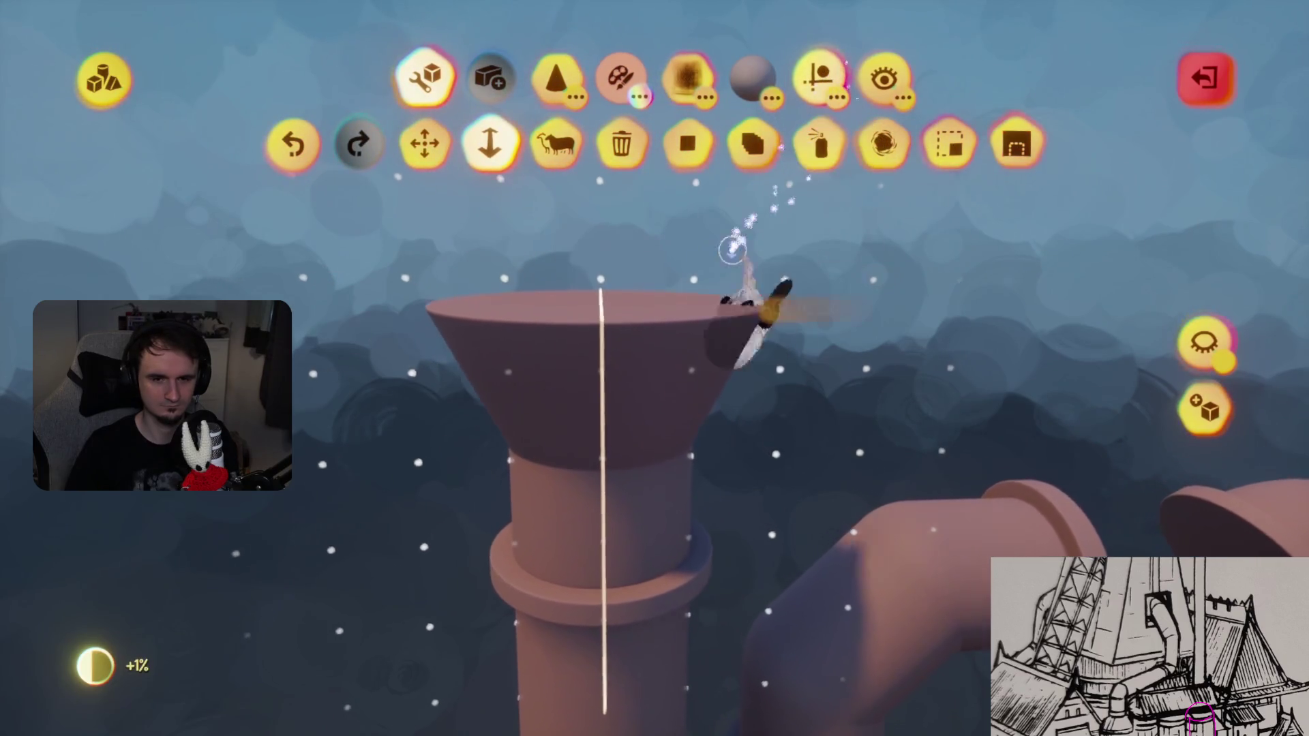
pyautogui.moveTo(677, 432)
pyautogui.mouseDown()
pyautogui.moveTo(688, 528)
pyautogui.moveTo(637, 605)
pyautogui.mouseUp()
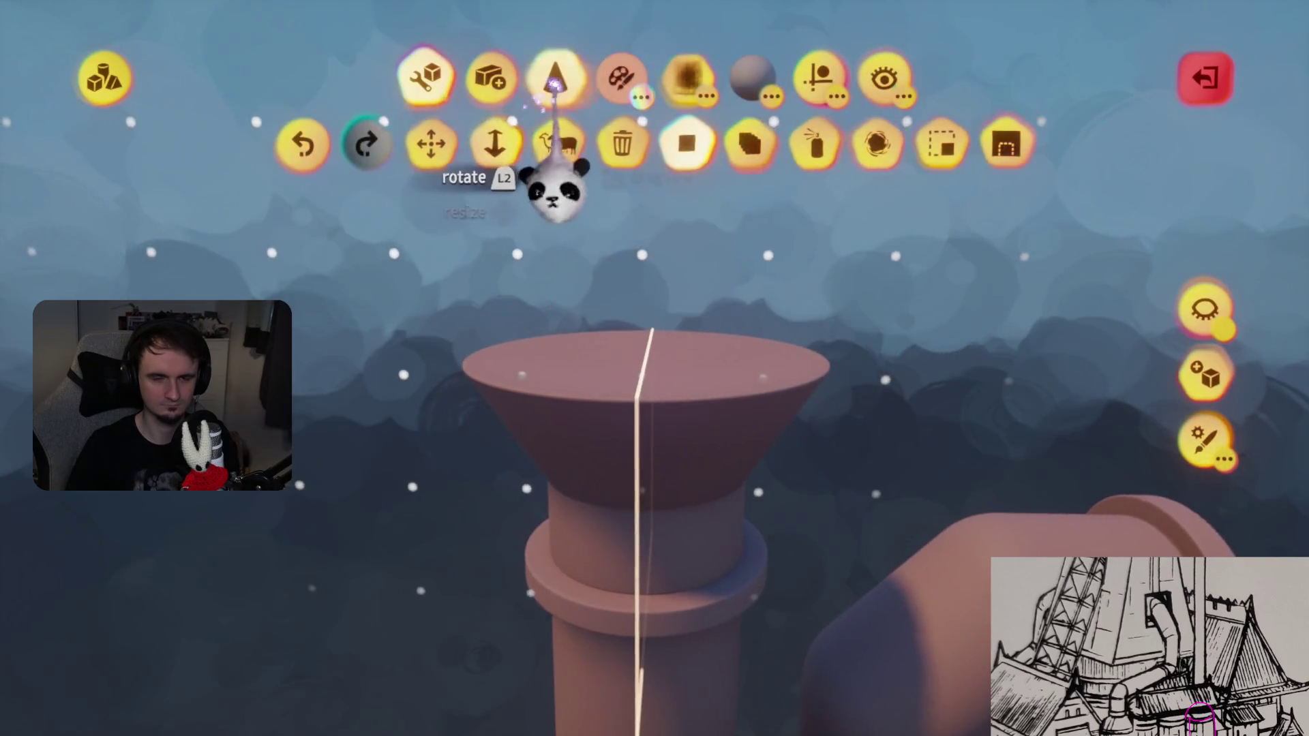
# - Stamp a tall cylinder above the funnel, then exit sculpt mode
pyautogui.click(556, 76)
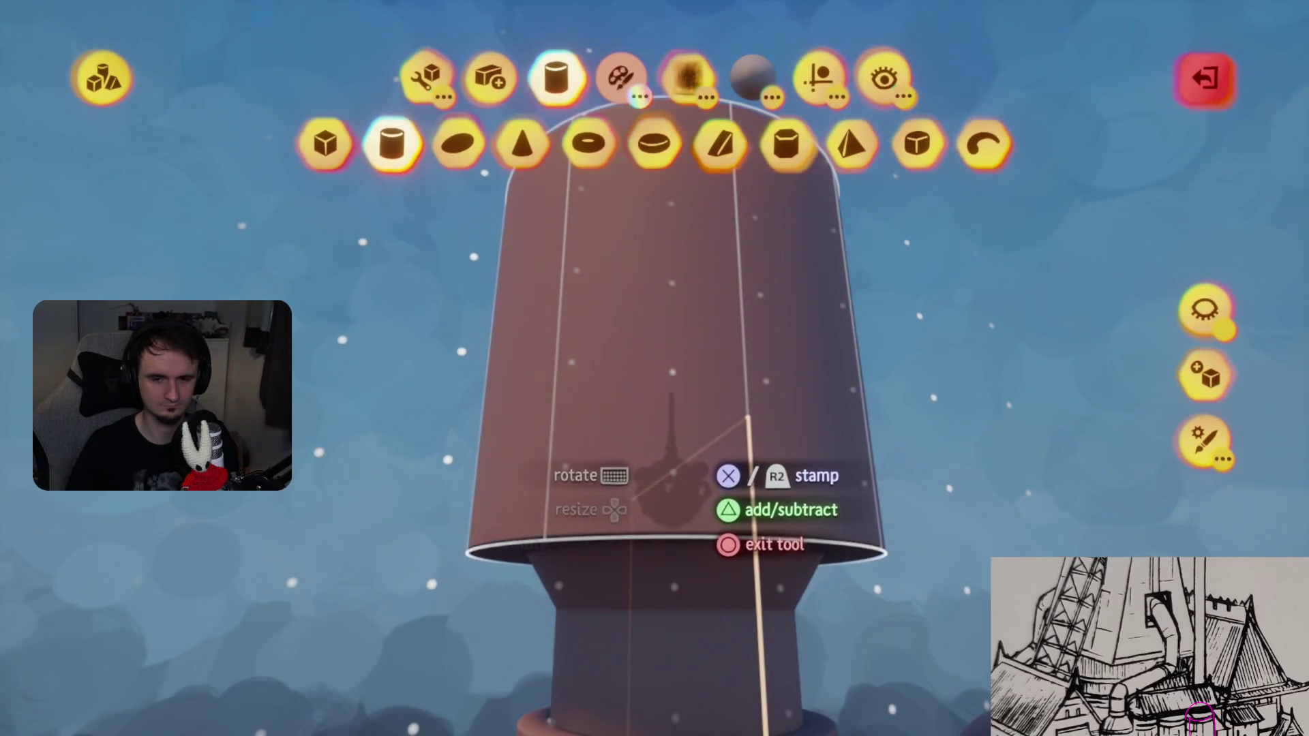
pyautogui.click(671, 409)
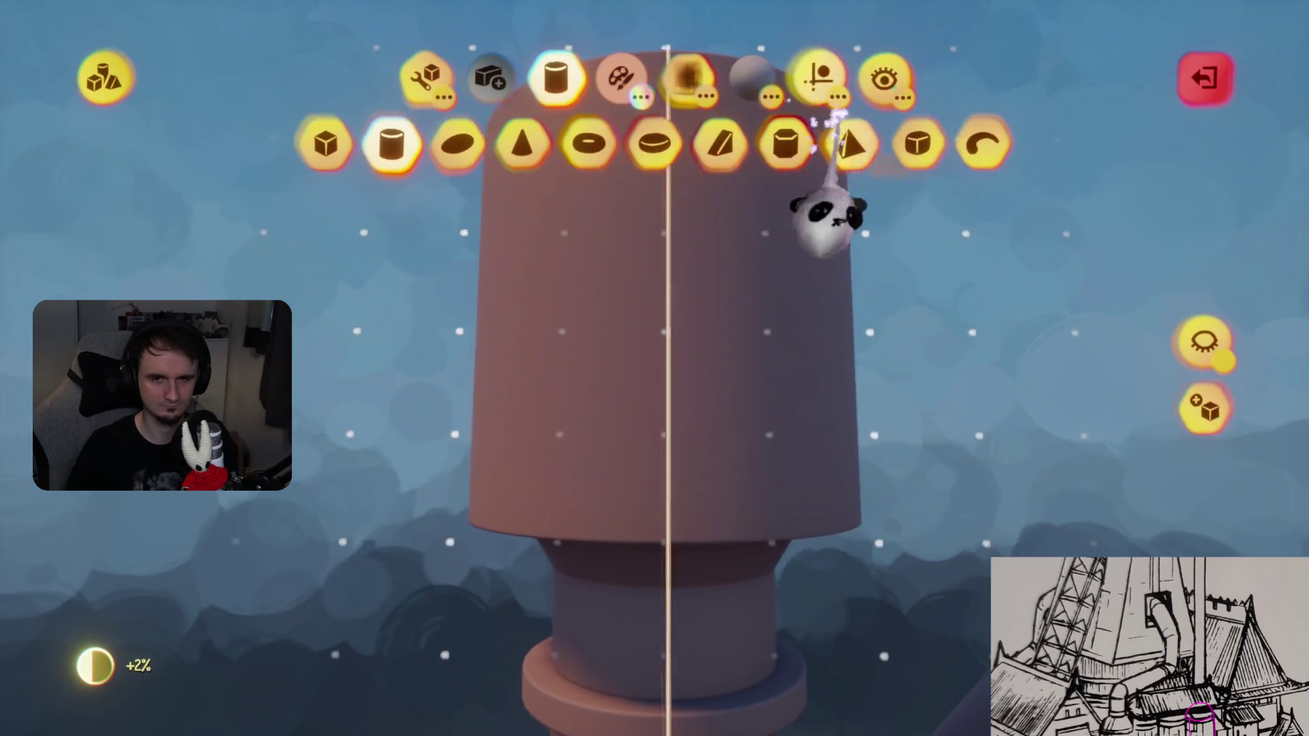
pyautogui.click(862, 169)
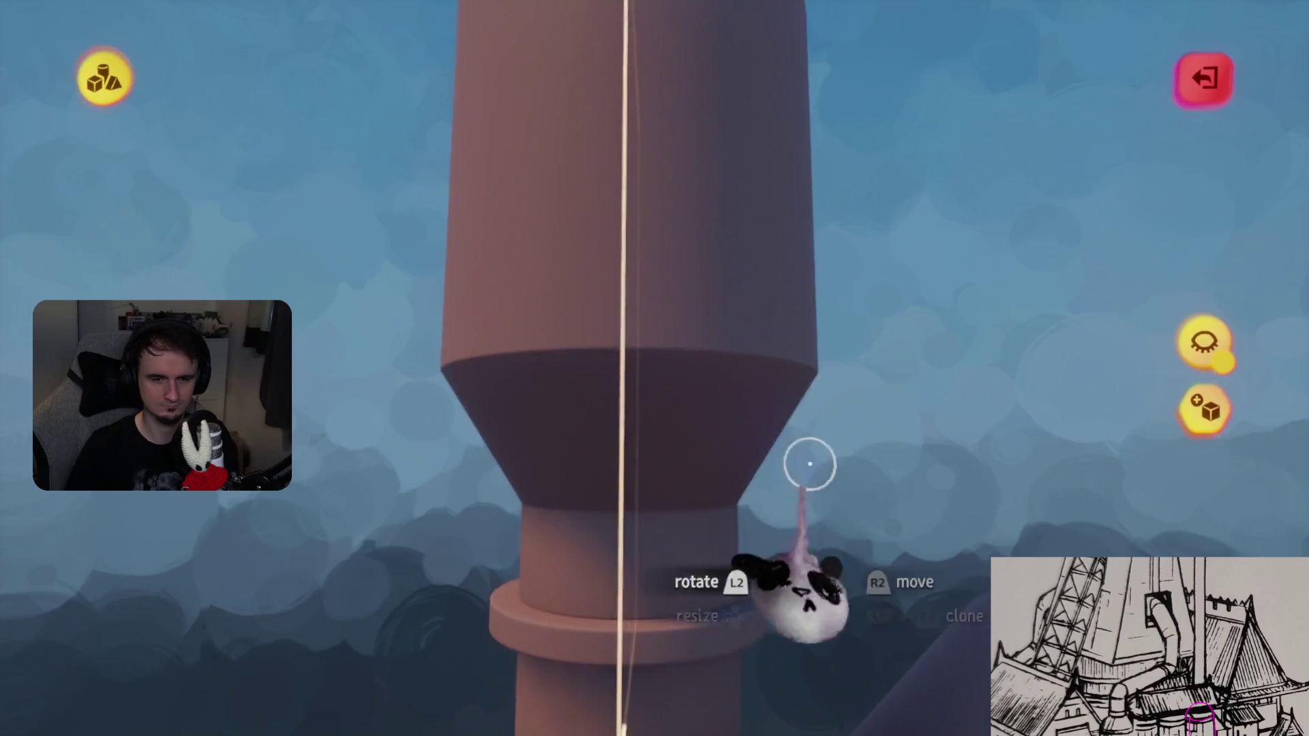
pyautogui.press('Escape')
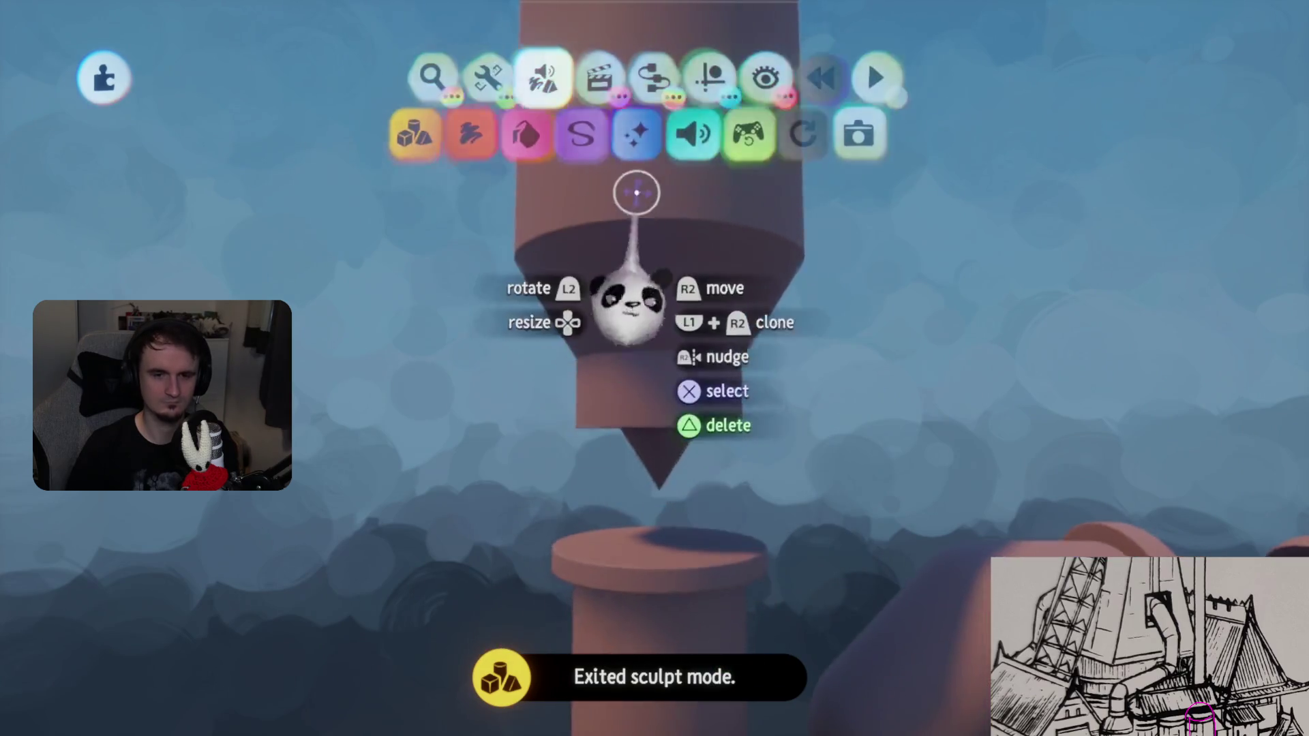
# - Enable Grid Snap and stamp a cylinder collar ring onto the pillar top
pyautogui.click(719, 76)
pyautogui.click(538, 252)
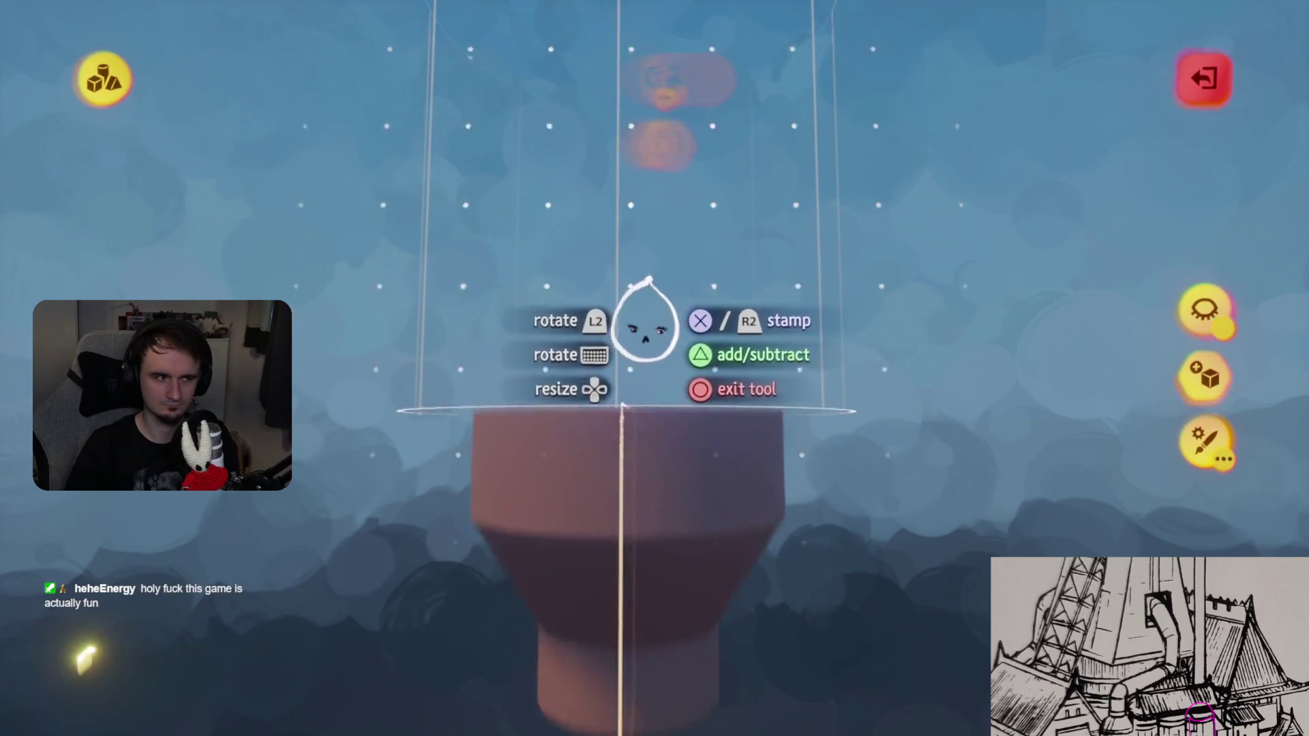
pyautogui.moveTo(644, 317); pyautogui.dragTo(653, 286, button='middle')
pyautogui.moveTo(631, 390)
pyautogui.mouseDown(button='middle')
pyautogui.moveTo(623, 380)
pyautogui.moveTo(741, 390)
pyautogui.mouseUp(button='middle')
pyautogui.scroll(-5, 741, 390)
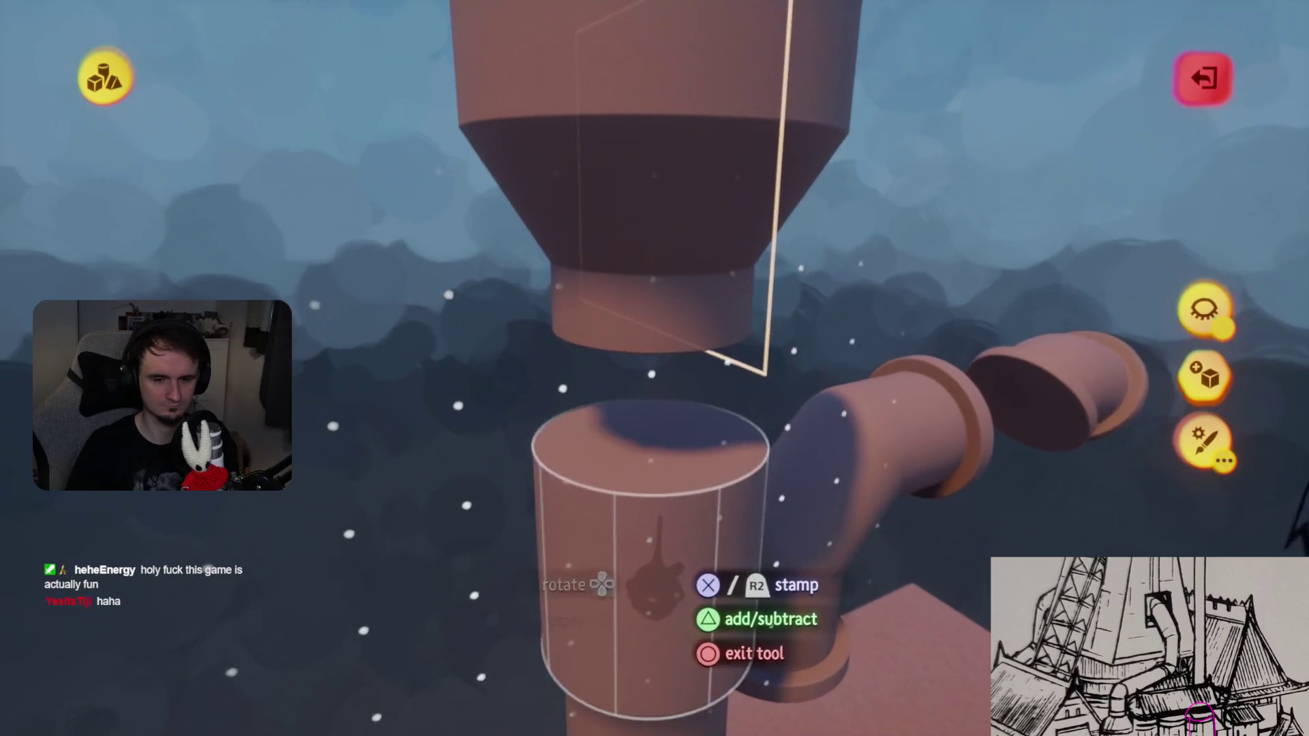
pyautogui.click(641, 491)
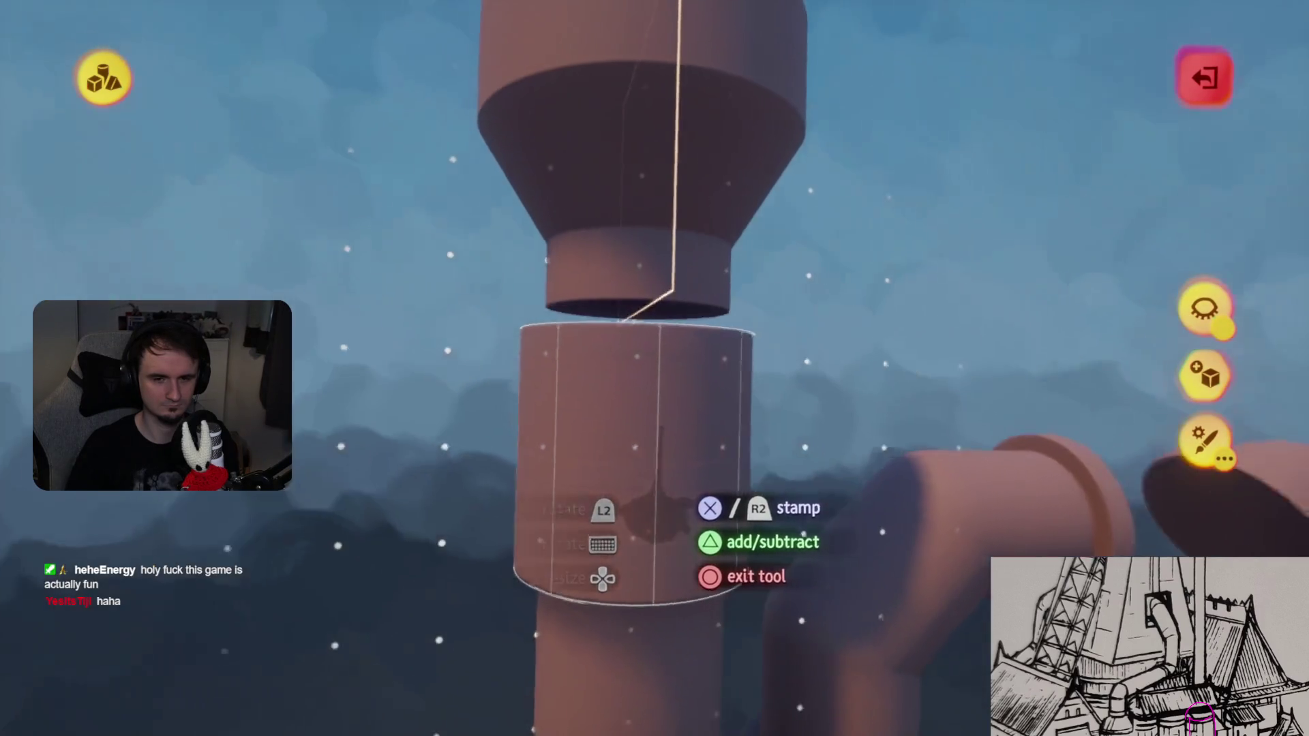
pyautogui.moveTo(641, 490); pyautogui.dragTo(638, 389, button='middle')
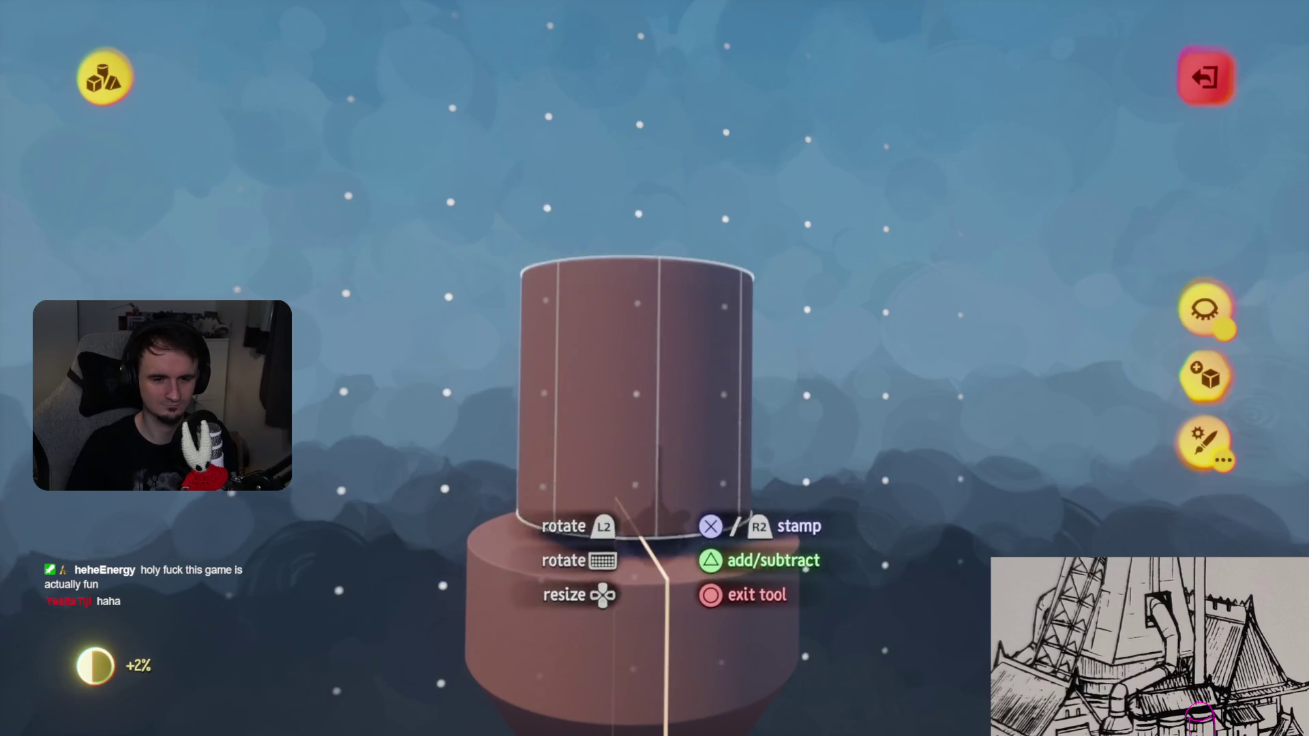
pyautogui.scroll(3, 641, 538)
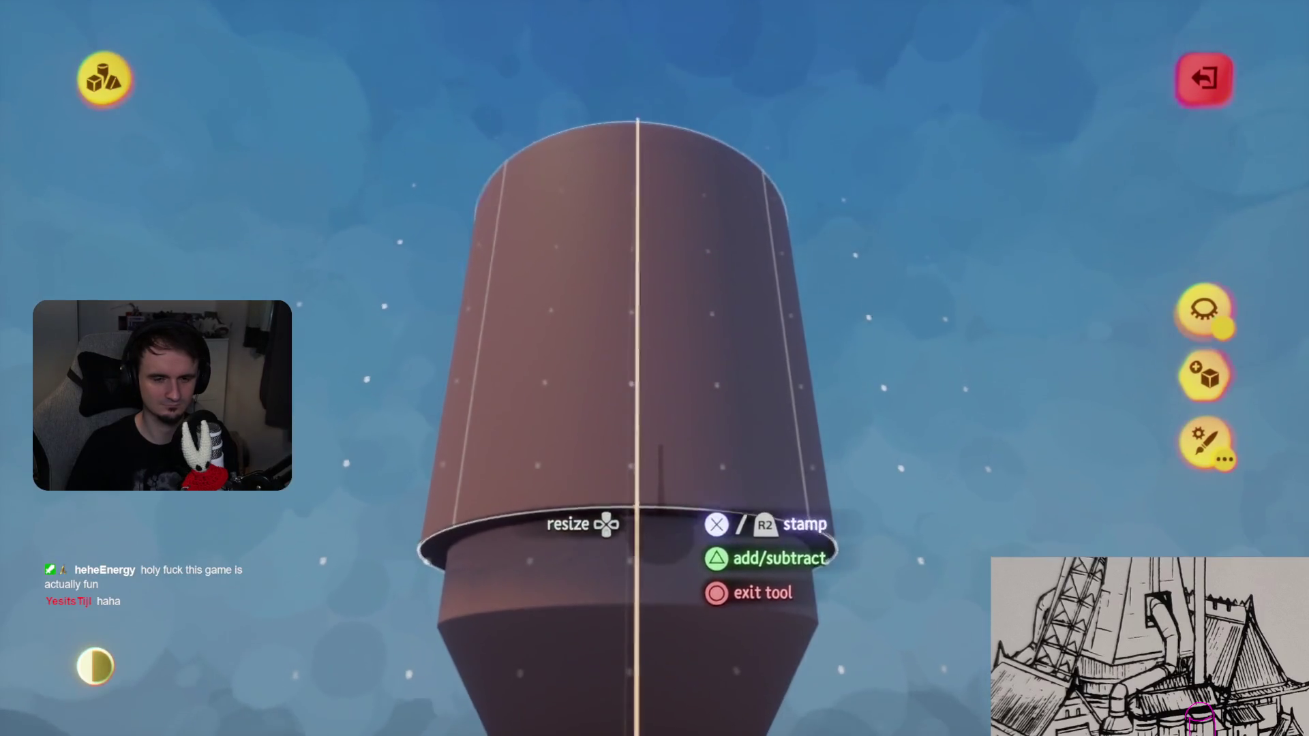
# - Stretch the top cylinder flat into a wide flanged rim and exit sculpt mode
pyautogui.press('Tab')
pyautogui.click(818, 75)
pyautogui.click(766, 141)
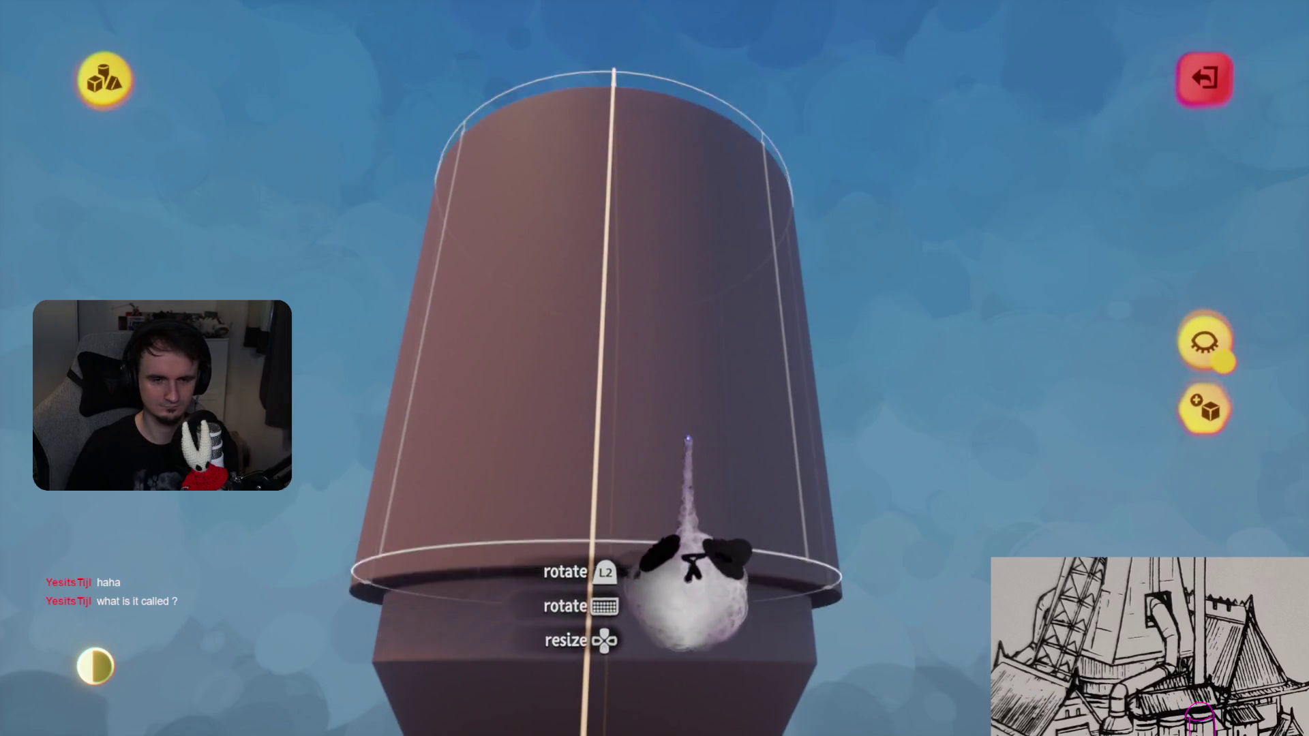
pyautogui.press('Tab')
pyautogui.click(424, 89)
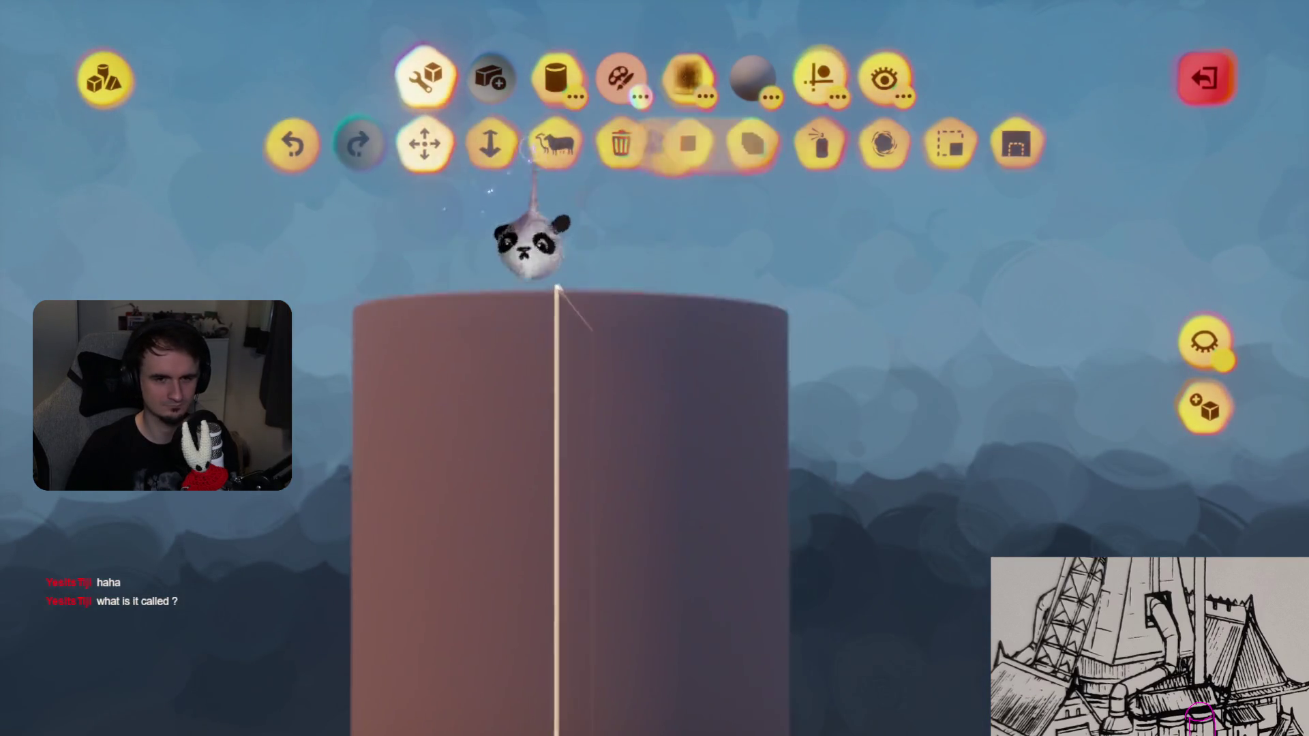
pyautogui.click(491, 143)
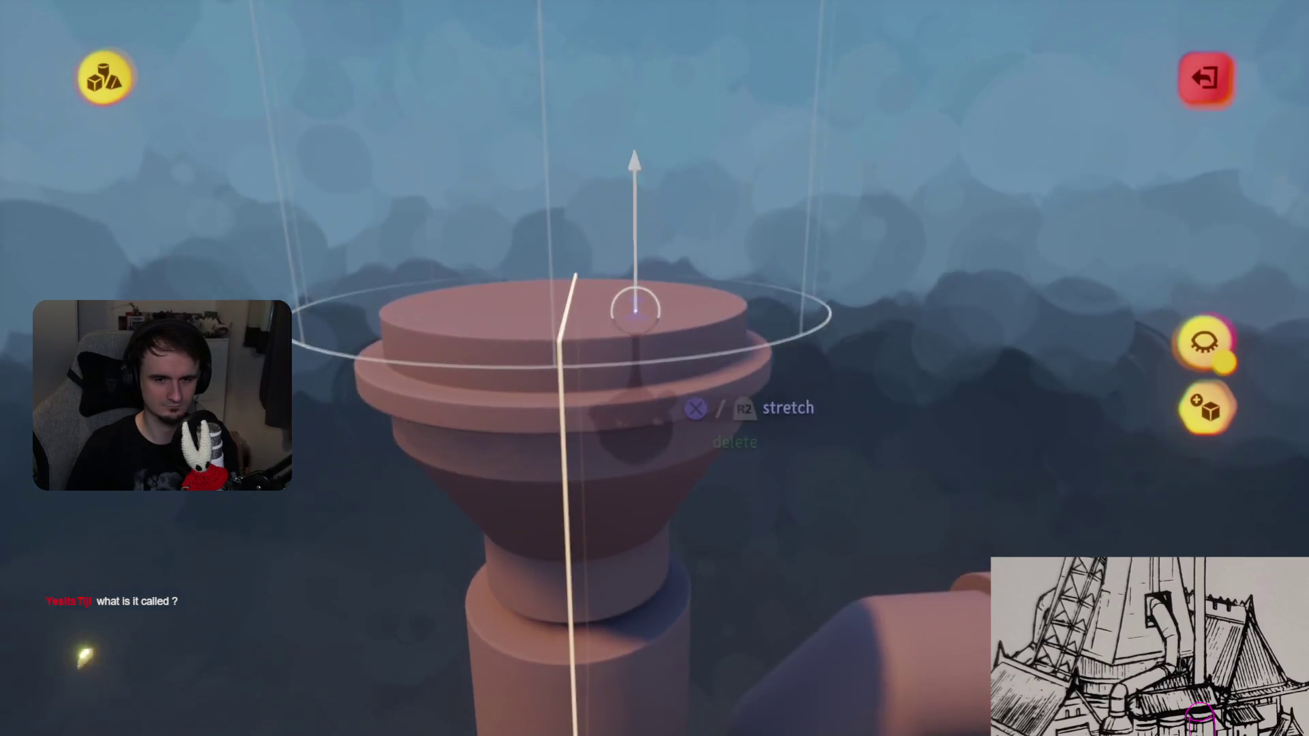
pyautogui.moveTo(687, 403); pyautogui.dragTo(687, 382)
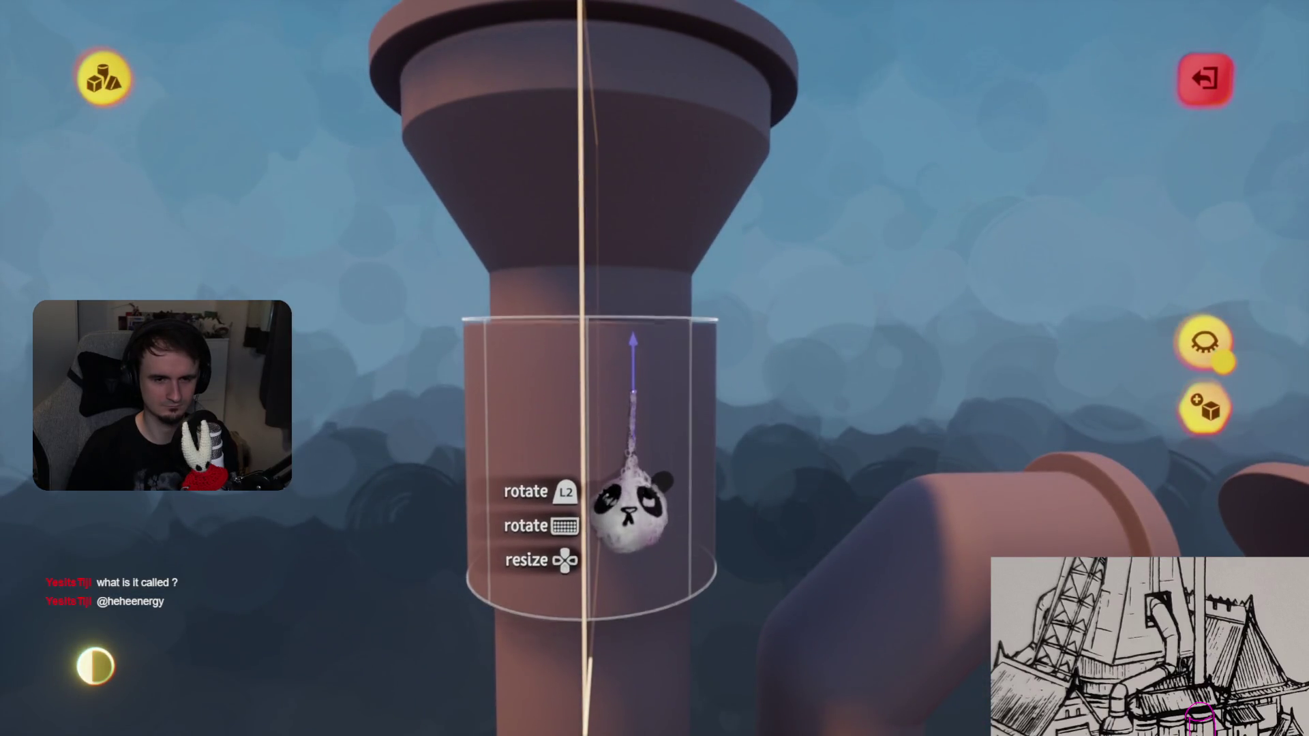
pyautogui.press('Escape')
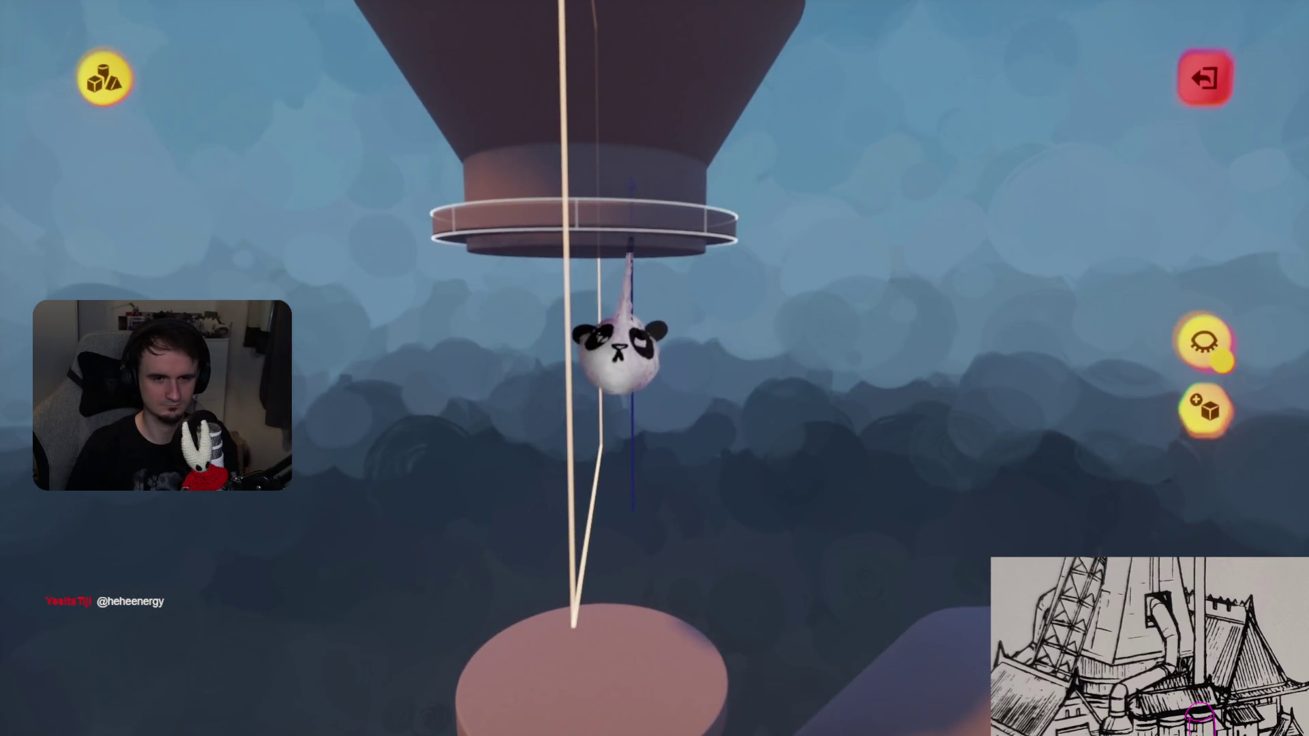
pyautogui.press('Escape')
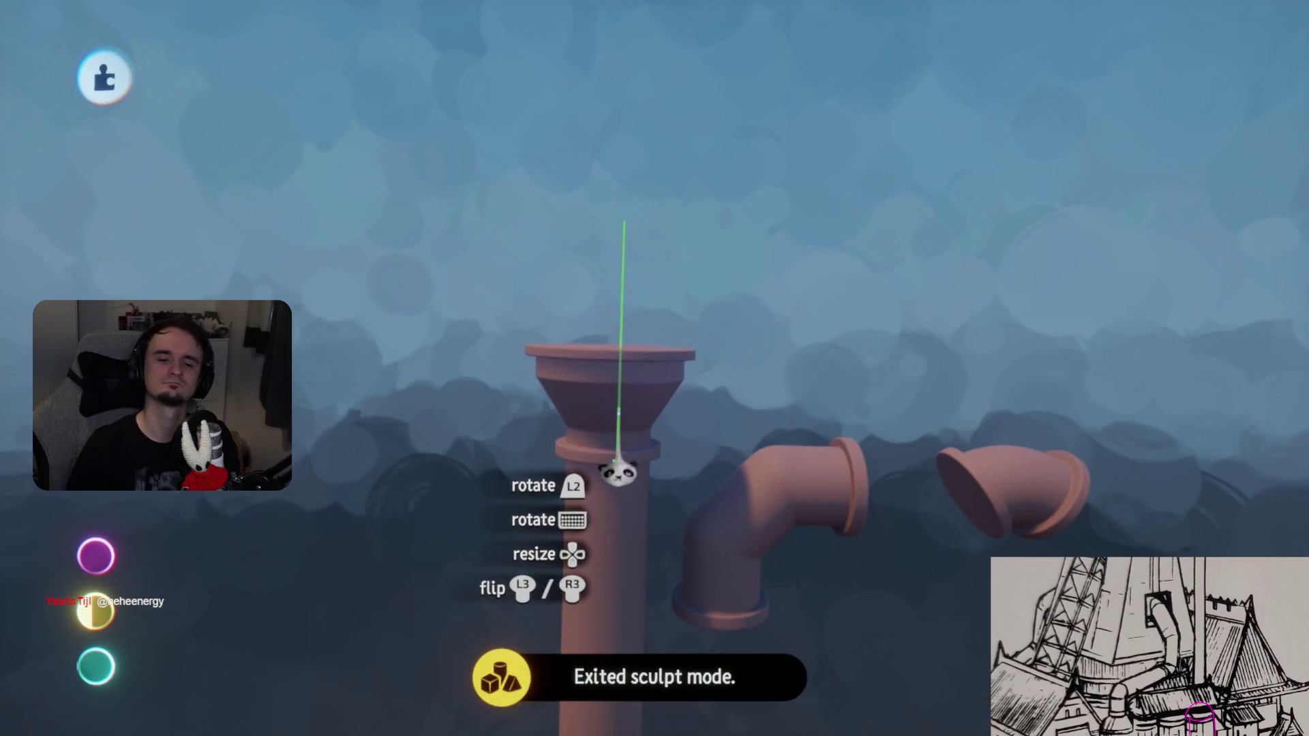
# - Release the funnel piece in place and enable Grid Snap in the guide options
pyautogui.moveTo(618, 424)
pyautogui.mouseDown()
pyautogui.moveTo(631, 345)
pyautogui.moveTo(636, 468)
pyautogui.mouseUp()
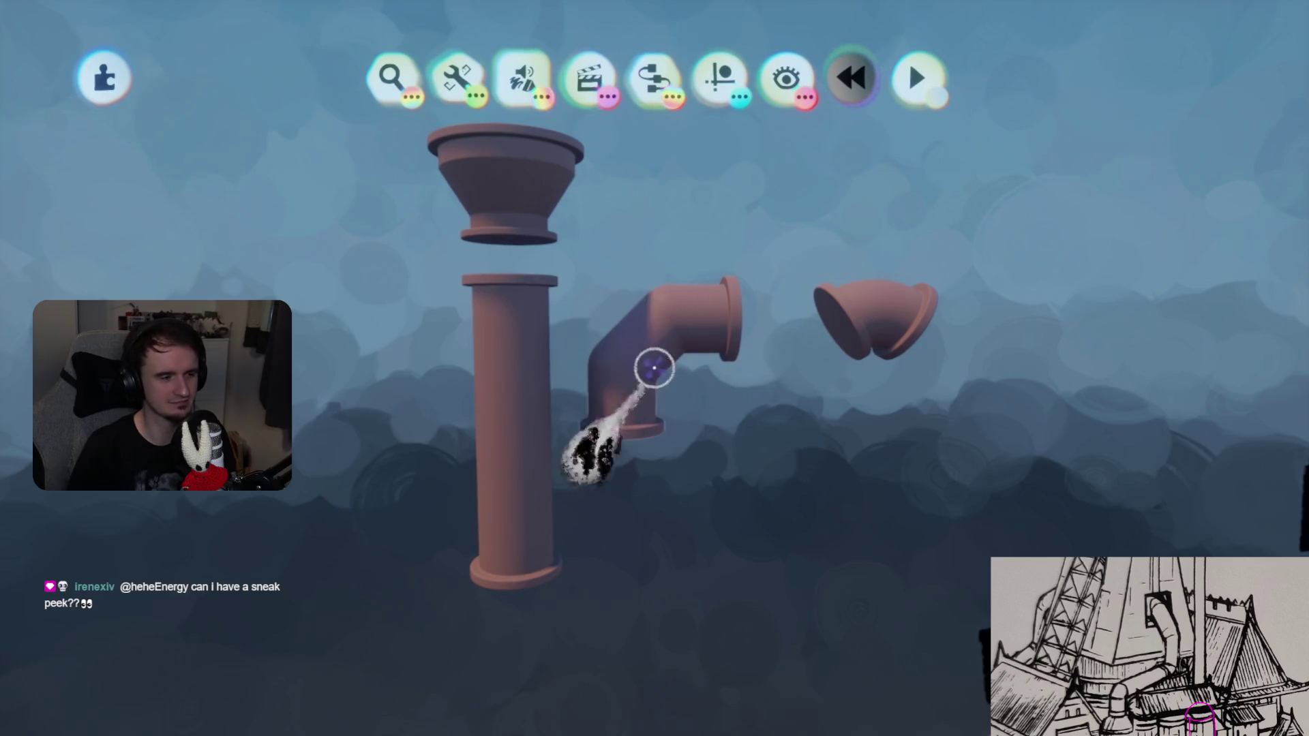
pyautogui.click(721, 79)
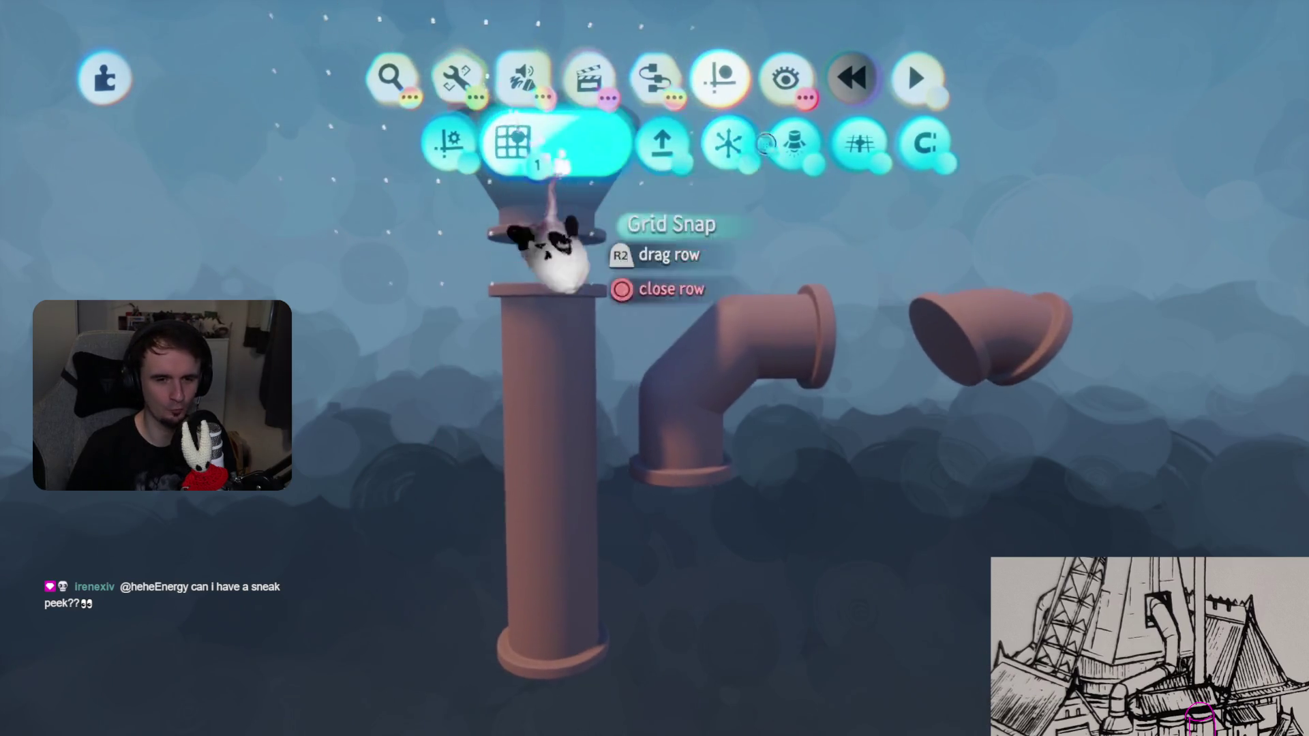
pyautogui.press('Escape')
# - Clone the straight pipe to the left and snap its top down into a short flanged section
pyautogui.moveTo(616, 333)
pyautogui.mouseDown()
pyautogui.moveTo(520, 329)
pyautogui.moveTo(619, 327)
pyautogui.mouseUp()
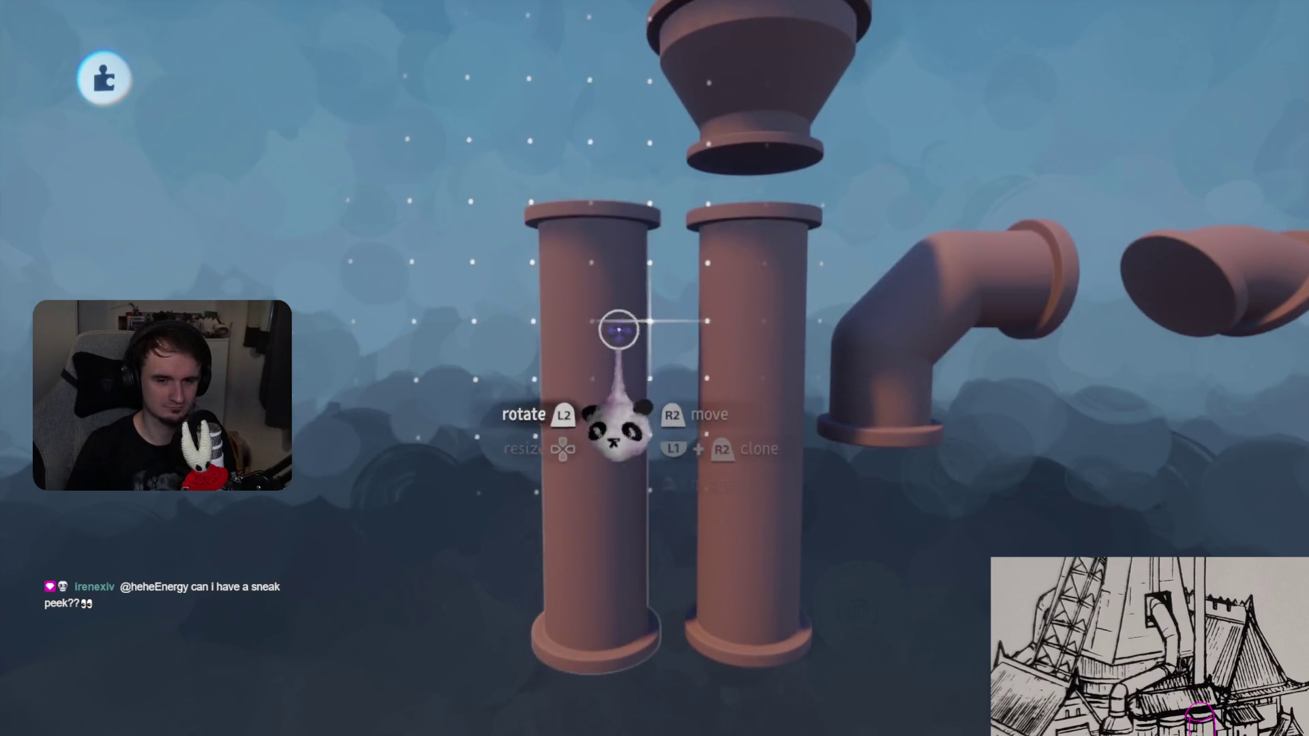
pyautogui.press('Escape')
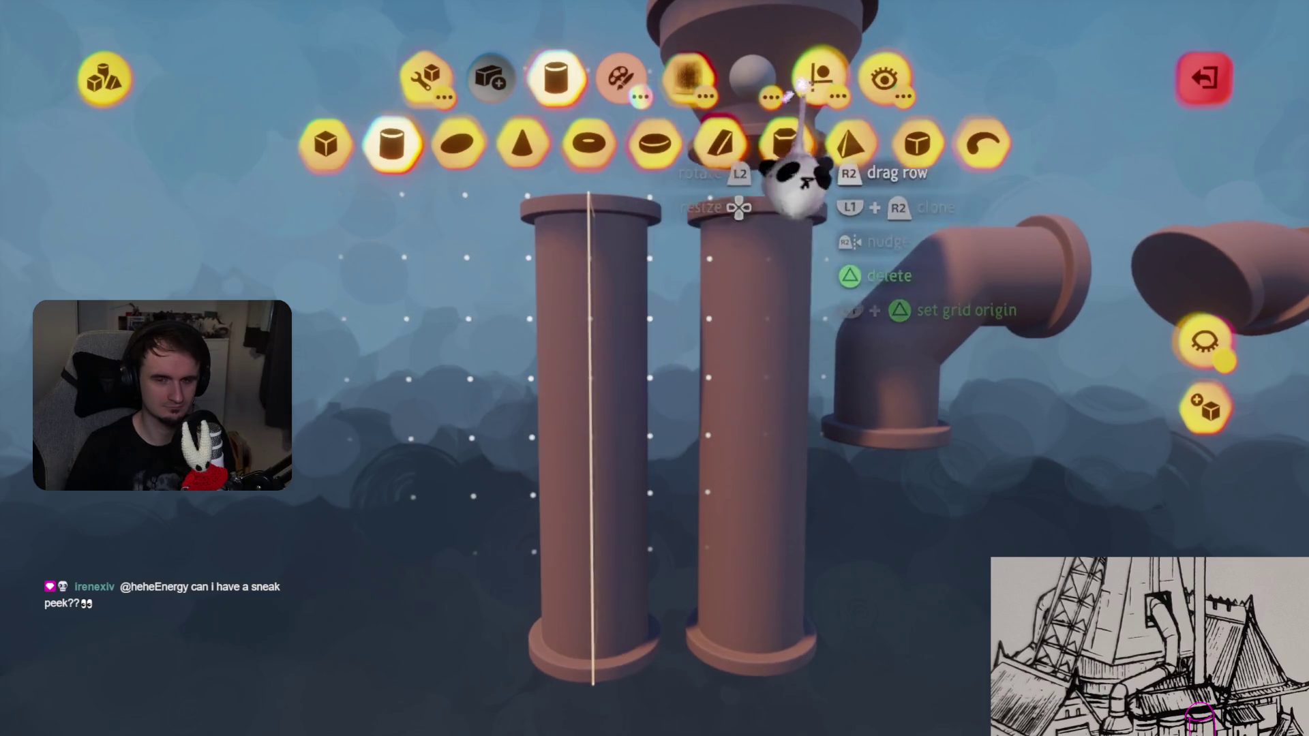
pyautogui.click(818, 78)
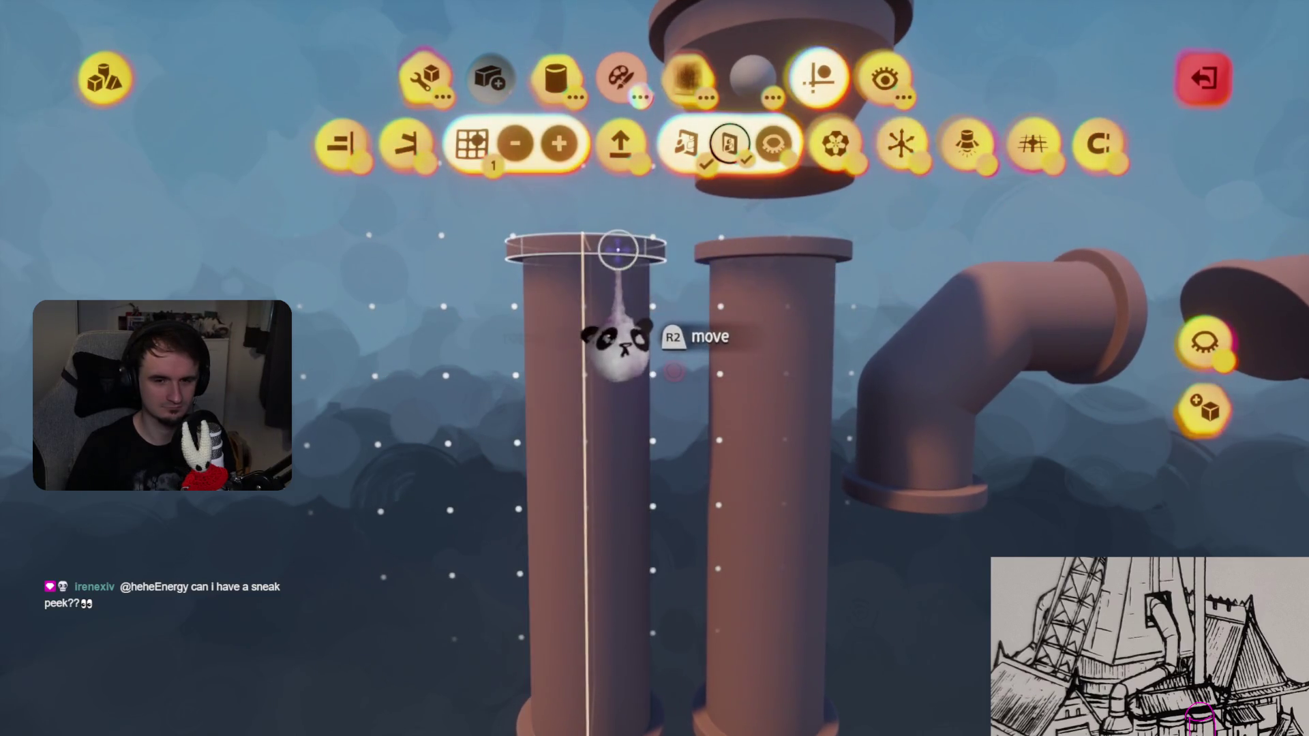
pyautogui.moveTo(620, 340)
pyautogui.mouseDown()
pyautogui.moveTo(649, 380)
pyautogui.moveTo(622, 497)
pyautogui.moveTo(625, 672)
pyautogui.moveTo(620, 580)
pyautogui.mouseUp()
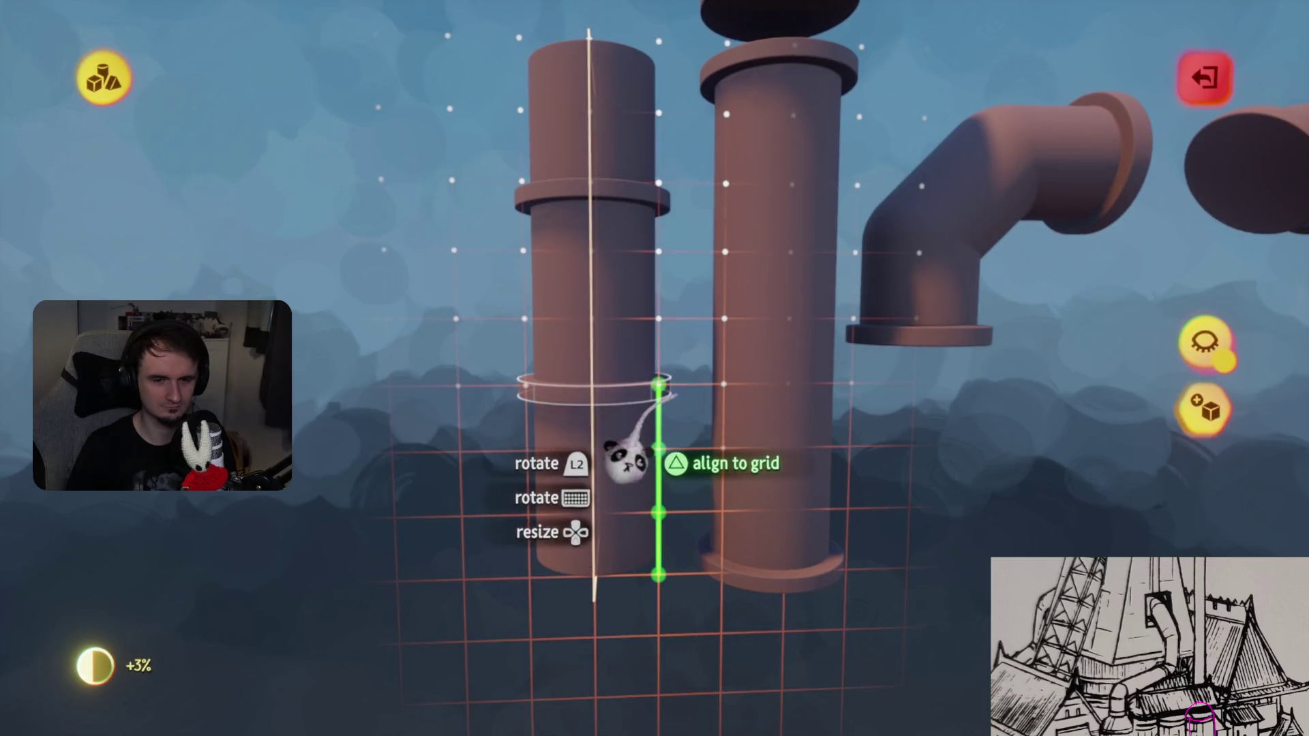
pyautogui.moveTo(675, 395)
pyautogui.mouseDown()
pyautogui.moveTo(518, 225)
pyautogui.moveTo(430, 170)
pyautogui.mouseUp()
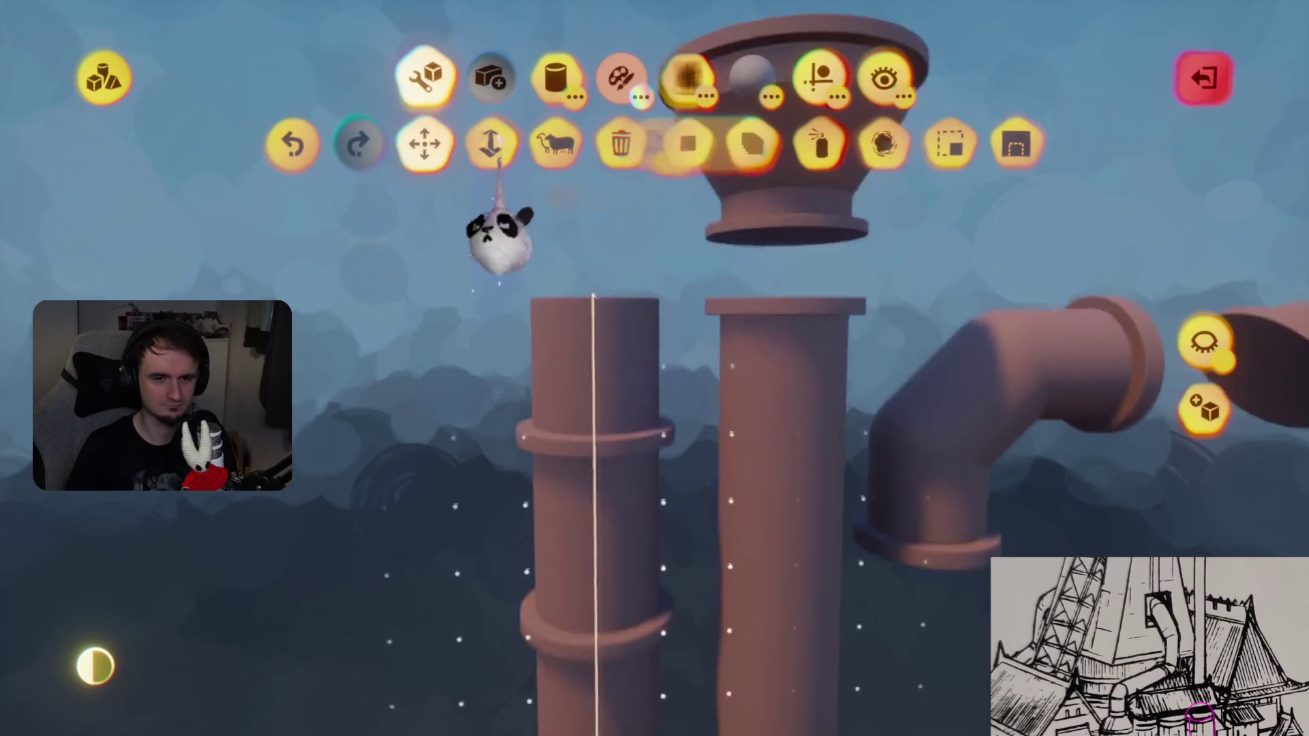
pyautogui.click(818, 79)
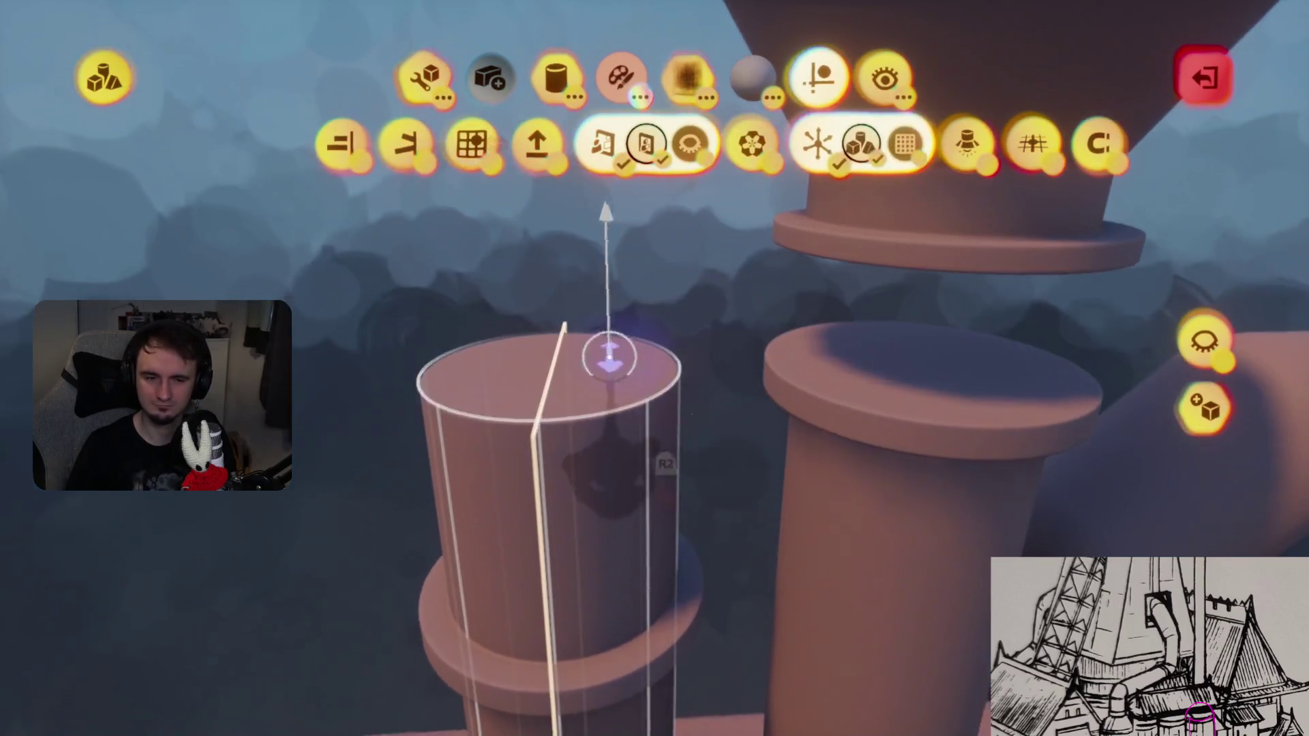
pyautogui.moveTo(608, 355)
pyautogui.mouseDown()
pyautogui.moveTo(594, 438)
pyautogui.moveTo(607, 287)
pyautogui.moveTo(613, 599)
pyautogui.mouseUp()
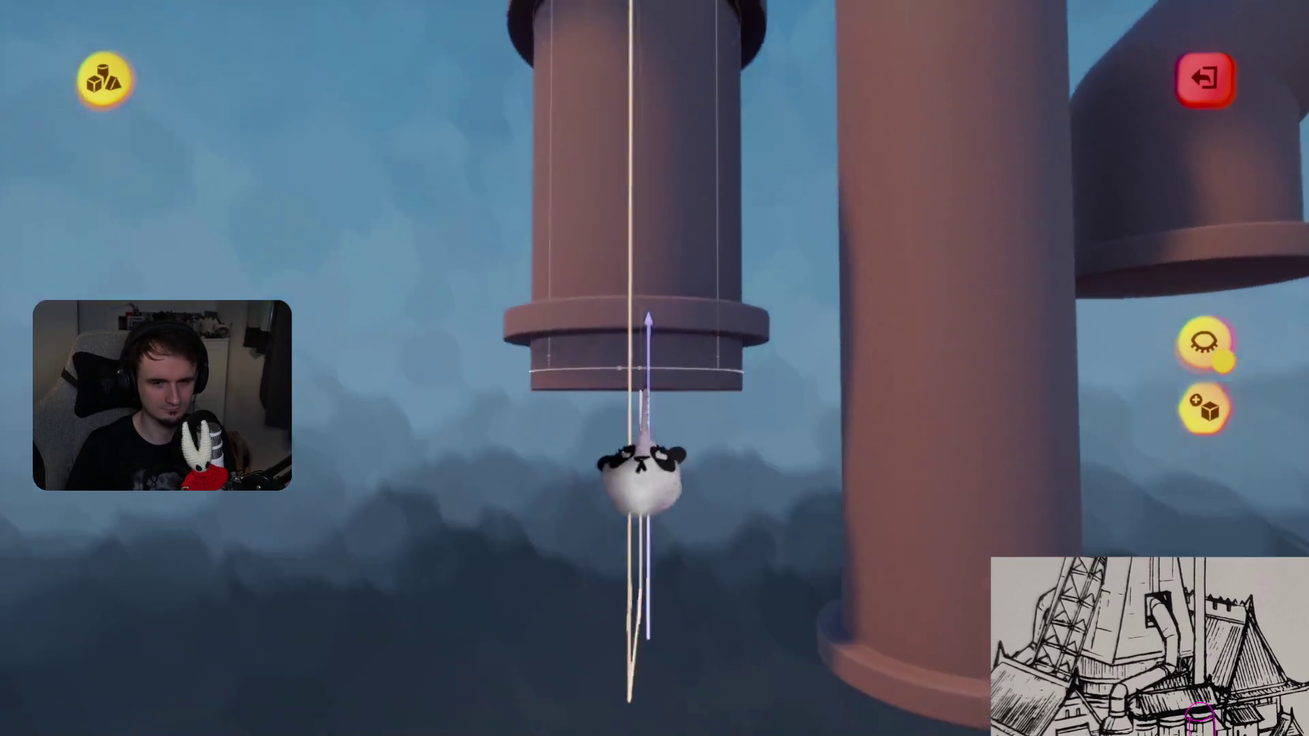
pyautogui.press('Escape')
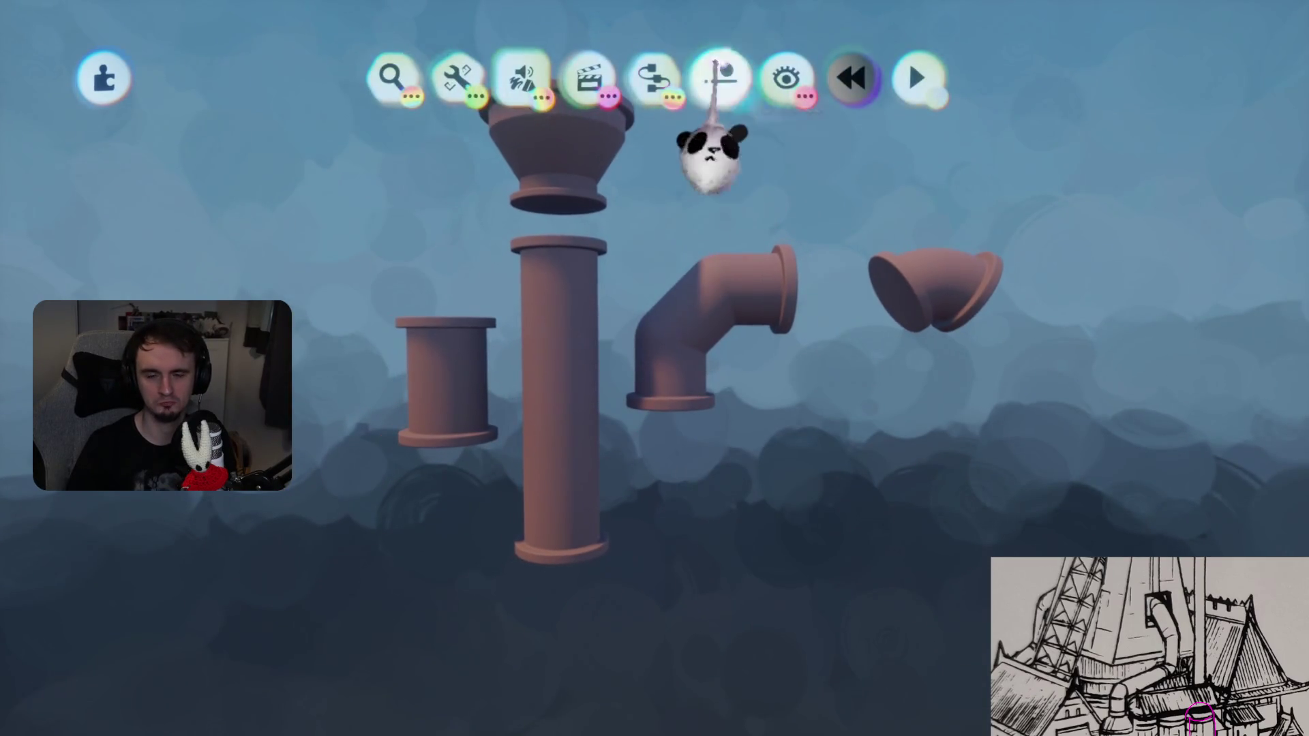
# - Turn on Studio Lighting, then stamp a flattened ellipsoid on the tall pipe's bottom end
pyautogui.click(712, 75)
pyautogui.click(777, 139)
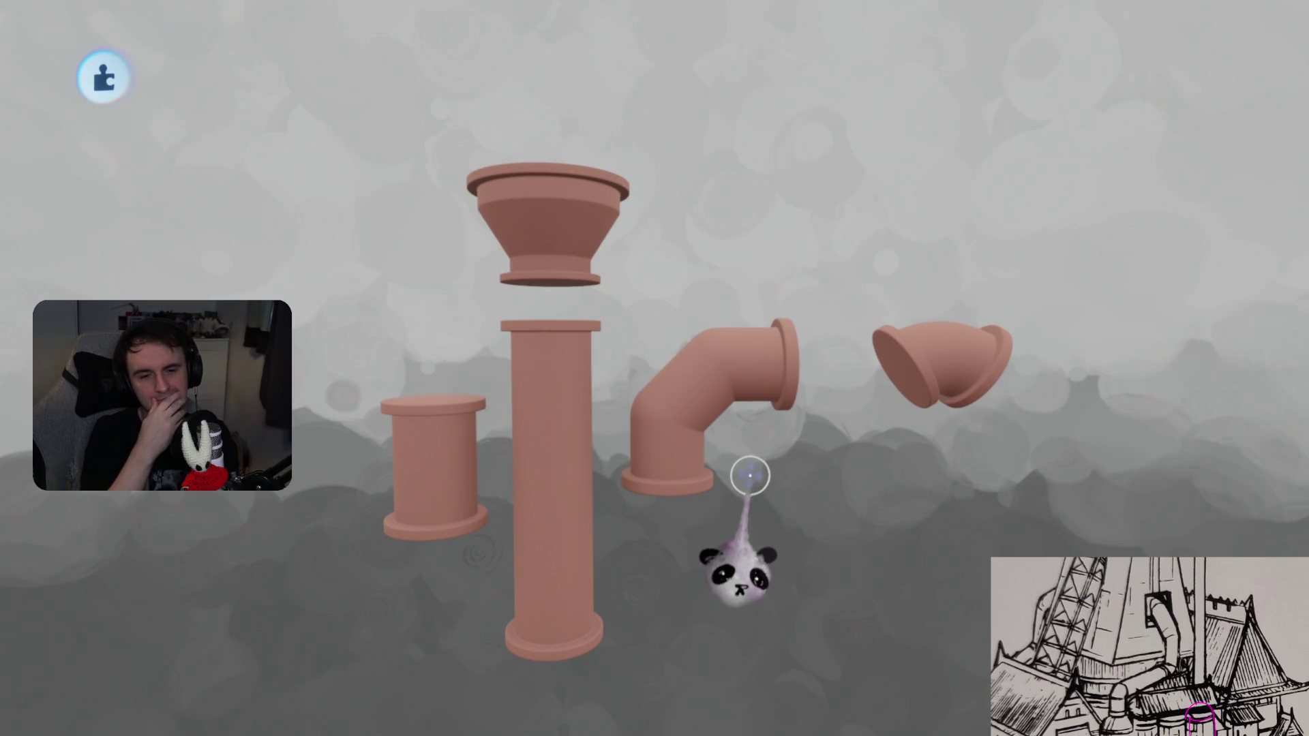
pyautogui.press('Tab')
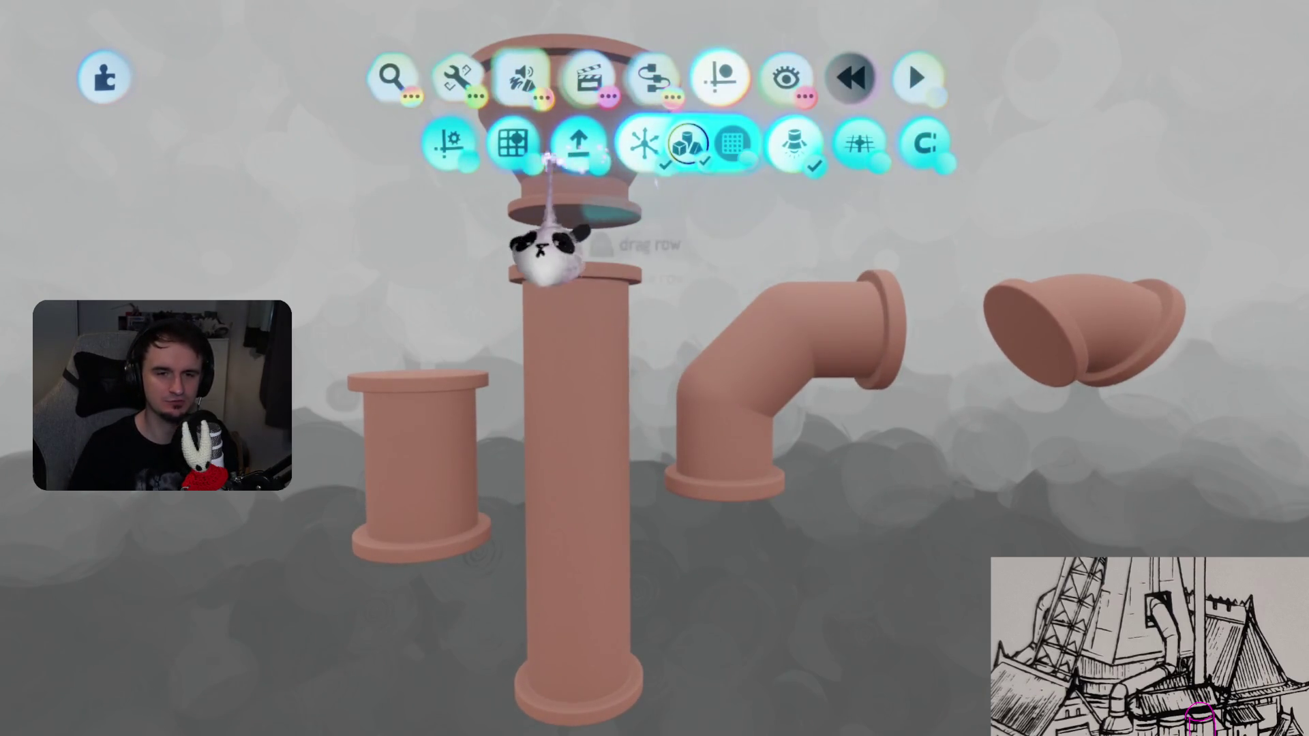
pyautogui.press('Return')
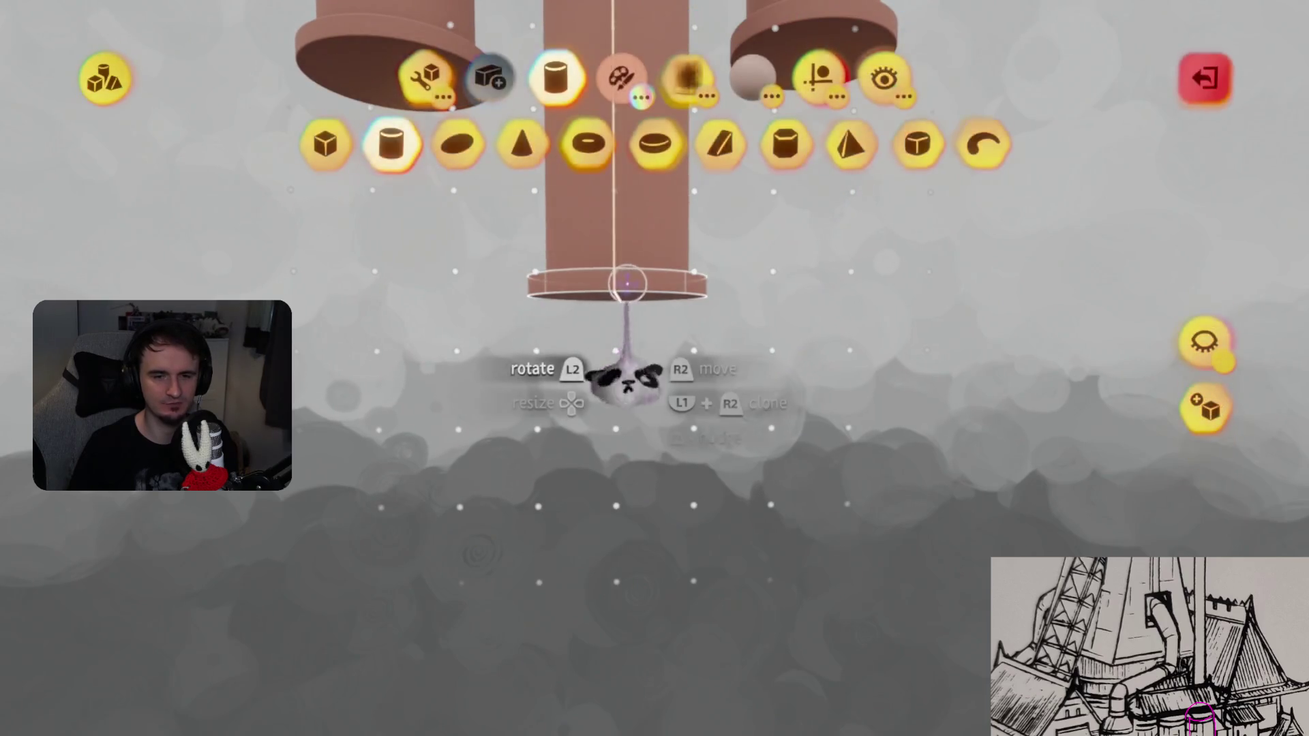
pyautogui.press('Tab')
pyautogui.press('Tab')
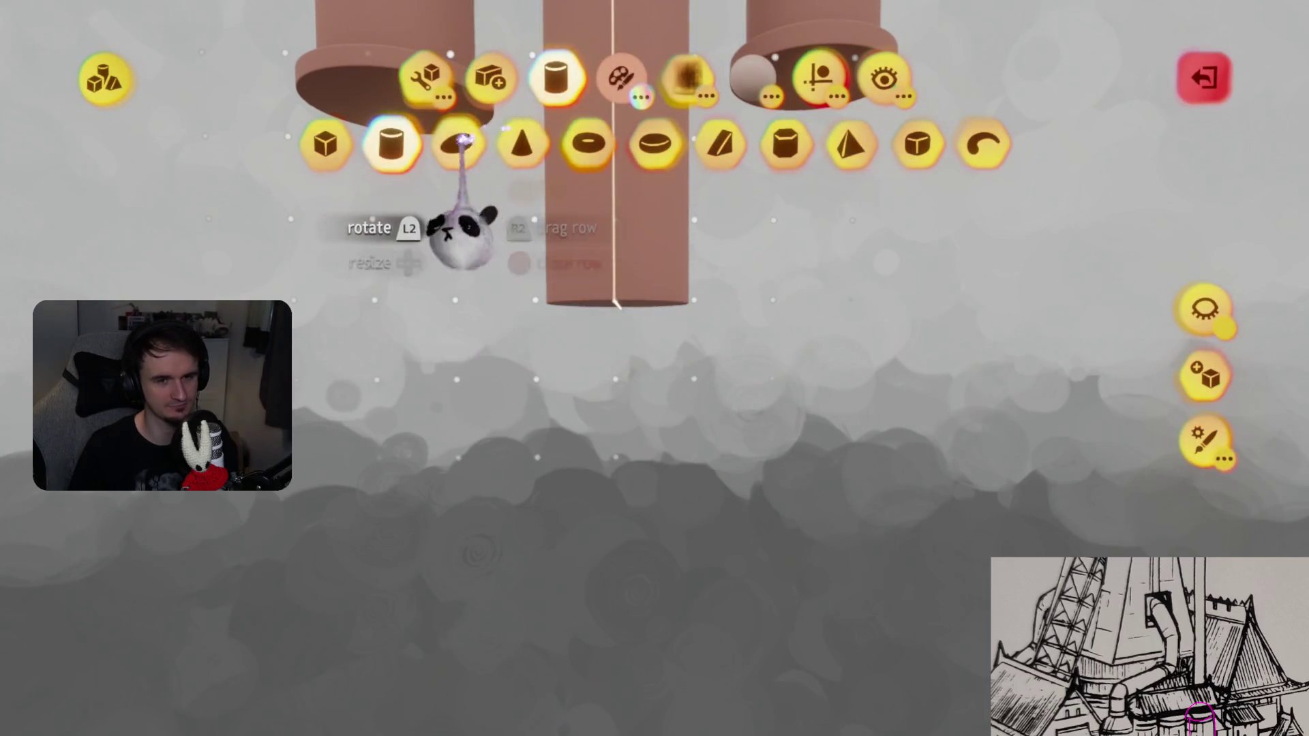
pyautogui.click(465, 141)
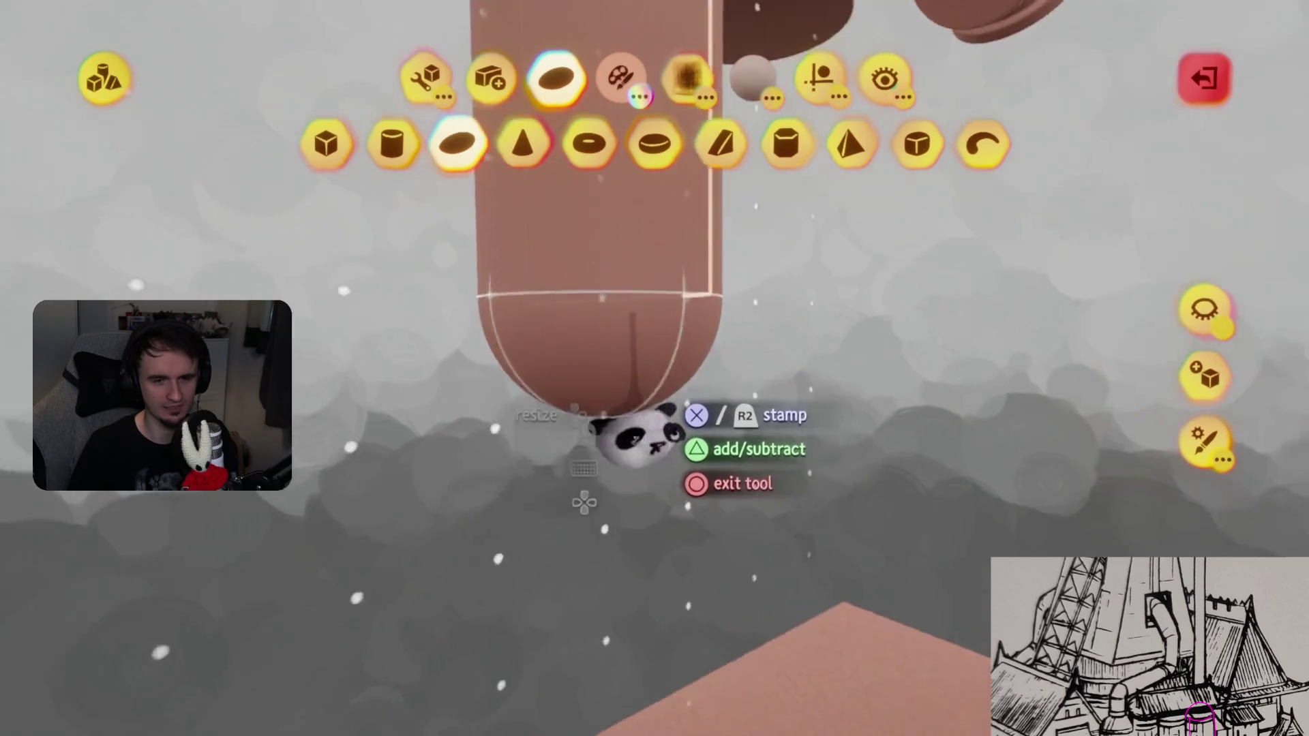
pyautogui.press('Tab')
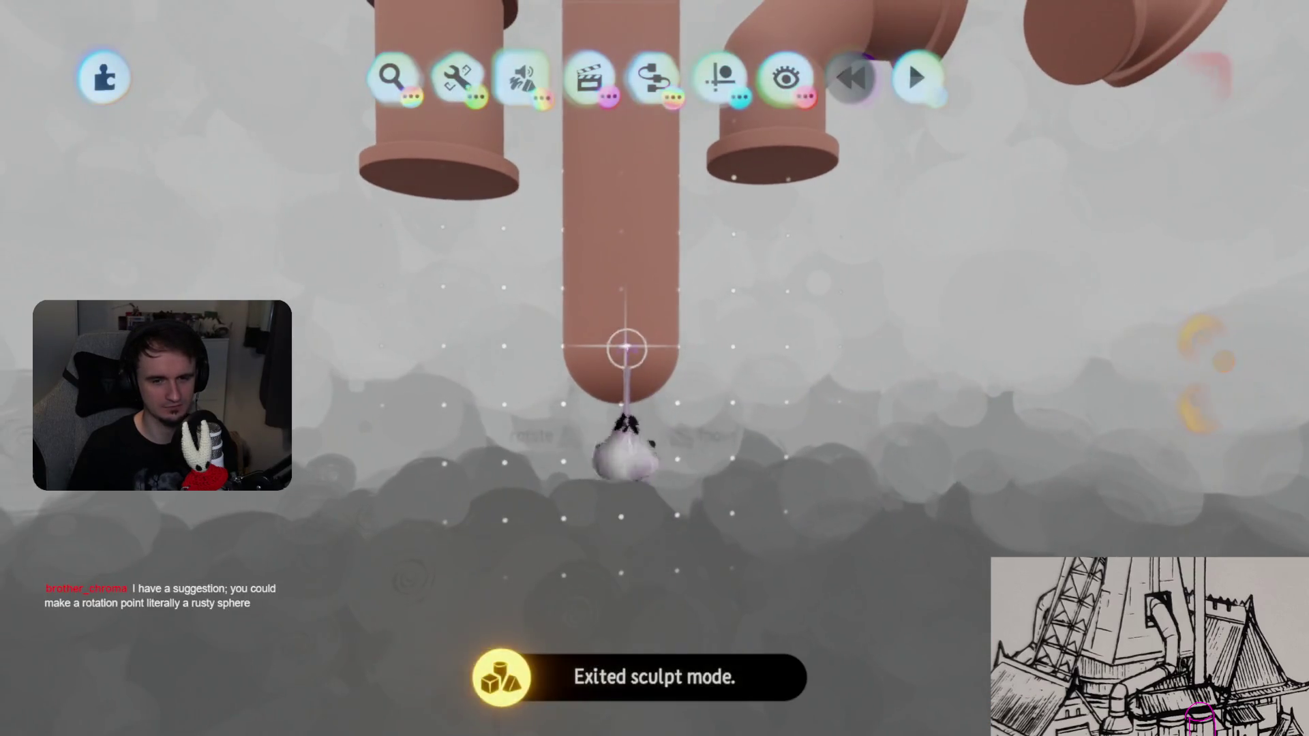
pyautogui.moveTo(628, 347)
pyautogui.mouseDown()
pyautogui.moveTo(622, 428)
pyautogui.moveTo(627, 409)
pyautogui.moveTo(697, 619)
pyautogui.mouseUp()
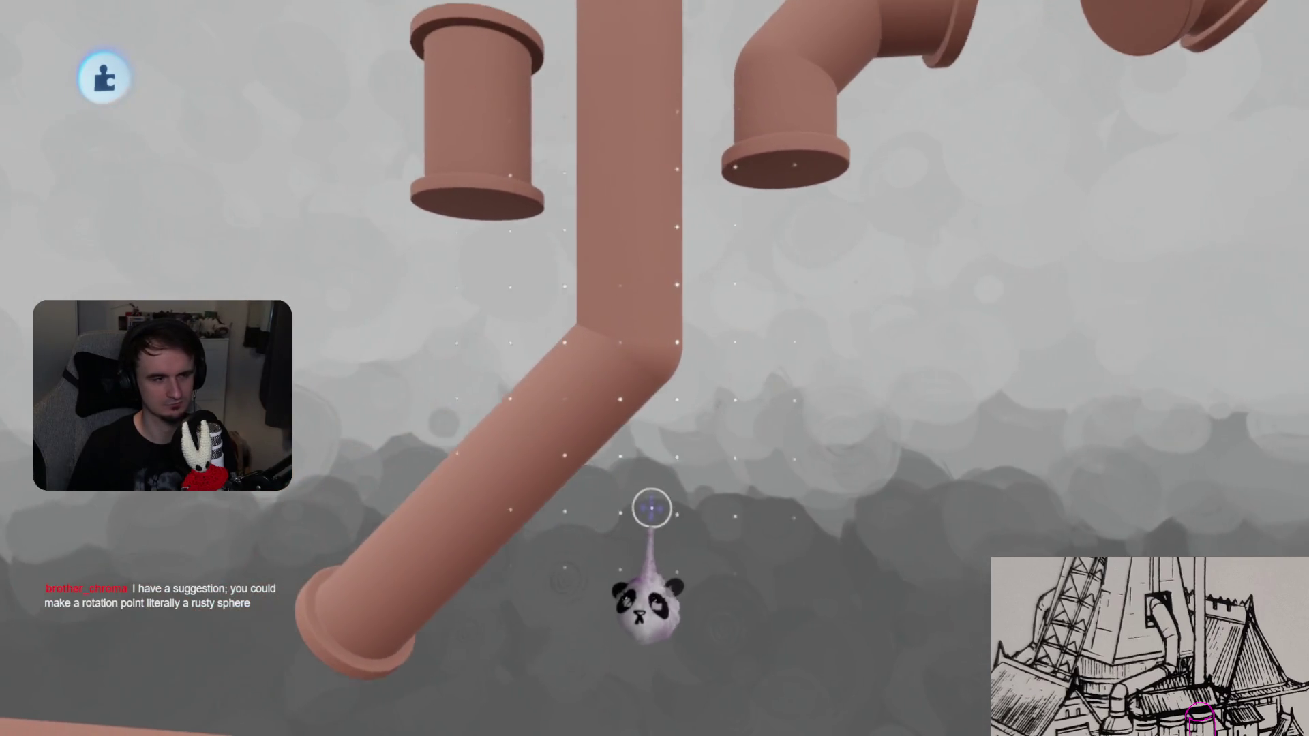
# - Angle the tall pipe's lower section diagonally down and to the left
pyautogui.moveTo(643, 429)
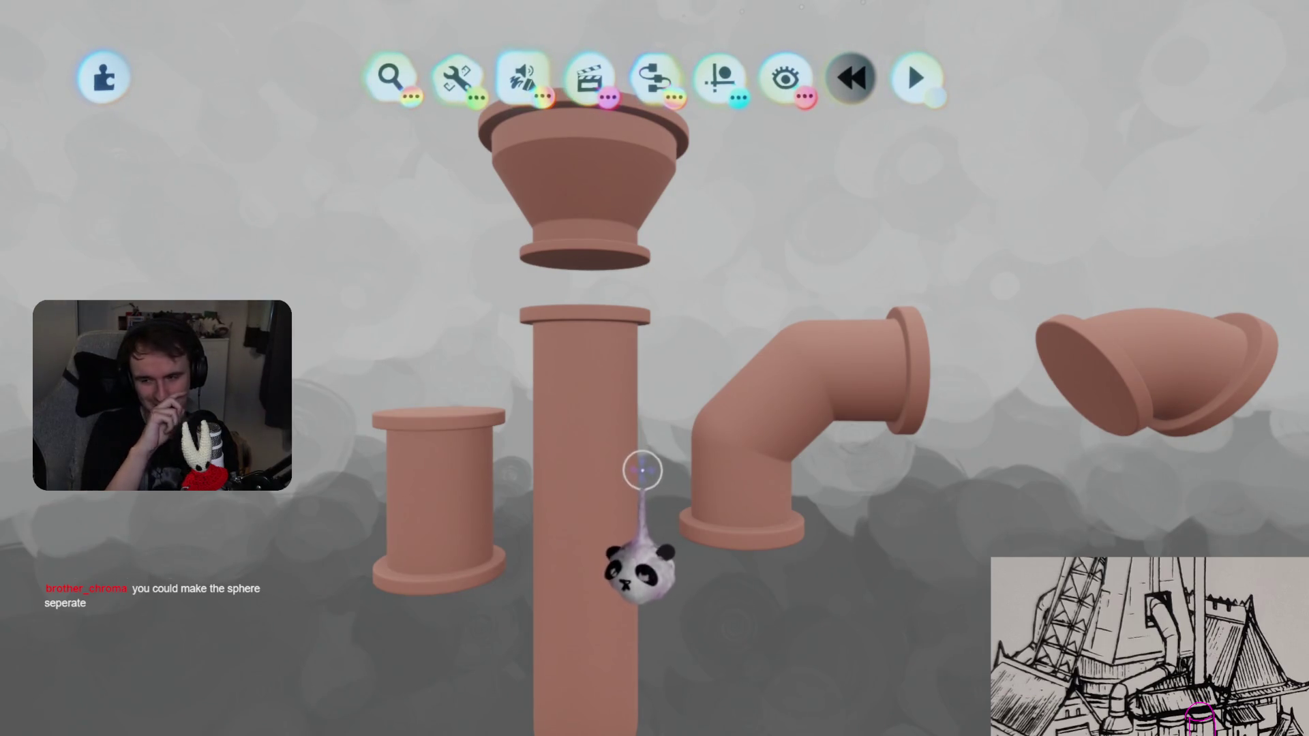
pyautogui.scroll(-5, 640, 470)
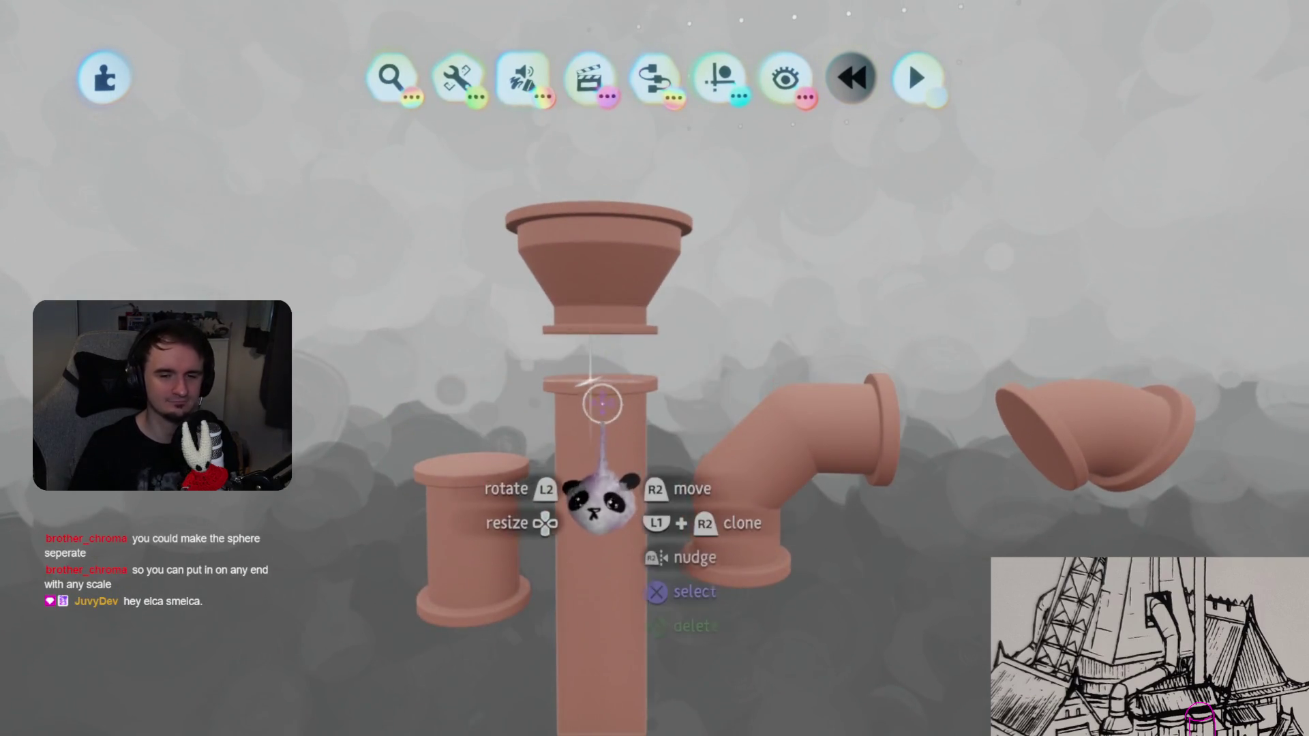
# - Clone the pipe and set the copy down on top of the vertical pipe
pyautogui.moveTo(599, 409); pyautogui.dragTo(678, 300)
pyautogui.moveTo(666, 341)
pyautogui.mouseDown(button='middle')
pyautogui.moveTo(672, 395)
pyautogui.moveTo(677, 370)
pyautogui.mouseUp(button='middle')
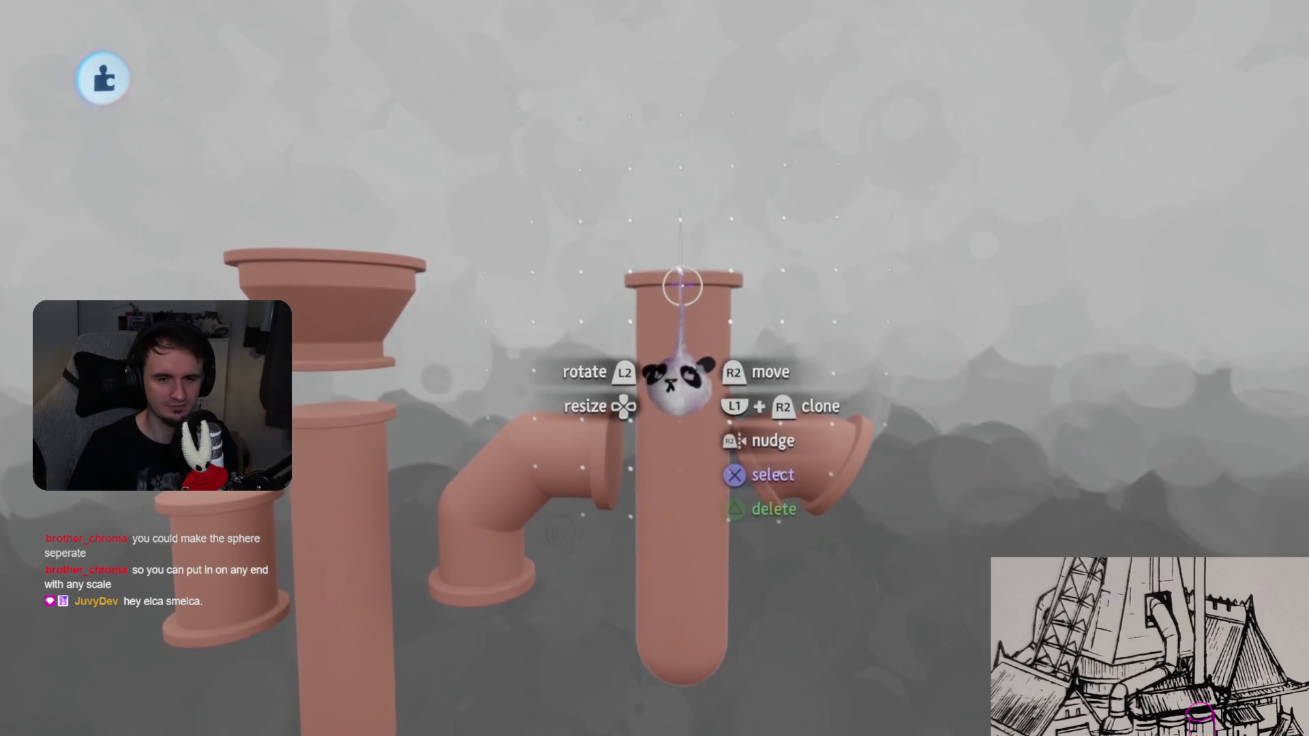
pyautogui.moveTo(675, 339); pyautogui.dragTo(676, 331)
pyautogui.moveTo(703, 404)
pyautogui.mouseDown(button='middle')
pyautogui.moveTo(634, 468)
pyautogui.moveTo(686, 378)
pyautogui.mouseUp(button='middle')
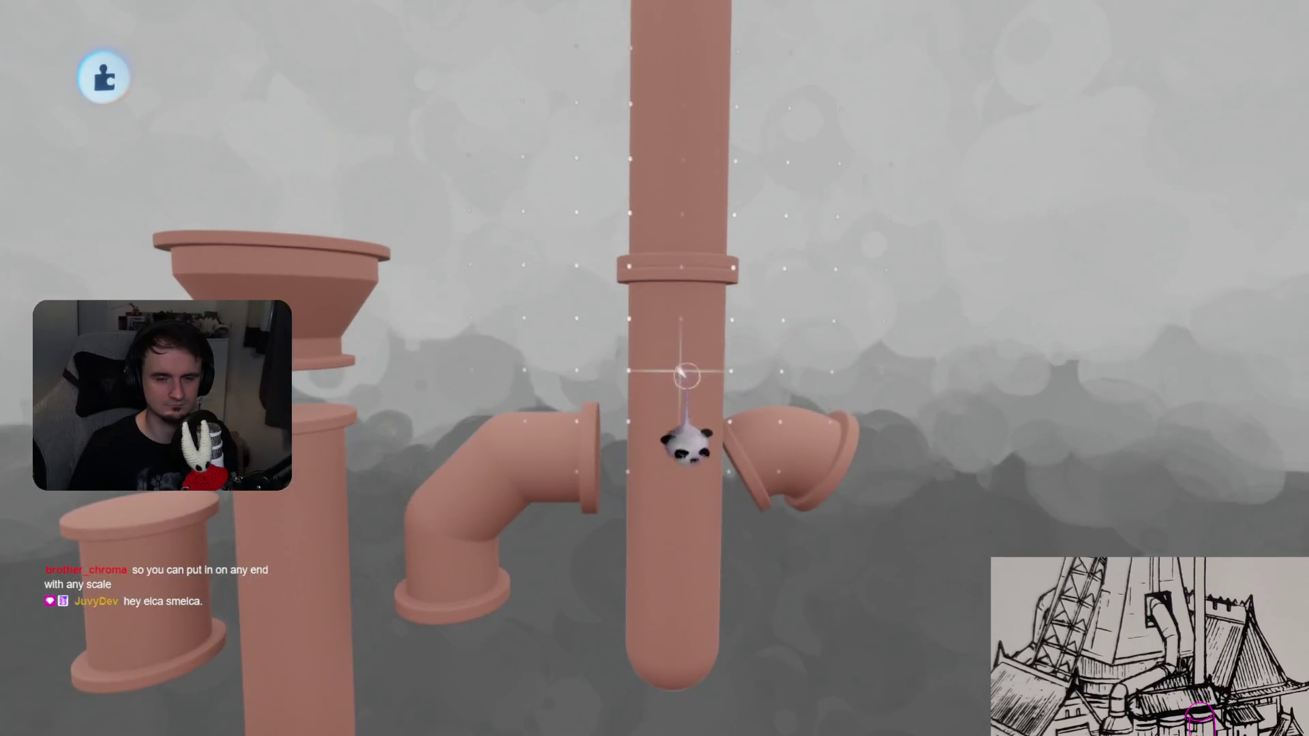
pyautogui.moveTo(678, 183); pyautogui.dragTo(695, 370)
pyautogui.moveTo(689, 357)
pyautogui.mouseDown(button='middle')
pyautogui.moveTo(687, 368)
pyautogui.moveTo(662, 346)
pyautogui.moveTo(598, 410)
pyautogui.mouseUp(button='middle')
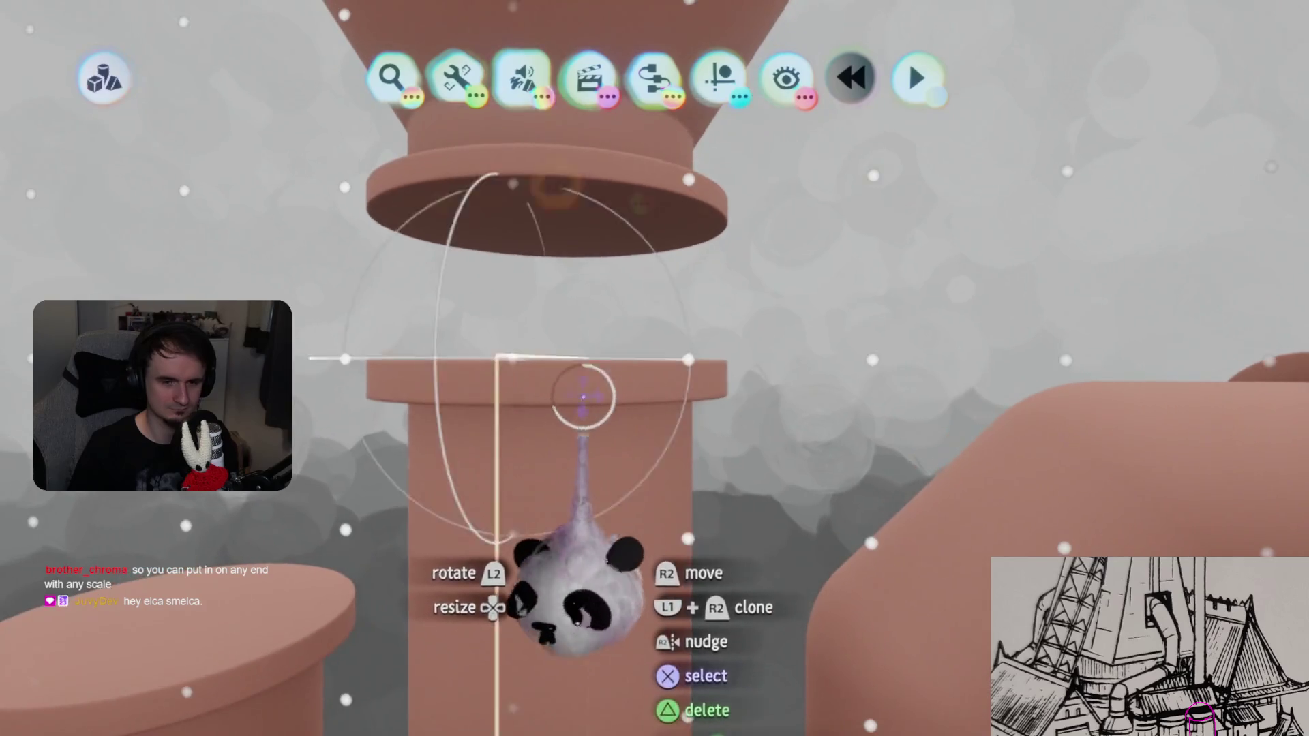
# - Stretch the pillar's top flange to sit just beneath the funnel, then exit sculpt mode
pyautogui.click(584, 388)
pyautogui.press('Escape')
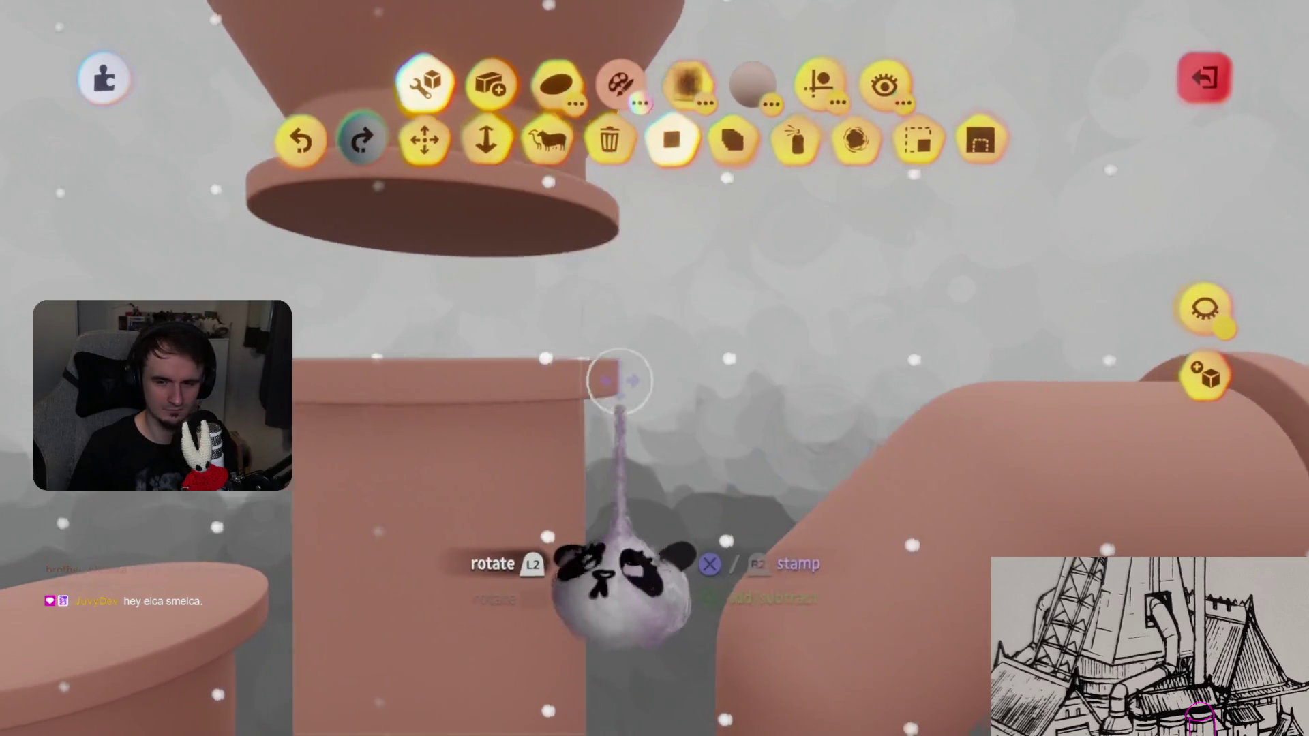
pyautogui.press('Escape')
pyautogui.click(698, 409)
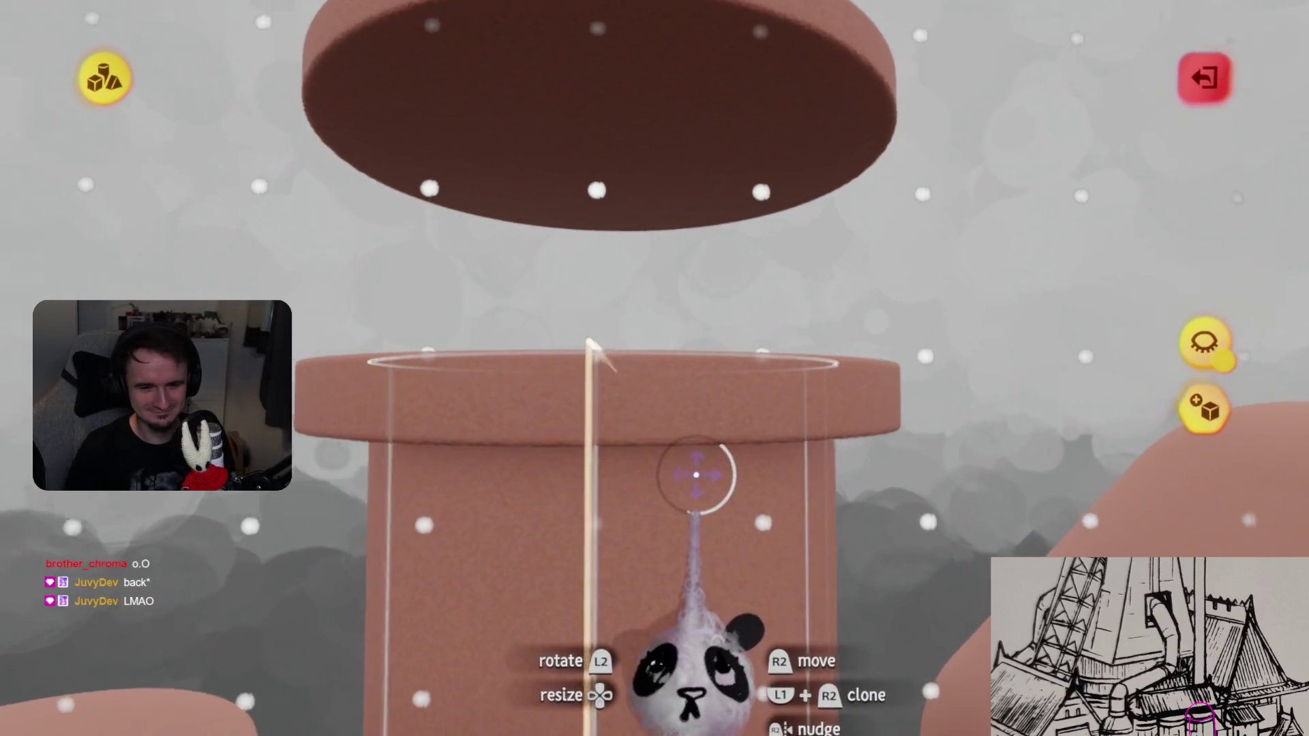
pyautogui.moveTo(437, 157)
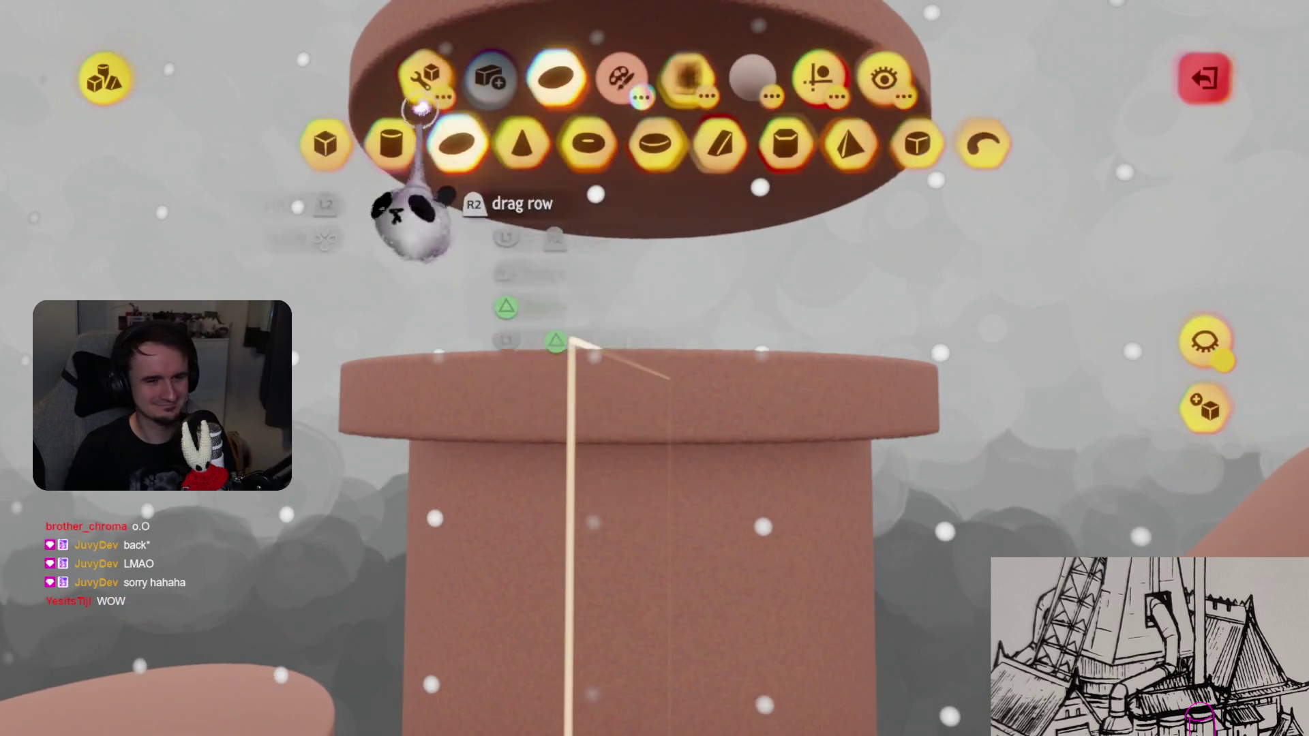
pyautogui.click(493, 144)
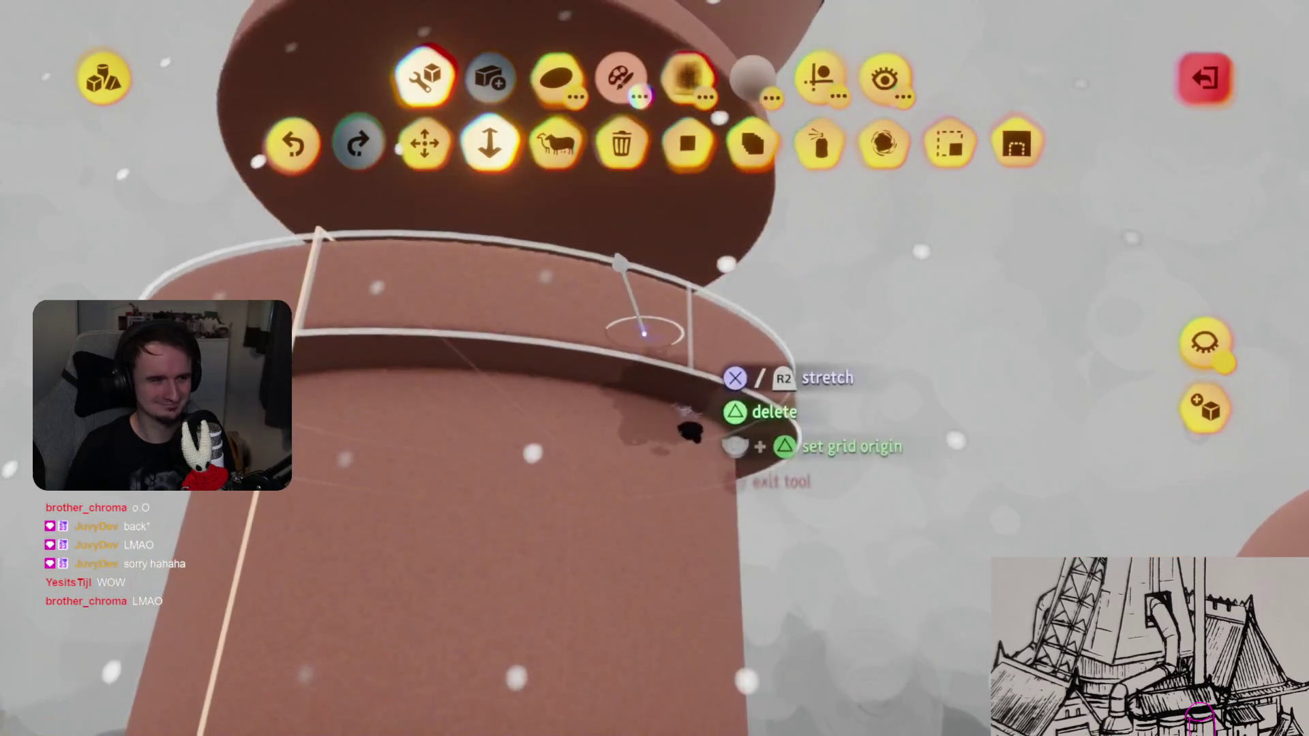
pyautogui.press('Escape')
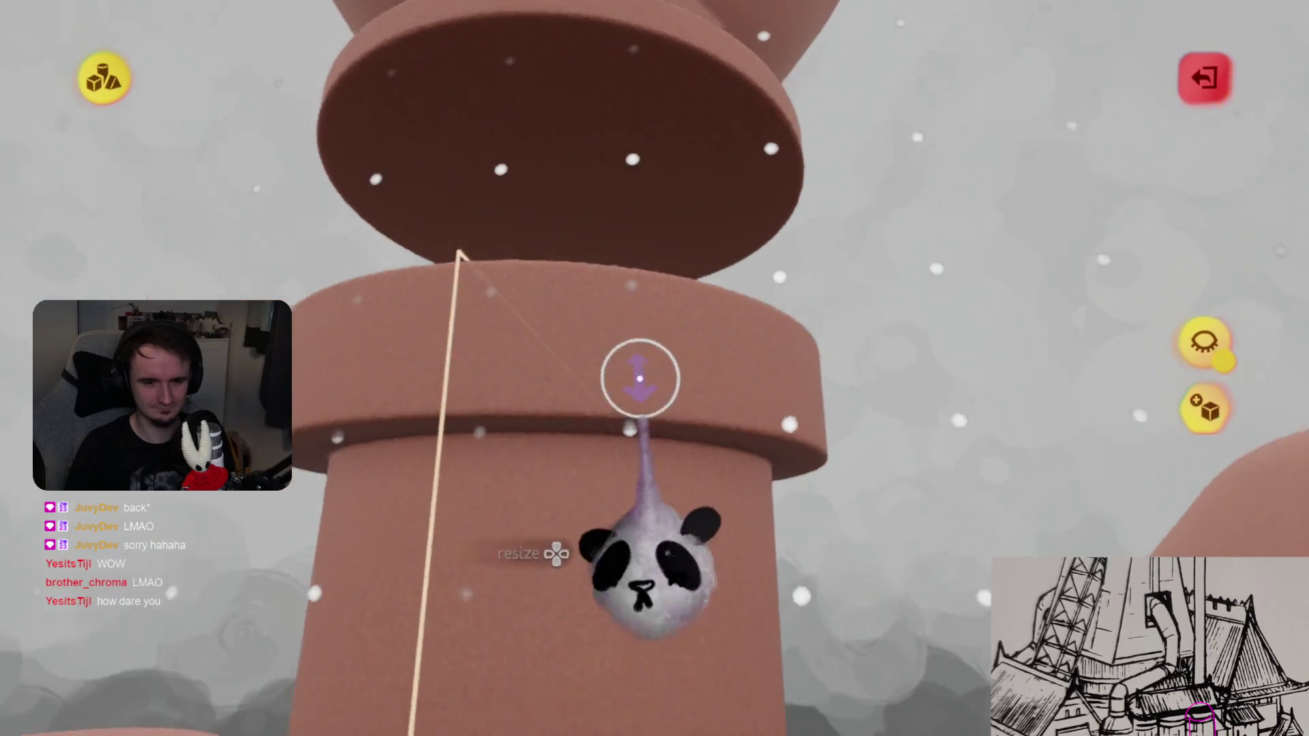
pyautogui.moveTo(600, 341)
pyautogui.mouseDown(button='middle')
pyautogui.moveTo(634, 380)
pyautogui.moveTo(618, 481)
pyautogui.moveTo(555, 555)
pyautogui.mouseUp(button='middle')
pyautogui.press('Escape')
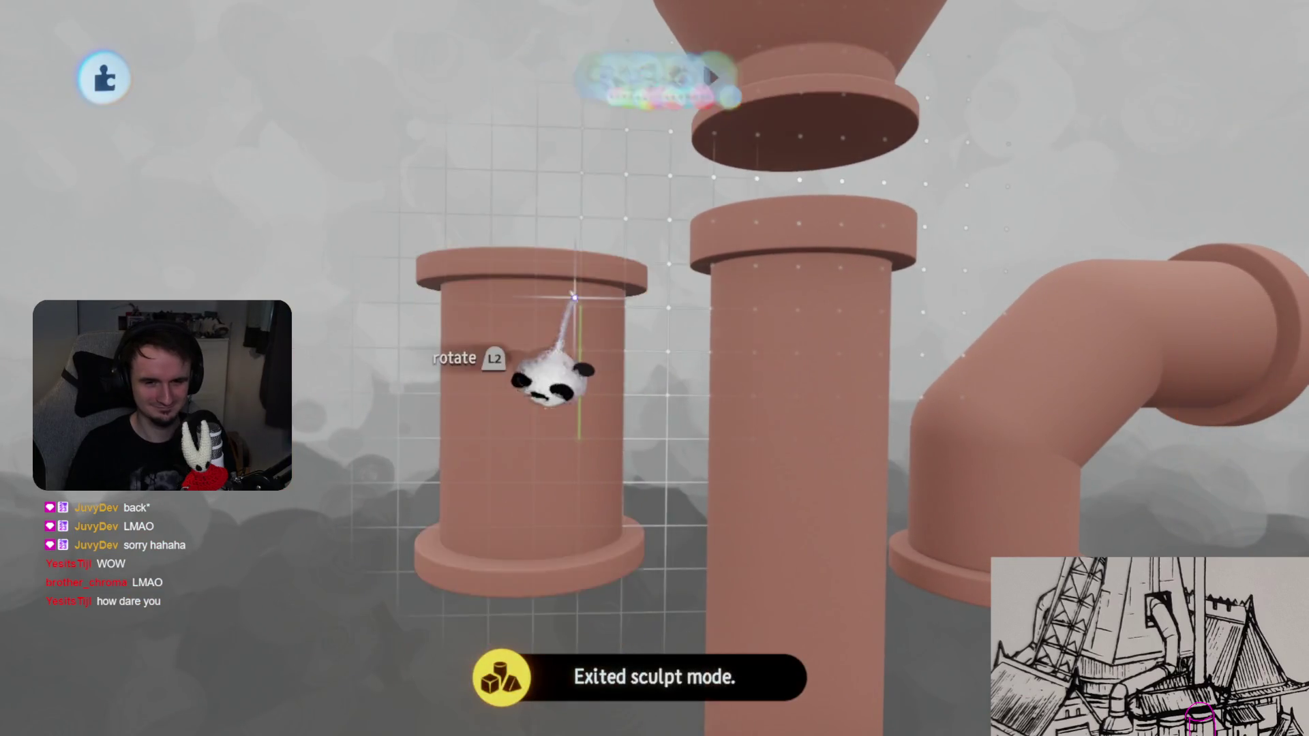
# - Briefly stretch the left short pipe in shape editing, then exit
pyautogui.moveTo(556, 311)
pyautogui.mouseDown(button='middle')
pyautogui.moveTo(555, 438)
pyautogui.moveTo(546, 379)
pyautogui.moveTo(555, 432)
pyautogui.moveTo(600, 329)
pyautogui.mouseUp(button='middle')
pyautogui.press('Tab')
pyautogui.click(425, 77)
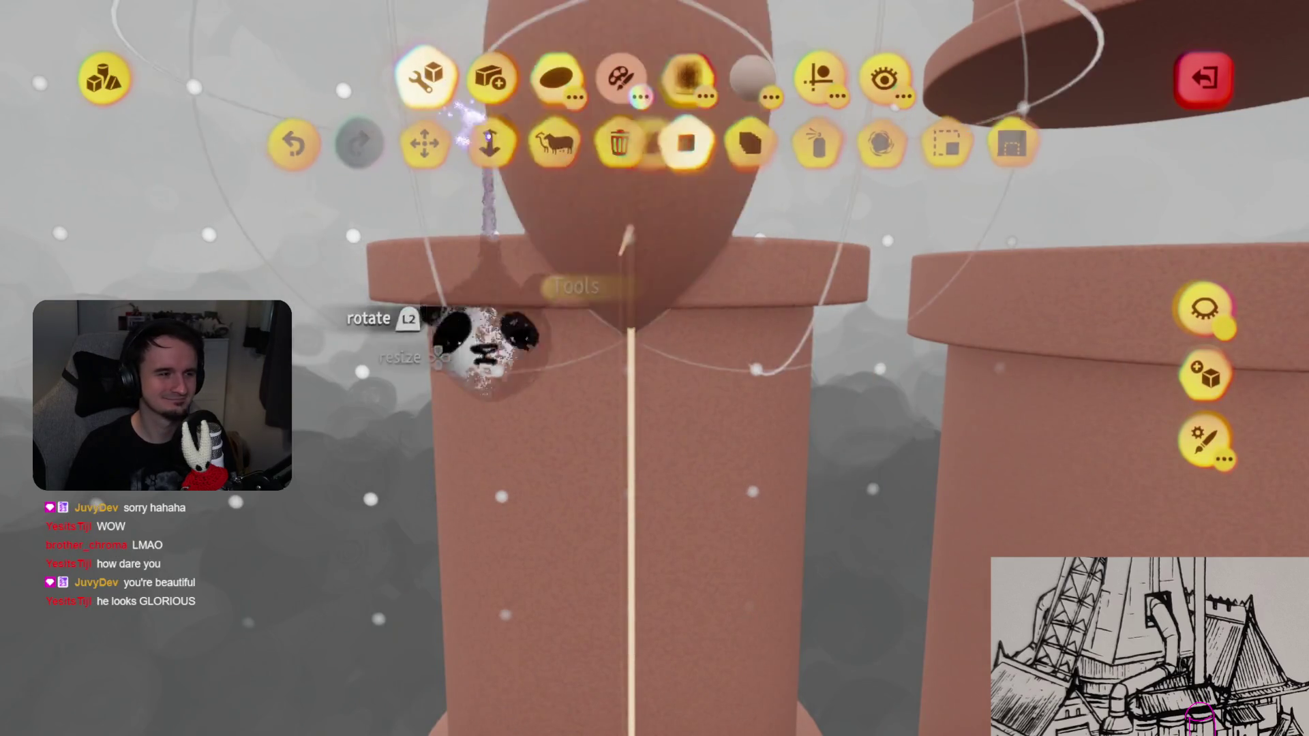
pyautogui.click(551, 193)
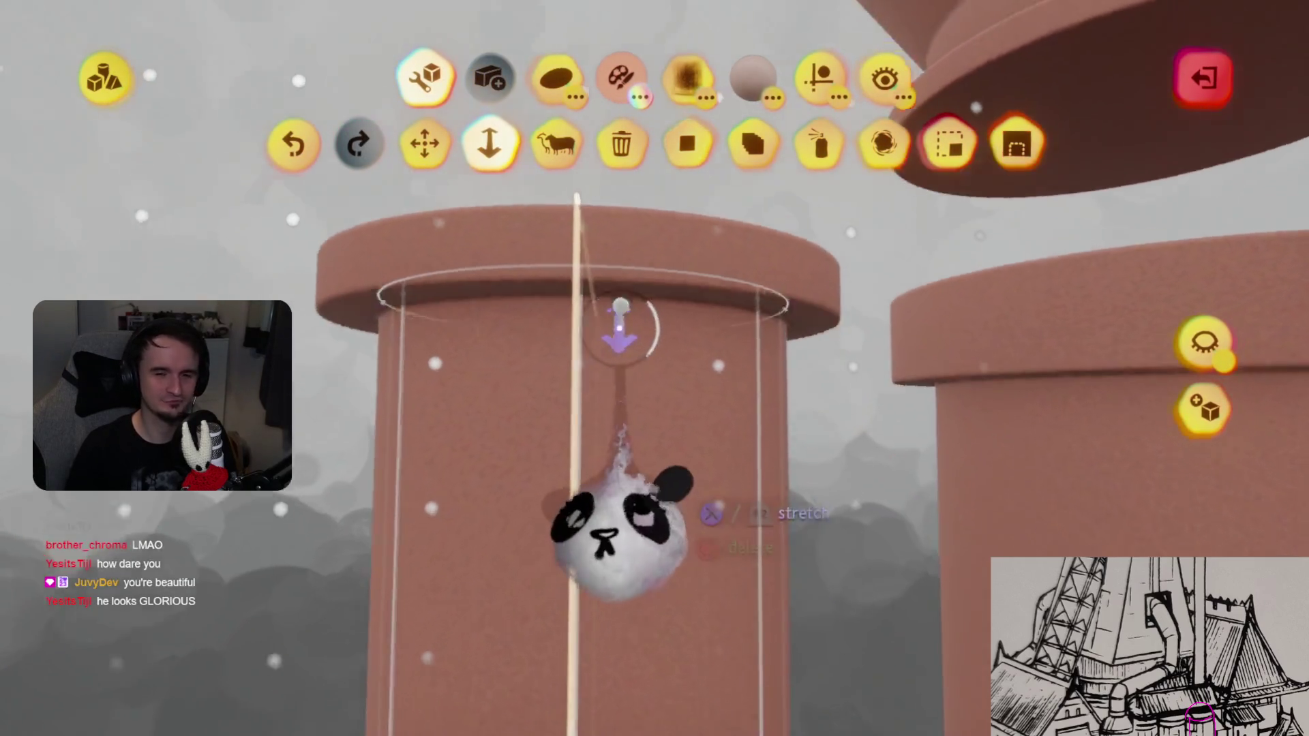
pyautogui.moveTo(644, 359)
pyautogui.mouseDown(button='middle')
pyautogui.moveTo(622, 300)
pyautogui.moveTo(625, 357)
pyautogui.moveTo(669, 383)
pyautogui.moveTo(636, 503)
pyautogui.moveTo(653, 402)
pyautogui.mouseUp(button='middle')
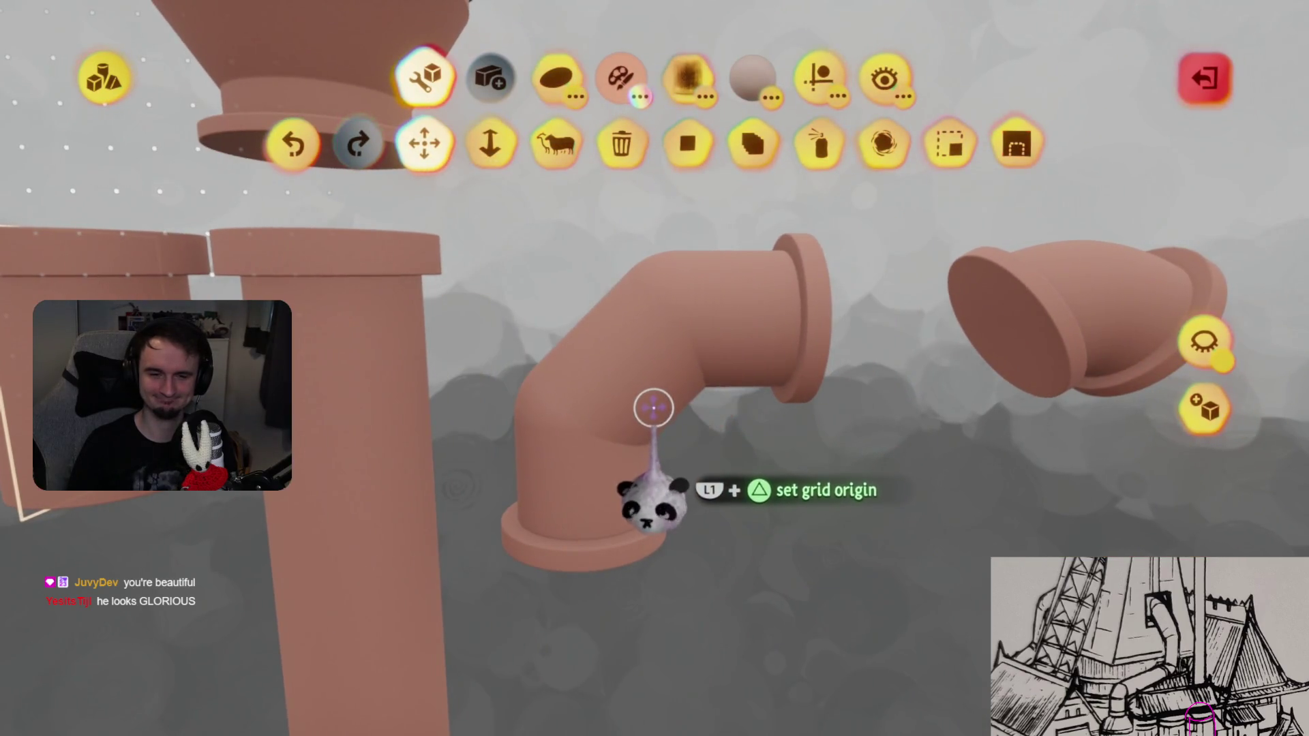
pyautogui.moveTo(638, 498)
pyautogui.mouseDown(button='middle')
pyautogui.moveTo(613, 476)
pyautogui.moveTo(634, 412)
pyautogui.moveTo(636, 430)
pyautogui.moveTo(672, 423)
pyautogui.moveTo(692, 456)
pyautogui.moveTo(600, 350)
pyautogui.moveTo(621, 386)
pyautogui.moveTo(620, 426)
pyautogui.moveTo(593, 395)
pyautogui.moveTo(661, 440)
pyautogui.mouseUp(button='middle')
pyautogui.press('Escape')
# - Move the elbow pipe into grid alignment so its flanged top sits level with the central pillar's
pyautogui.moveTo(661, 439)
pyautogui.mouseDown()
pyautogui.moveTo(608, 444)
pyautogui.moveTo(622, 423)
pyautogui.mouseUp()
pyautogui.moveTo(623, 423); pyautogui.dragTo(709, 389, button='middle')
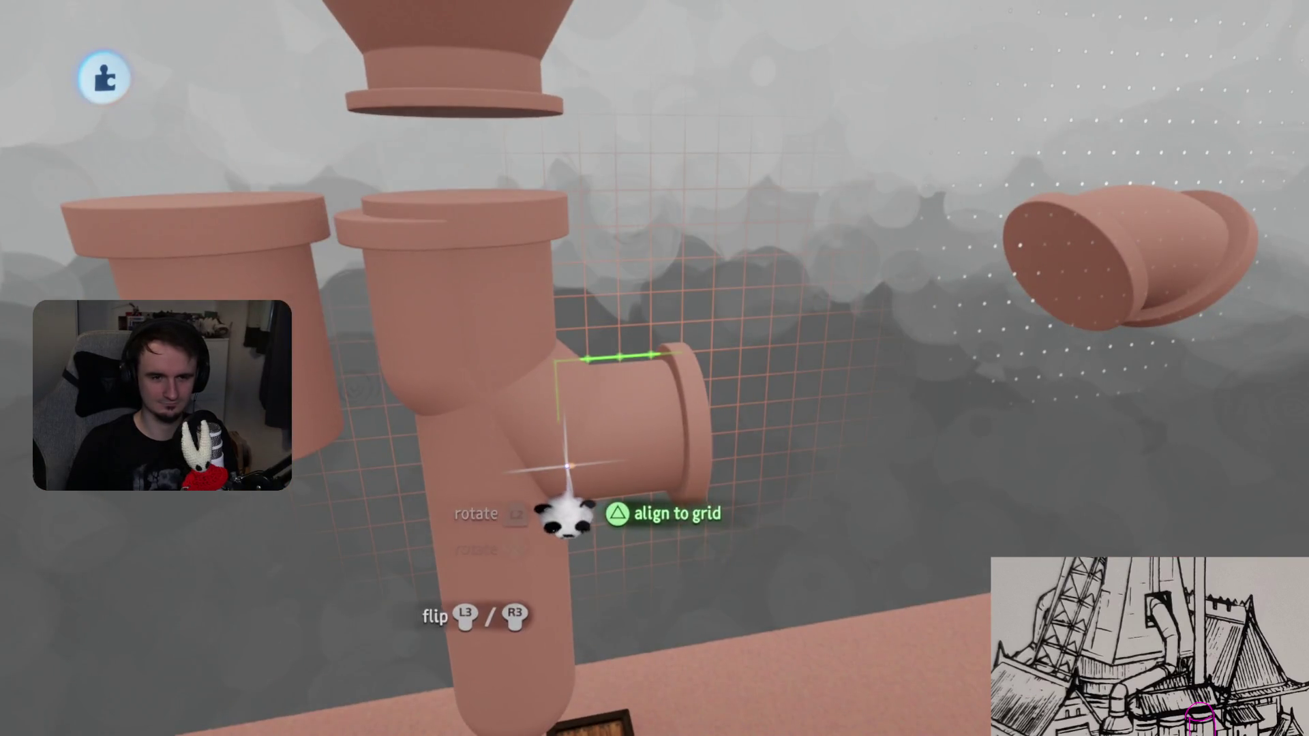
pyautogui.moveTo(586, 455); pyautogui.dragTo(648, 380)
pyautogui.moveTo(648, 379)
pyautogui.mouseDown(button='middle')
pyautogui.moveTo(661, 341)
pyautogui.moveTo(650, 441)
pyautogui.mouseUp(button='middle')
pyautogui.moveTo(680, 455)
pyautogui.mouseDown()
pyautogui.moveTo(600, 461)
pyautogui.moveTo(607, 432)
pyautogui.moveTo(534, 418)
pyautogui.moveTo(571, 486)
pyautogui.moveTo(567, 436)
pyautogui.moveTo(614, 453)
pyautogui.moveTo(637, 395)
pyautogui.mouseUp()
pyautogui.moveTo(612, 447)
pyautogui.mouseDown()
pyautogui.moveTo(678, 438)
pyautogui.moveTo(704, 497)
pyautogui.moveTo(653, 487)
pyautogui.moveTo(620, 511)
pyautogui.moveTo(641, 573)
pyautogui.mouseUp()
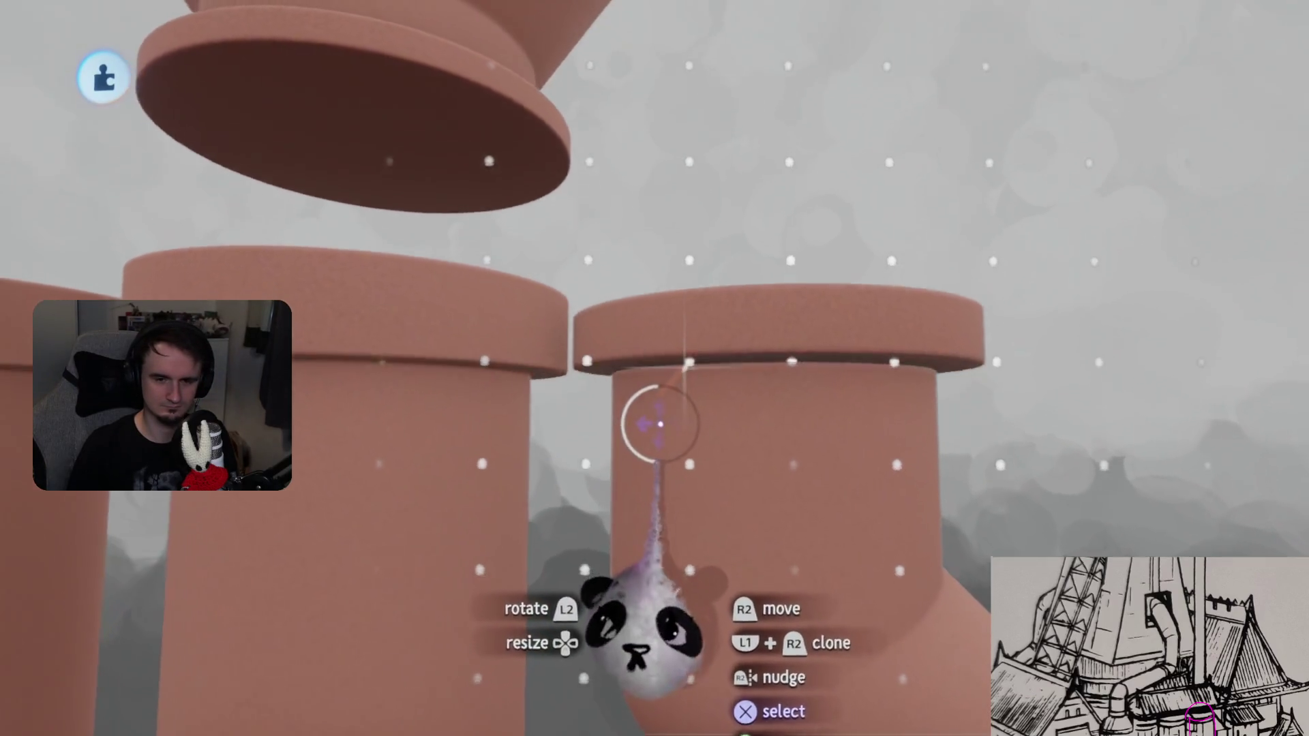
pyautogui.press('Escape')
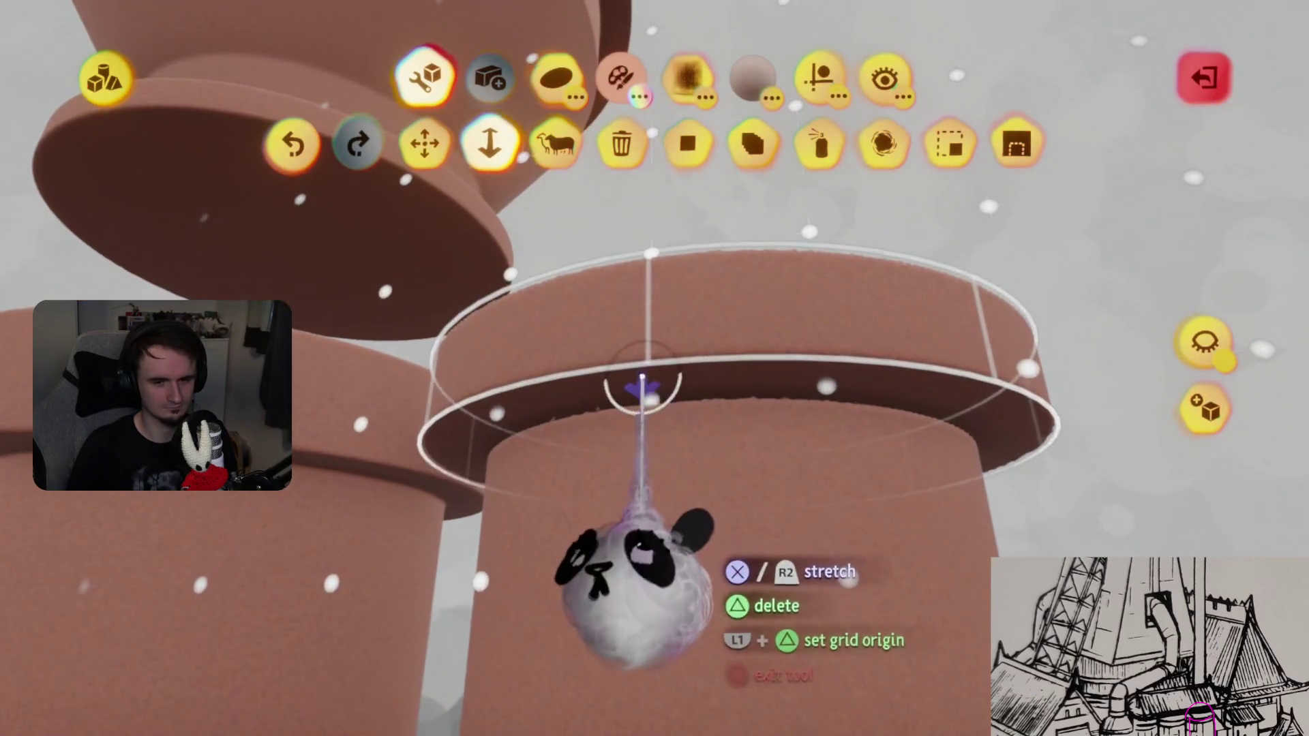
pyautogui.press('Escape')
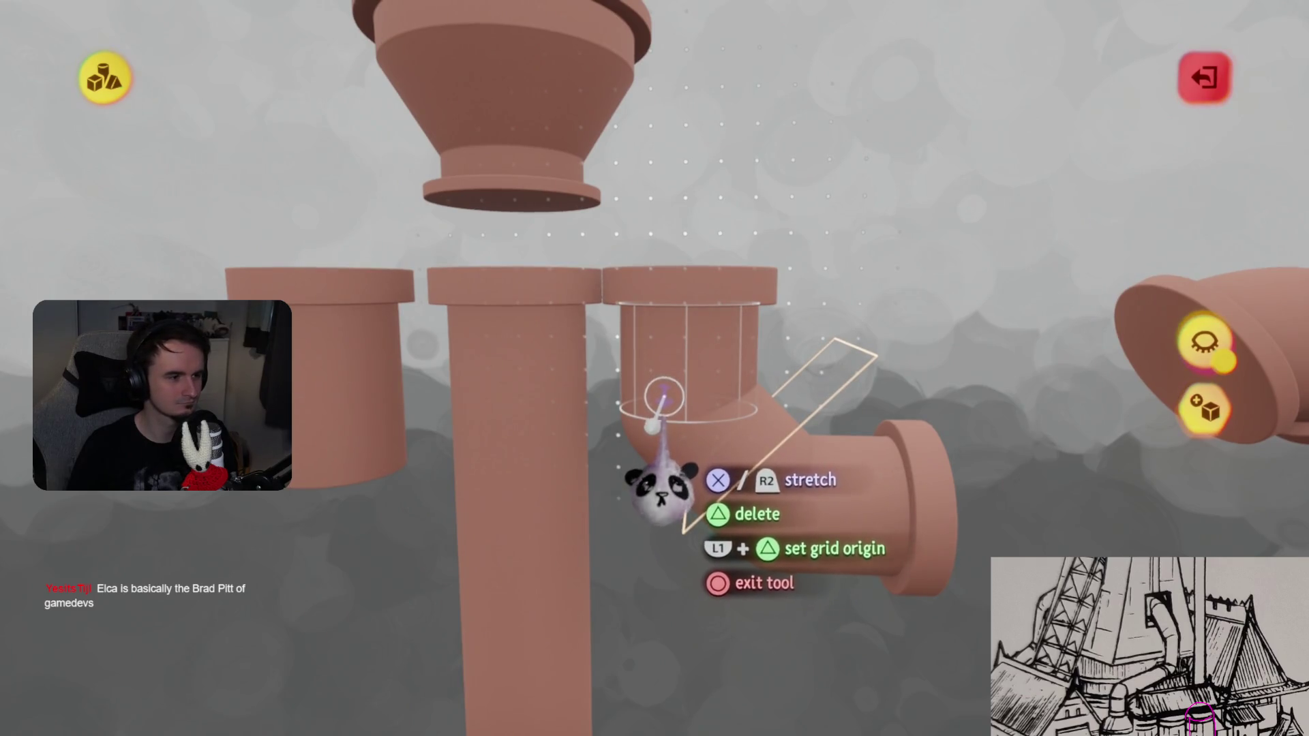
pyautogui.press('Escape')
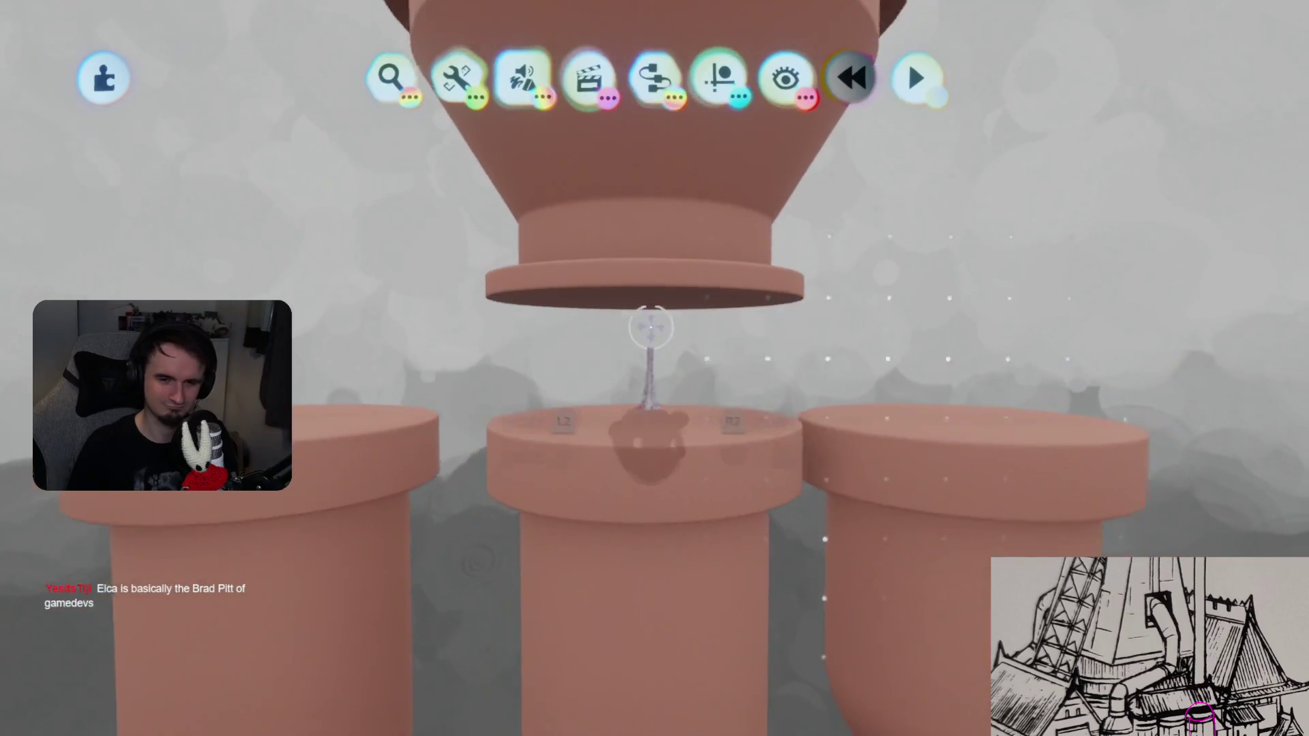
# - Set the funnel piece down onto the central pipe's flanged top and open it for sculpting
pyautogui.moveTo(647, 298)
pyautogui.mouseDown()
pyautogui.moveTo(647, 422)
pyautogui.moveTo(622, 432)
pyautogui.moveTo(696, 432)
pyautogui.moveTo(672, 452)
pyautogui.moveTo(637, 418)
pyautogui.mouseUp()
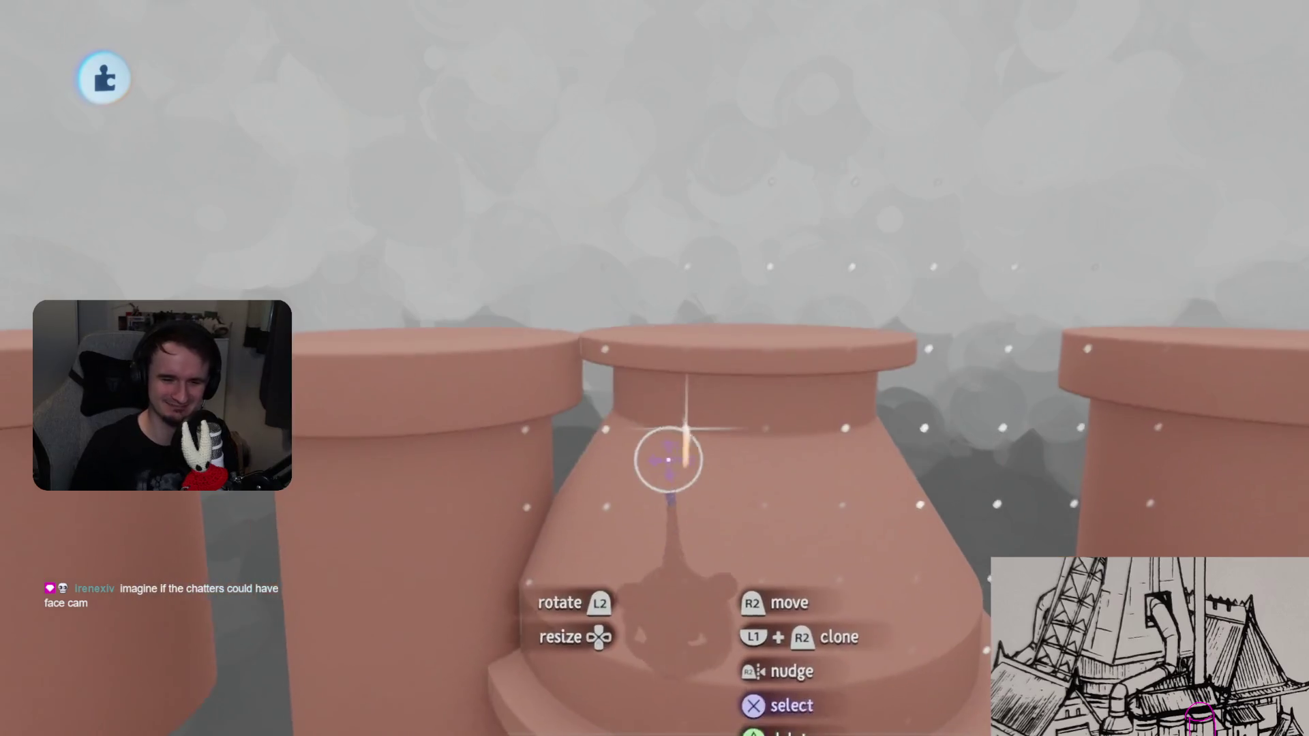
pyautogui.click(666, 459)
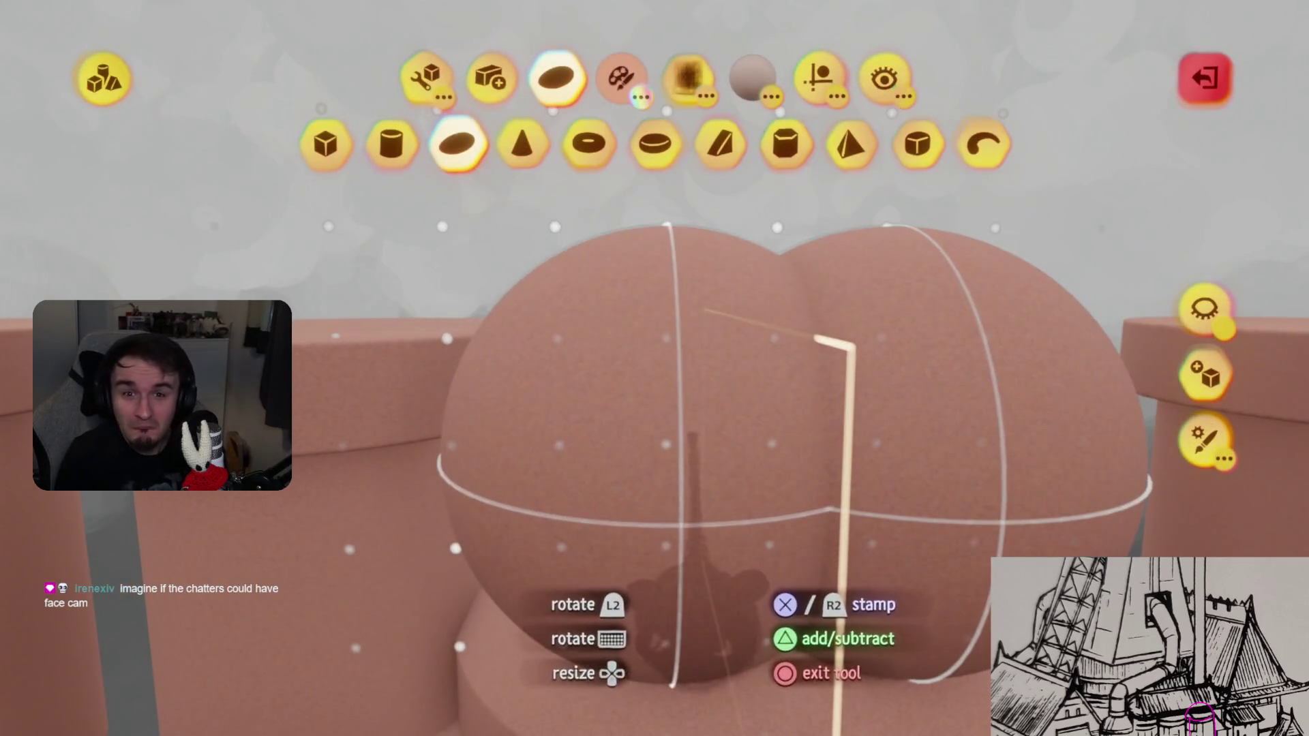
# - Clone the funnel's flange disc lower down and reposition its bell shape
pyautogui.press('Escape')
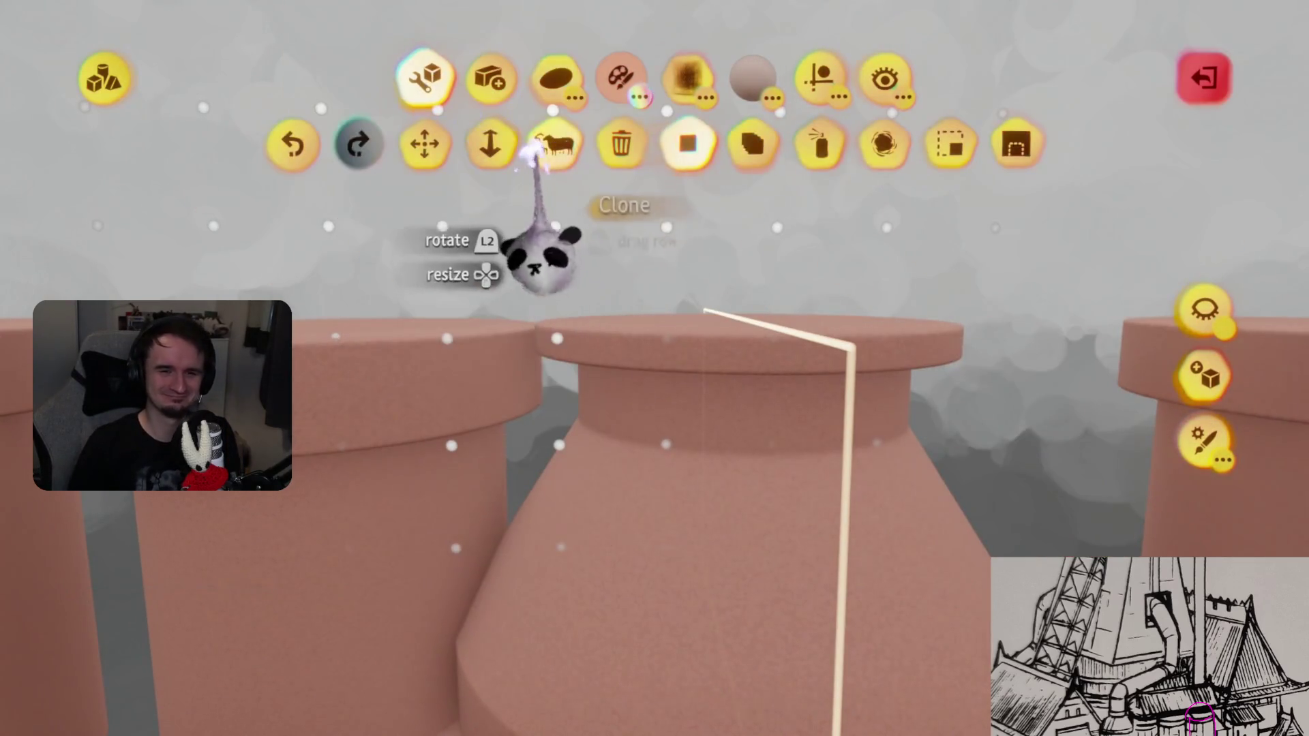
pyautogui.moveTo(666, 272)
pyautogui.mouseDown()
pyautogui.moveTo(652, 291)
pyautogui.moveTo(666, 388)
pyautogui.moveTo(656, 546)
pyautogui.moveTo(684, 400)
pyautogui.mouseUp()
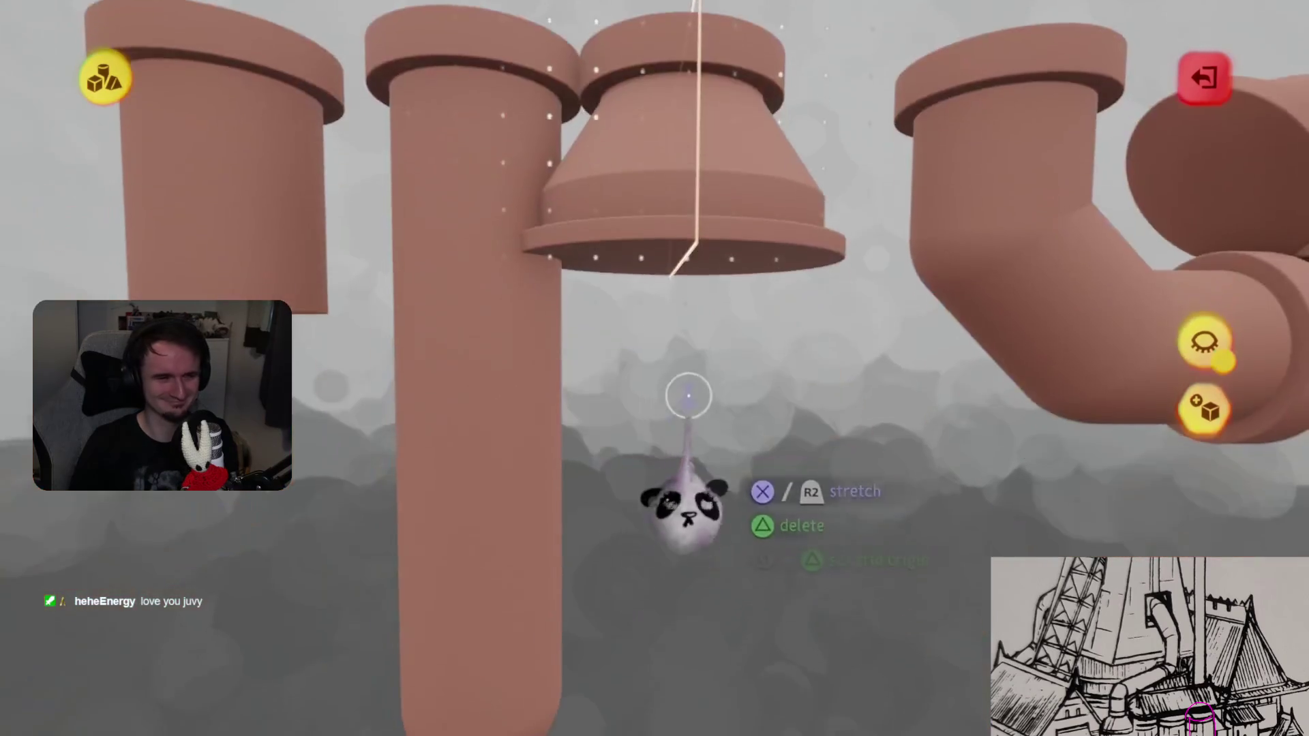
pyautogui.moveTo(676, 344); pyautogui.dragTo(665, 298)
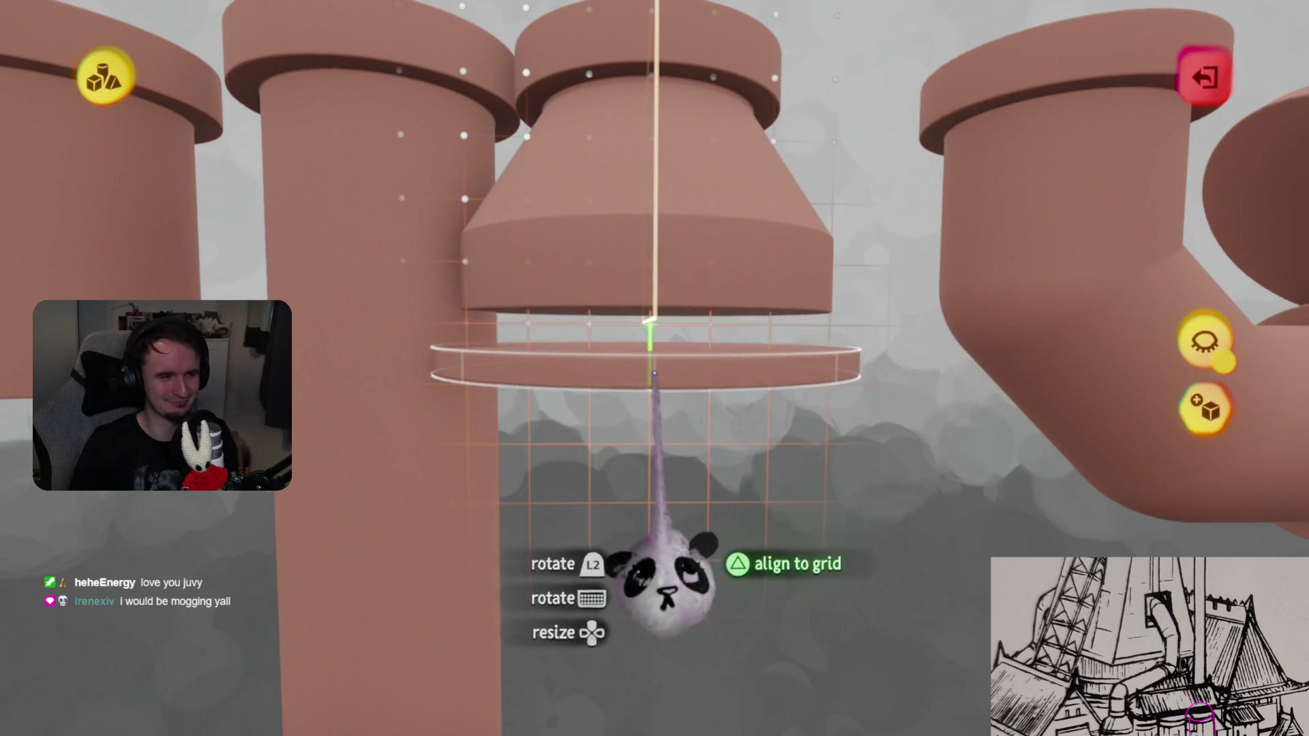
pyautogui.moveTo(670, 419); pyautogui.dragTo(653, 423)
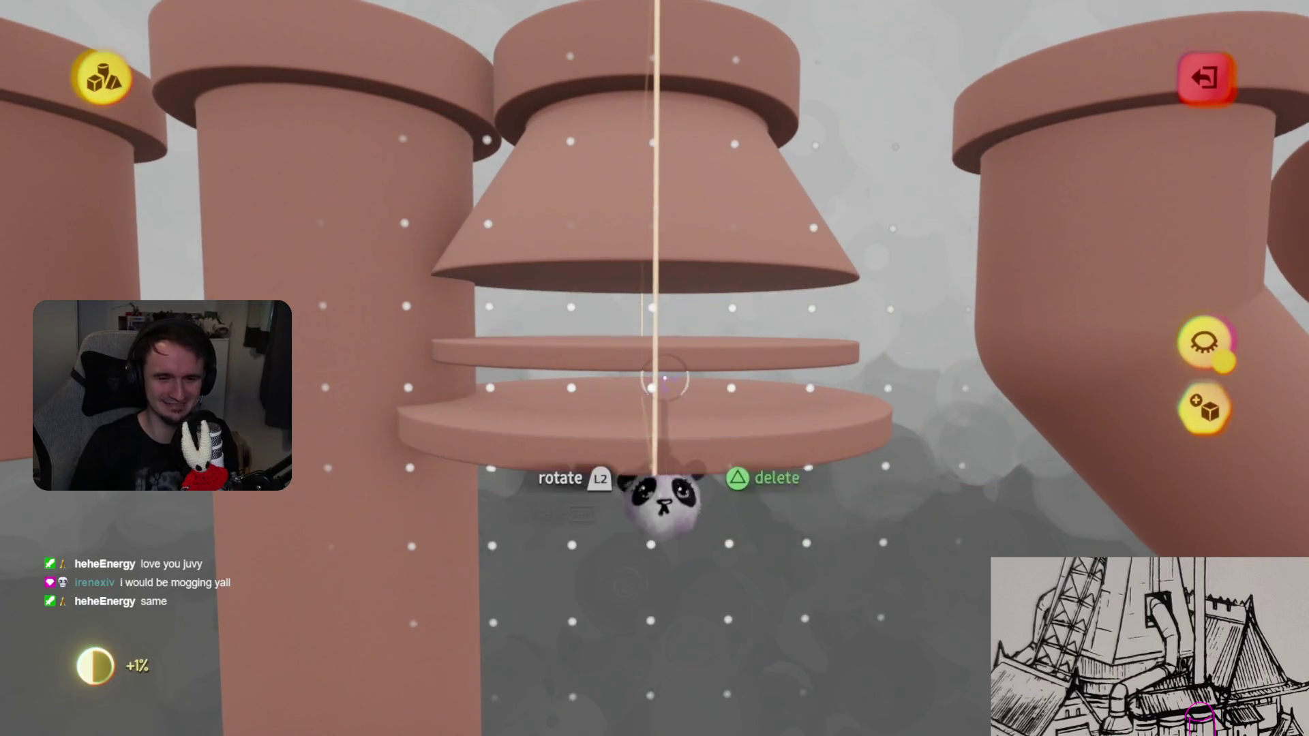
pyautogui.click(664, 382)
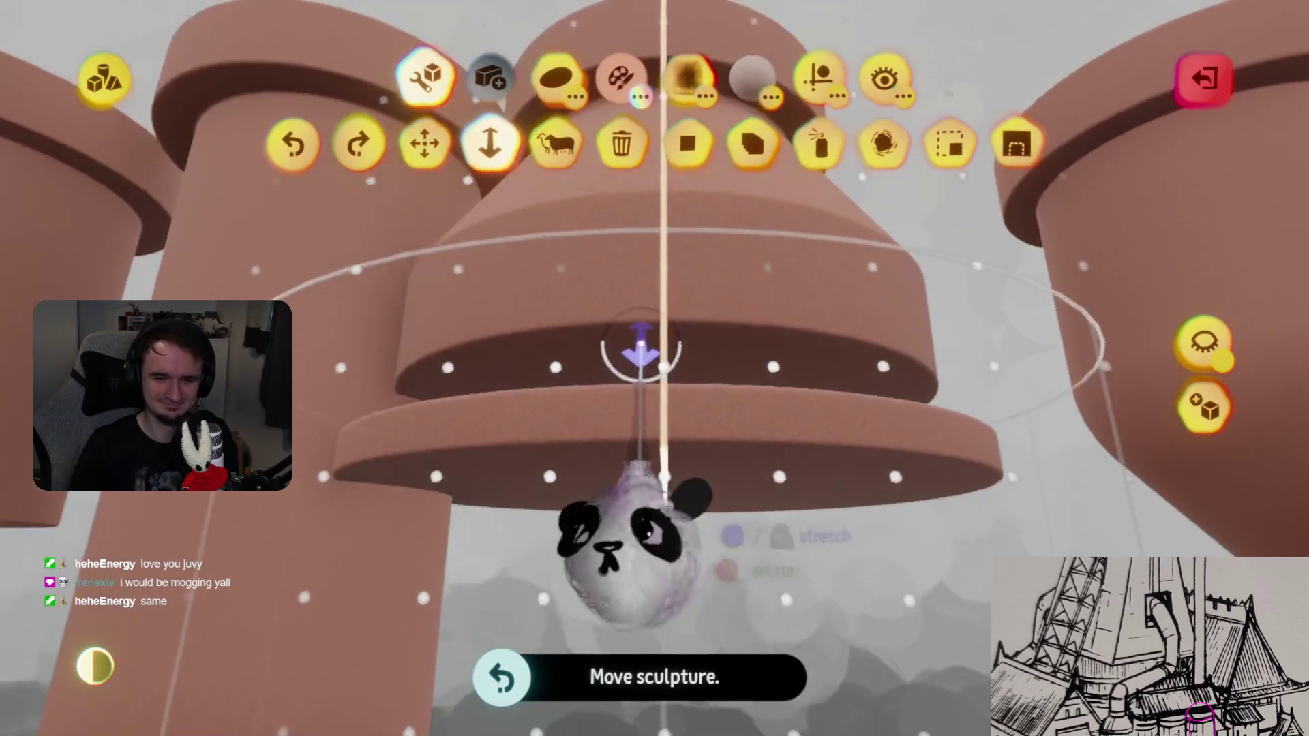
pyautogui.moveTo(640, 351)
pyautogui.mouseDown()
pyautogui.moveTo(641, 516)
pyautogui.moveTo(657, 481)
pyautogui.mouseUp()
# - Stretch the funnel's top rim cylinder taller with the Stretch tool
pyautogui.click(659, 453)
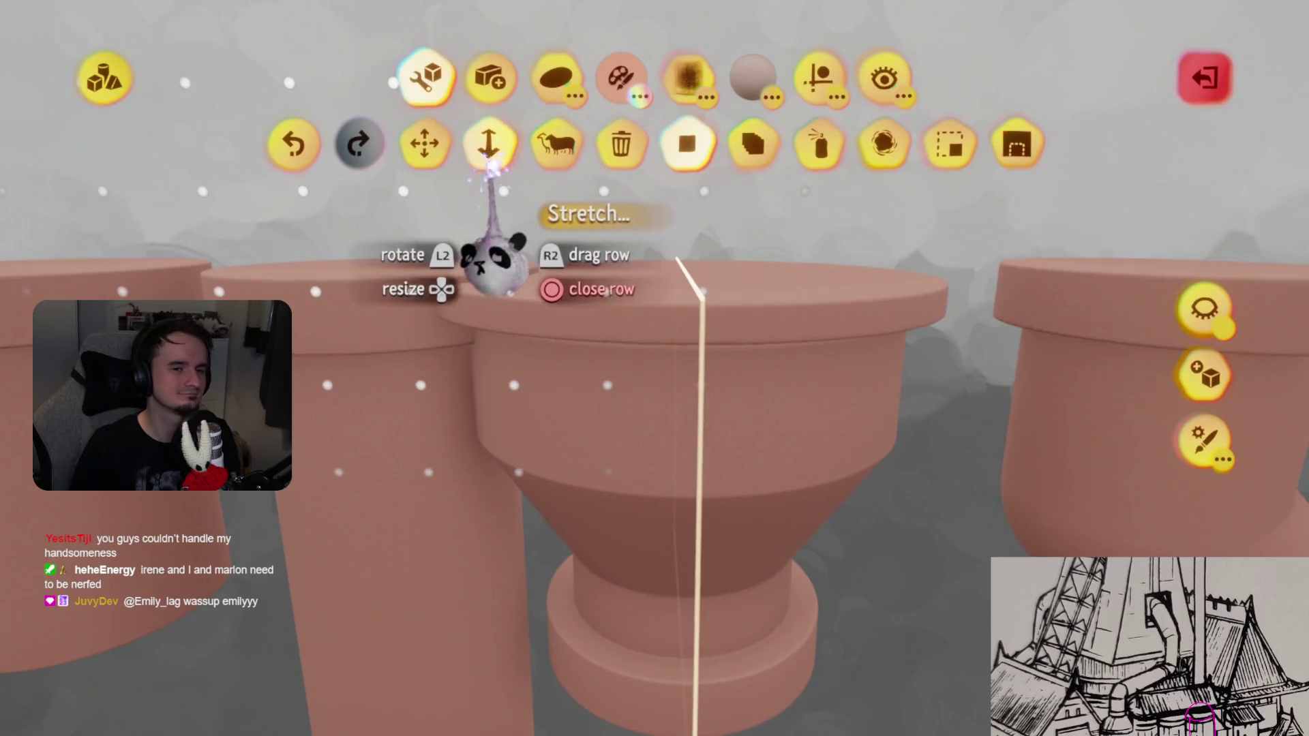
pyautogui.click(487, 140)
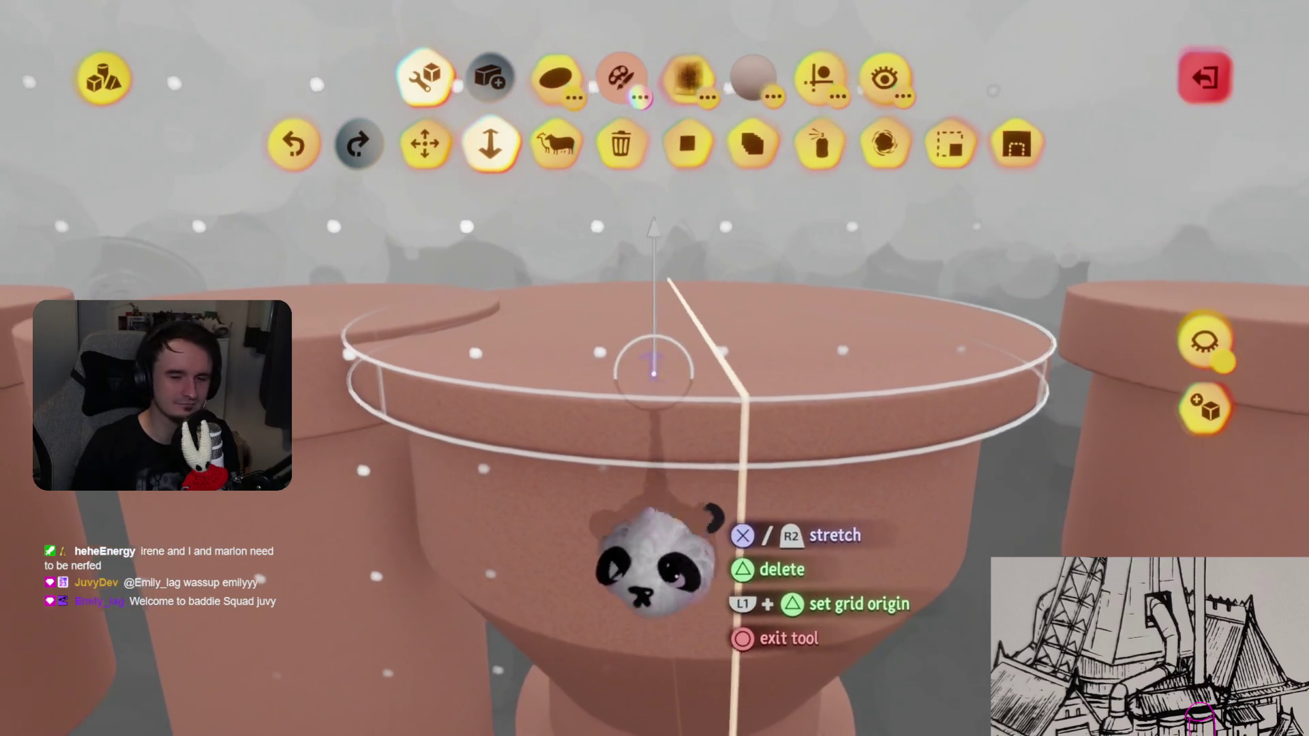
pyautogui.moveTo(657, 391)
pyautogui.mouseDown()
pyautogui.moveTo(656, 409)
pyautogui.moveTo(656, 396)
pyautogui.mouseUp()
pyautogui.moveTo(657, 443)
pyautogui.mouseDown()
pyautogui.moveTo(657, 381)
pyautogui.moveTo(658, 511)
pyautogui.moveTo(660, 459)
pyautogui.mouseUp()
# - Finish sculpting the funnel piece and set it back down
pyautogui.moveTo(622, 301)
pyautogui.mouseDown()
pyautogui.moveTo(659, 413)
pyautogui.moveTo(627, 424)
pyautogui.moveTo(628, 411)
pyautogui.mouseUp()
pyautogui.press('Escape')
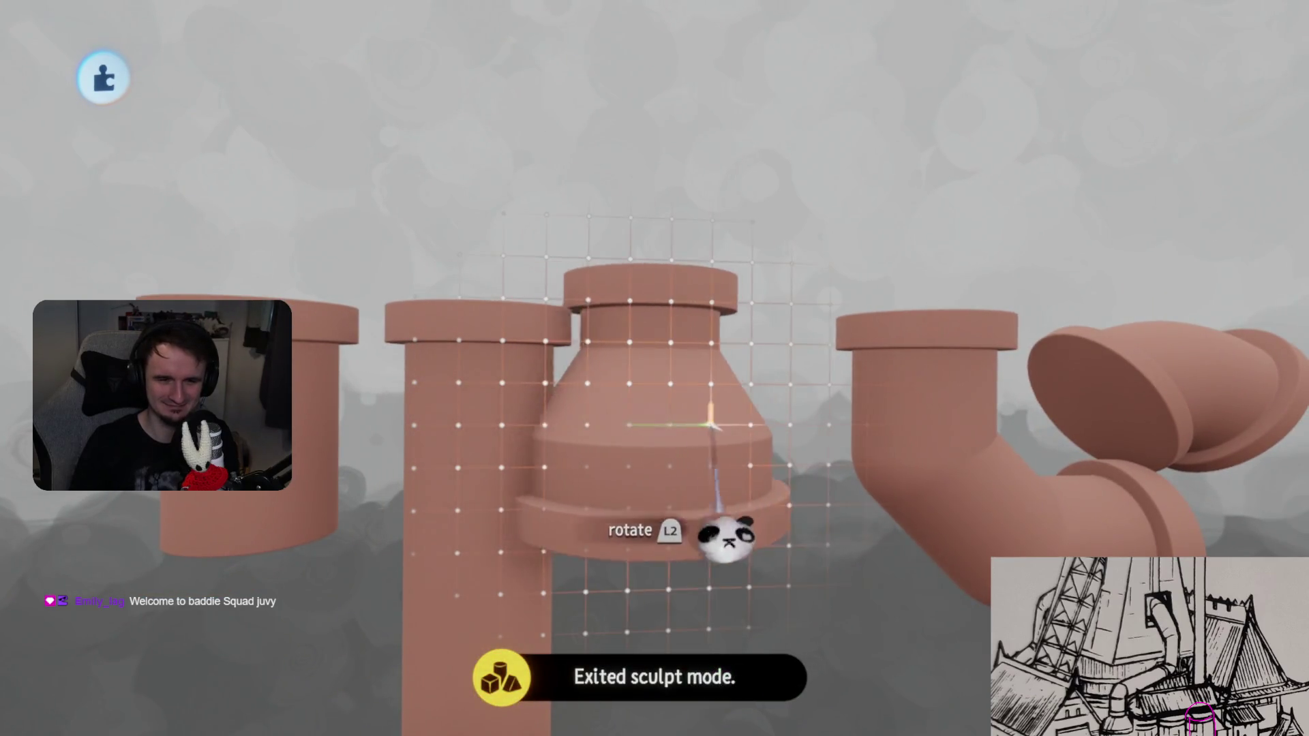
pyautogui.moveTo(718, 482); pyautogui.dragTo(683, 455)
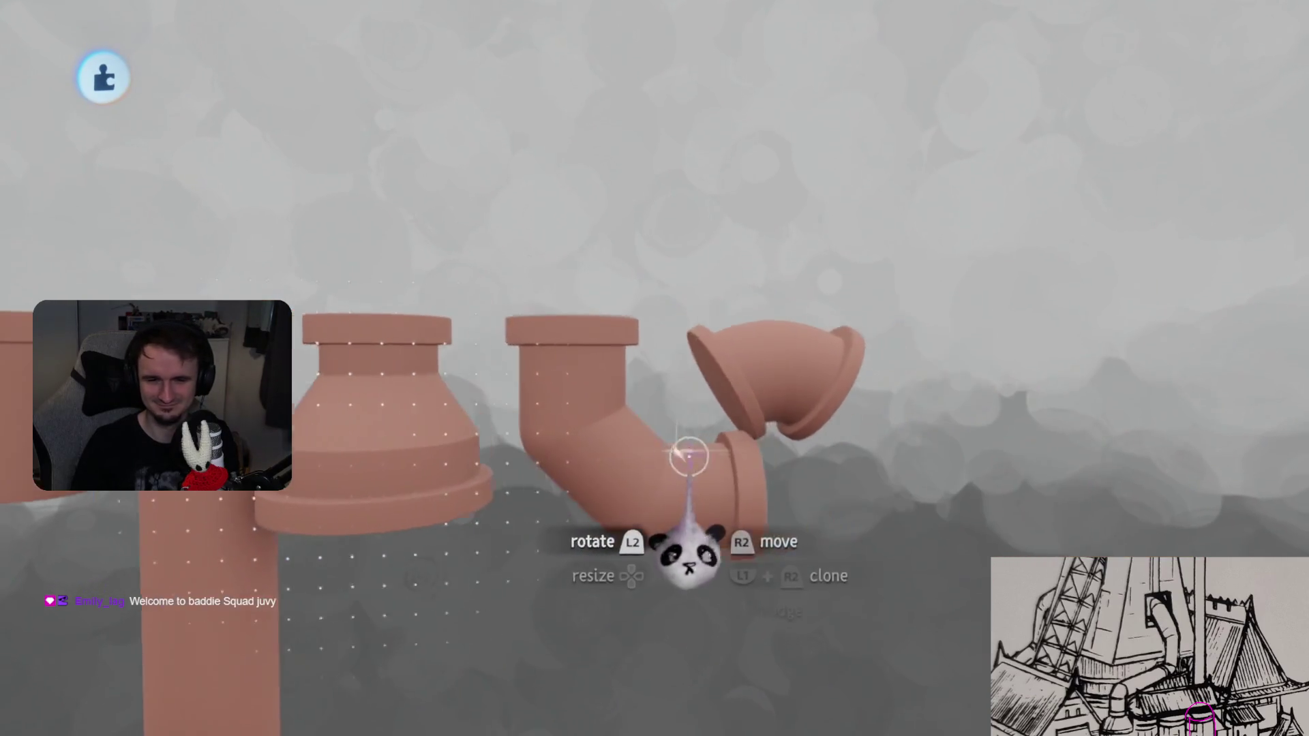
# - Place the angled elbow piece beside the bent pipe, tilted about 14°
pyautogui.moveTo(690, 375)
pyautogui.mouseDown()
pyautogui.moveTo(668, 374)
pyautogui.moveTo(675, 413)
pyautogui.moveTo(675, 397)
pyautogui.mouseUp()
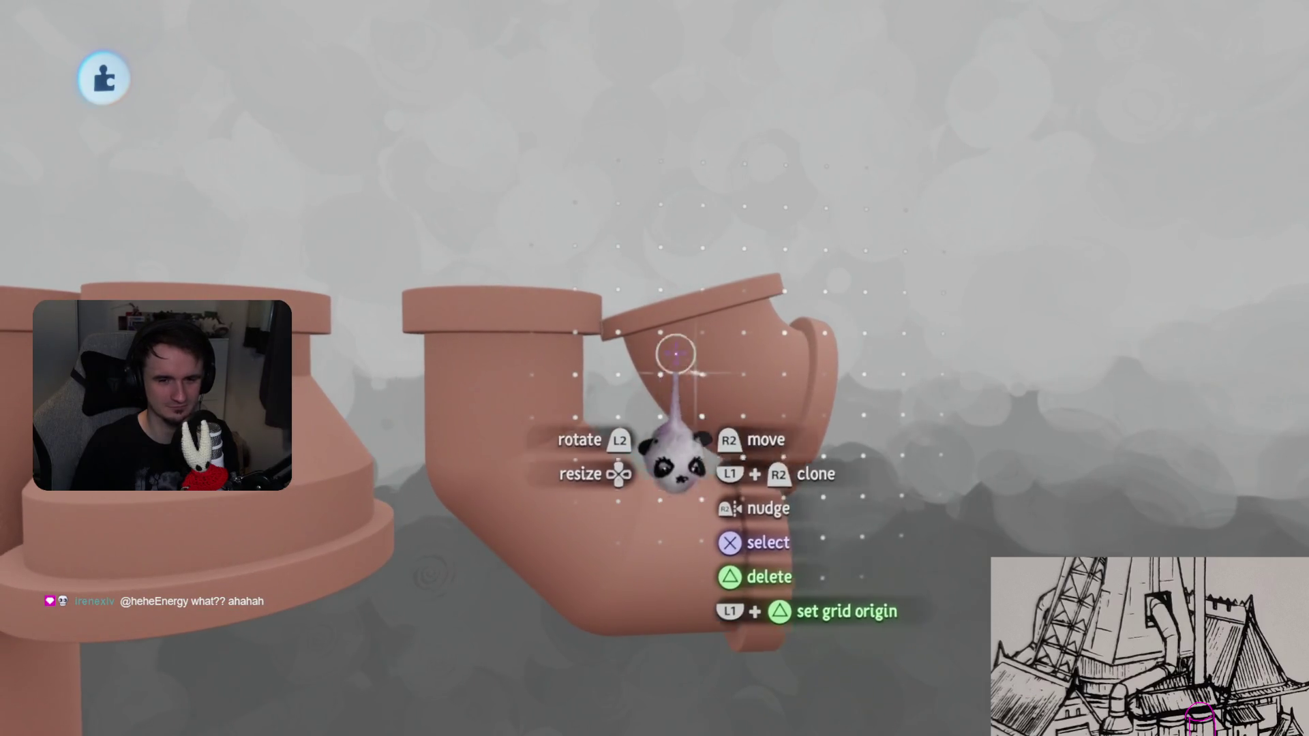
pyautogui.moveTo(677, 320)
pyautogui.mouseDown()
pyautogui.moveTo(692, 360)
pyautogui.moveTo(690, 427)
pyautogui.moveTo(669, 449)
pyautogui.moveTo(658, 419)
pyautogui.moveTo(678, 443)
pyautogui.moveTo(668, 409)
pyautogui.moveTo(707, 418)
pyautogui.moveTo(695, 459)
pyautogui.moveTo(657, 389)
pyautogui.moveTo(678, 348)
pyautogui.mouseUp()
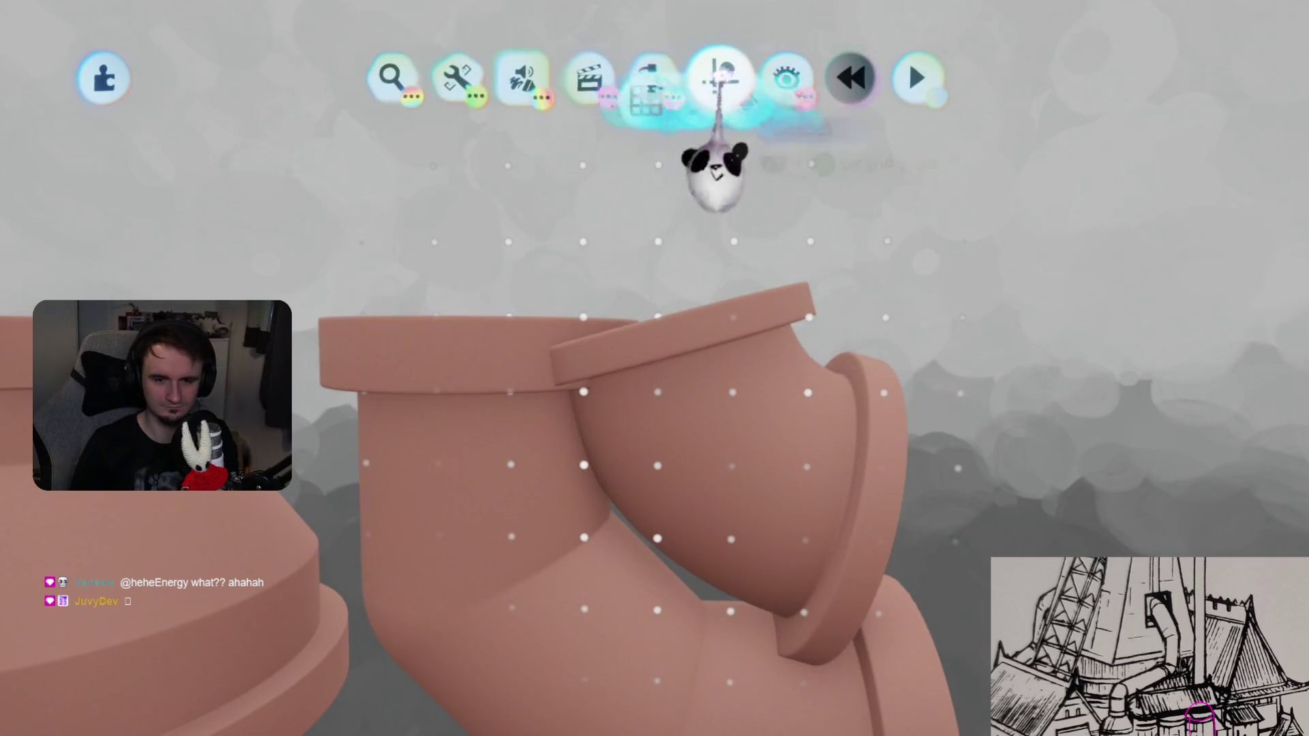
pyautogui.moveTo(732, 143); pyautogui.dragTo(683, 387, button='middle')
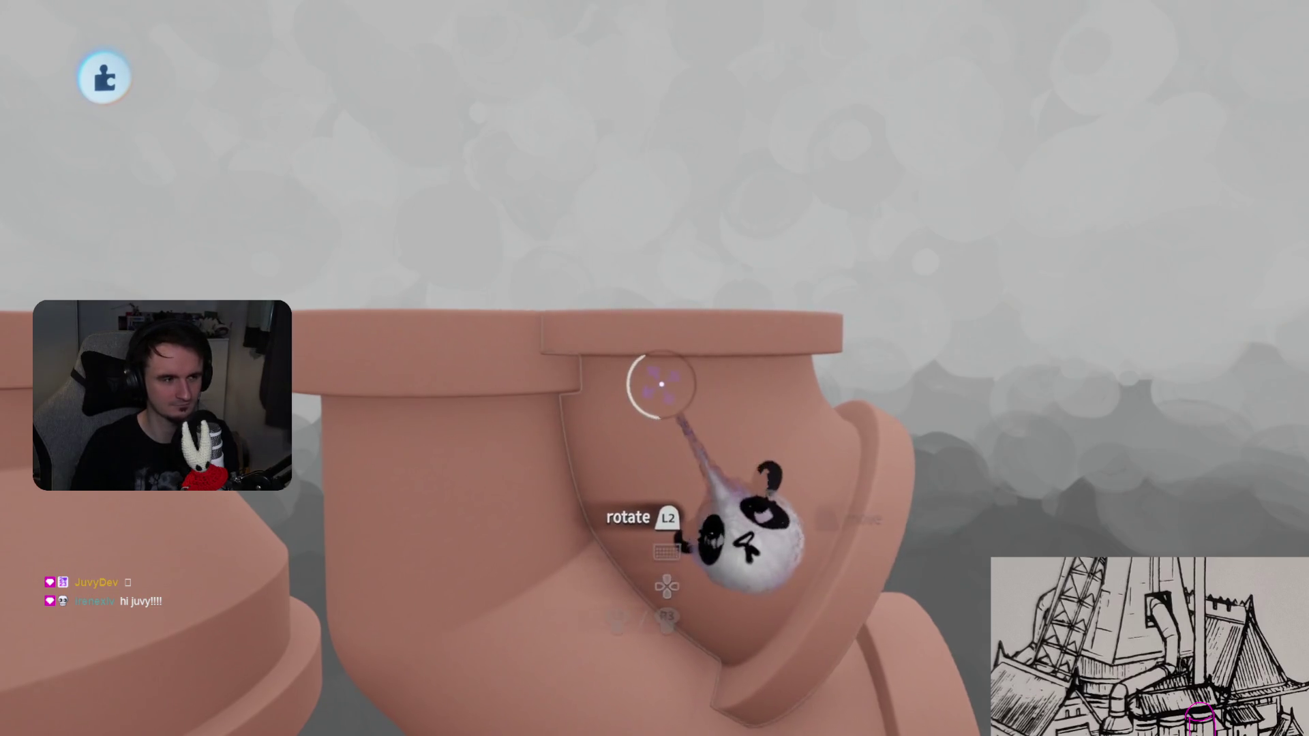
pyautogui.moveTo(657, 330); pyautogui.dragTo(471, 205, button='middle')
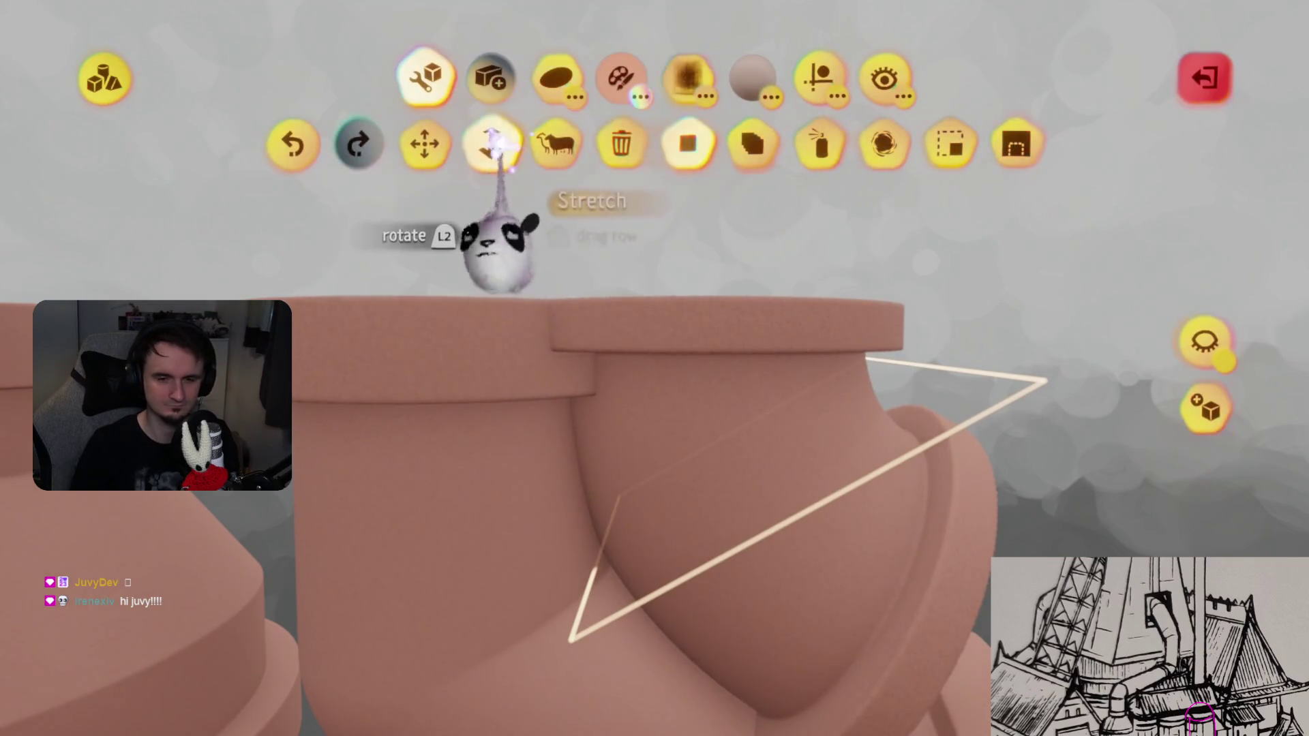
# - Place a guide around the elbow pipe, then leave its sculpt mode
pyautogui.click(492, 142)
pyautogui.click(820, 77)
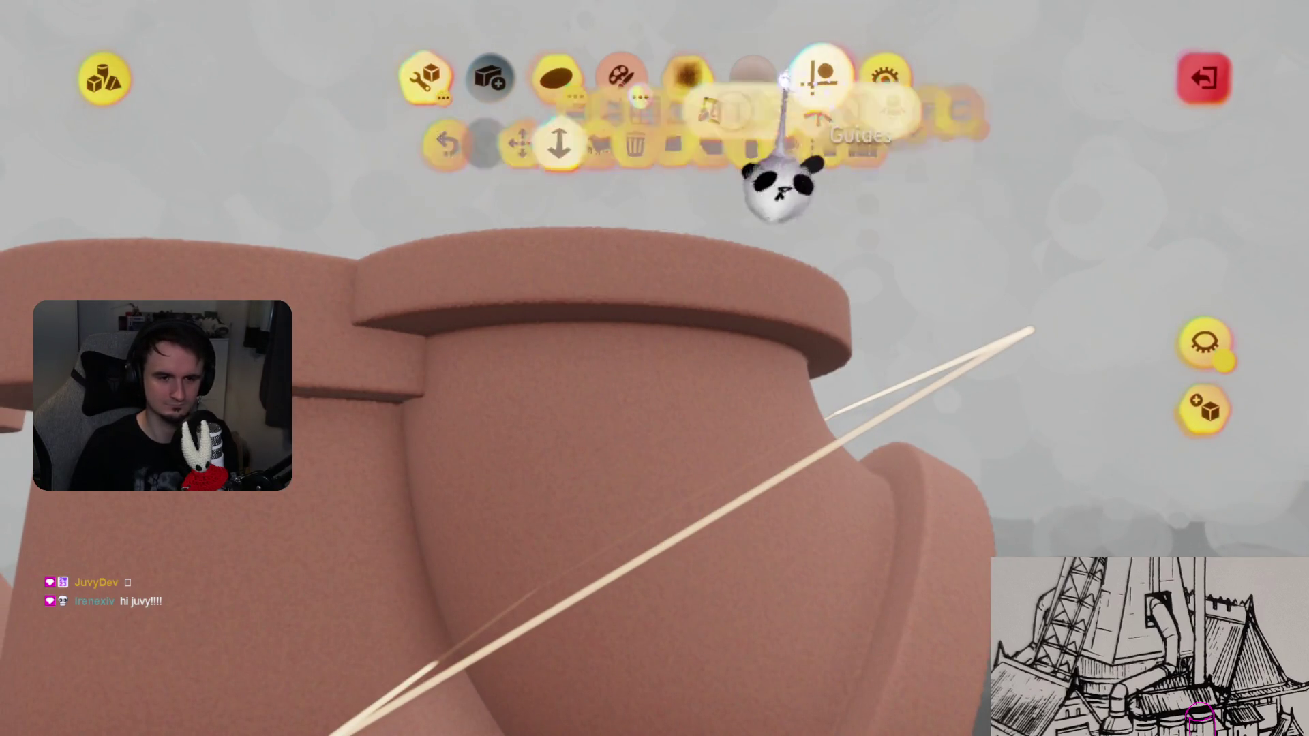
pyautogui.moveTo(603, 382)
pyautogui.mouseDown(button='middle')
pyautogui.moveTo(600, 409)
pyautogui.moveTo(631, 368)
pyautogui.moveTo(621, 320)
pyautogui.mouseUp(button='middle')
pyautogui.press('Escape')
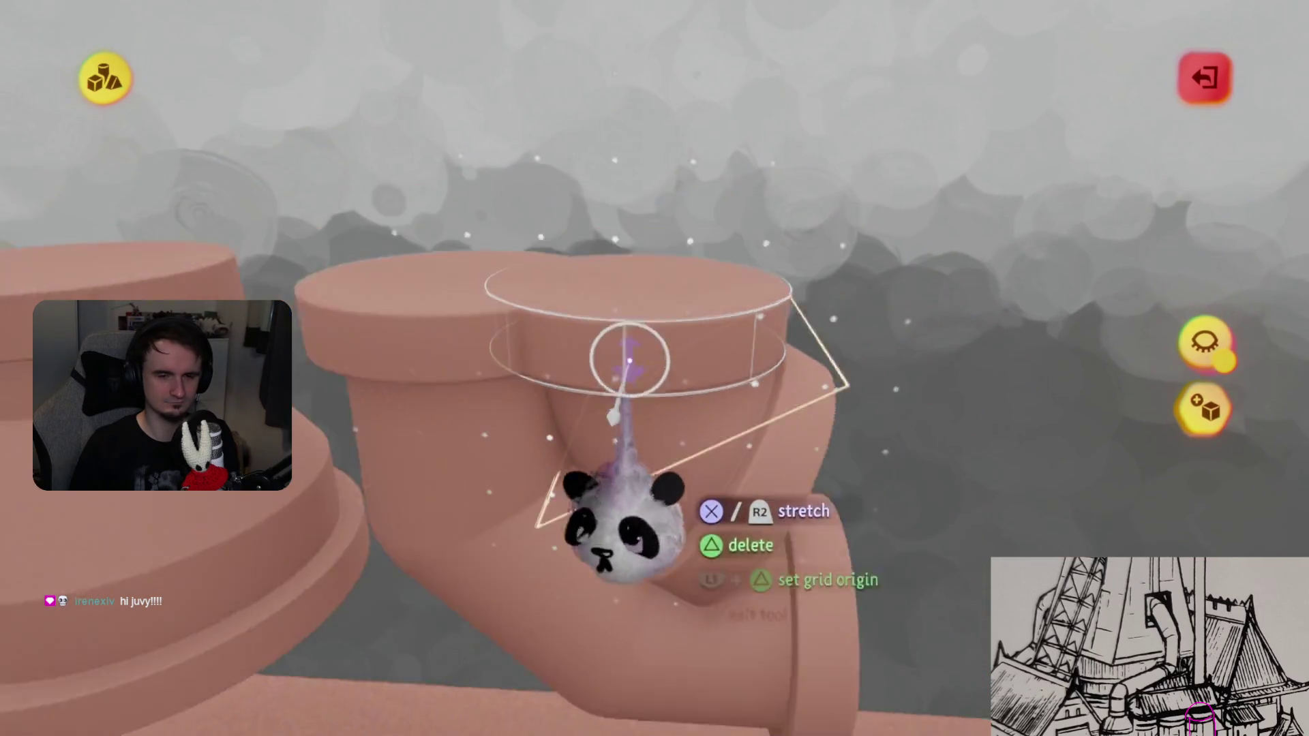
pyautogui.press('Escape')
# - Stretch the short pipe's pointed end into a rounded closed bottom cap
pyautogui.moveTo(661, 385)
pyautogui.mouseDown(button='middle')
pyautogui.moveTo(657, 307)
pyautogui.moveTo(657, 366)
pyautogui.moveTo(683, 395)
pyautogui.moveTo(699, 300)
pyautogui.mouseUp(button='middle')
pyautogui.moveTo(735, 344)
pyautogui.mouseDown(button='middle')
pyautogui.moveTo(692, 476)
pyautogui.moveTo(648, 389)
pyautogui.moveTo(617, 385)
pyautogui.moveTo(637, 351)
pyautogui.moveTo(657, 538)
pyautogui.moveTo(666, 525)
pyautogui.moveTo(658, 588)
pyautogui.mouseUp(button='middle')
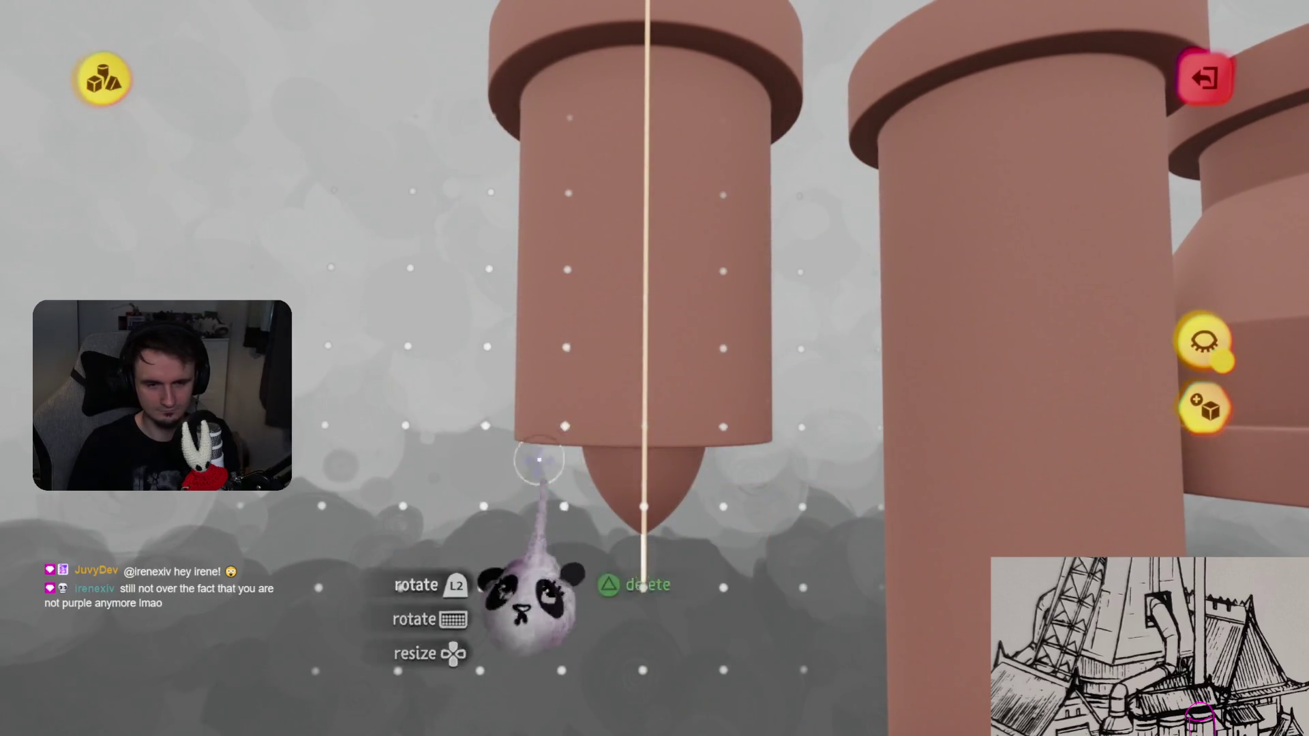
pyautogui.moveTo(535, 464); pyautogui.dragTo(600, 586, button='middle')
pyautogui.click(425, 75)
pyautogui.click(490, 146)
pyautogui.moveTo(490, 147)
pyautogui.mouseDown(button='middle')
pyautogui.moveTo(670, 426)
pyautogui.moveTo(670, 402)
pyautogui.mouseUp(button='middle')
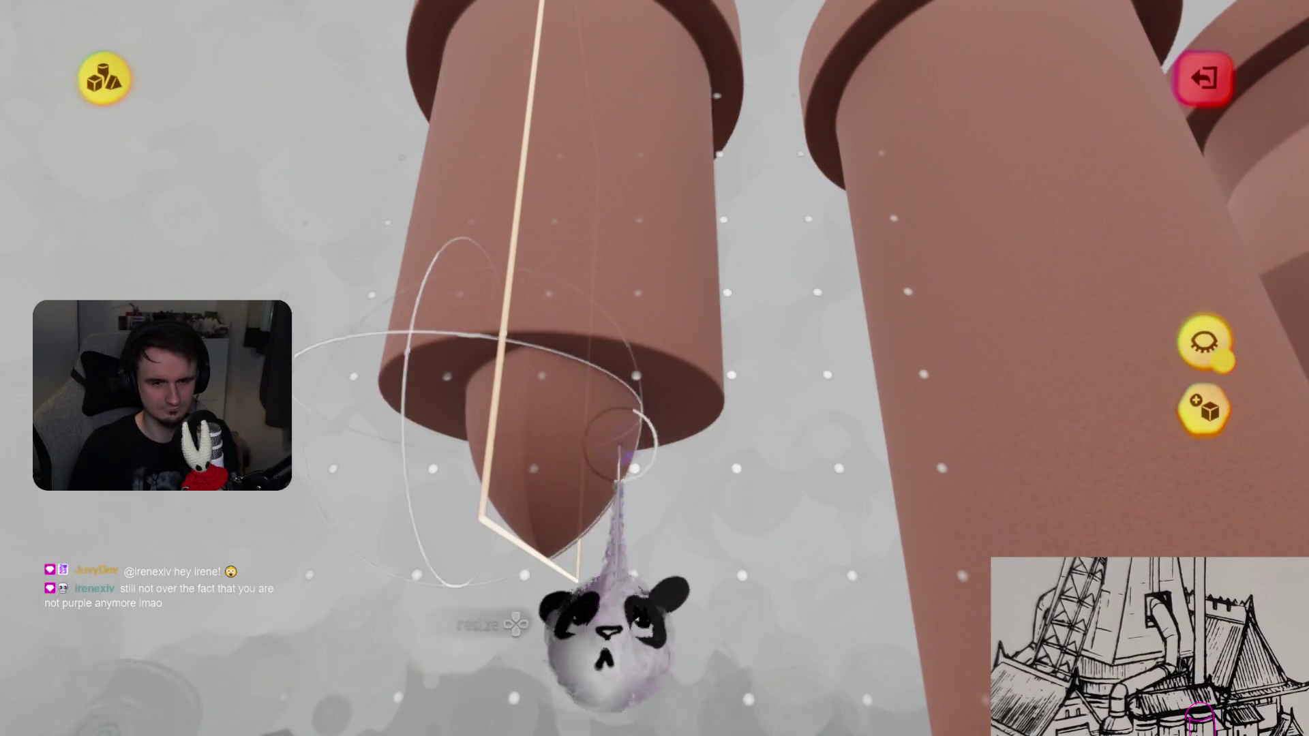
pyautogui.moveTo(712, 470)
pyautogui.mouseDown(button='middle')
pyautogui.moveTo(678, 423)
pyautogui.moveTo(677, 511)
pyautogui.mouseUp(button='middle')
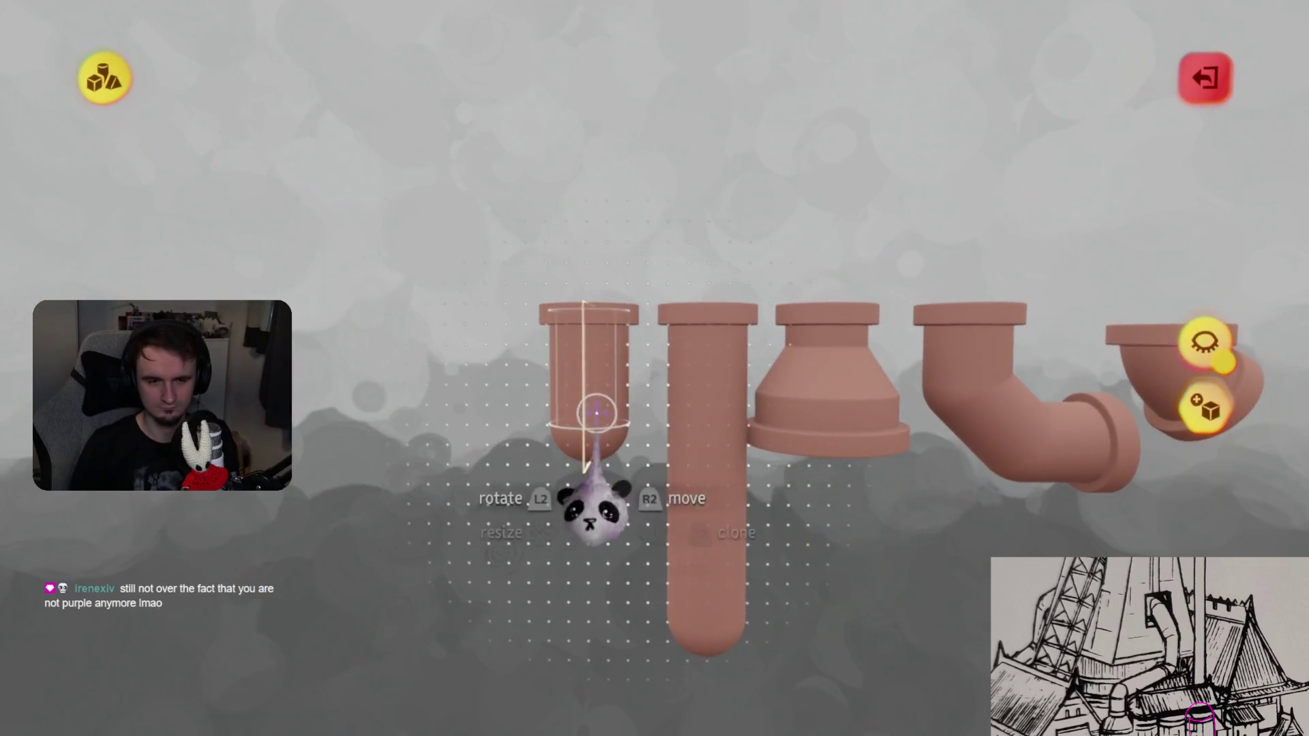
pyautogui.press('Escape')
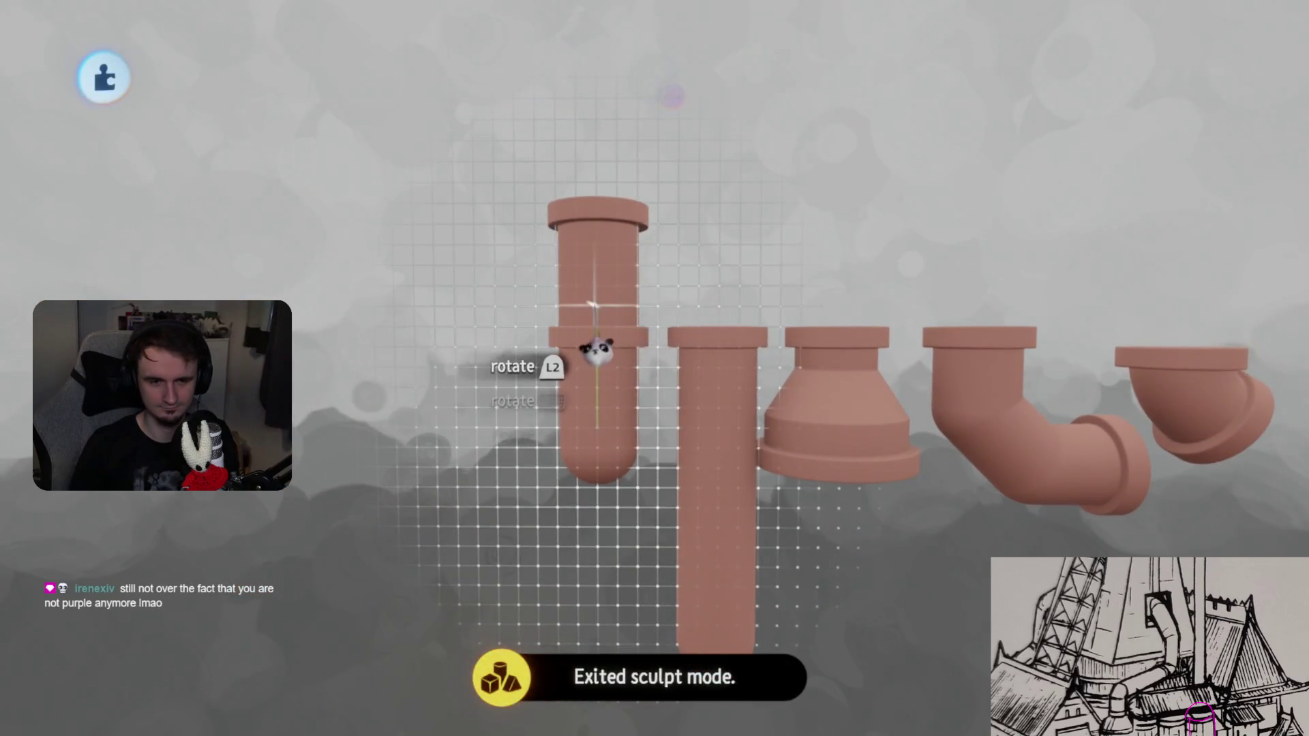
# - Undo the accidental pipe clones and reopen the short round-bottomed pipe in sculpt mode
pyautogui.hotkey('ctrl', 'z')
pyautogui.hotkey('ctrl', 'z')
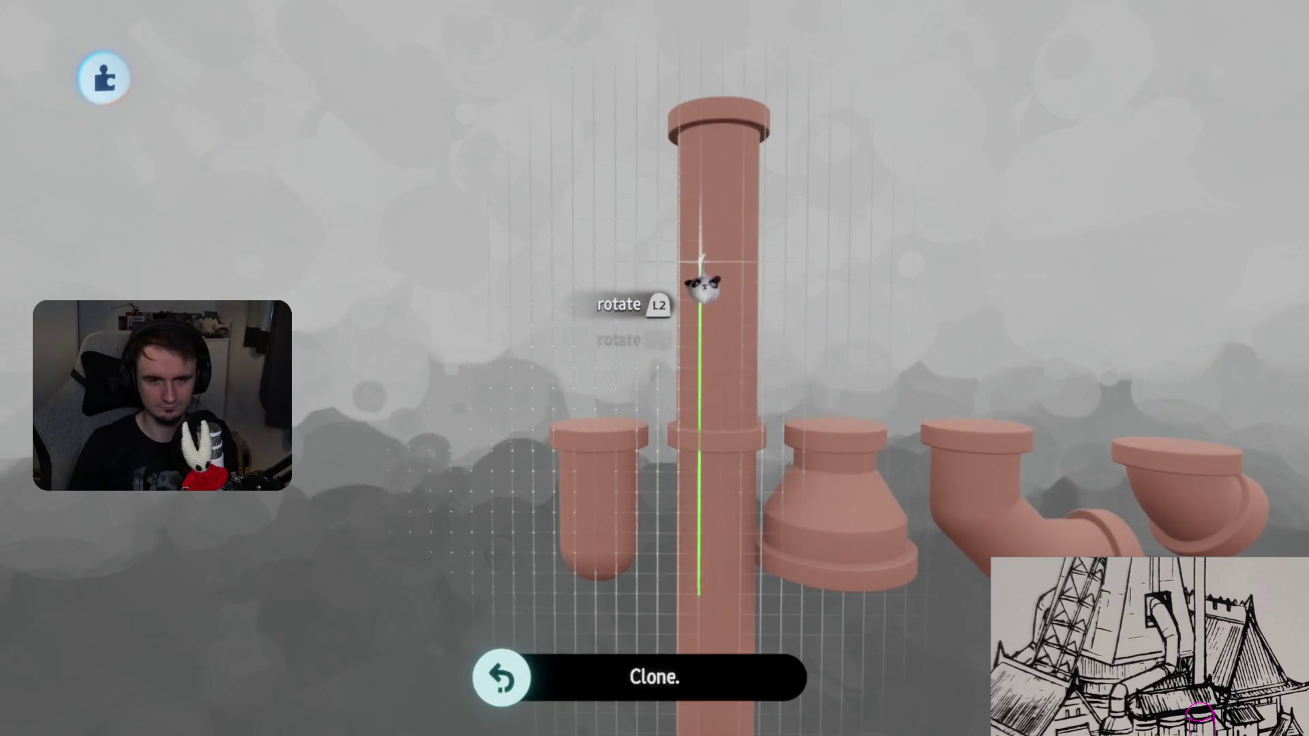
pyautogui.moveTo(700, 300)
pyautogui.mouseDown()
pyautogui.moveTo(675, 259)
pyautogui.moveTo(705, 286)
pyautogui.moveTo(729, 266)
pyautogui.moveTo(736, 279)
pyautogui.moveTo(730, 321)
pyautogui.moveTo(736, 293)
pyautogui.moveTo(716, 313)
pyautogui.moveTo(719, 382)
pyautogui.mouseUp()
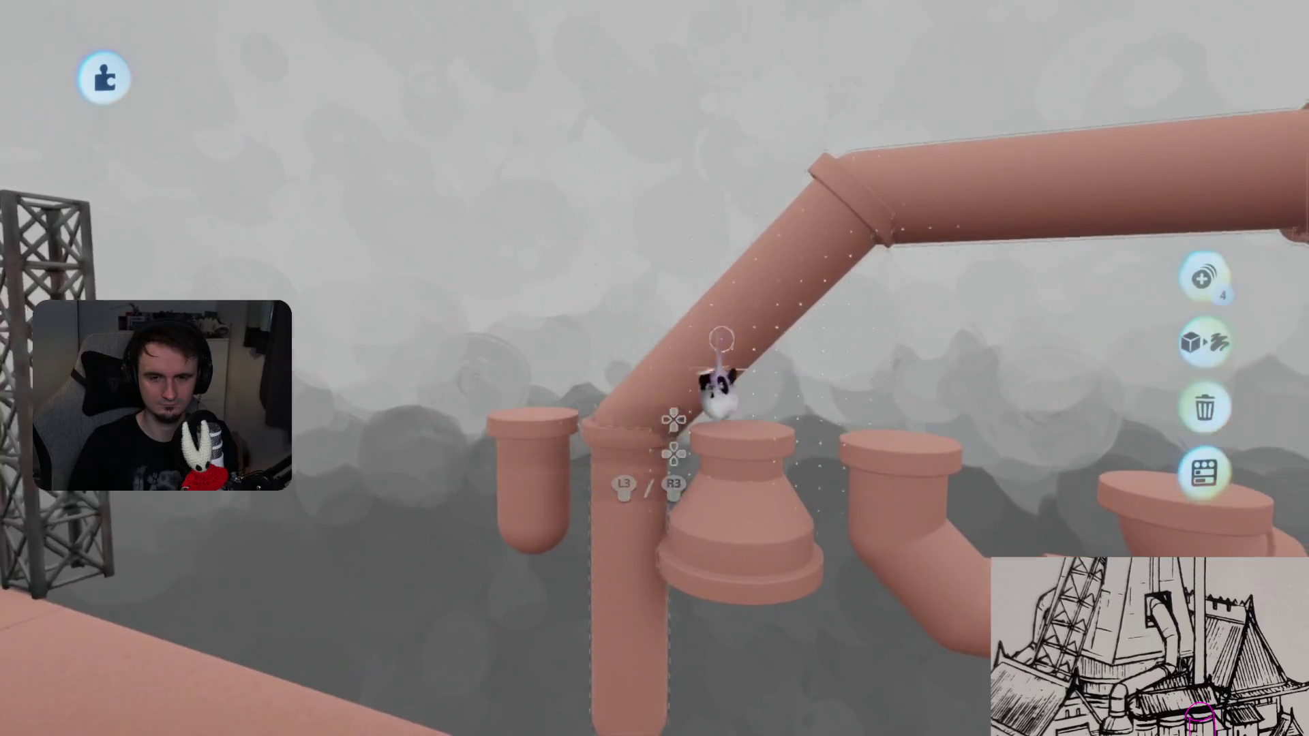
pyautogui.moveTo(721, 338)
pyautogui.mouseDown(button='middle')
pyautogui.moveTo(733, 415)
pyautogui.moveTo(724, 371)
pyautogui.moveTo(706, 374)
pyautogui.moveTo(756, 344)
pyautogui.moveTo(695, 402)
pyautogui.moveTo(692, 433)
pyautogui.moveTo(693, 329)
pyautogui.moveTo(692, 426)
pyautogui.moveTo(678, 444)
pyautogui.moveTo(626, 261)
pyautogui.mouseUp(button='middle')
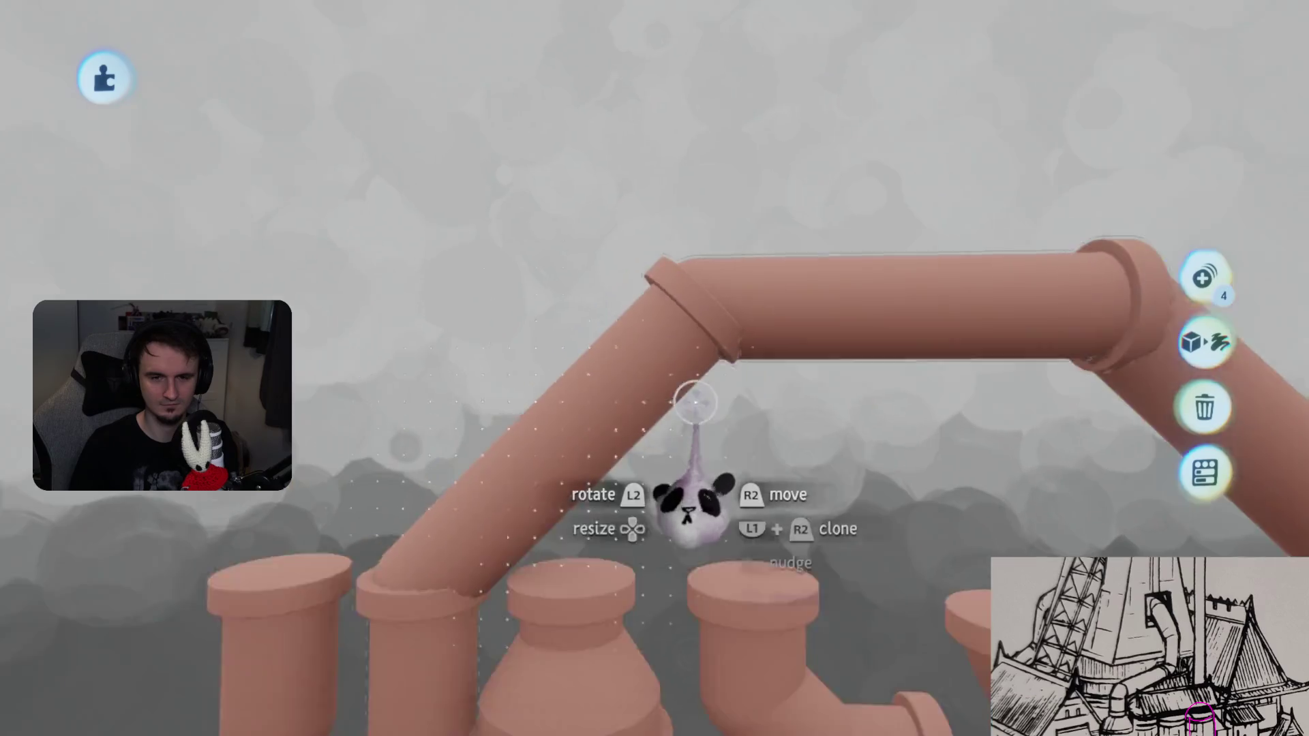
pyautogui.click(694, 402)
pyautogui.moveTo(653, 368)
pyautogui.mouseDown(button='middle')
pyautogui.moveTo(668, 439)
pyautogui.moveTo(687, 339)
pyautogui.moveTo(641, 389)
pyautogui.moveTo(666, 395)
pyautogui.mouseUp(button='middle')
pyautogui.click(666, 395)
pyautogui.click(429, 85)
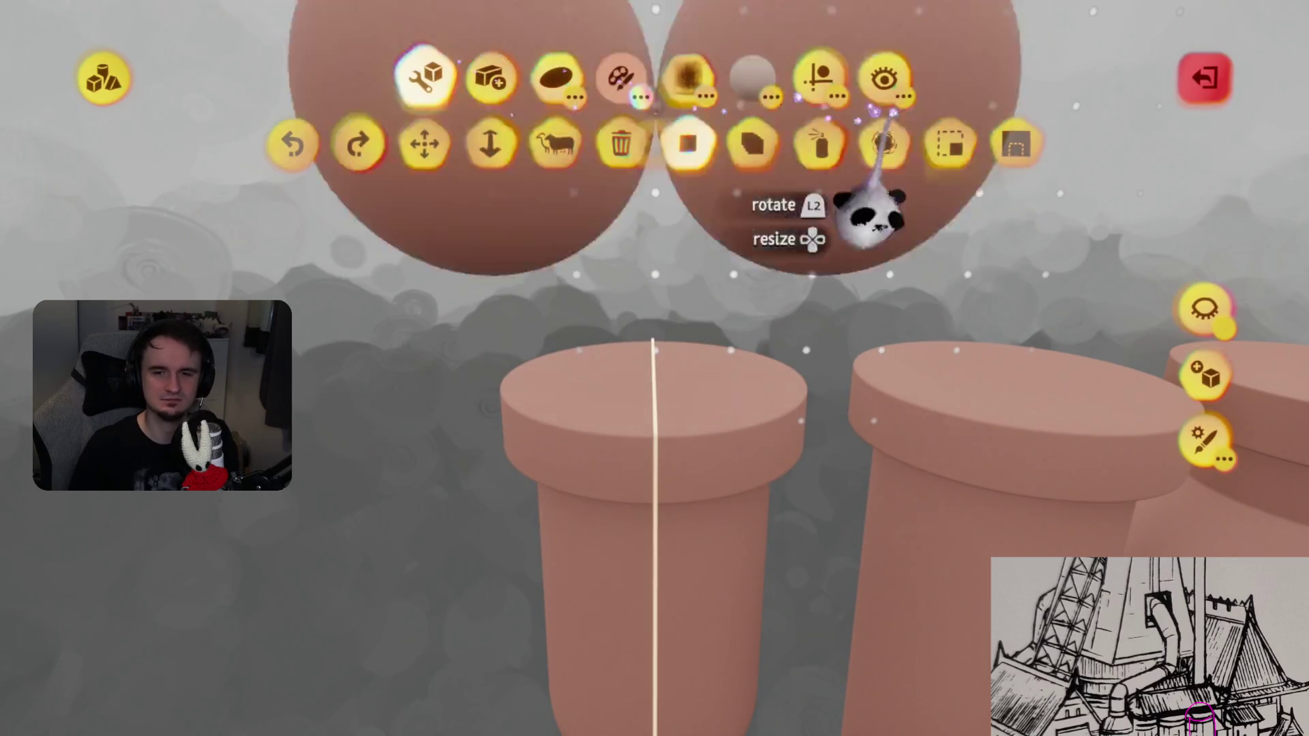
# - Add a neutral snap point to the central pipe piece with its sphere shrunk to 50%
pyautogui.click(820, 78)
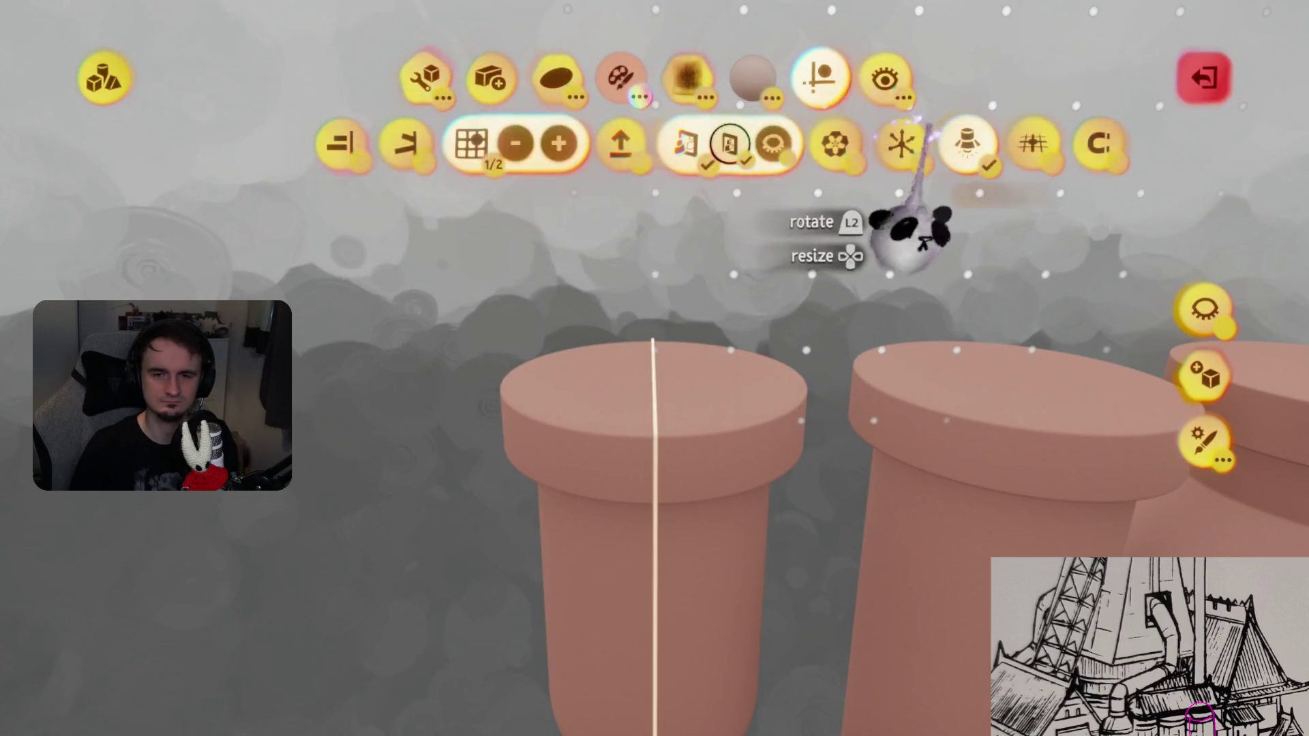
pyautogui.click(1097, 144)
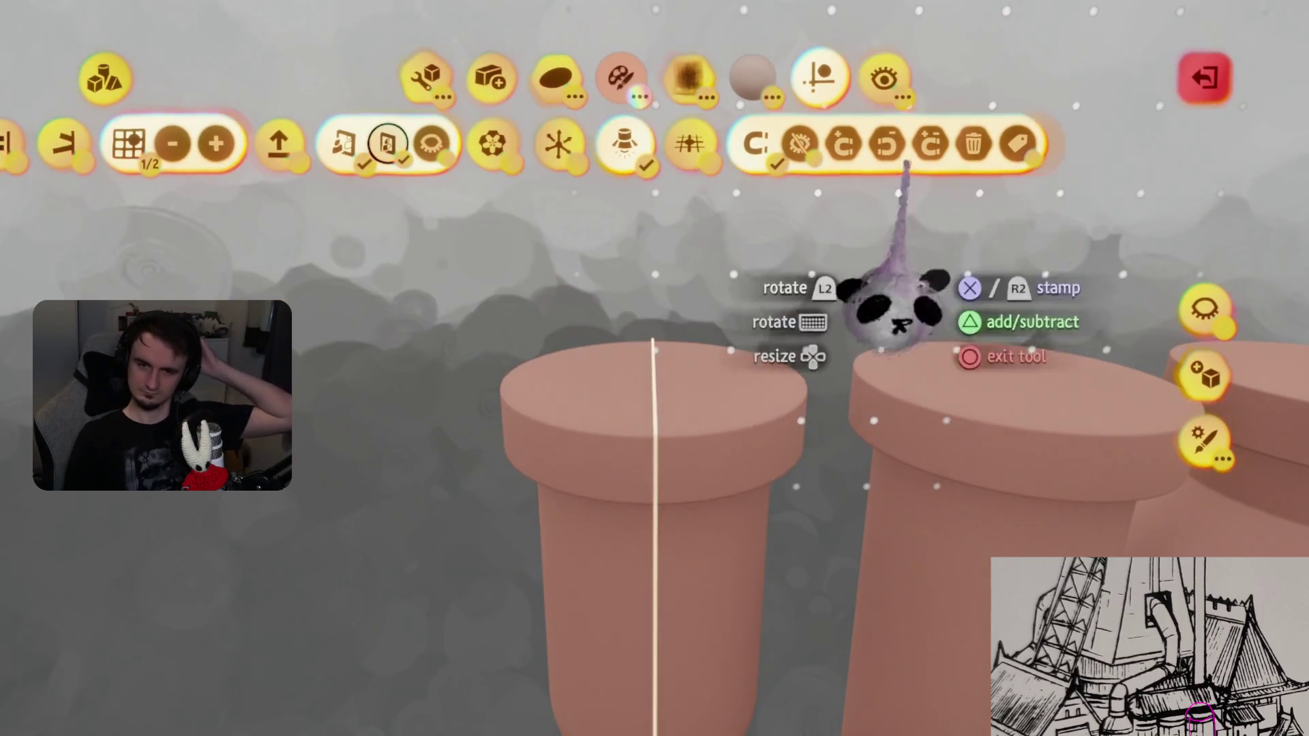
pyautogui.click(930, 144)
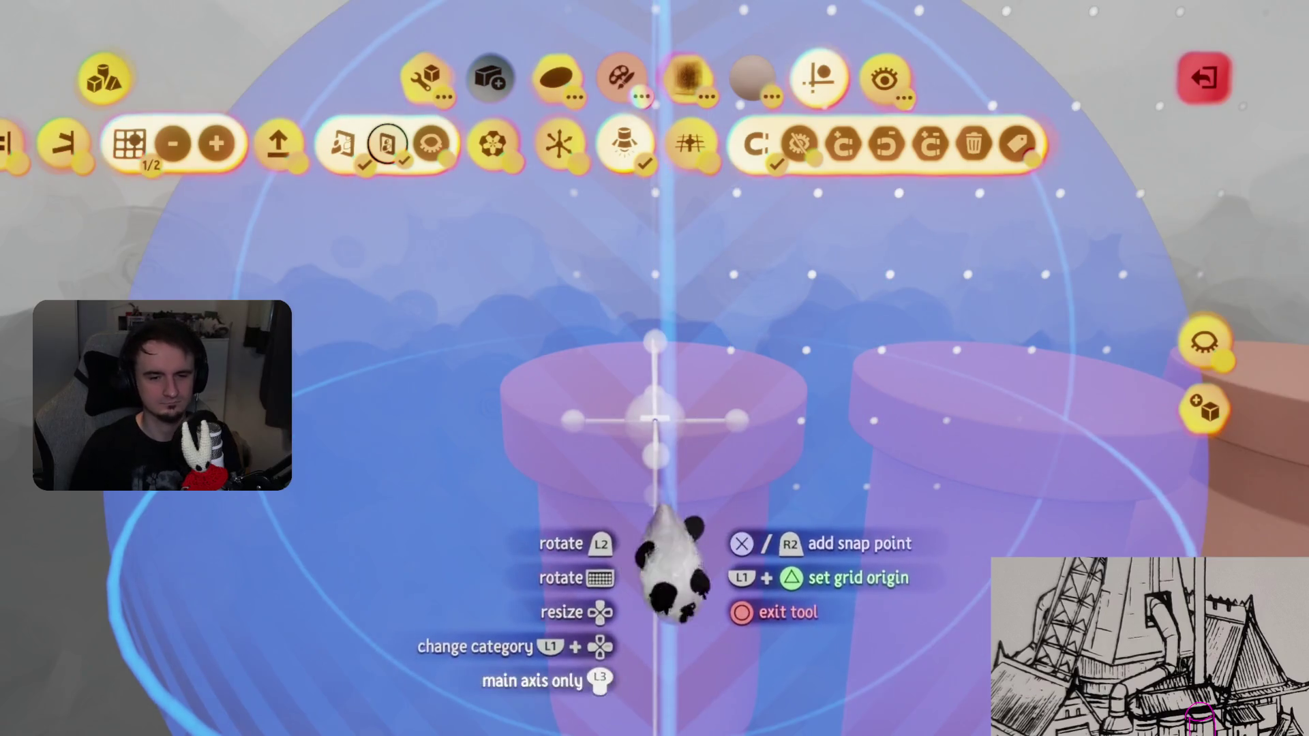
pyautogui.moveTo(728, 352)
pyautogui.mouseDown(button='middle')
pyautogui.moveTo(660, 438)
pyautogui.moveTo(635, 436)
pyautogui.moveTo(660, 436)
pyautogui.moveTo(680, 598)
pyautogui.moveTo(657, 599)
pyautogui.moveTo(655, 617)
pyautogui.moveTo(657, 594)
pyautogui.moveTo(649, 599)
pyautogui.moveTo(648, 620)
pyautogui.moveTo(620, 631)
pyautogui.moveTo(648, 613)
pyautogui.moveTo(648, 637)
pyautogui.moveTo(675, 591)
pyautogui.moveTo(687, 600)
pyautogui.moveTo(692, 540)
pyautogui.moveTo(672, 487)
pyautogui.mouseUp(button='middle')
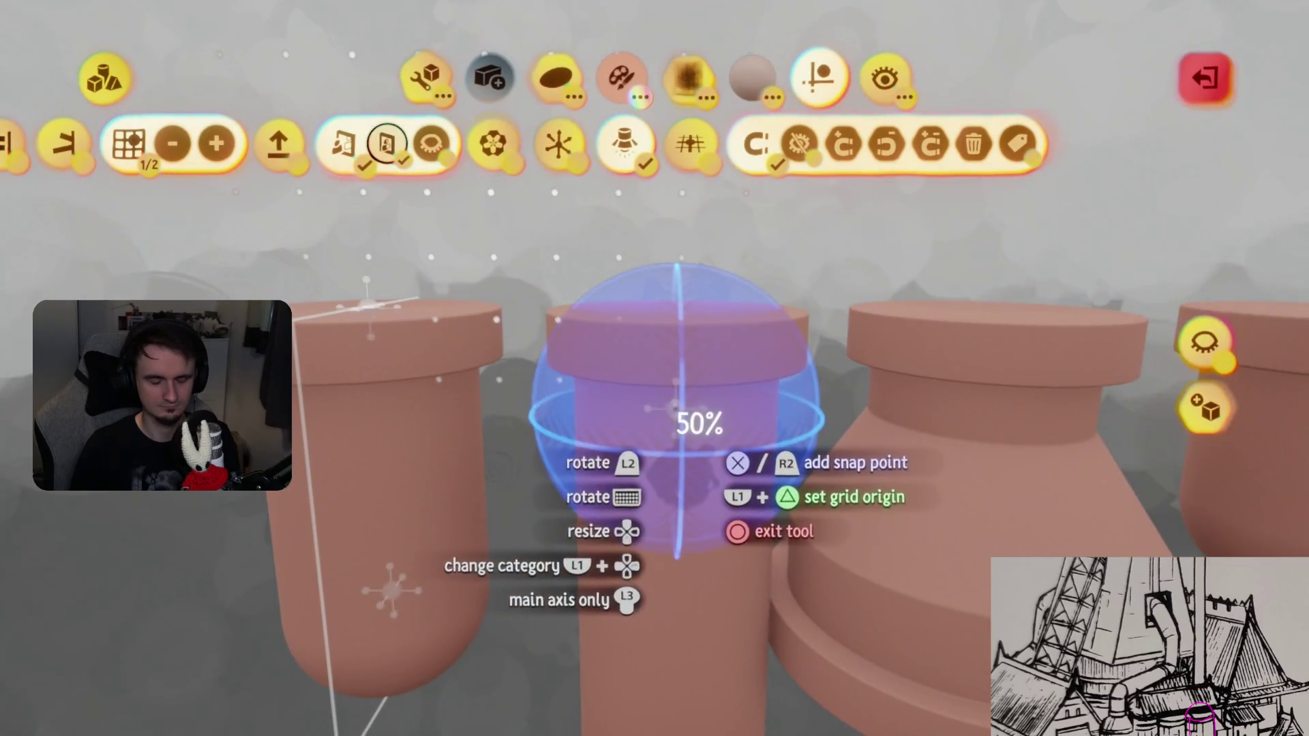
pyautogui.click(676, 313)
pyautogui.press('Escape')
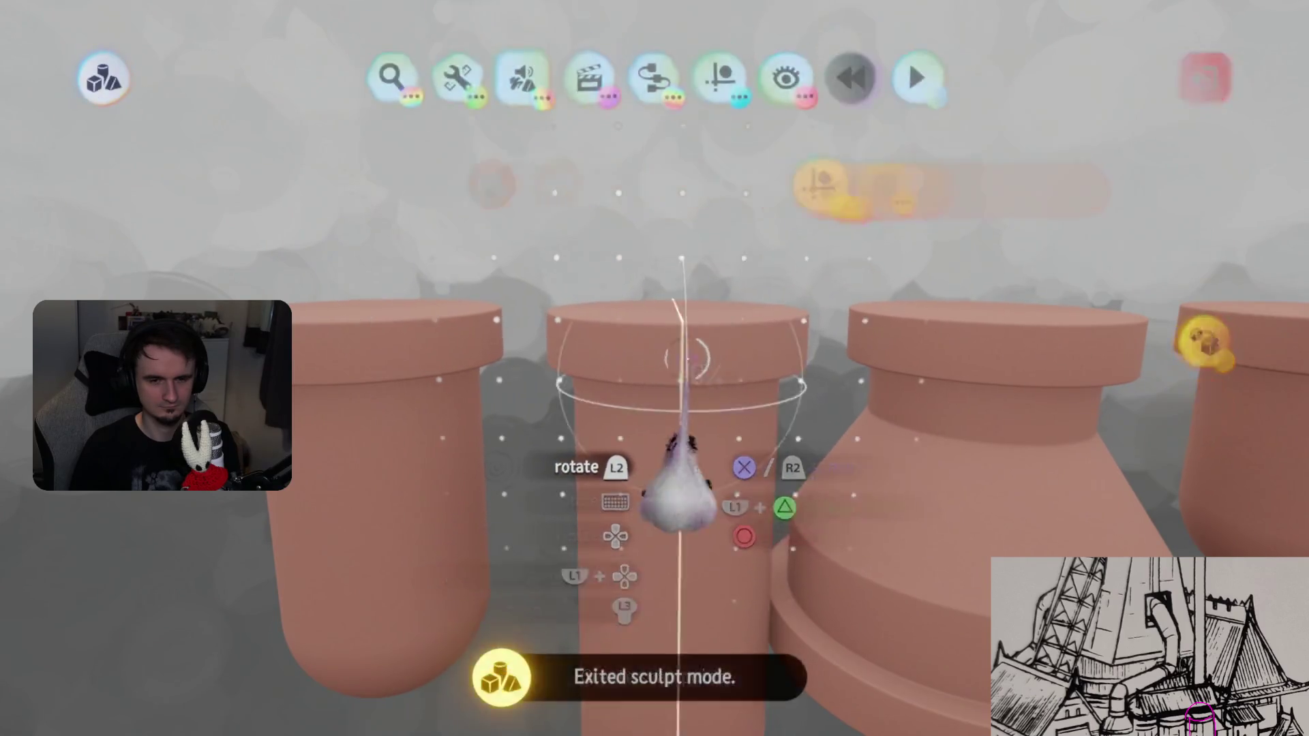
pyautogui.click(825, 80)
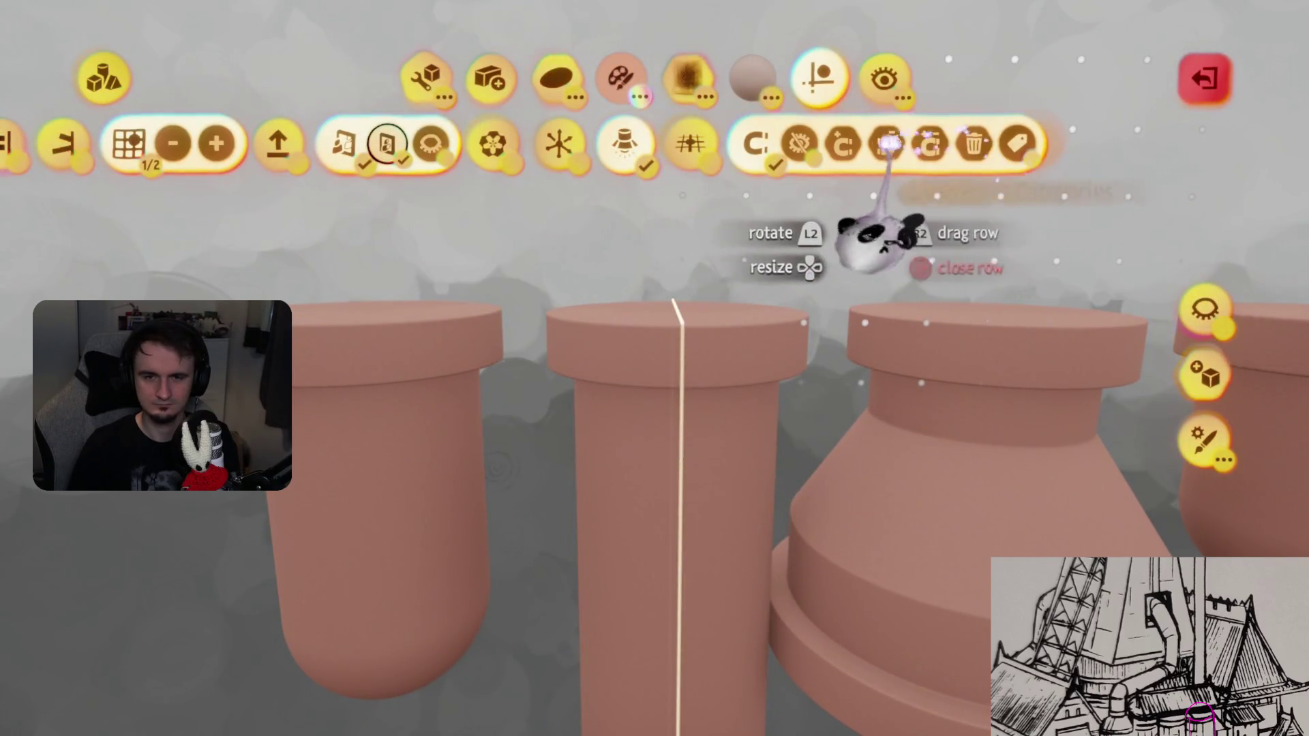
pyautogui.press('Down')
pyautogui.press('Down')
pyautogui.press('Down')
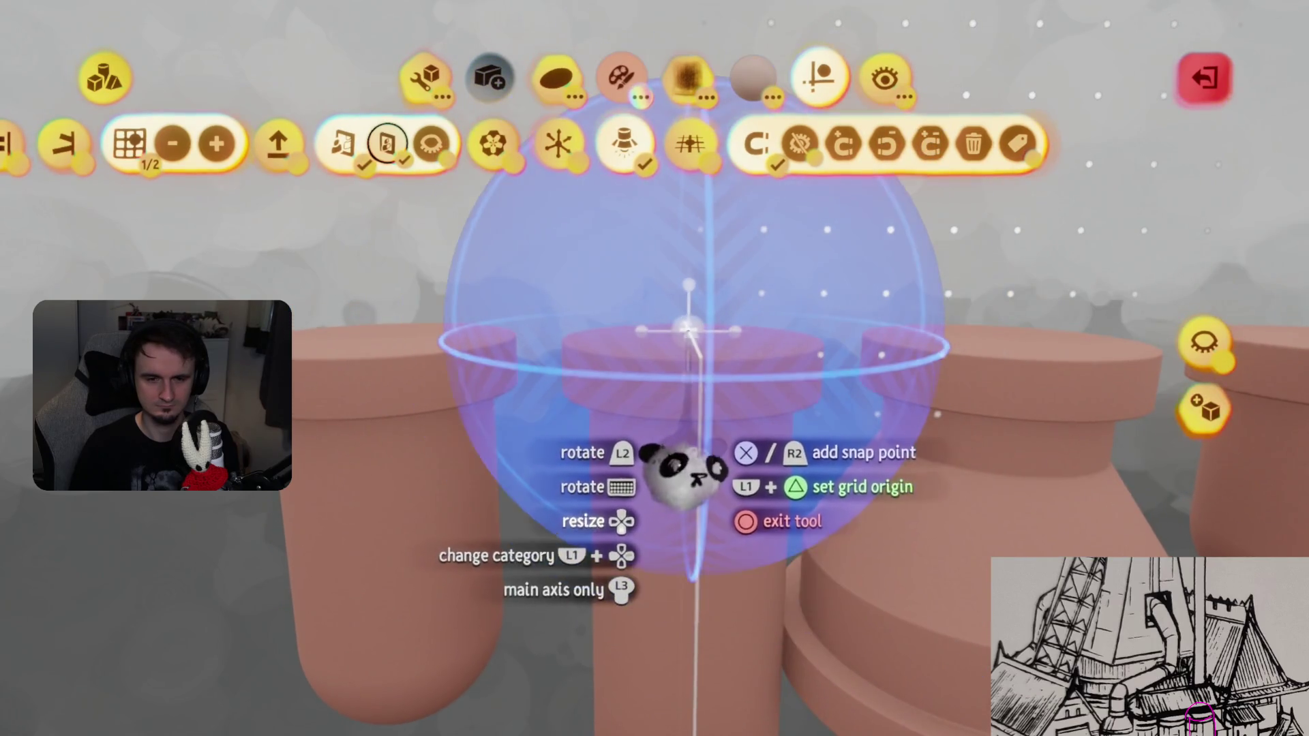
pyautogui.moveTo(689, 477)
pyautogui.mouseDown(button='middle')
pyautogui.moveTo(664, 443)
pyautogui.moveTo(714, 436)
pyautogui.mouseUp(button='middle')
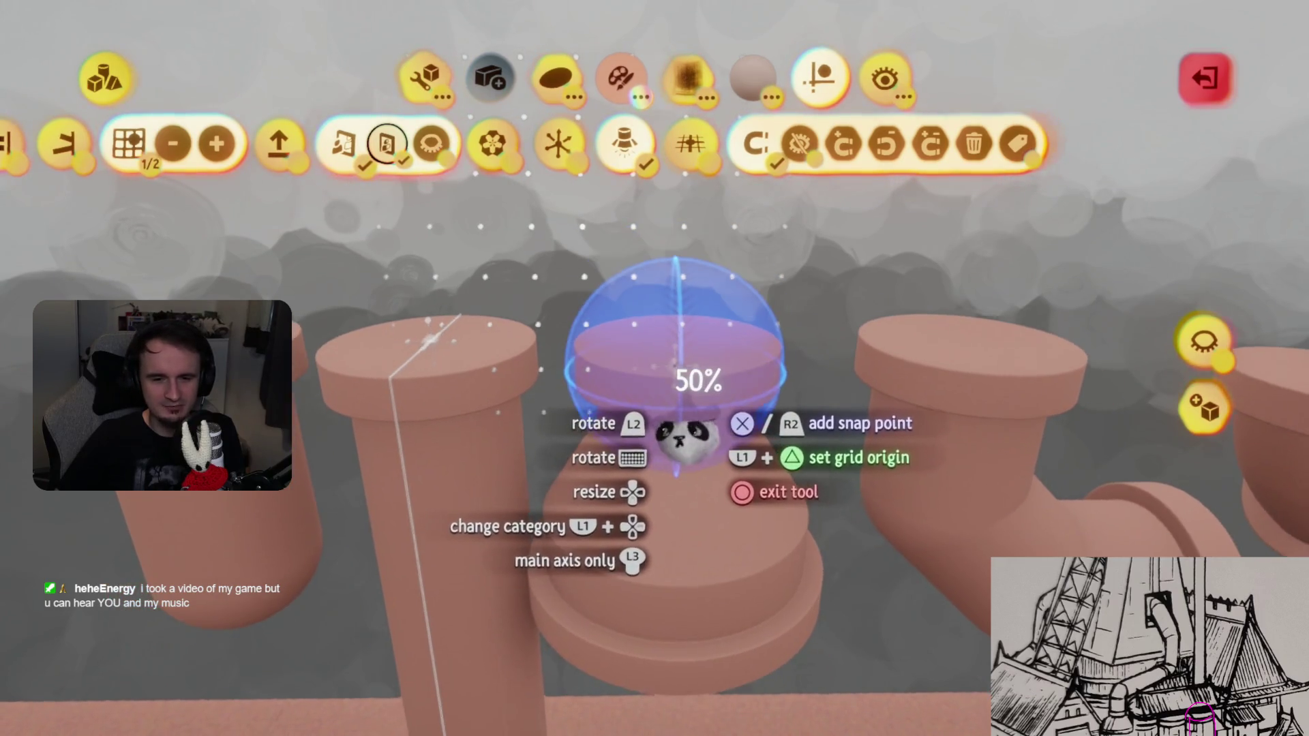
pyautogui.press('Escape')
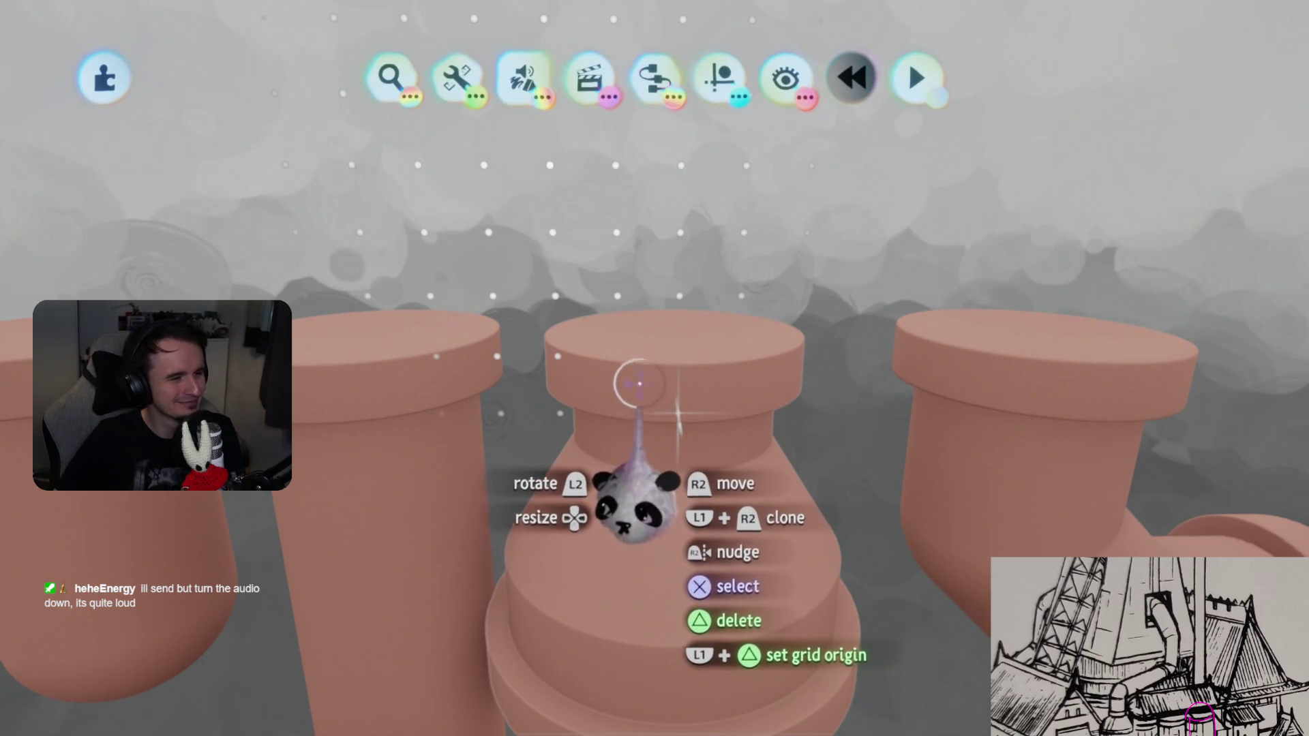
# - Place a snap point at the central pipe's top, sizing the sphere to about 50% then 44%
pyautogui.doubleClick(644, 351)
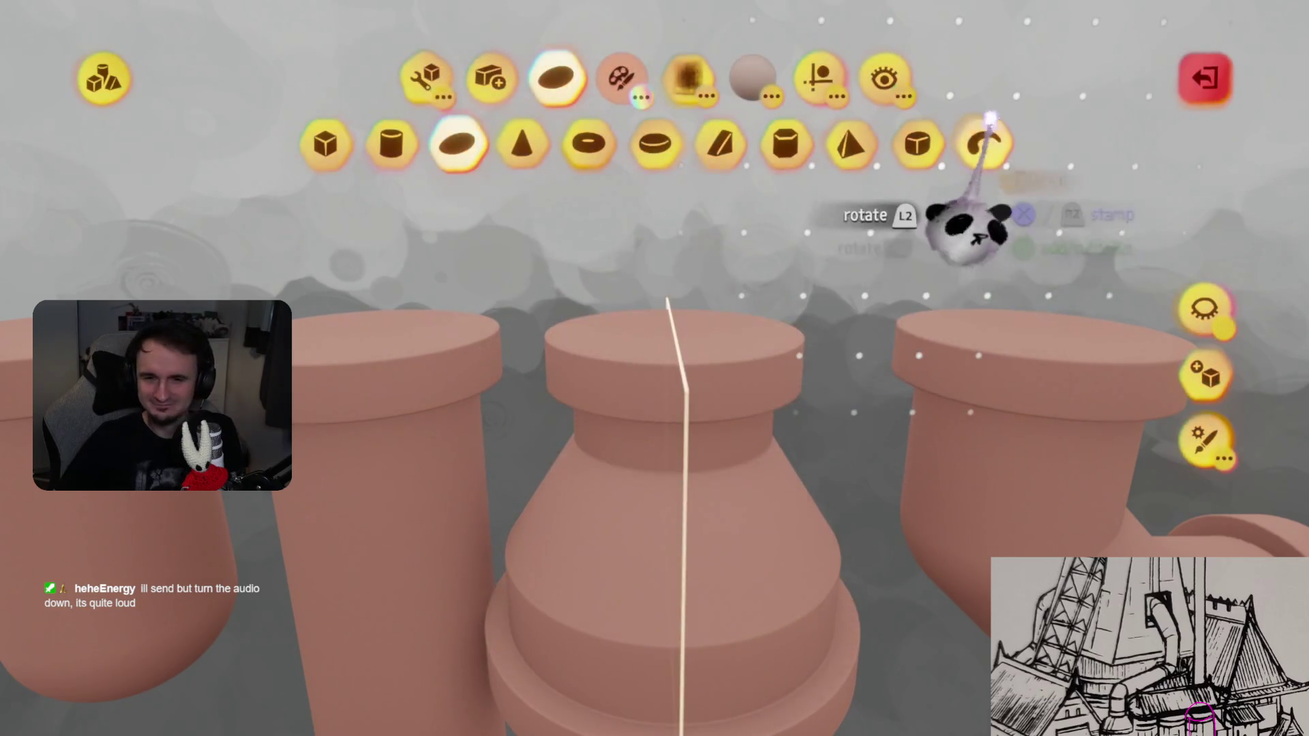
pyautogui.click(796, 85)
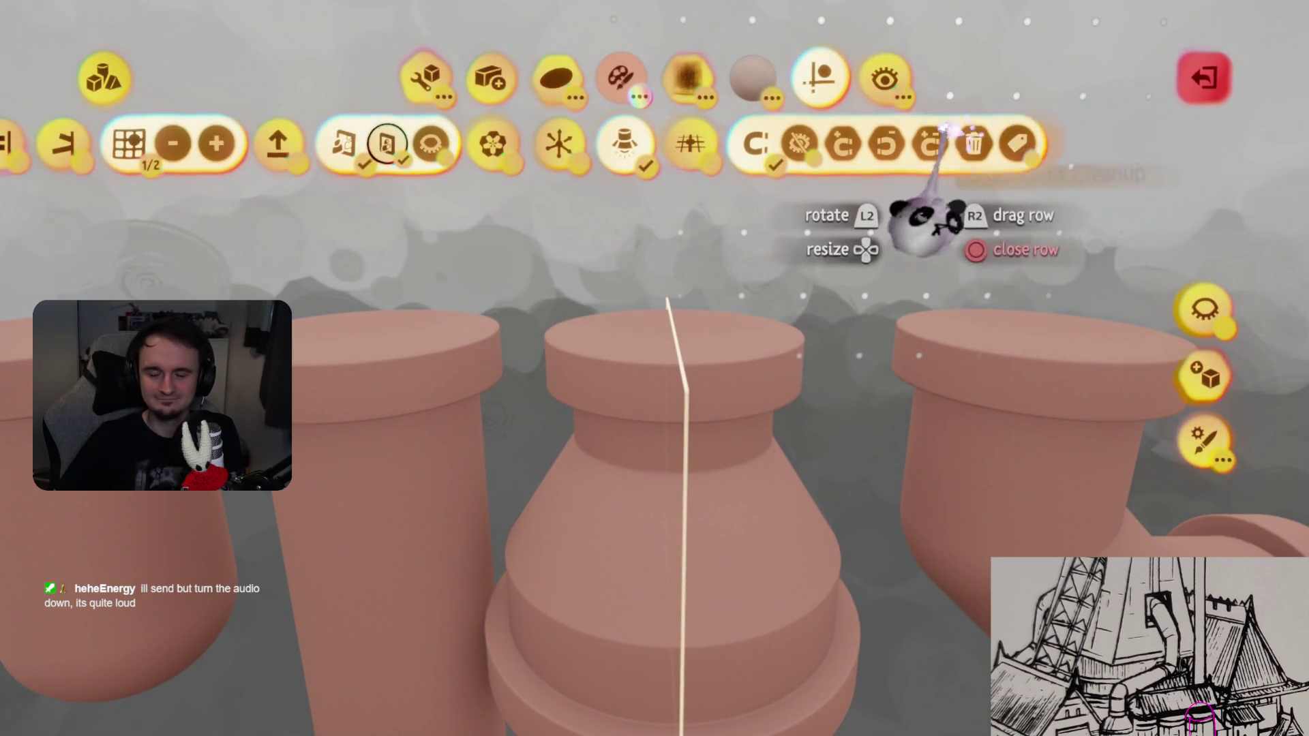
pyautogui.press('Down')
pyautogui.press('Down')
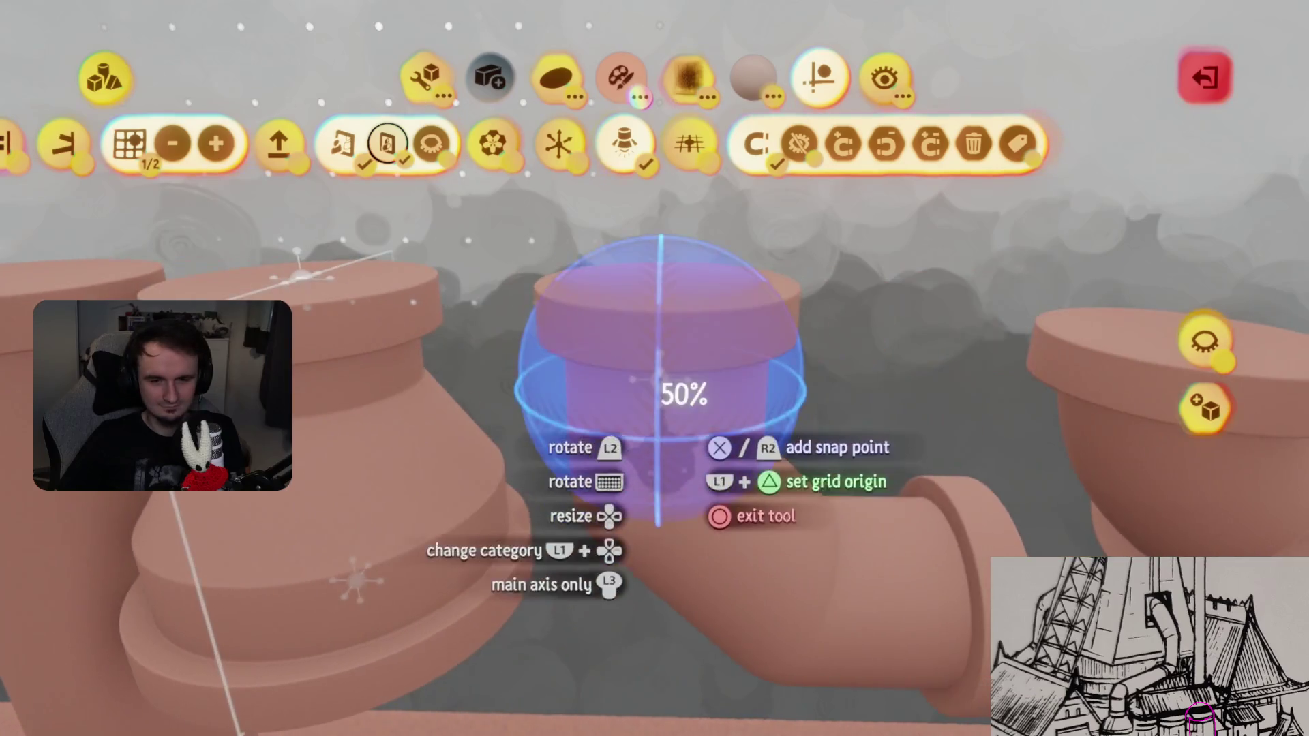
pyautogui.click(658, 333)
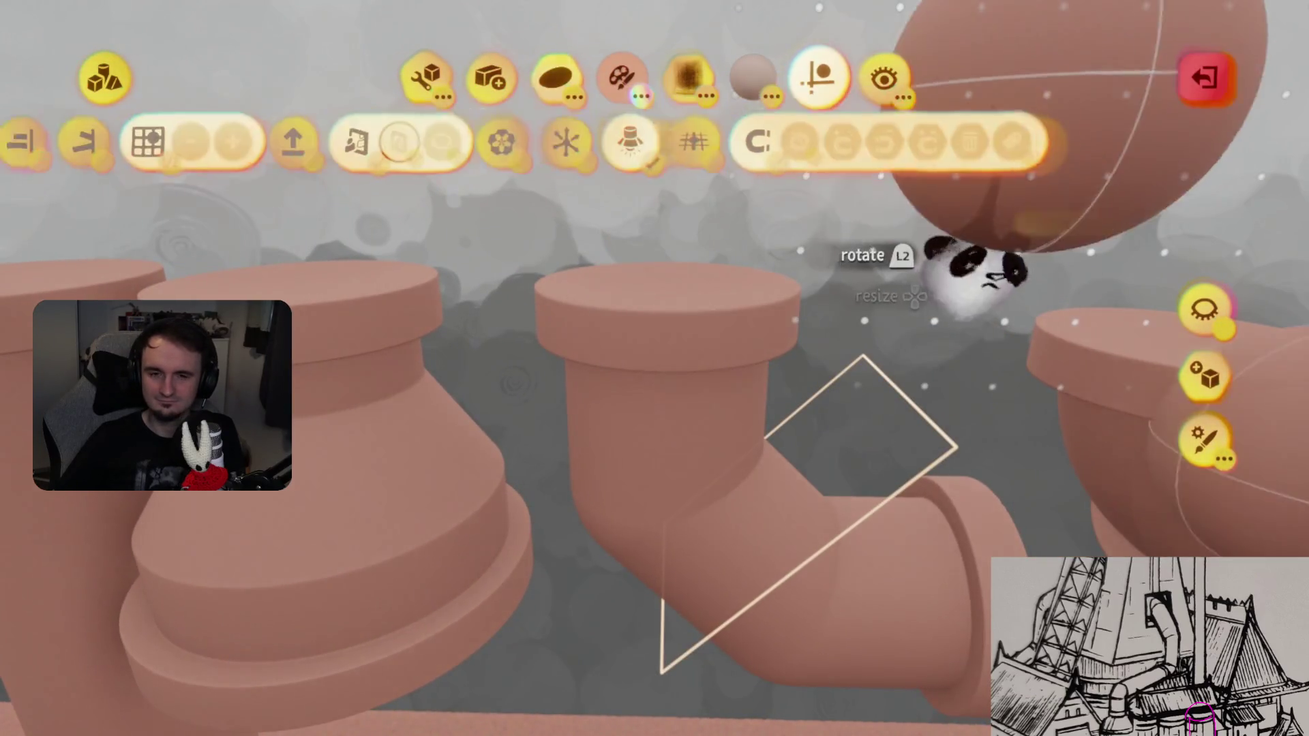
pyautogui.click(886, 79)
pyautogui.click(818, 78)
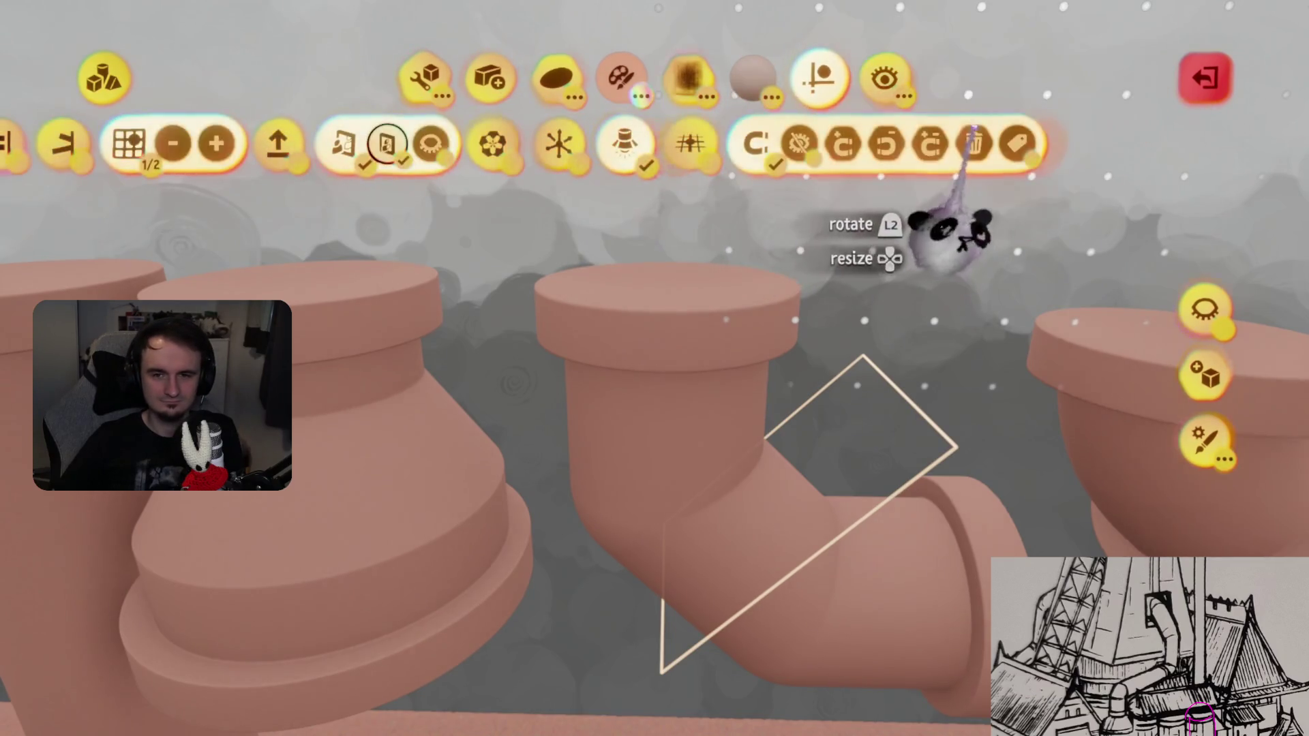
pyautogui.press('Down')
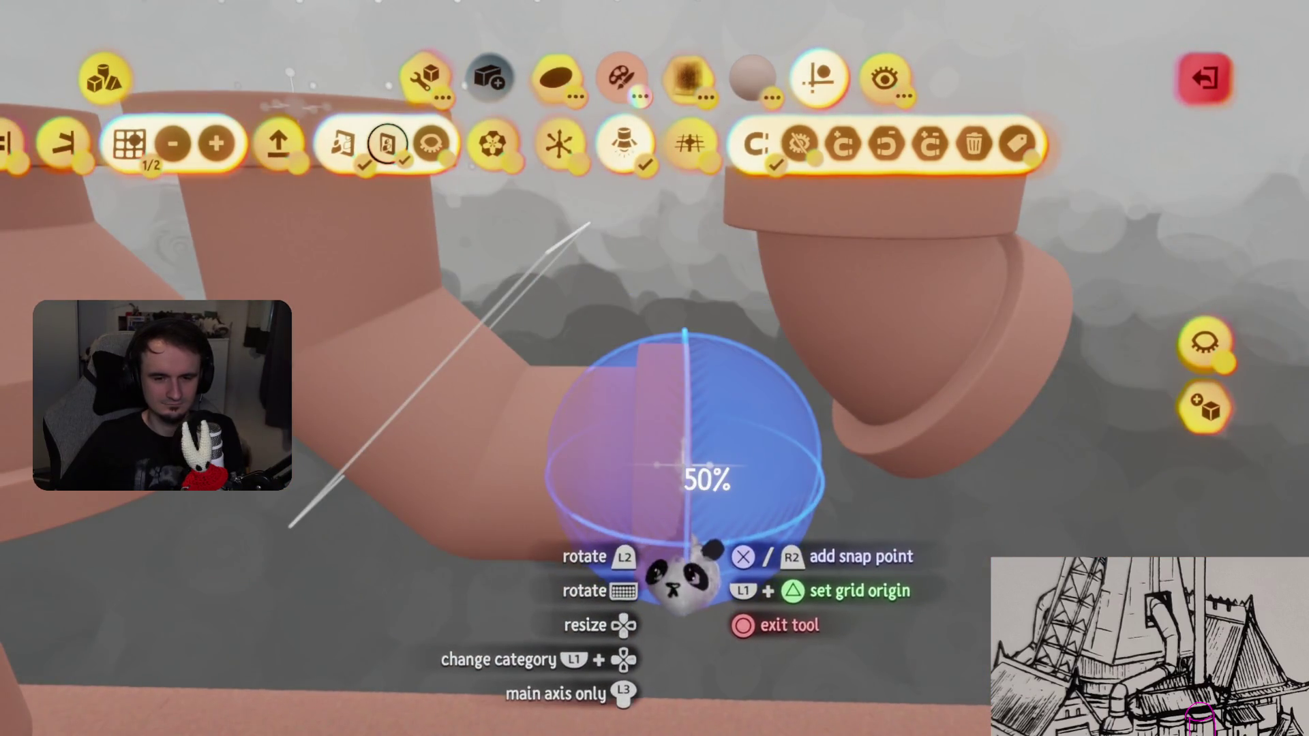
pyautogui.press('Escape')
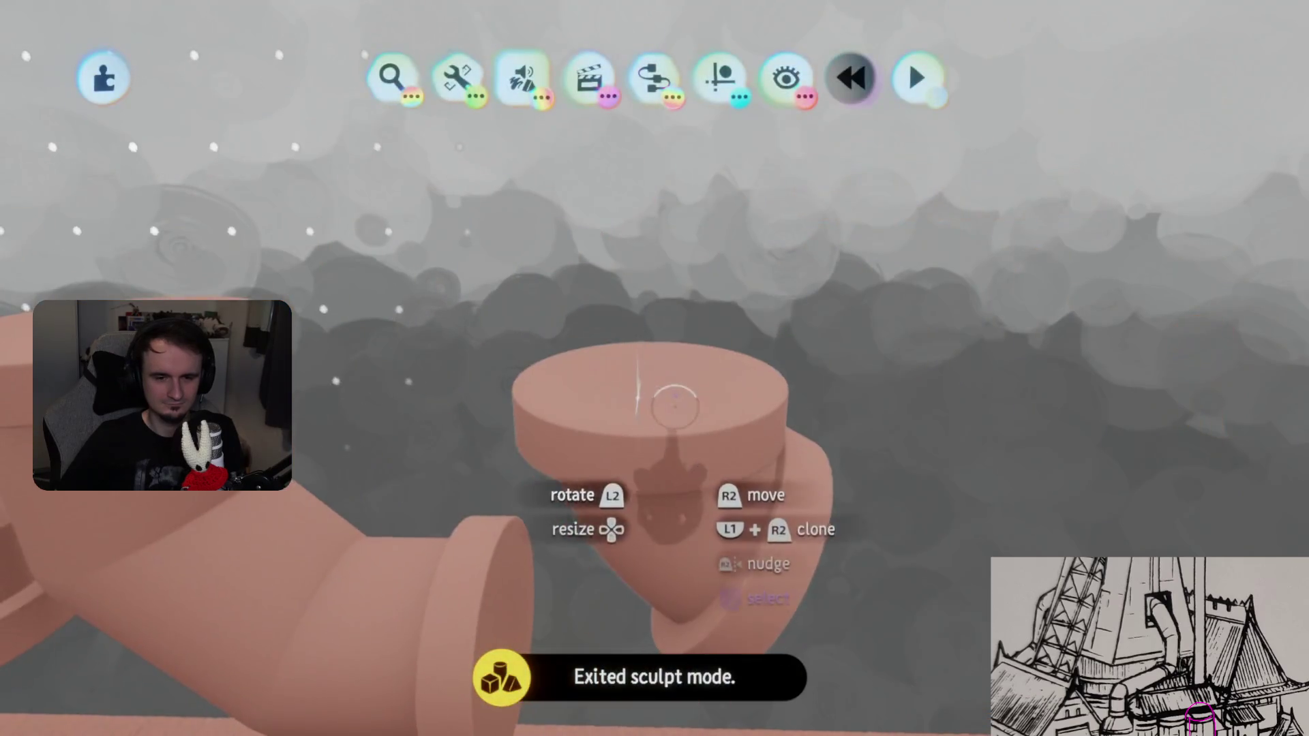
# - Add a neutral snap point to the elbow pipe piece and exit sculpting
pyautogui.click(678, 408)
pyautogui.click(819, 77)
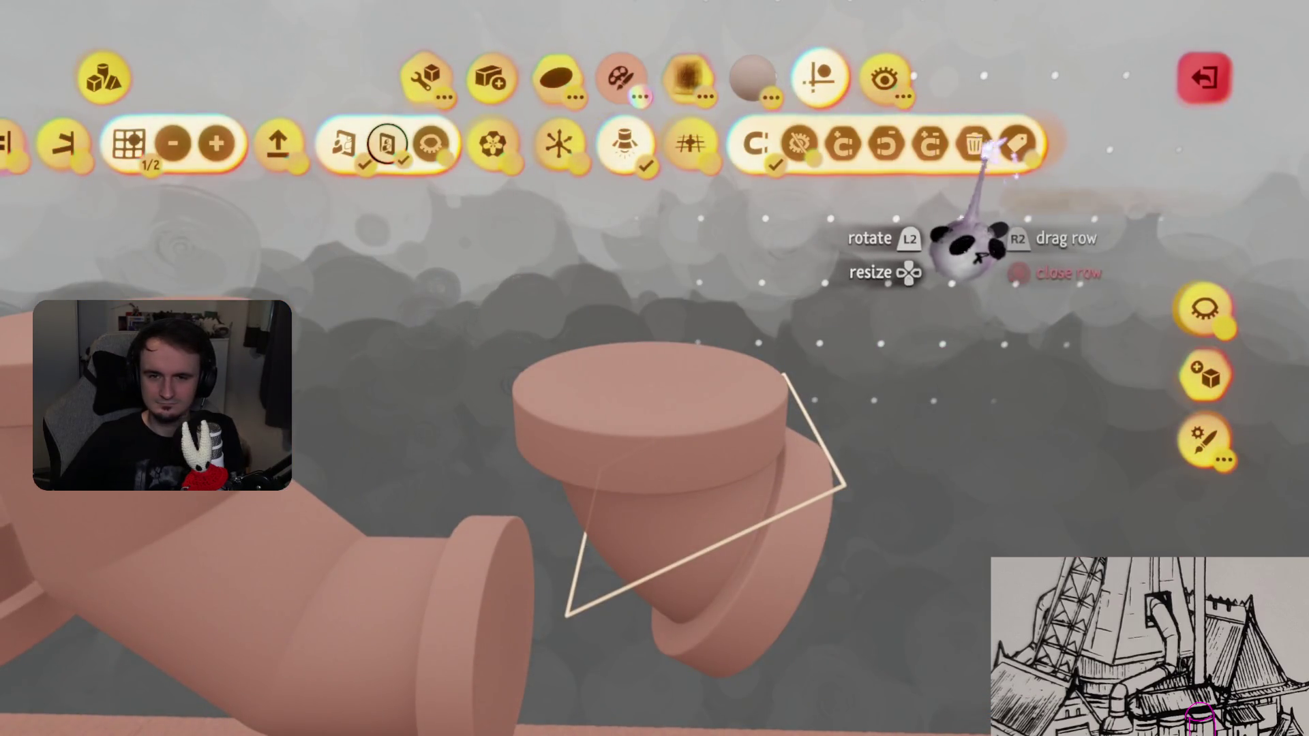
pyautogui.click(931, 143)
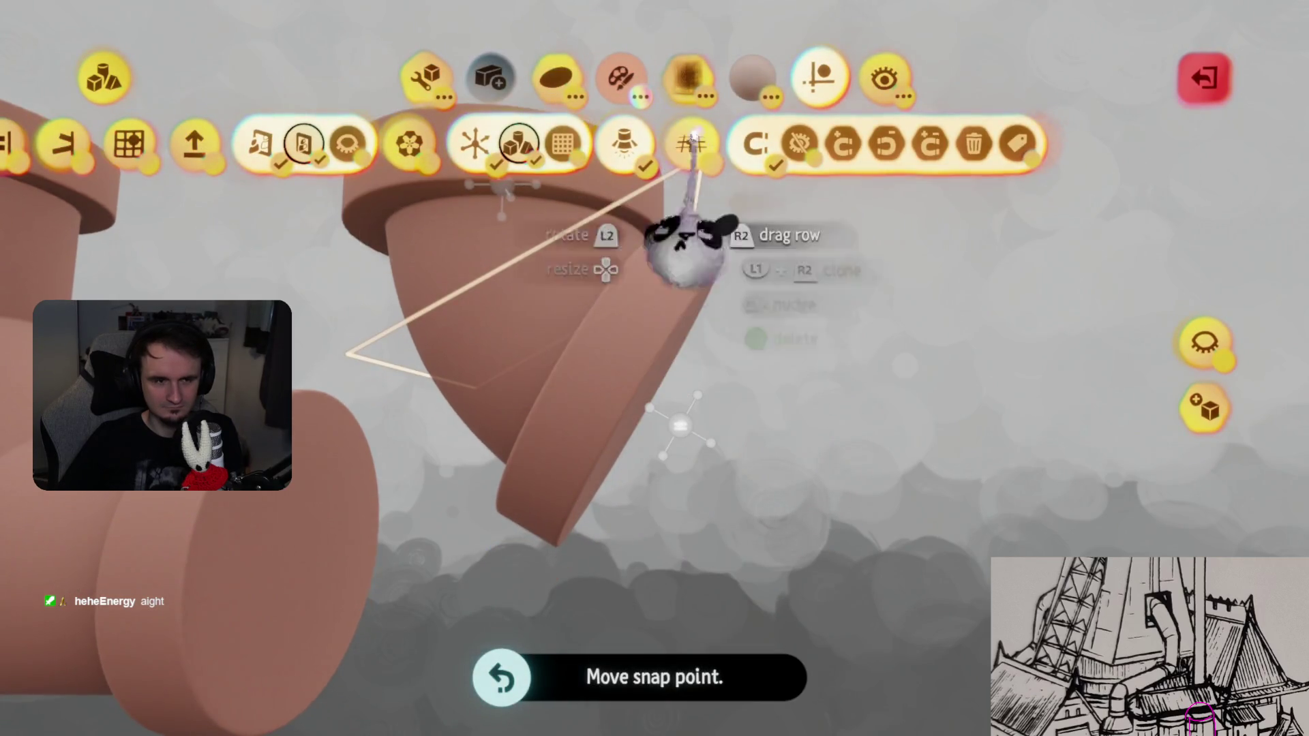
pyautogui.press('Escape')
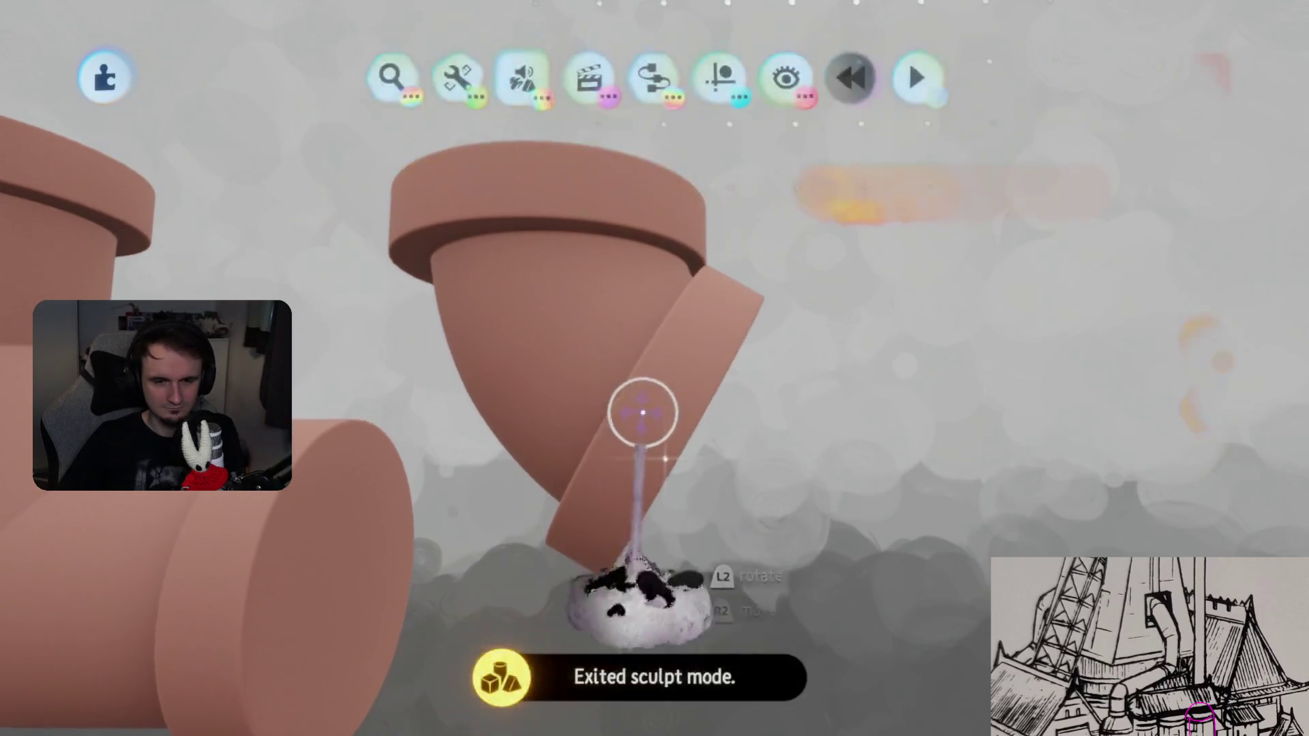
# - Tilt the angled pipe's snap point into the right orientation and exit sculpting
pyautogui.moveTo(647, 409)
pyautogui.mouseDown()
pyautogui.moveTo(637, 423)
pyautogui.moveTo(664, 439)
pyautogui.mouseUp()
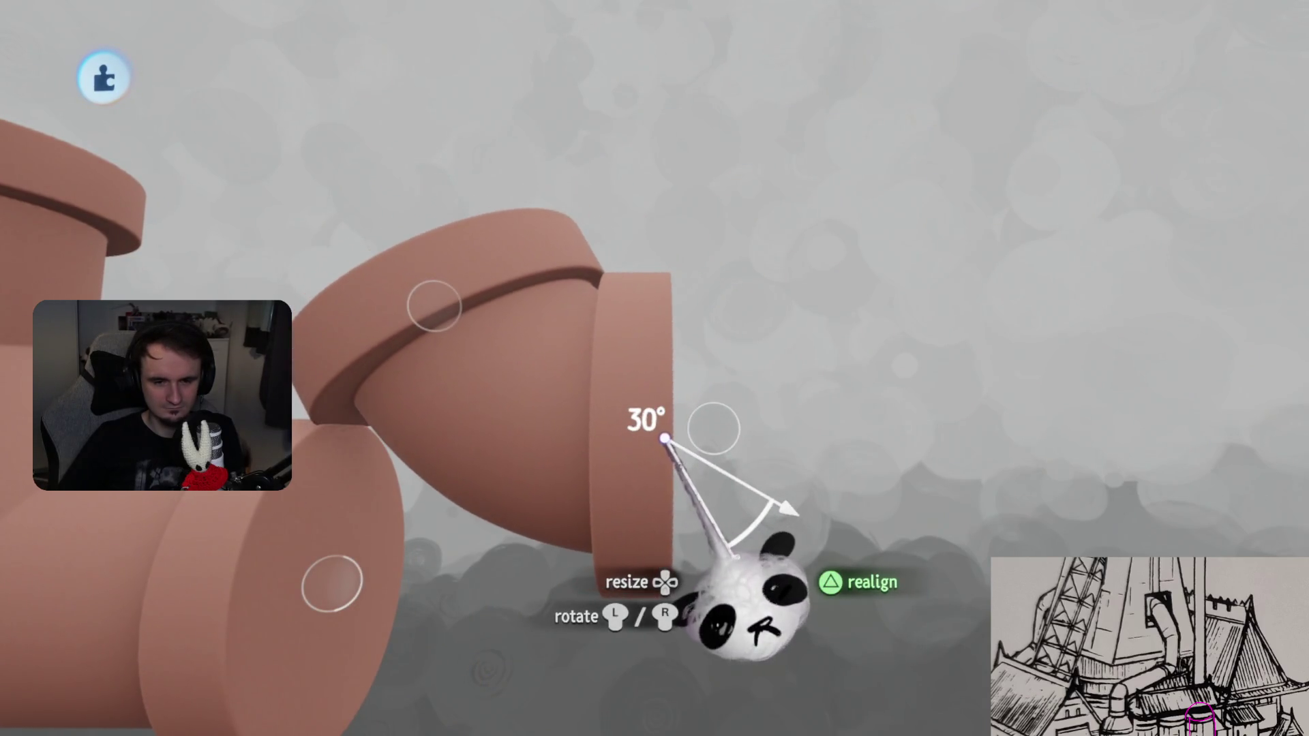
pyautogui.click(633, 423)
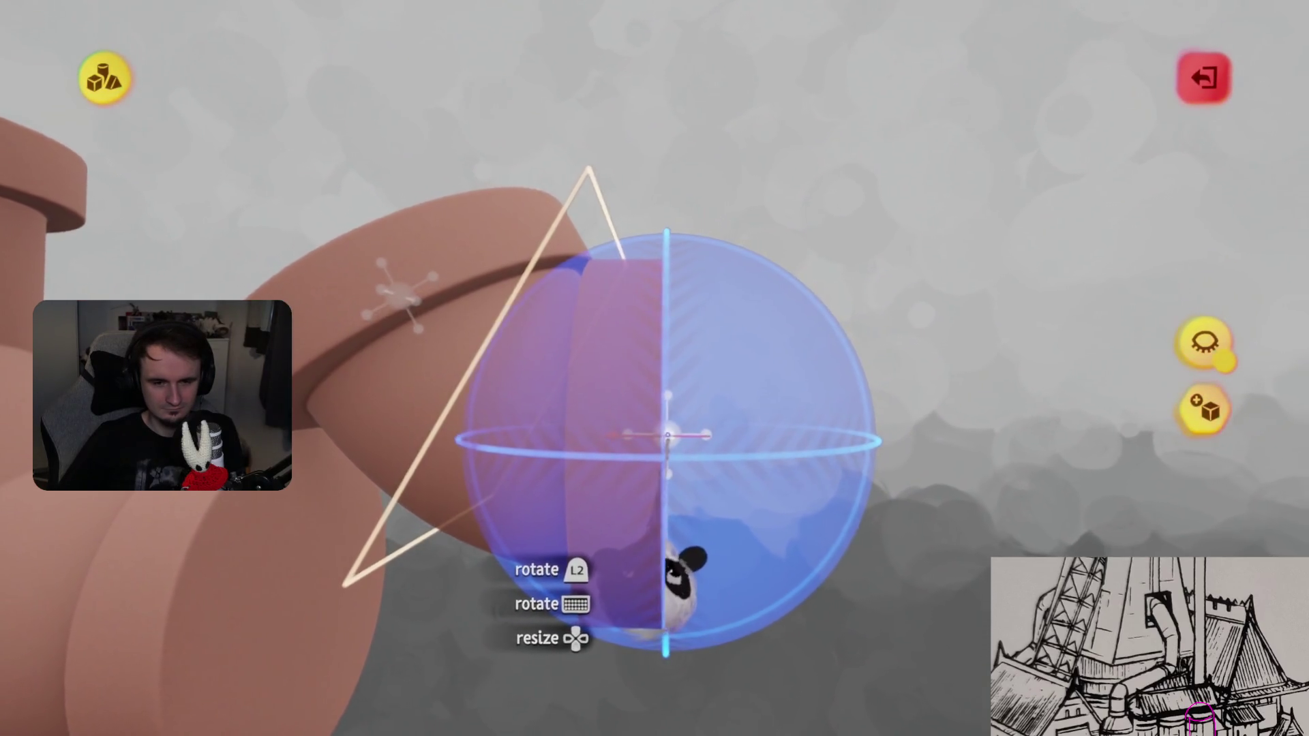
pyautogui.press('Escape')
pyautogui.press('Escape')
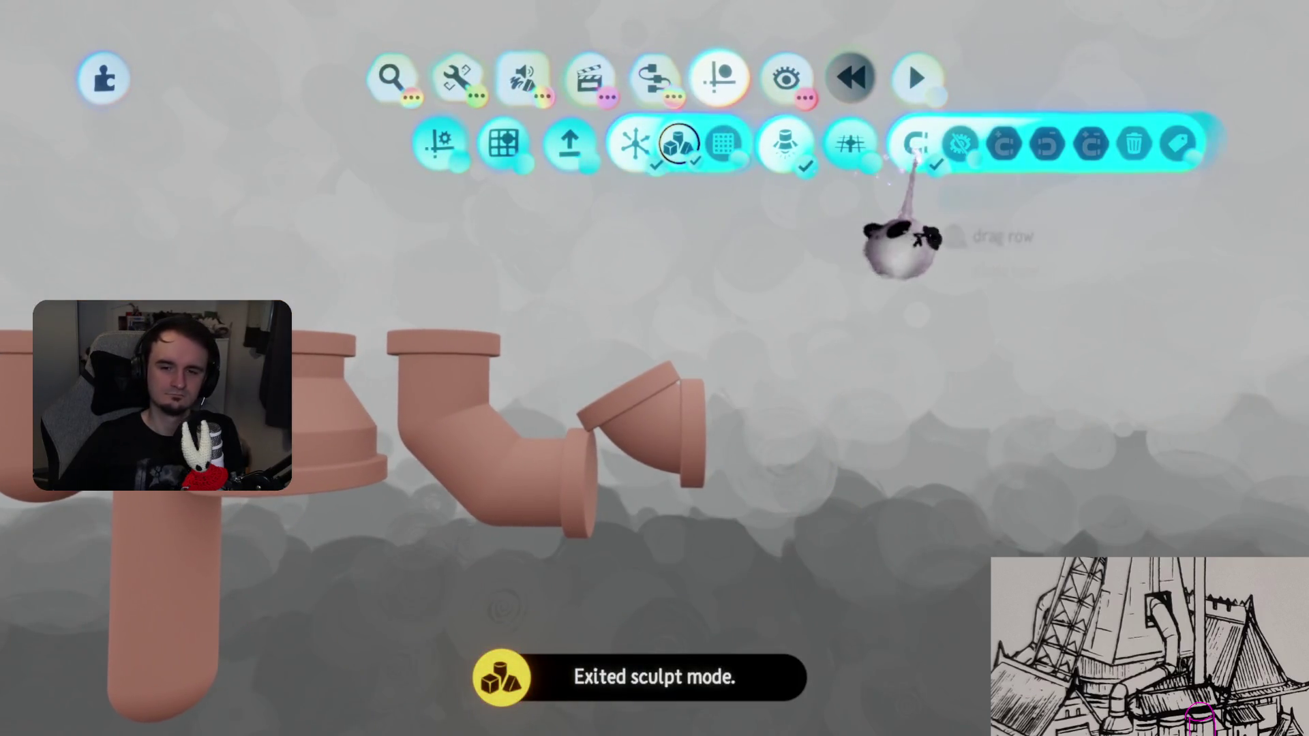
# - Move and rotate the pipe pieces, flipping some 180°, to snap them onto the central stack
pyautogui.moveTo(716, 437); pyautogui.dragTo(539, 351)
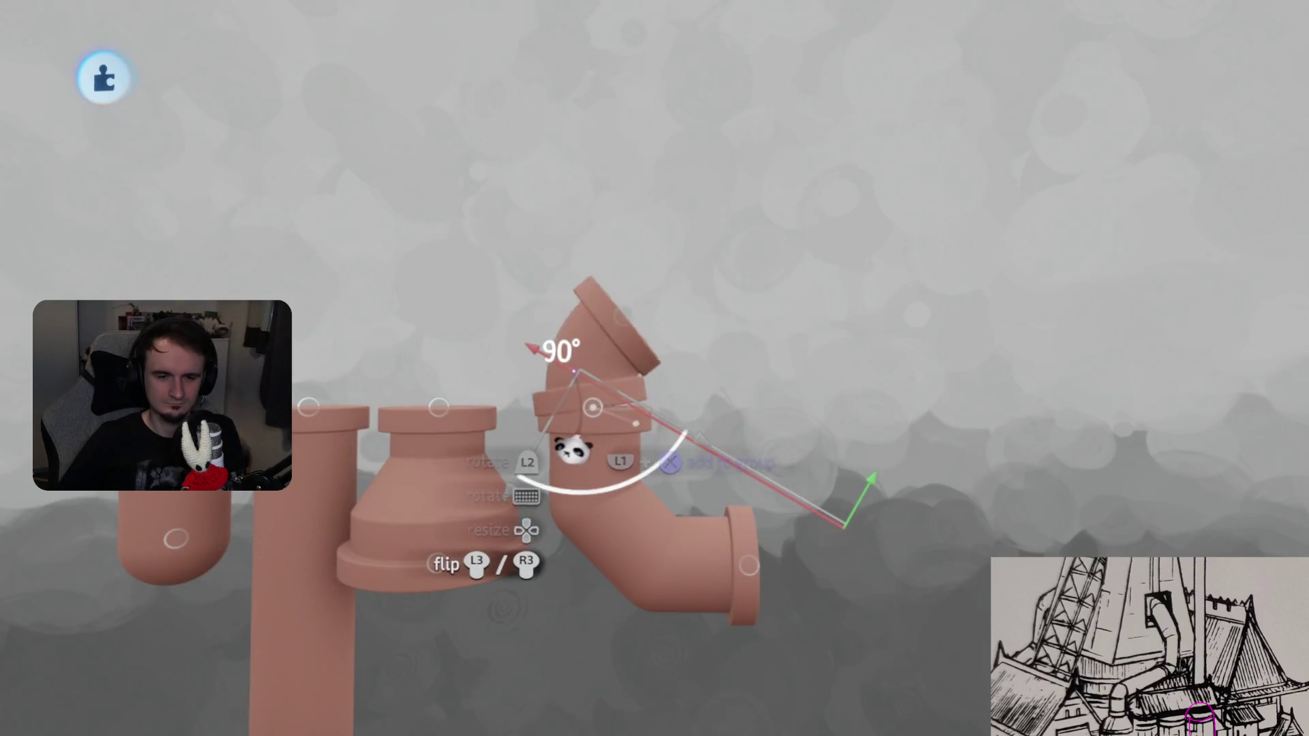
pyautogui.moveTo(574, 449)
pyautogui.mouseDown()
pyautogui.moveTo(733, 597)
pyautogui.moveTo(668, 599)
pyautogui.mouseUp()
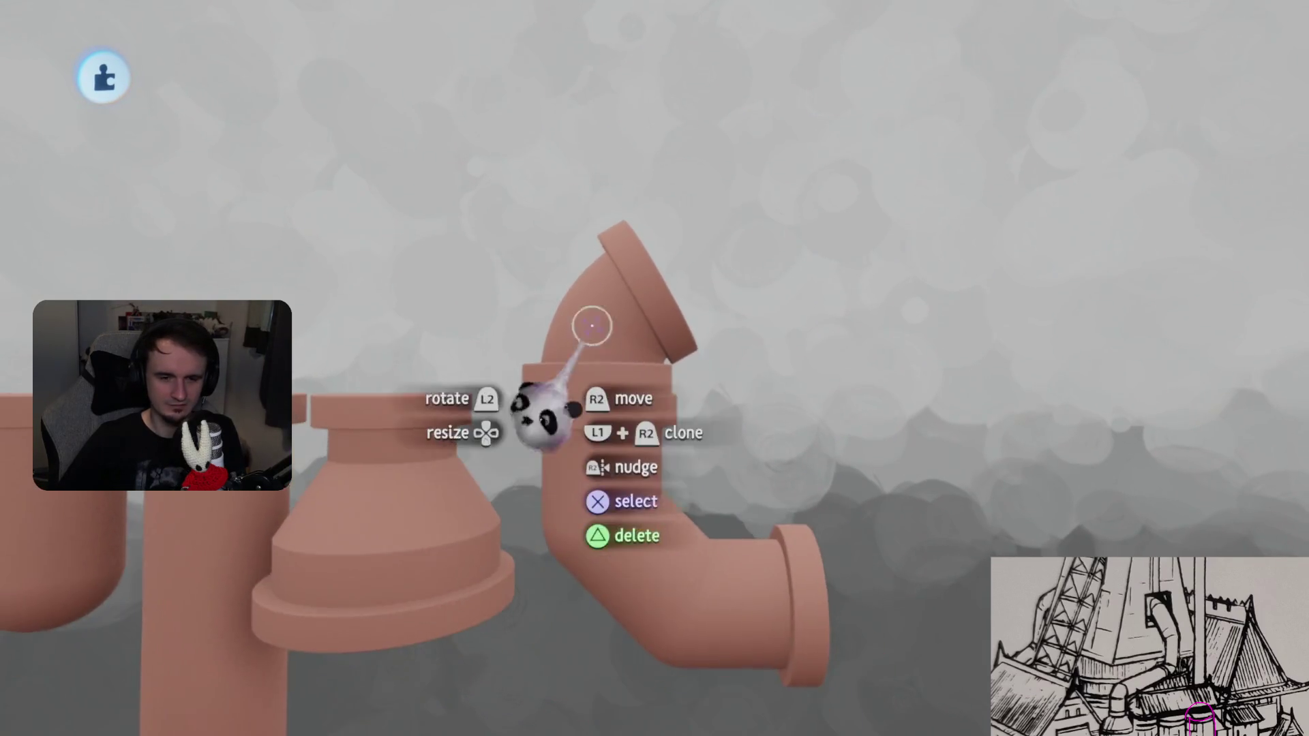
pyautogui.moveTo(722, 368)
pyautogui.mouseDown()
pyautogui.moveTo(826, 497)
pyautogui.moveTo(720, 566)
pyautogui.mouseUp()
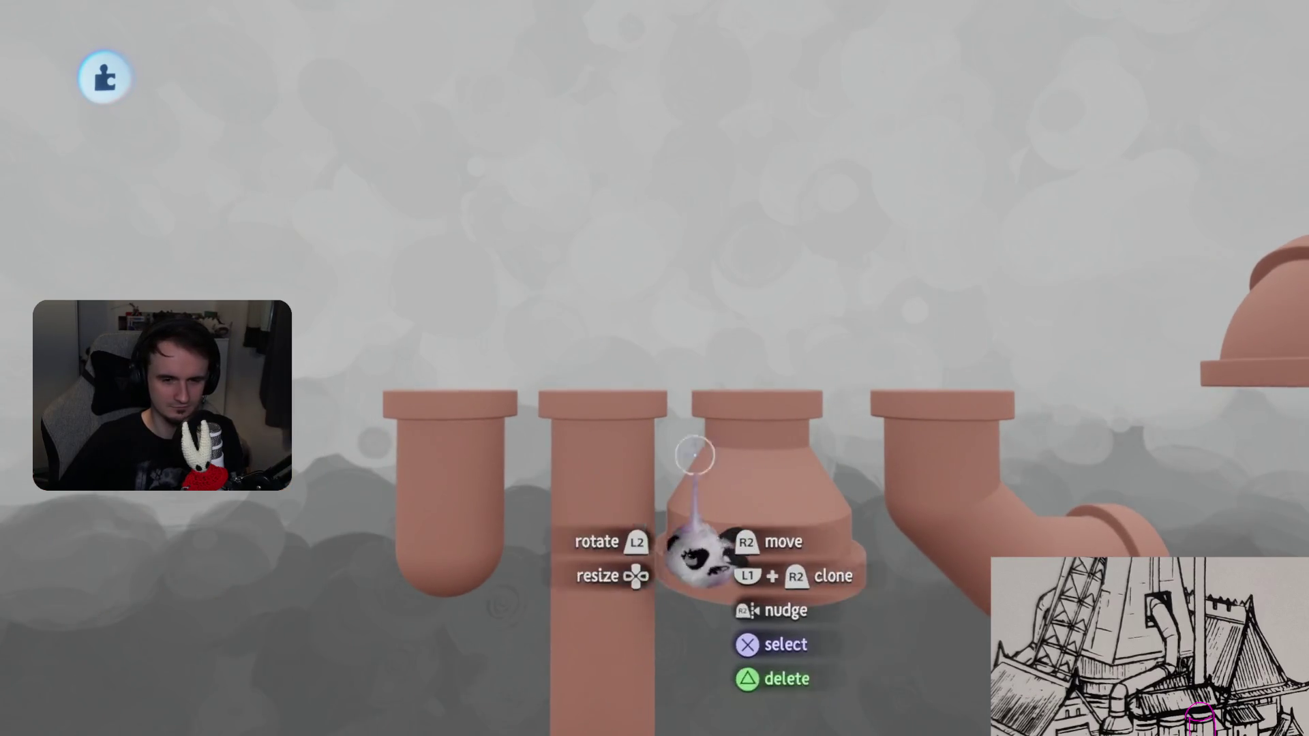
pyautogui.moveTo(604, 508); pyautogui.dragTo(772, 133)
pyautogui.moveTo(727, 477)
pyautogui.mouseDown()
pyautogui.moveTo(760, 292)
pyautogui.moveTo(789, 277)
pyautogui.moveTo(765, 187)
pyautogui.moveTo(766, 252)
pyautogui.moveTo(709, 432)
pyautogui.mouseUp()
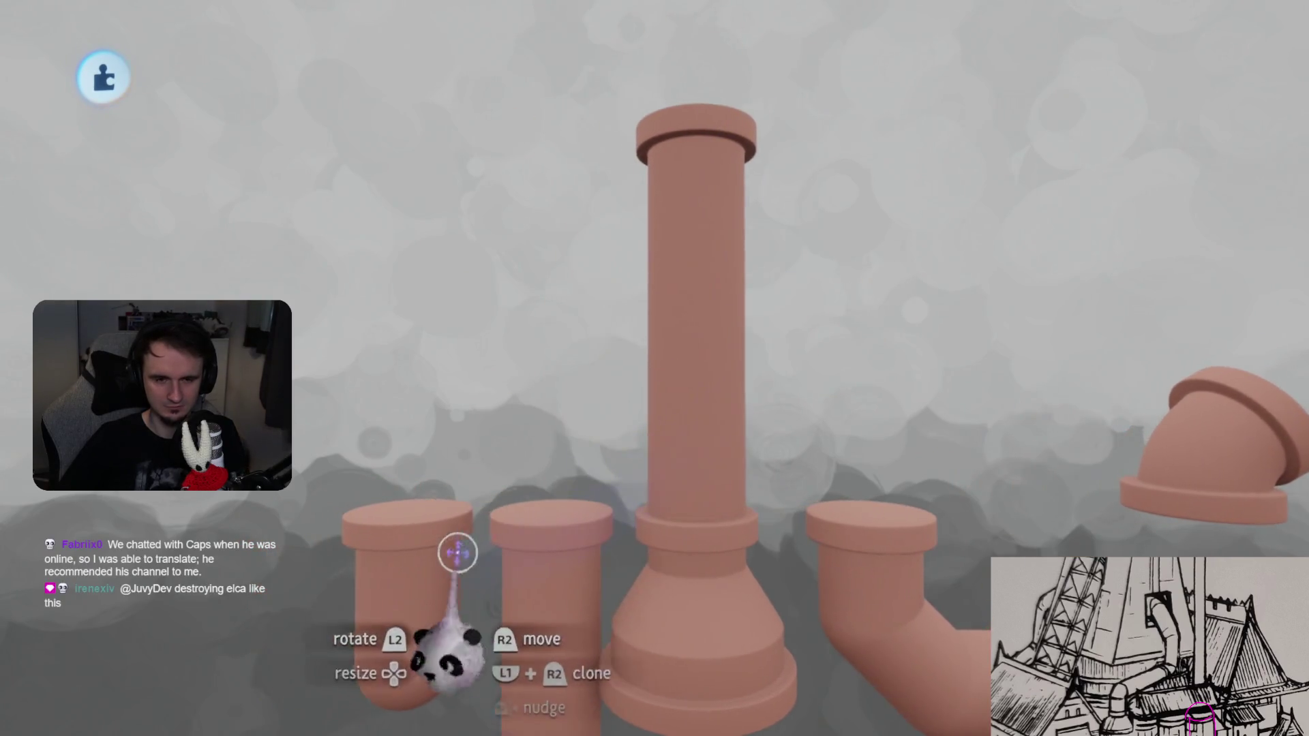
pyautogui.moveTo(459, 555)
pyautogui.mouseDown()
pyautogui.moveTo(648, 432)
pyautogui.moveTo(546, 432)
pyautogui.moveTo(573, 293)
pyautogui.moveTo(669, 345)
pyautogui.moveTo(693, 307)
pyautogui.moveTo(702, 219)
pyautogui.moveTo(679, 338)
pyautogui.mouseUp()
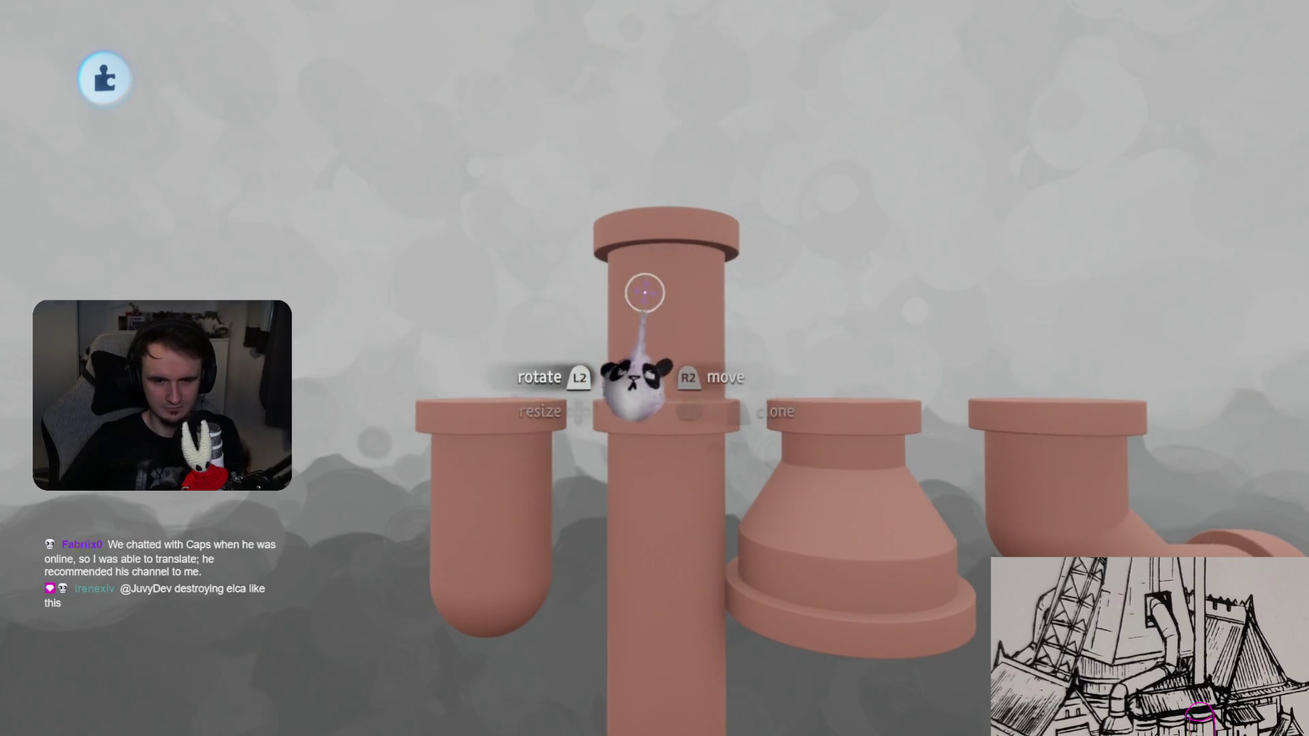
pyautogui.moveTo(655, 268)
pyautogui.mouseDown()
pyautogui.moveTo(677, 239)
pyautogui.moveTo(578, 444)
pyautogui.mouseUp()
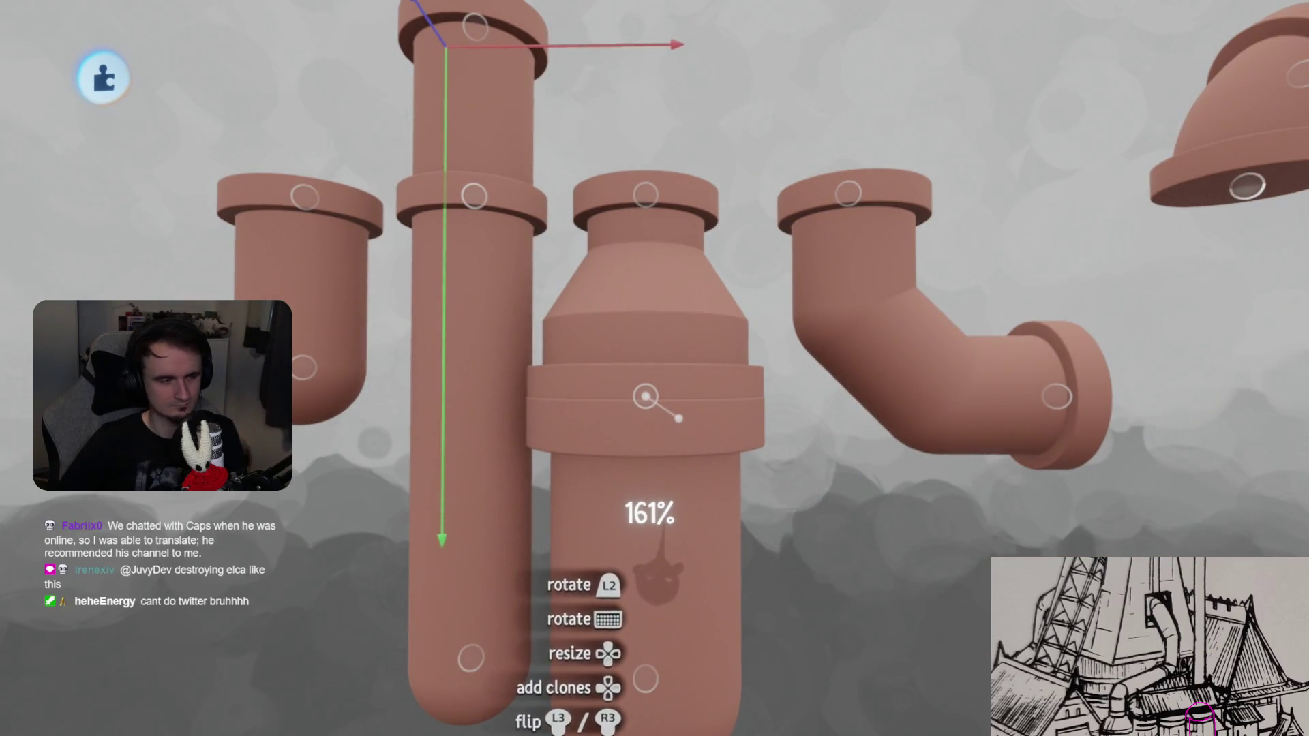
pyautogui.moveTo(702, 631)
pyautogui.mouseDown()
pyautogui.moveTo(841, 672)
pyautogui.moveTo(643, 685)
pyautogui.moveTo(644, 664)
pyautogui.mouseUp()
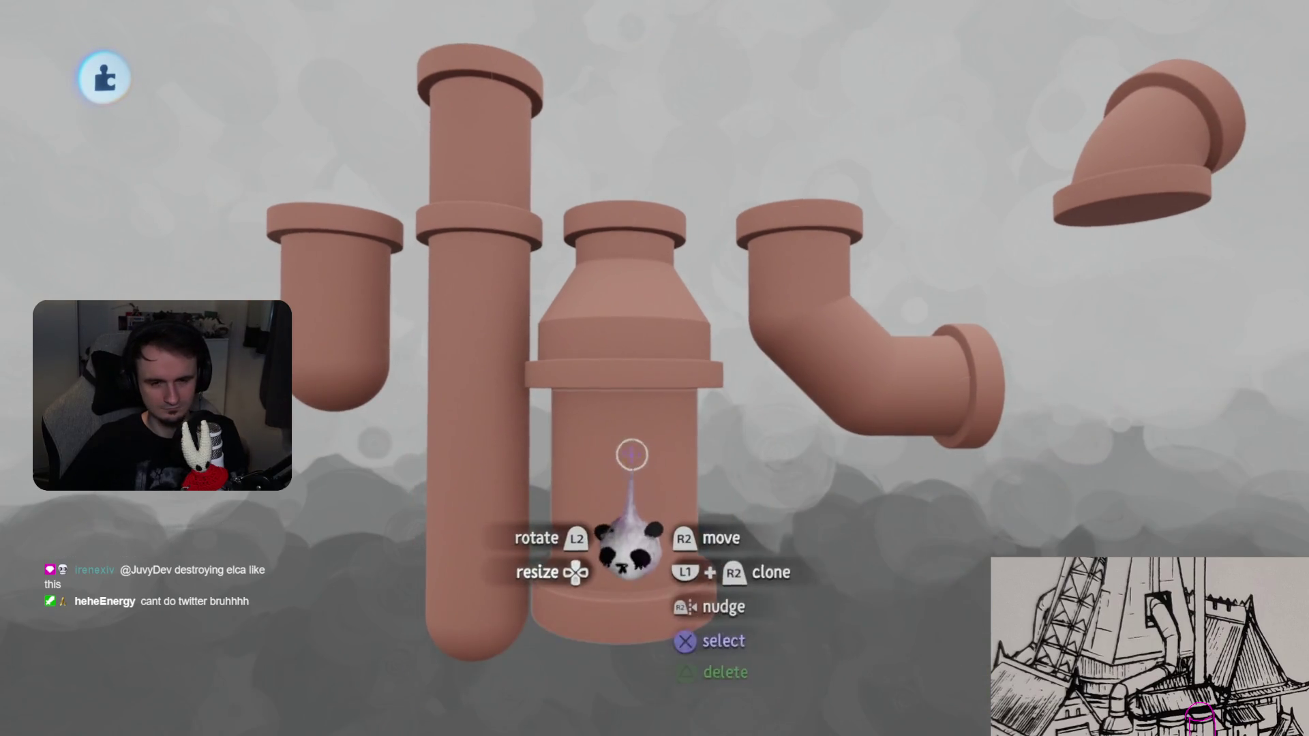
pyautogui.moveTo(658, 575)
pyautogui.mouseDown(button='middle')
pyautogui.moveTo(666, 652)
pyautogui.moveTo(613, 468)
pyautogui.moveTo(641, 447)
pyautogui.moveTo(579, 293)
pyautogui.moveTo(380, 526)
pyautogui.moveTo(702, 331)
pyautogui.moveTo(684, 427)
pyautogui.moveTo(638, 340)
pyautogui.mouseUp(button='middle')
pyautogui.moveTo(613, 201)
pyautogui.mouseDown()
pyautogui.moveTo(666, 423)
pyautogui.moveTo(666, 257)
pyautogui.moveTo(661, 306)
pyautogui.mouseUp()
pyautogui.moveTo(555, 214)
pyautogui.mouseDown(button='middle')
pyautogui.moveTo(657, 423)
pyautogui.moveTo(664, 502)
pyautogui.moveTo(640, 307)
pyautogui.moveTo(1049, 352)
pyautogui.mouseUp(button='middle')
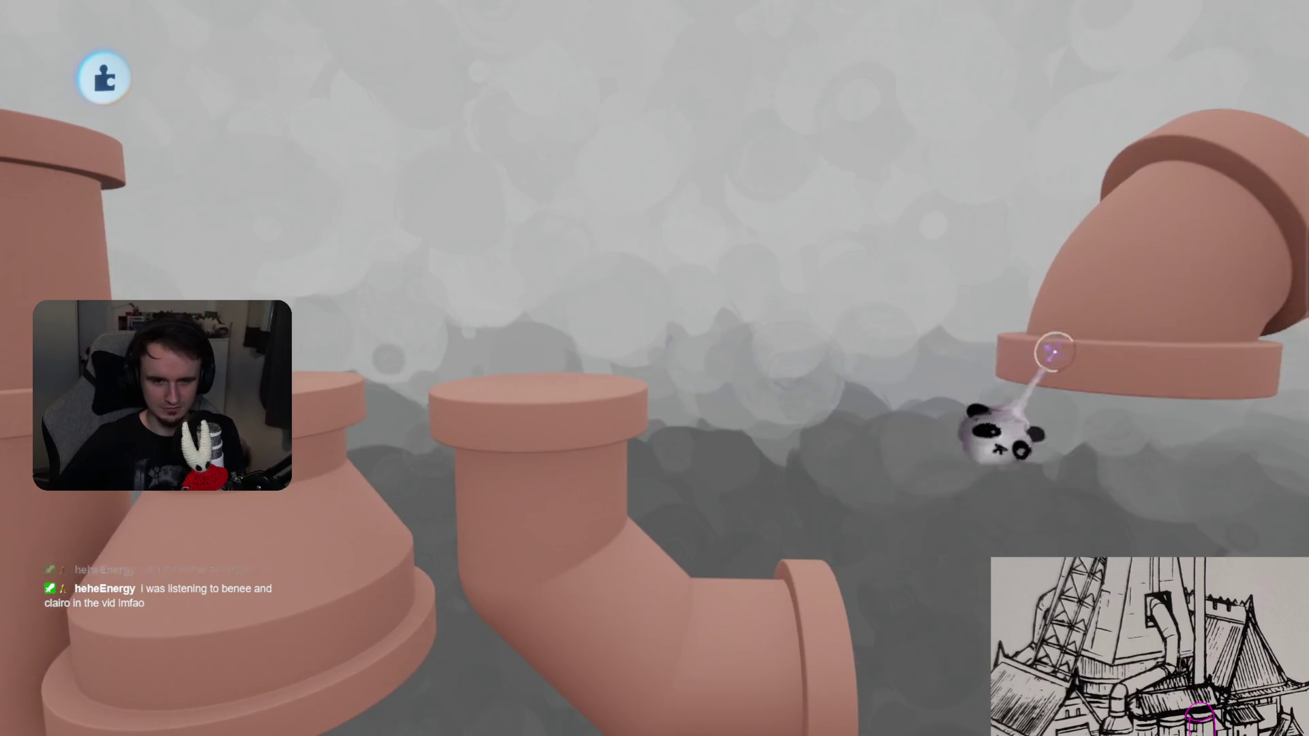
# - Delete the upper-right elbow pipe and turn on grid snapping
pyautogui.press('Delete')
pyautogui.moveTo(742, 382); pyautogui.dragTo(694, 520, button='middle')
pyautogui.scroll(3, 706, 565)
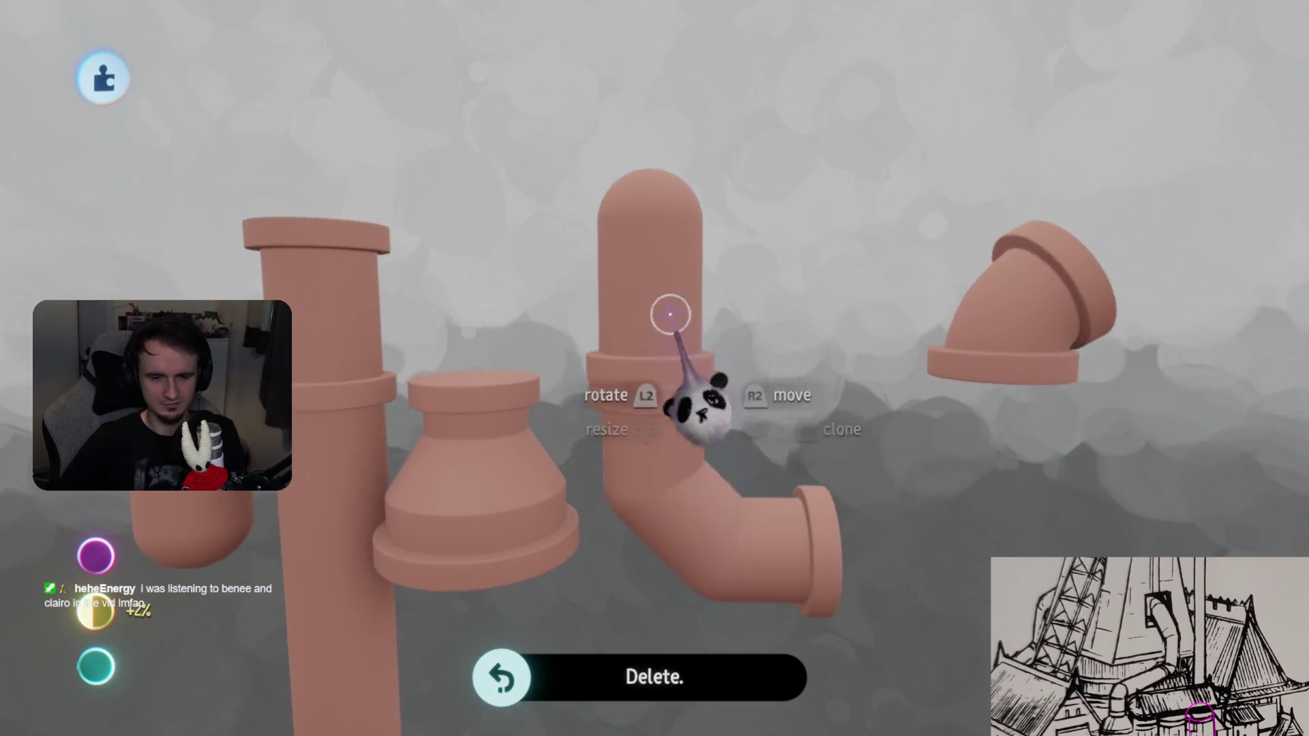
pyautogui.press('Tab')
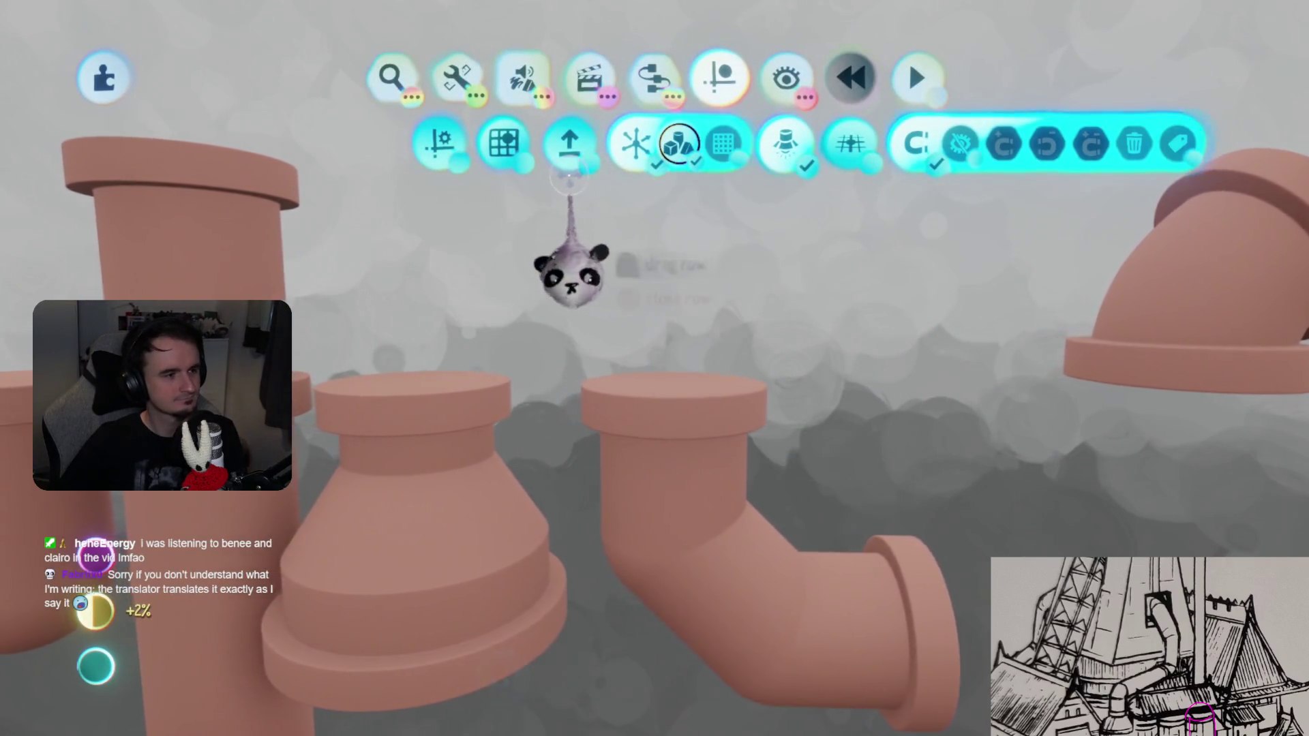
pyautogui.click(498, 141)
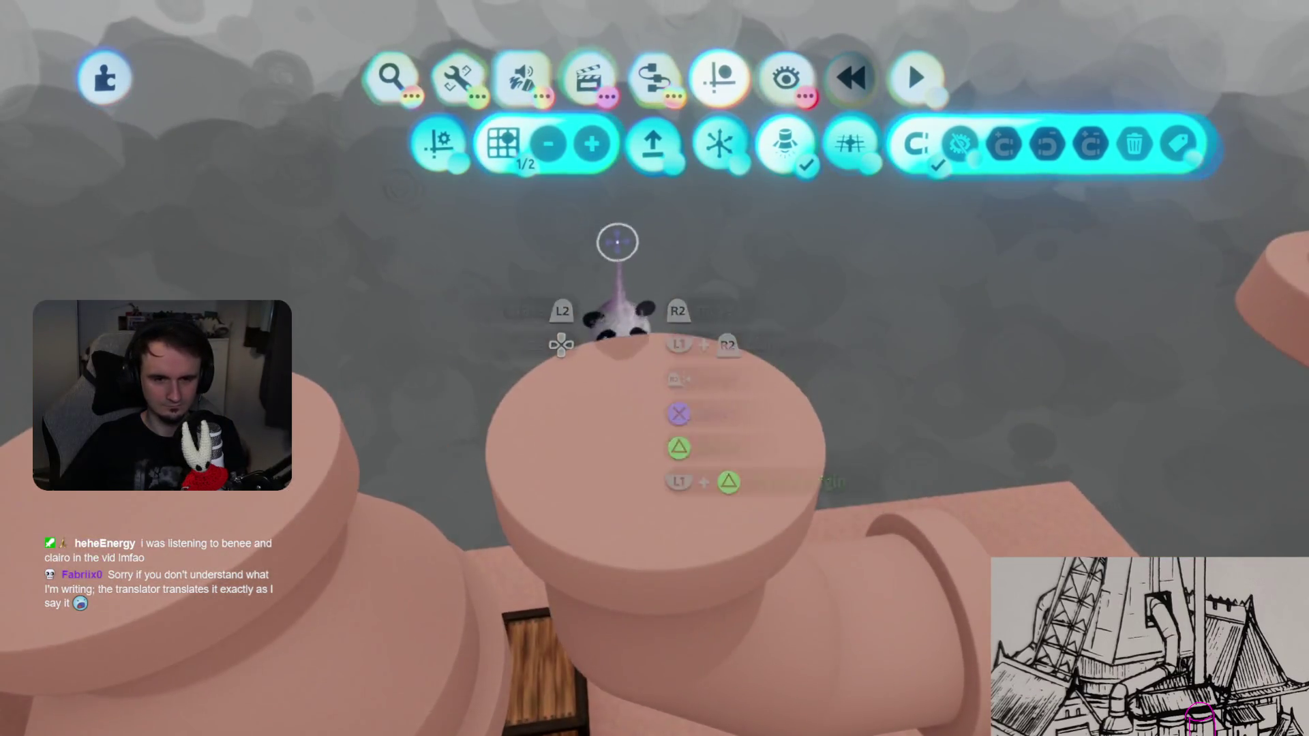
pyautogui.moveTo(613, 240)
pyautogui.mouseDown(button='middle')
pyautogui.moveTo(658, 453)
pyautogui.moveTo(623, 520)
pyautogui.mouseUp(button='middle')
# - Check the snap point on the pipe's open end, then return to a side view of the row
pyautogui.press('Tab')
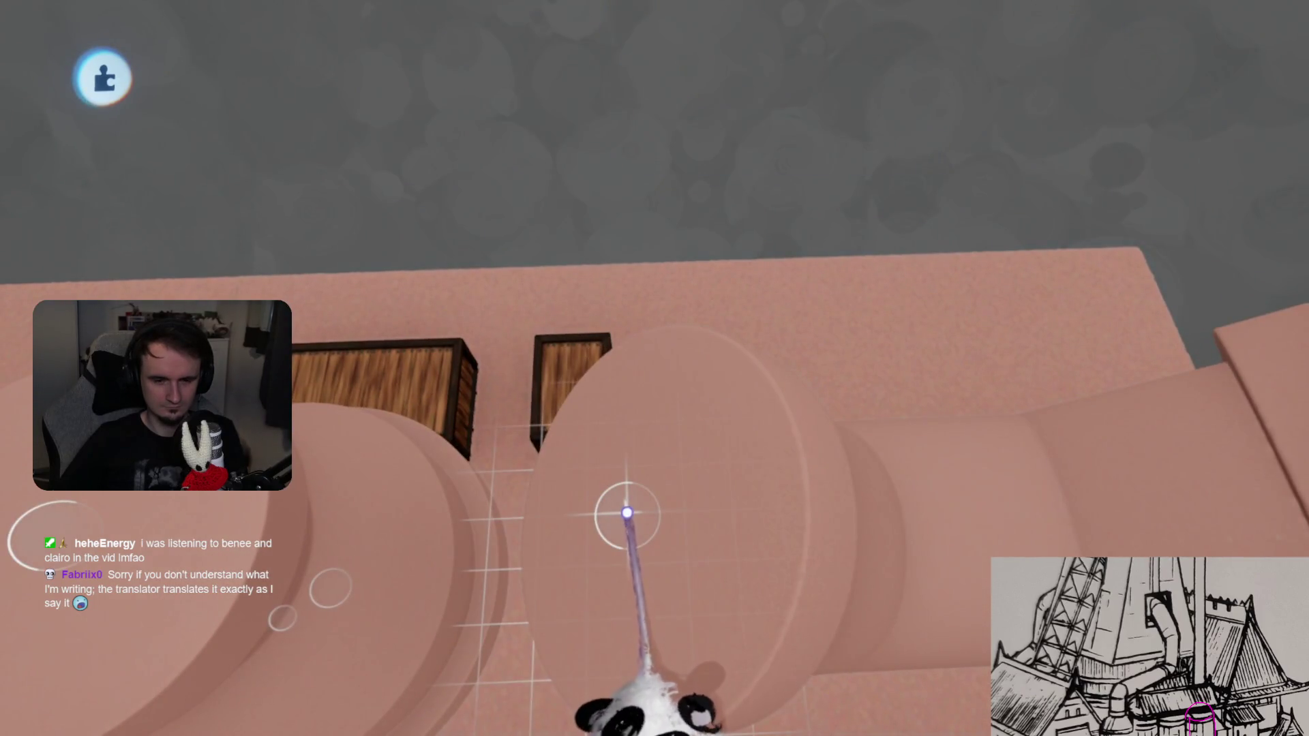
pyautogui.moveTo(695, 595); pyautogui.dragTo(677, 497, button='middle')
pyautogui.press('Tab')
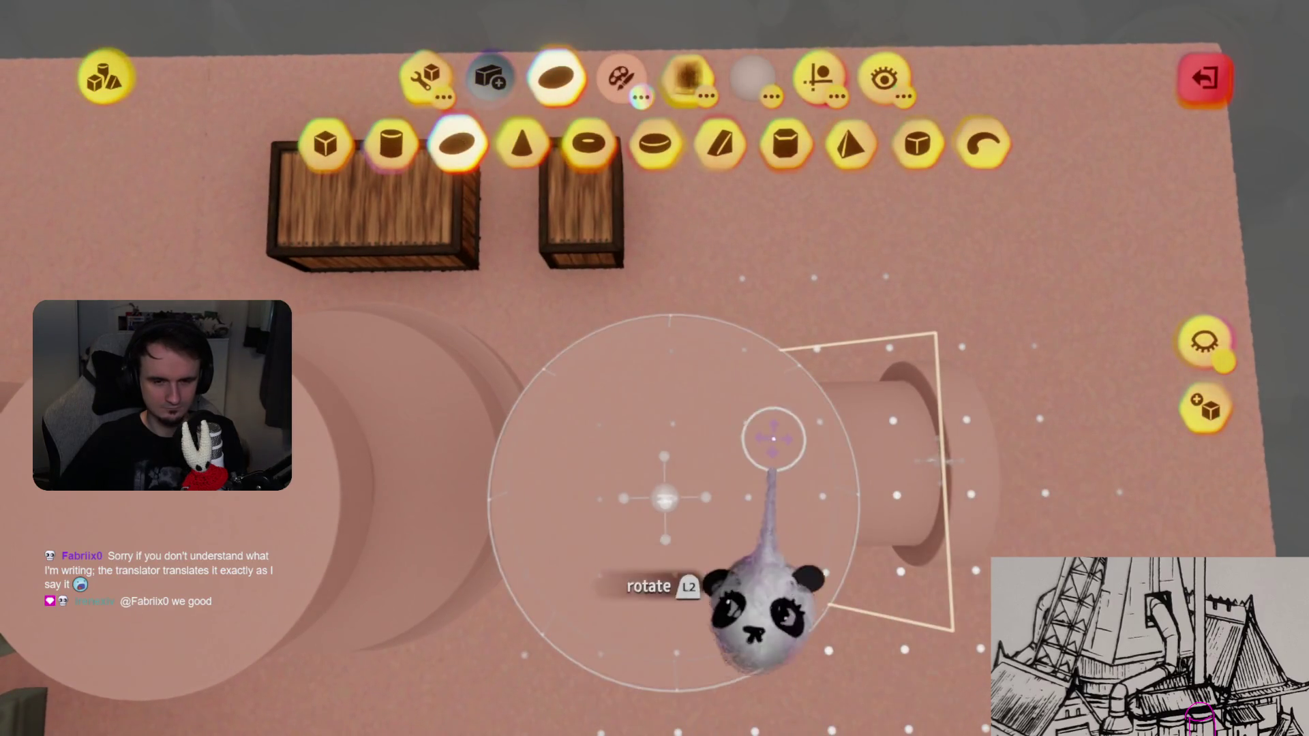
pyautogui.moveTo(665, 474); pyautogui.dragTo(671, 473, button='right')
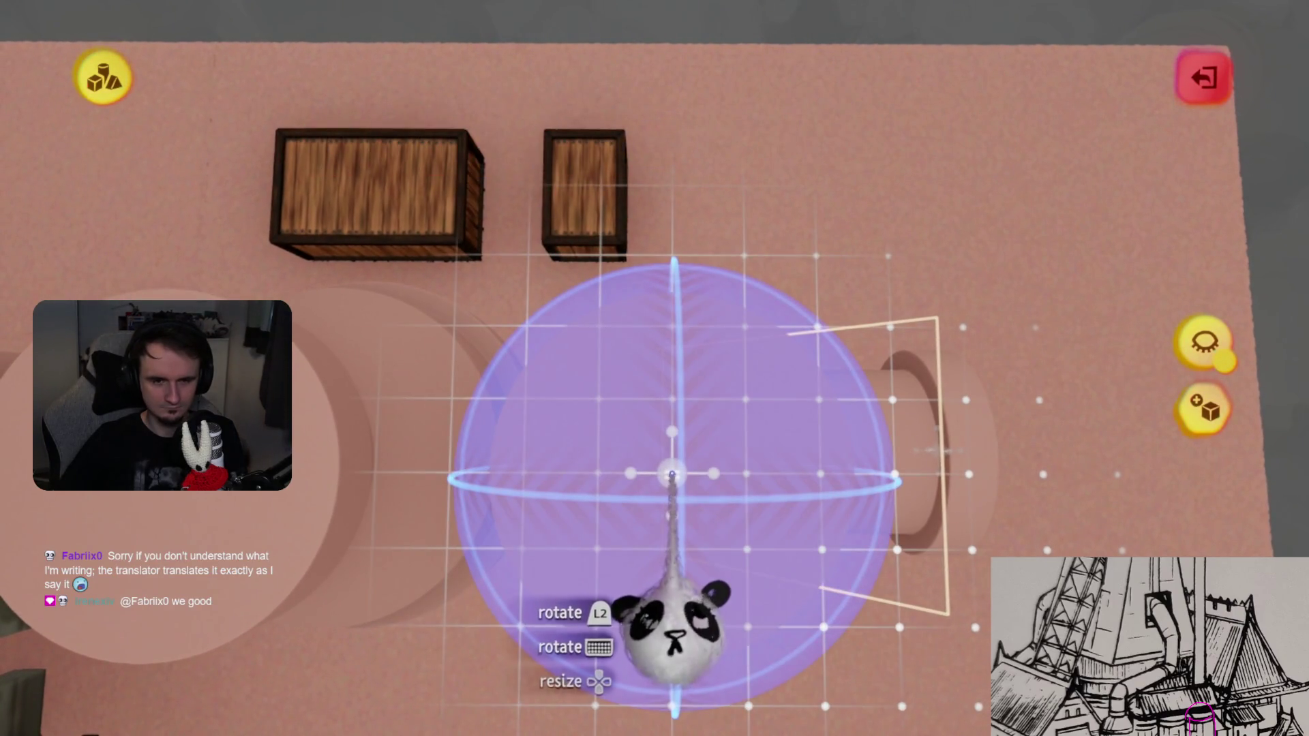
pyautogui.moveTo(681, 491)
pyautogui.mouseDown(button='middle')
pyautogui.moveTo(657, 462)
pyautogui.moveTo(669, 345)
pyautogui.moveTo(613, 354)
pyautogui.moveTo(672, 467)
pyautogui.moveTo(649, 599)
pyautogui.mouseUp(button='middle')
pyautogui.press('Escape')
pyautogui.press('Tab')
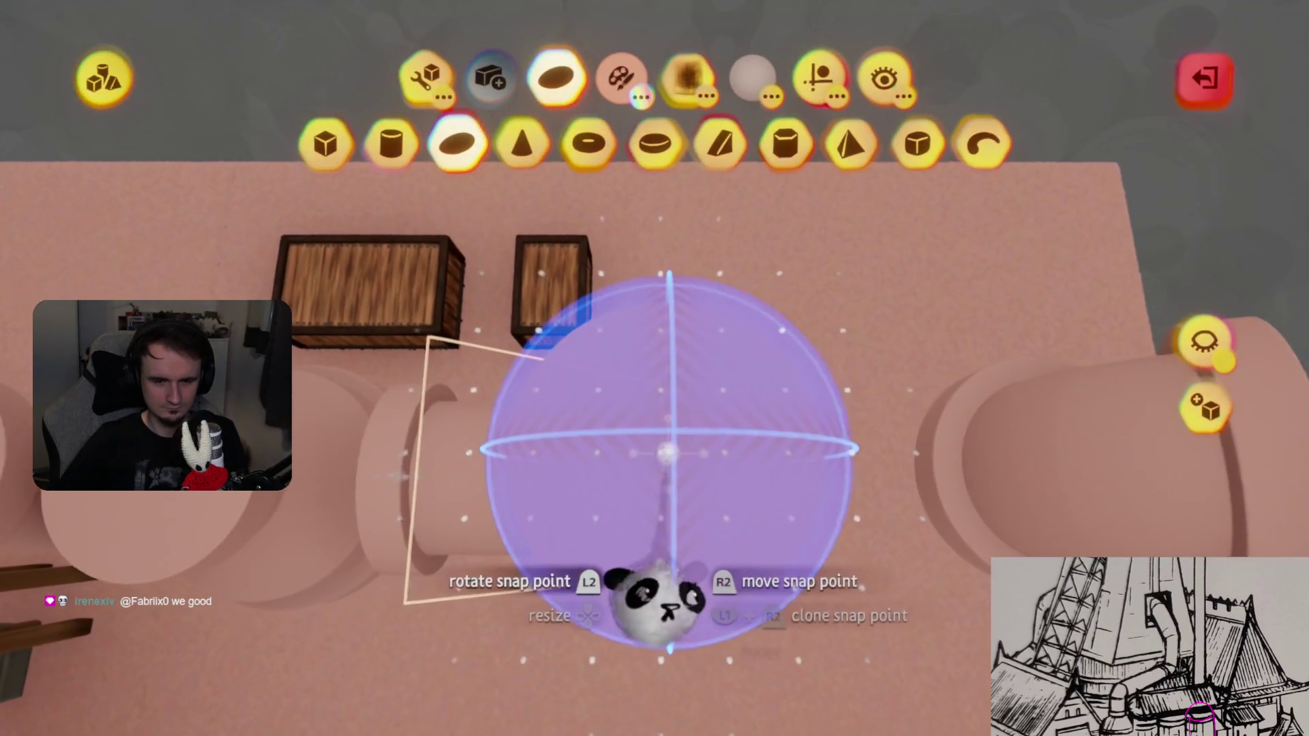
pyautogui.press('Escape')
pyautogui.moveTo(658, 452)
pyautogui.mouseDown(button='middle')
pyautogui.moveTo(666, 468)
pyautogui.moveTo(614, 453)
pyautogui.moveTo(628, 409)
pyautogui.moveTo(503, 371)
pyautogui.moveTo(352, 446)
pyautogui.mouseUp(button='middle')
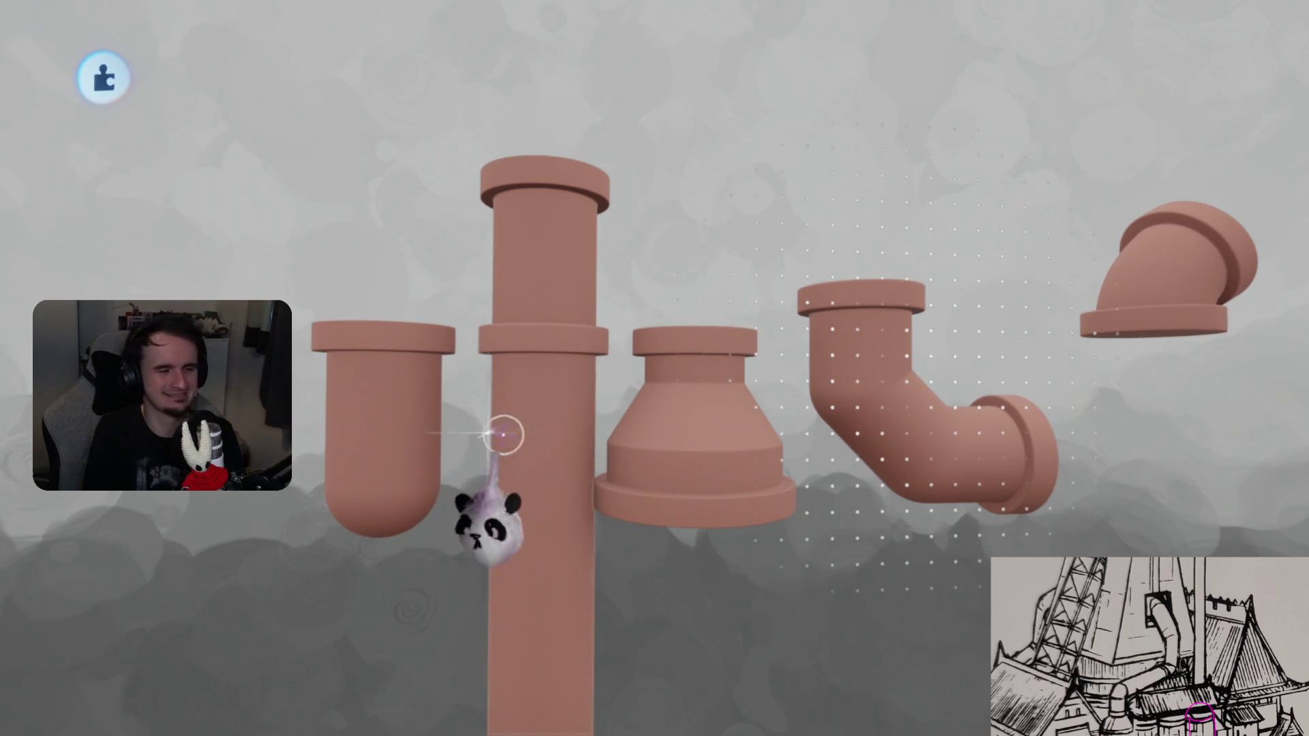
# - Lift a straight pipe section onto the elbow and frame the upper pipe
pyautogui.moveTo(339, 456)
pyautogui.mouseDown(button='middle')
pyautogui.moveTo(438, 356)
pyautogui.moveTo(755, 257)
pyautogui.moveTo(723, 373)
pyautogui.mouseUp(button='middle')
pyautogui.moveTo(723, 373)
pyautogui.mouseDown()
pyautogui.moveTo(682, 62)
pyautogui.moveTo(711, 287)
pyautogui.moveTo(718, 518)
pyautogui.mouseUp()
pyautogui.moveTo(718, 518); pyautogui.dragTo(682, 198, button='middle')
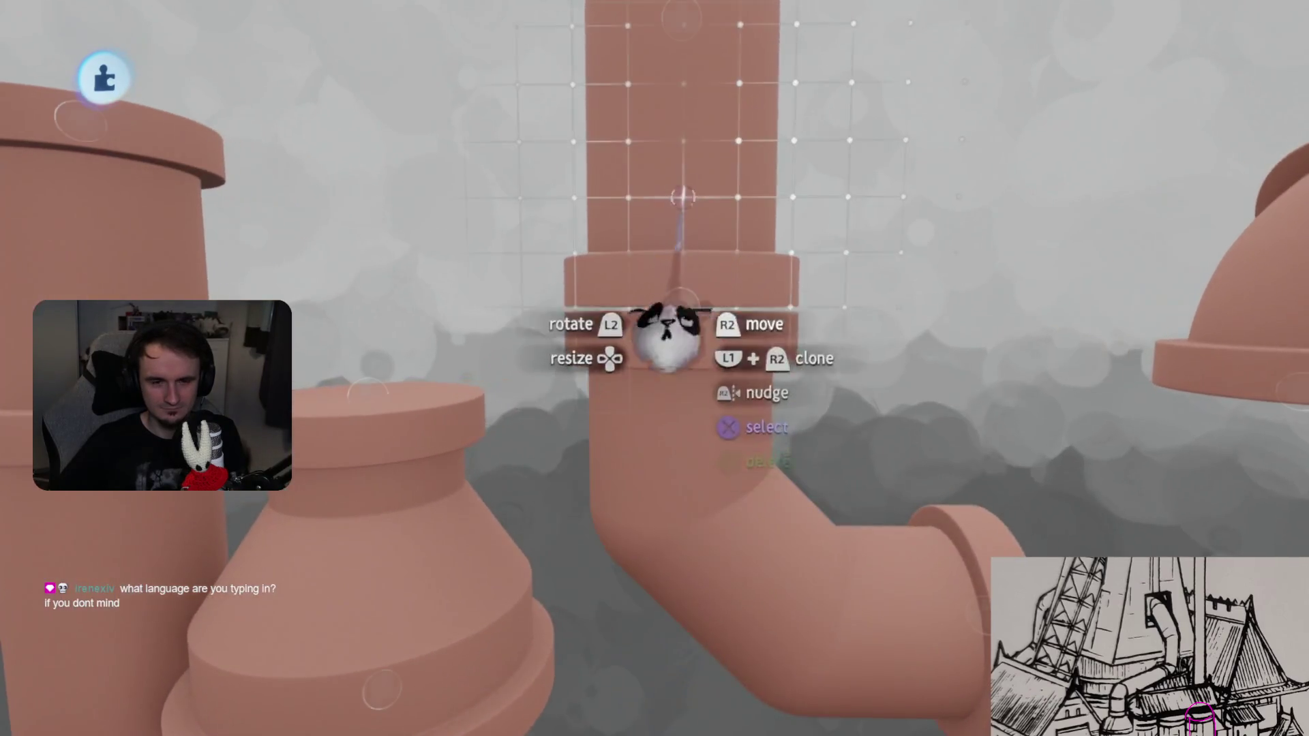
pyautogui.moveTo(680, 257)
pyautogui.mouseDown(button='middle')
pyautogui.moveTo(648, 166)
pyautogui.moveTo(658, 413)
pyautogui.mouseUp(button='middle')
# - In sculpt mode, restrict shape movement to the vertical axis, then finish sculpting
pyautogui.press('Tab')
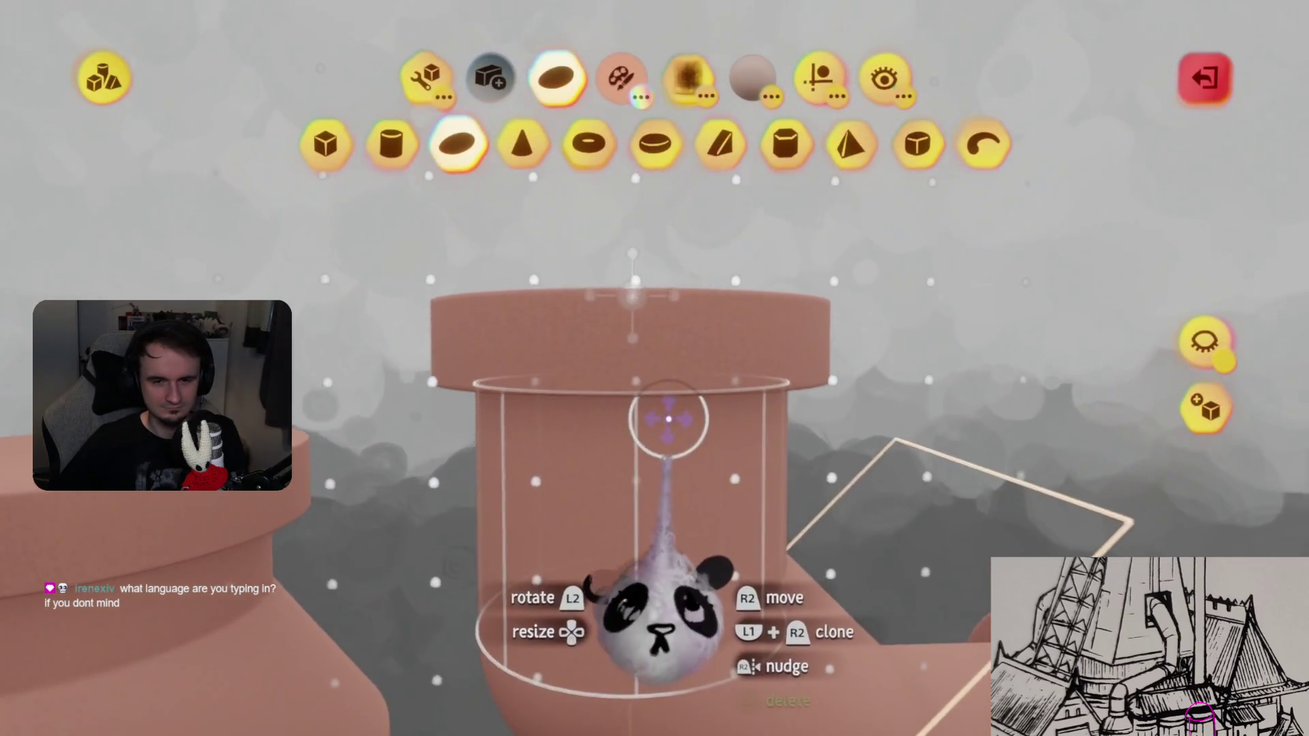
pyautogui.click(422, 75)
pyautogui.click(489, 143)
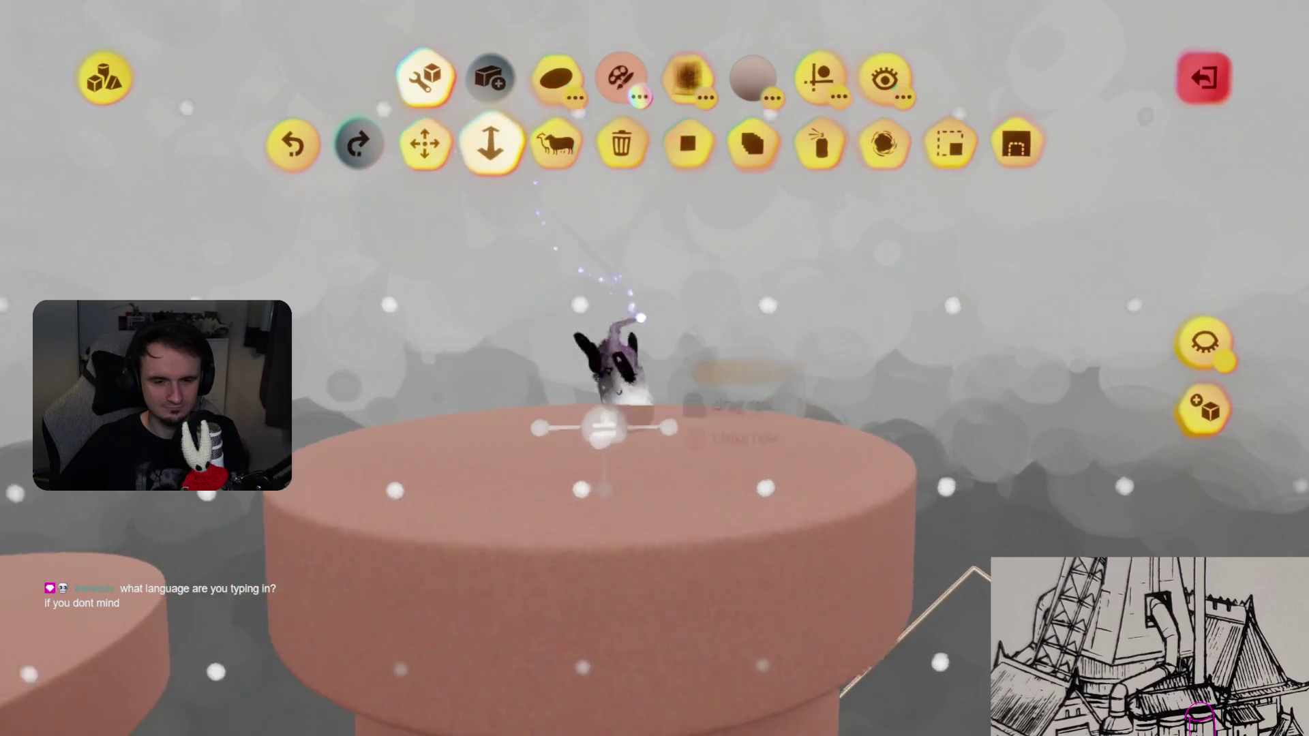
pyautogui.press('Tab')
pyautogui.moveTo(696, 518)
pyautogui.mouseDown(button='middle')
pyautogui.moveTo(672, 497)
pyautogui.moveTo(710, 692)
pyautogui.moveTo(691, 444)
pyautogui.moveTo(734, 351)
pyautogui.moveTo(747, 377)
pyautogui.mouseUp(button='middle')
pyautogui.press('Escape')
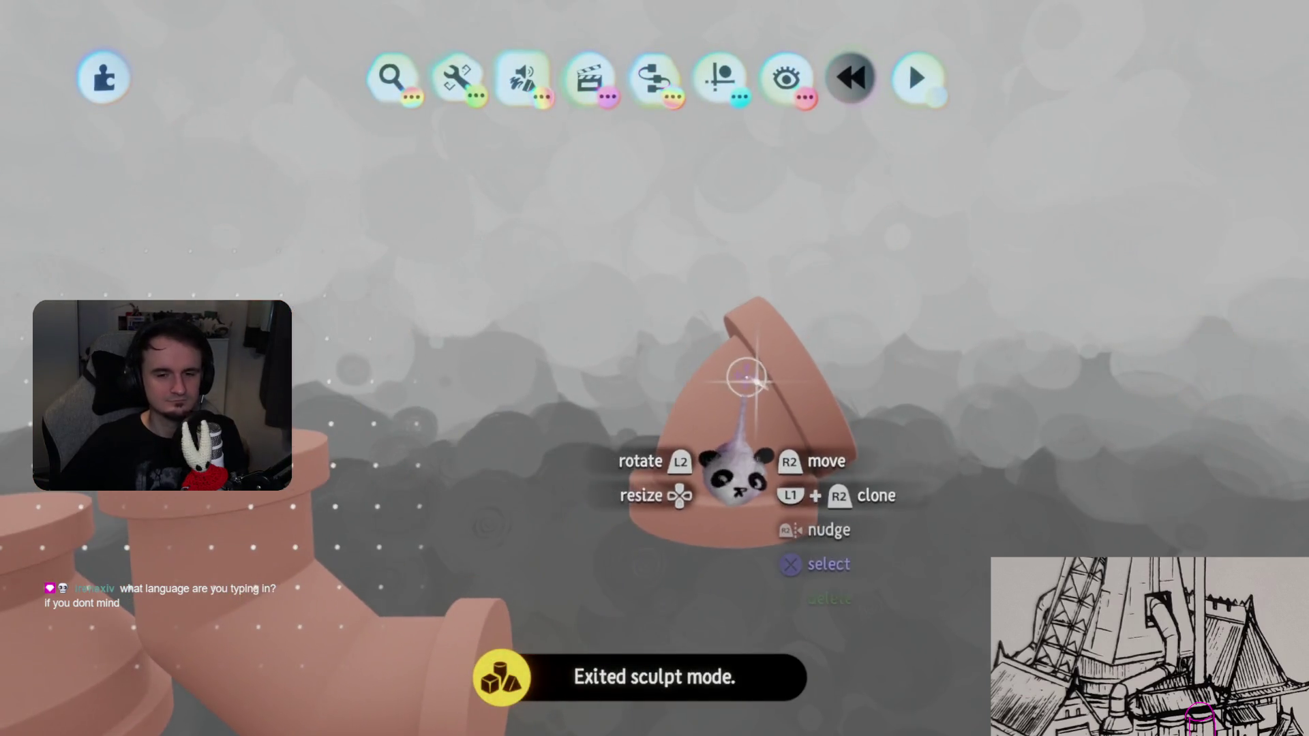
# - Grab the straight pipe, carry it up onto the elbow and turn it into place
pyautogui.moveTo(764, 422)
pyautogui.mouseDown(button='middle')
pyautogui.moveTo(657, 443)
pyautogui.moveTo(684, 272)
pyautogui.moveTo(671, 404)
pyautogui.moveTo(476, 418)
pyautogui.moveTo(725, 301)
pyautogui.moveTo(701, 482)
pyautogui.moveTo(719, 452)
pyautogui.mouseUp(button='middle')
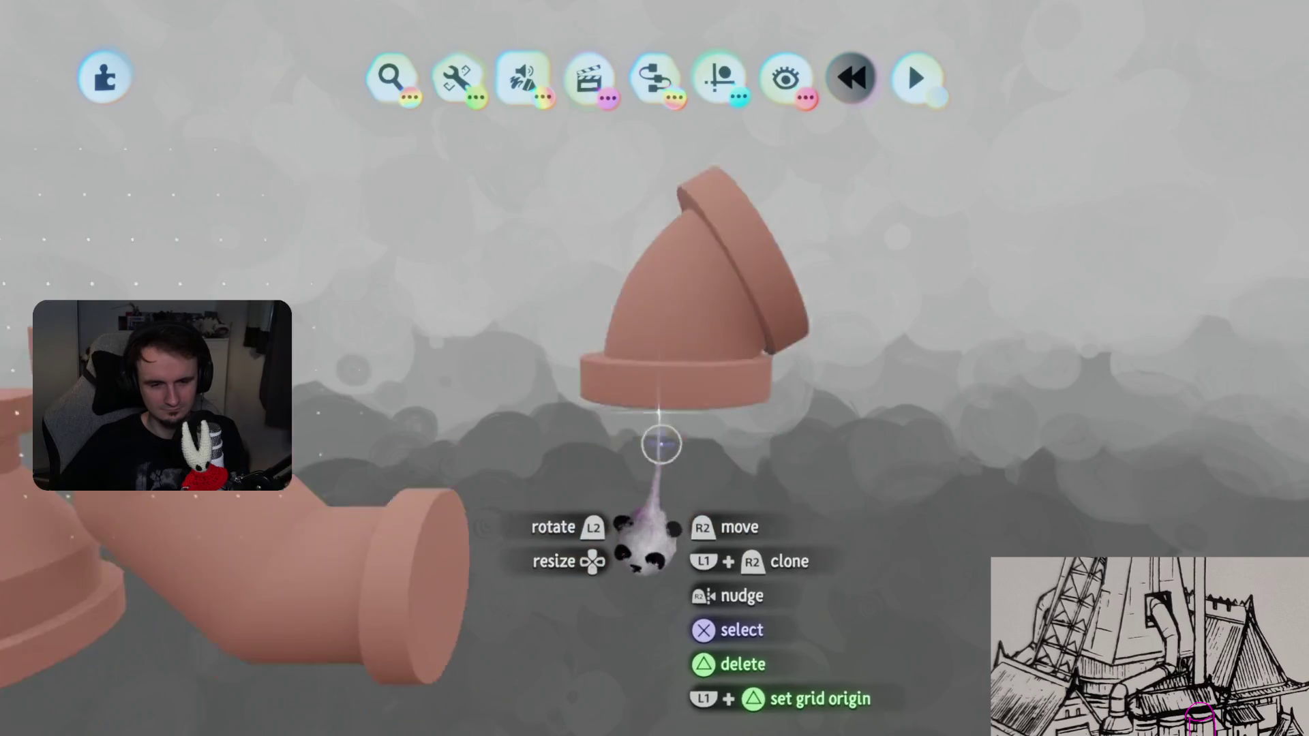
pyautogui.scroll(3, 720, 451)
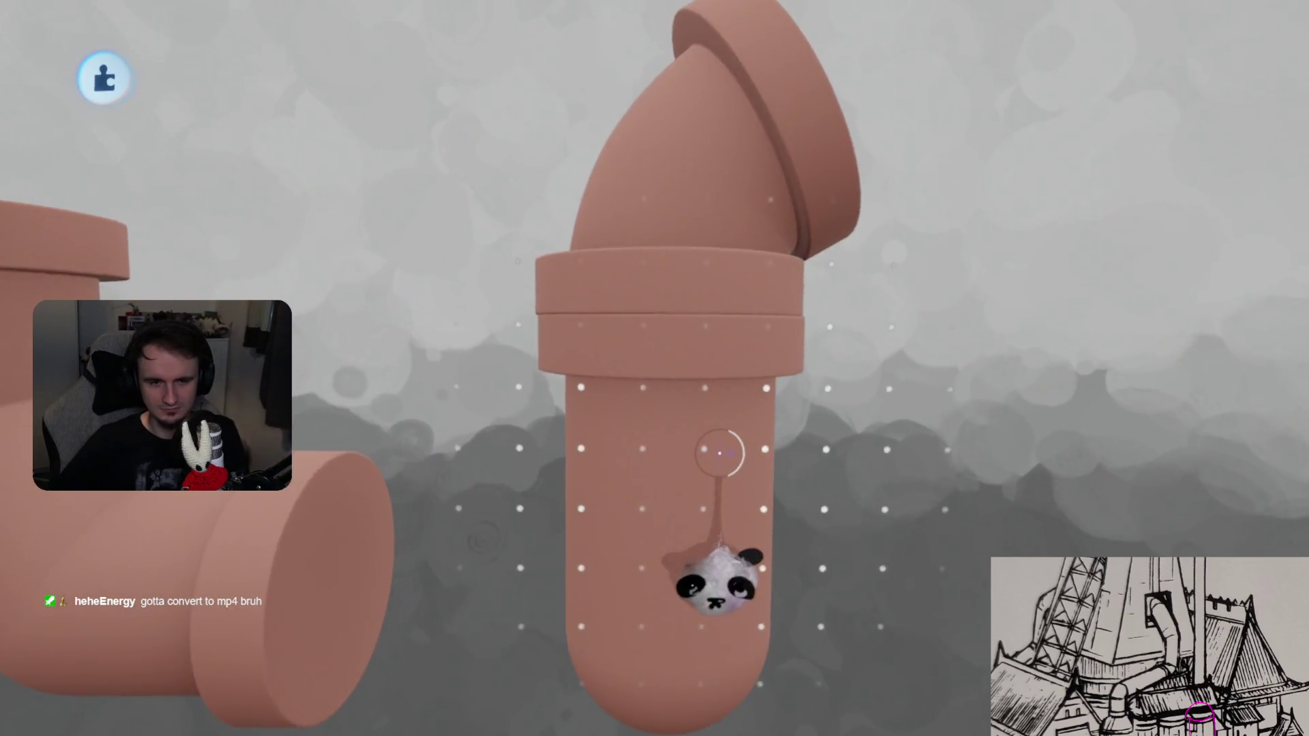
pyautogui.scroll(2, 720, 451)
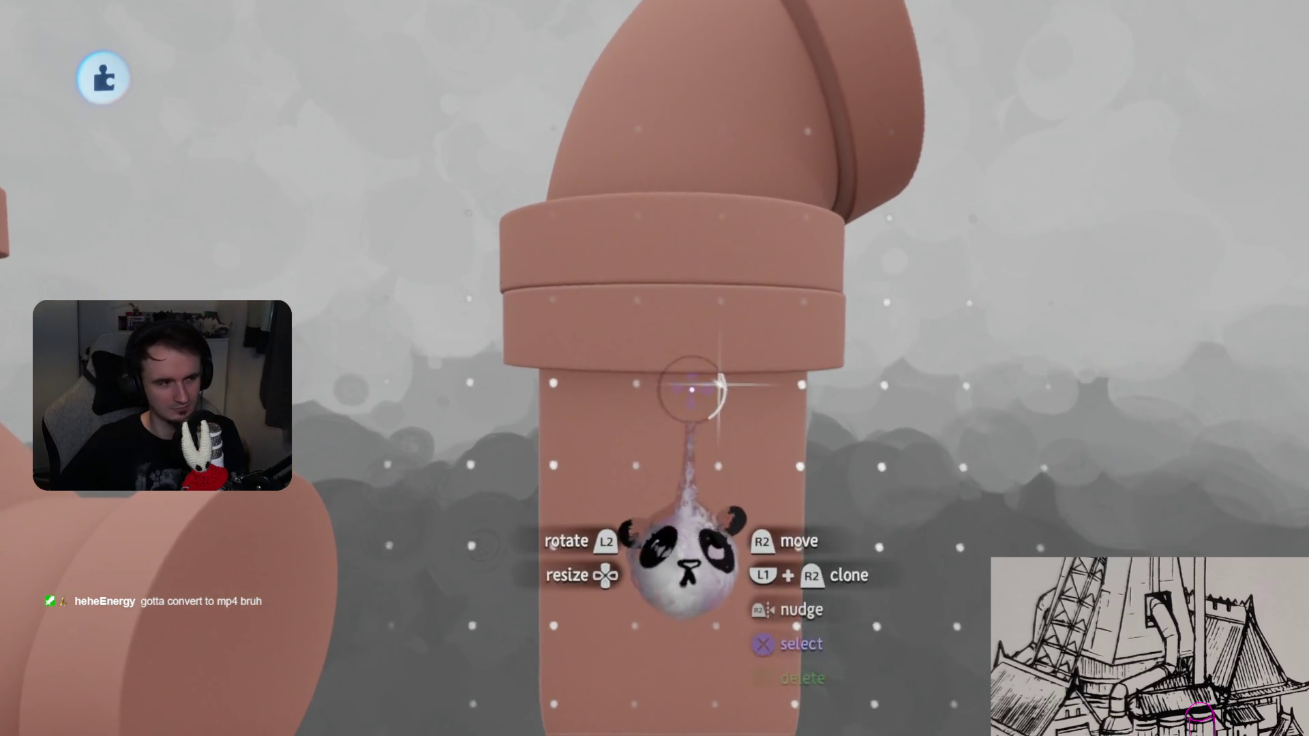
pyautogui.scroll(2, 691, 389)
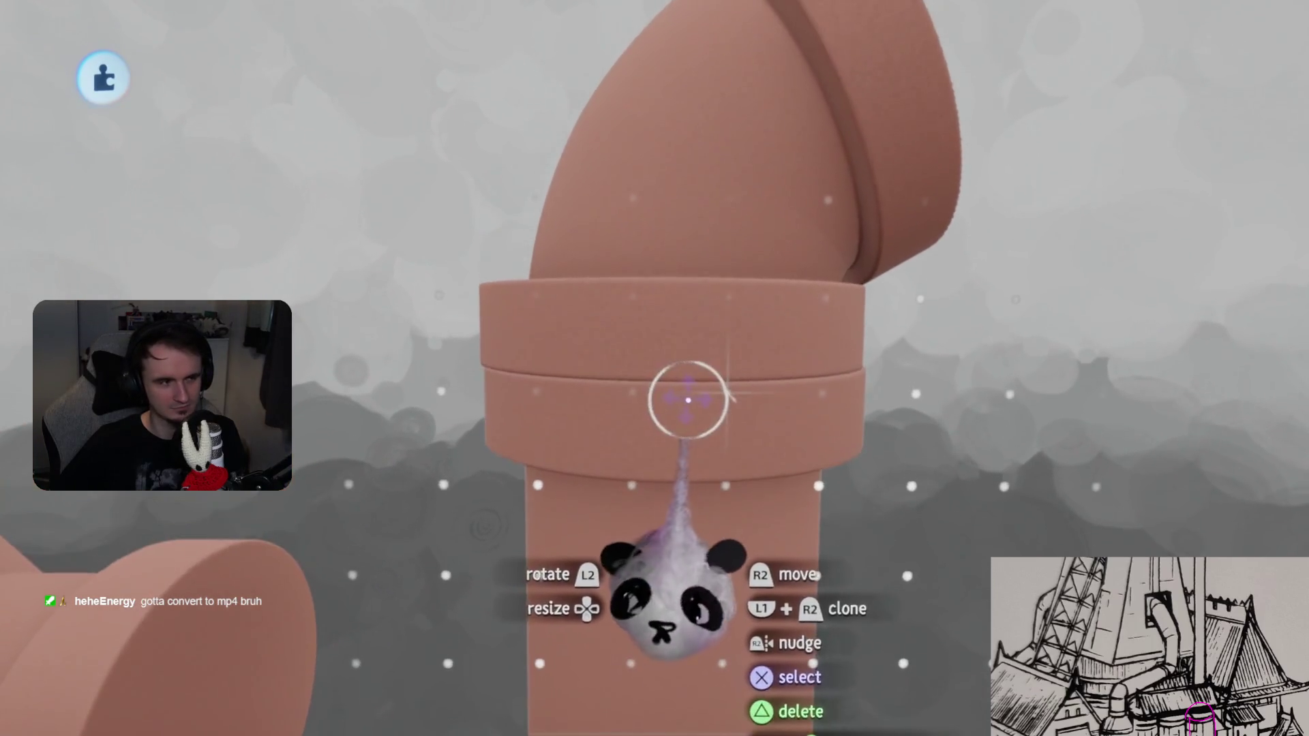
pyautogui.moveTo(689, 409)
pyautogui.mouseDown()
pyautogui.moveTo(671, 341)
pyautogui.moveTo(718, 359)
pyautogui.mouseUp()
pyautogui.scroll(-2, 709, 439)
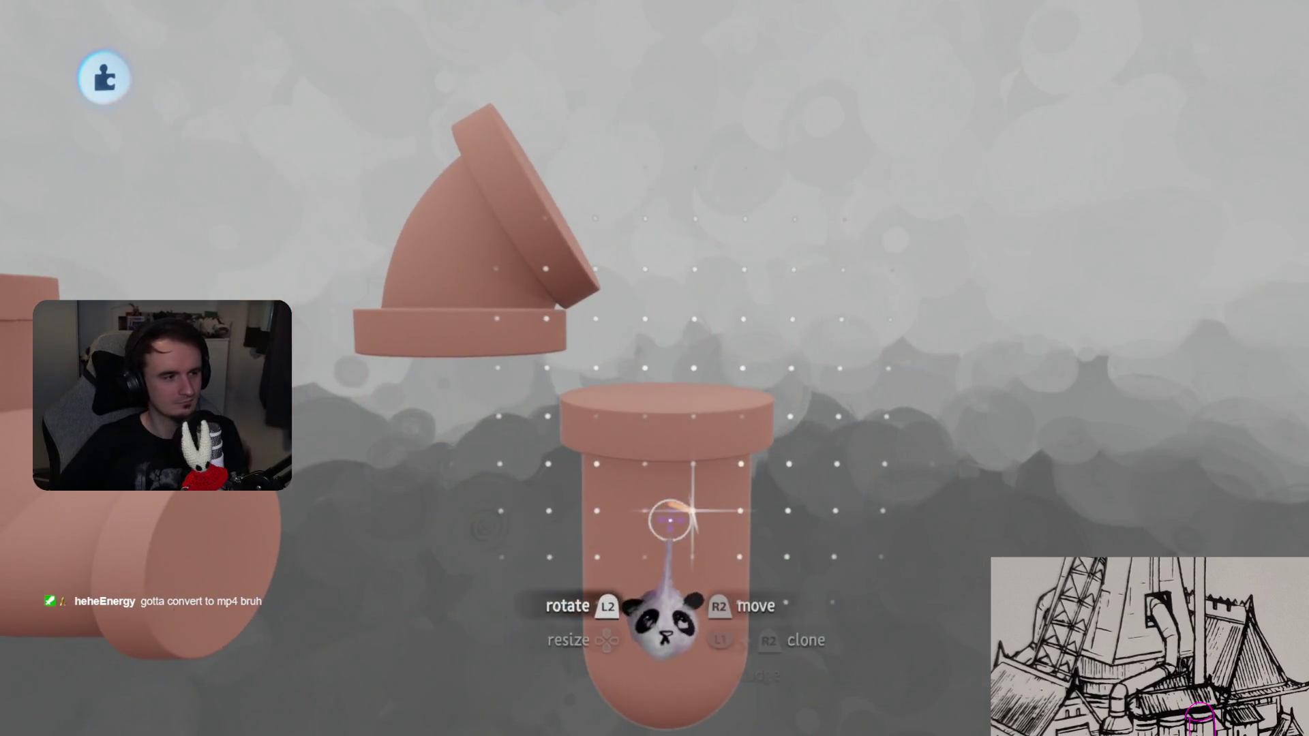
pyautogui.moveTo(670, 522)
pyautogui.mouseDown()
pyautogui.moveTo(692, 381)
pyautogui.moveTo(498, 163)
pyautogui.moveTo(482, 178)
pyautogui.mouseUp()
pyautogui.moveTo(584, 259)
pyautogui.mouseDown()
pyautogui.moveTo(543, 304)
pyautogui.moveTo(590, 309)
pyautogui.moveTo(645, 393)
pyautogui.mouseUp()
# - Tilt the straight pipe over the elbow, release it, and start sculpting the disc part
pyautogui.moveTo(545, 305)
pyautogui.mouseDown()
pyautogui.moveTo(891, 345)
pyautogui.moveTo(809, 366)
pyautogui.moveTo(812, 330)
pyautogui.moveTo(545, 304)
pyautogui.mouseUp()
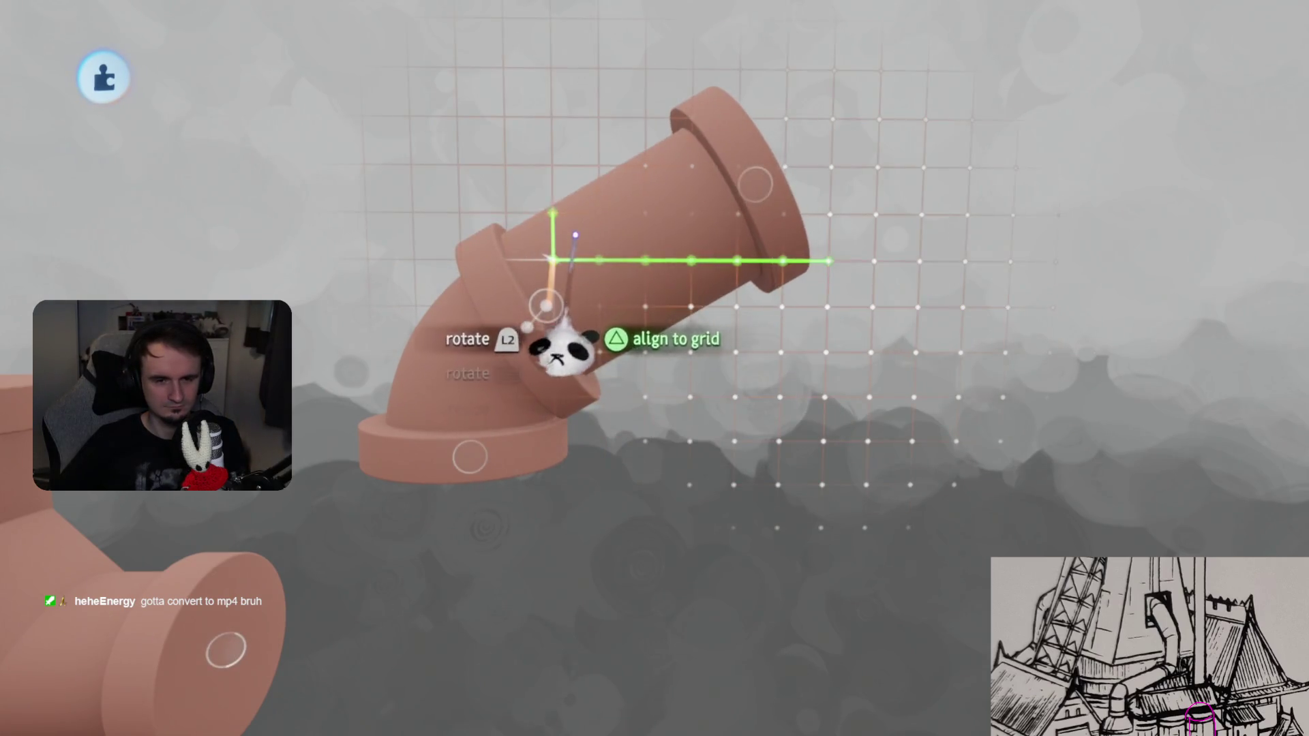
pyautogui.moveTo(701, 441)
pyautogui.mouseDown()
pyautogui.moveTo(702, 300)
pyautogui.moveTo(682, 286)
pyautogui.moveTo(673, 385)
pyautogui.moveTo(669, 357)
pyautogui.mouseUp()
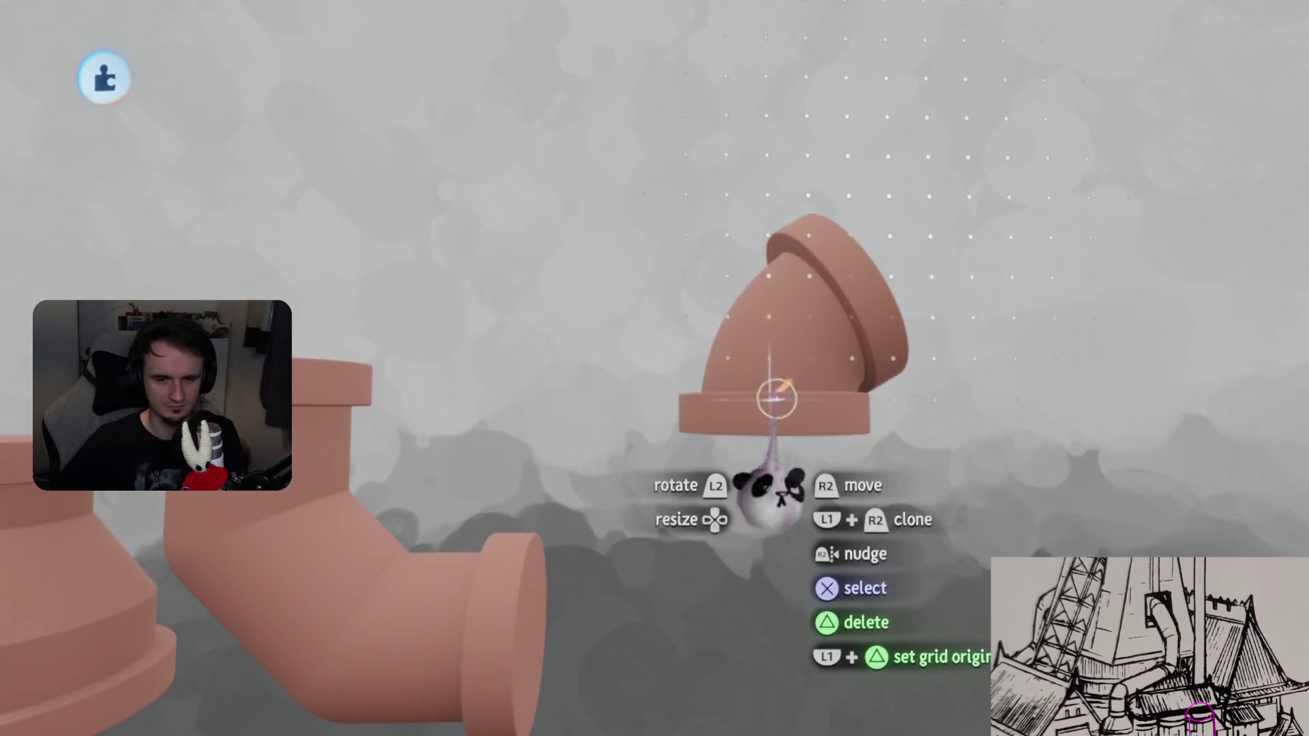
pyautogui.moveTo(764, 402); pyautogui.dragTo(661, 380)
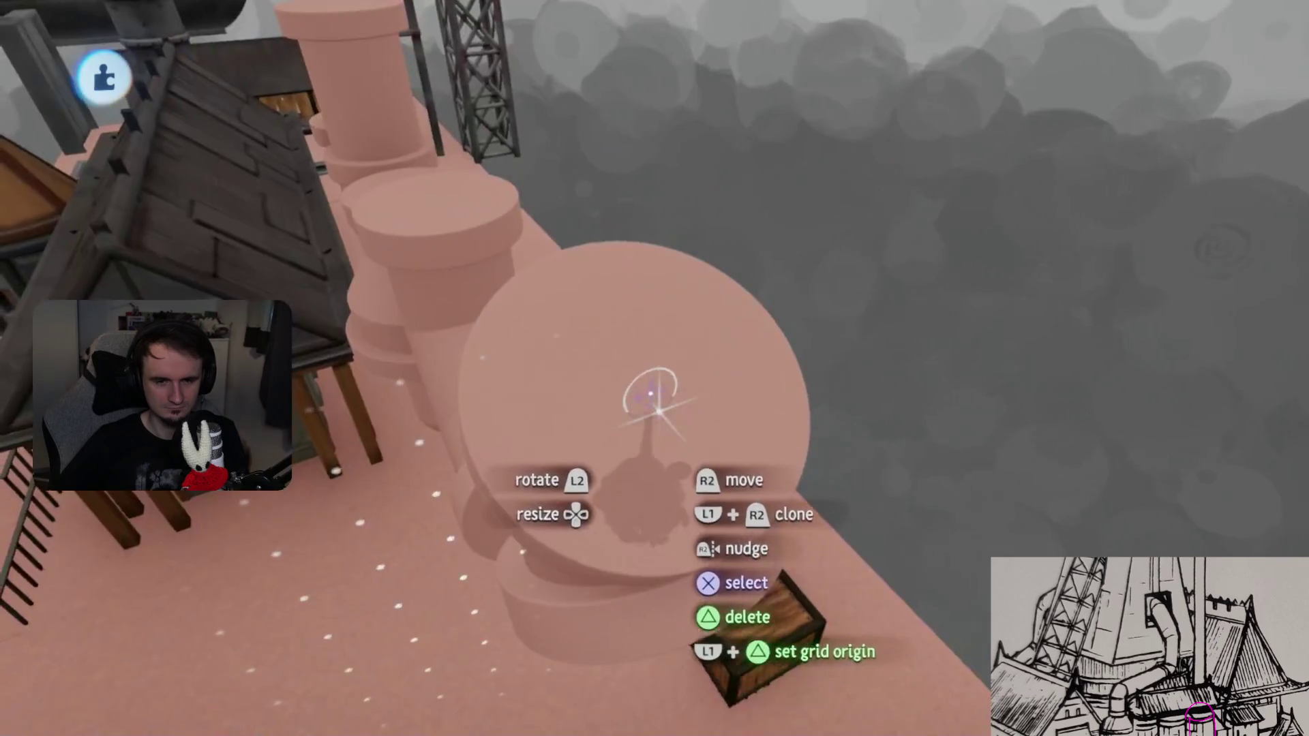
pyautogui.click(651, 393)
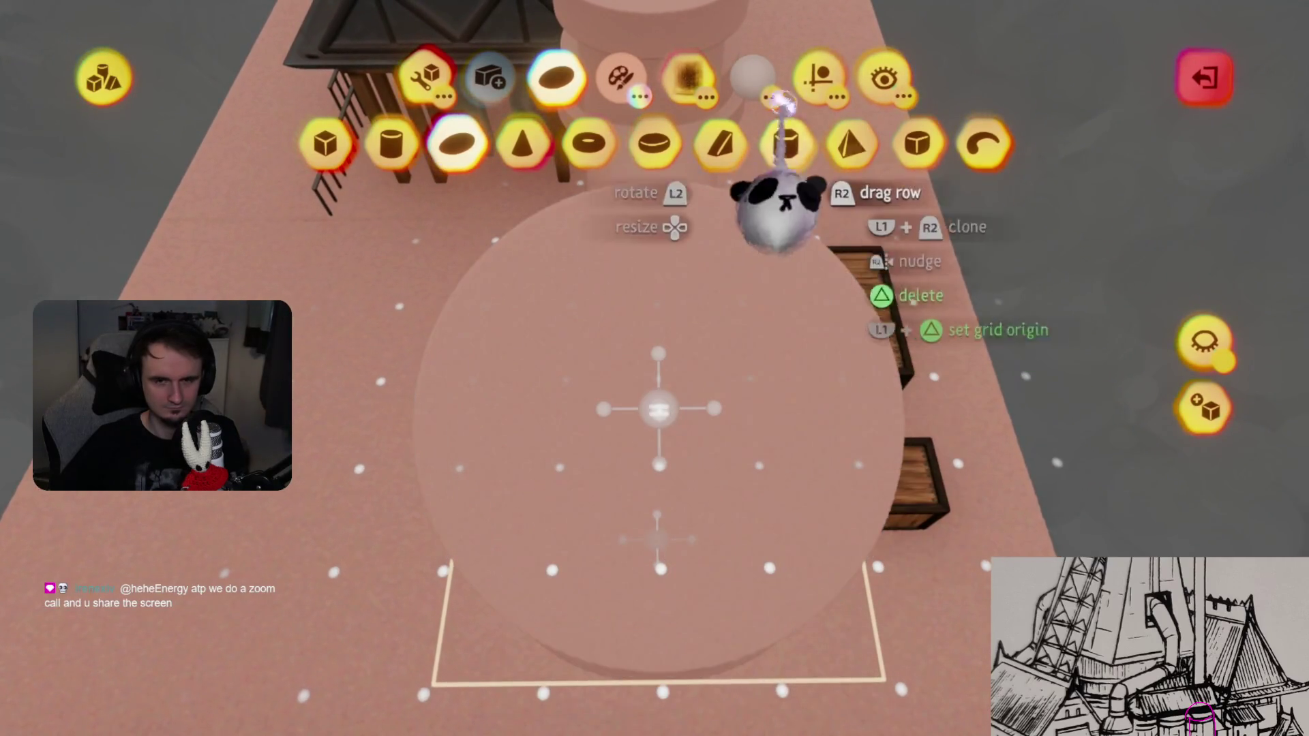
# - Leave sculpting and rotate the elbow pipe to about 24°
pyautogui.click(818, 76)
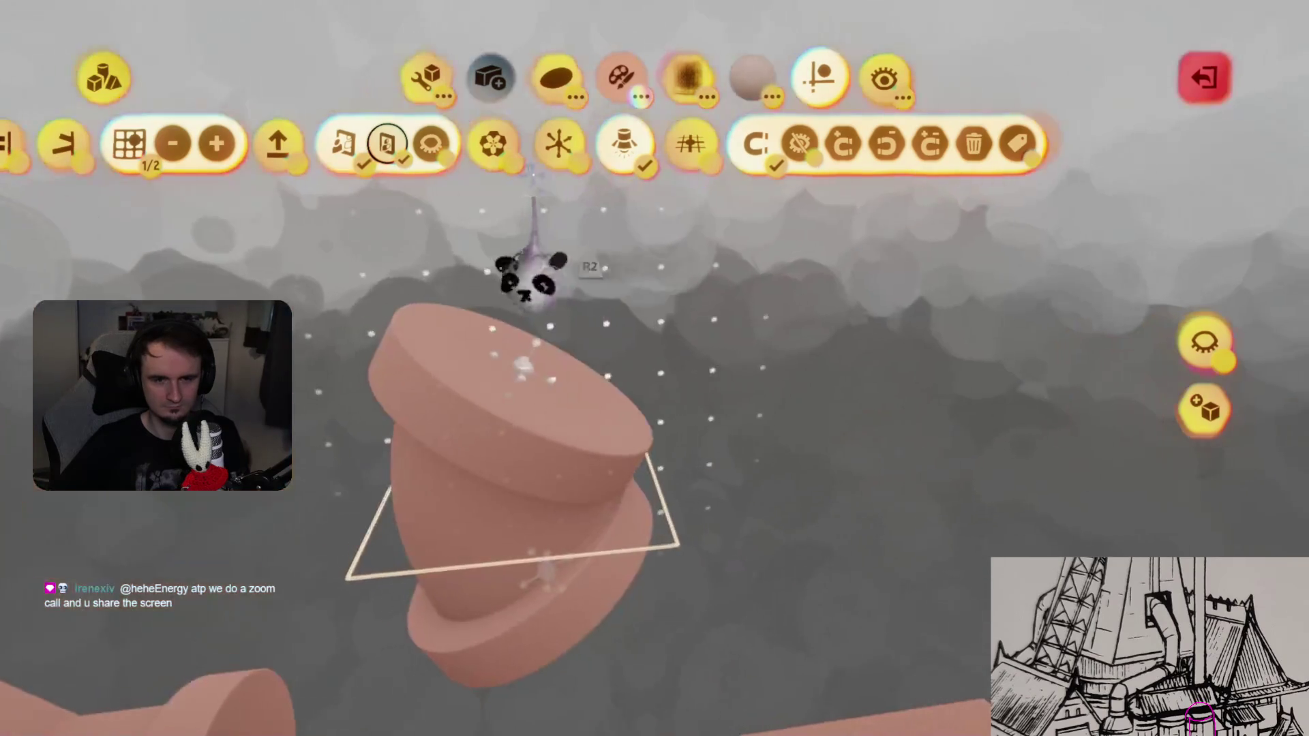
pyautogui.press('Escape')
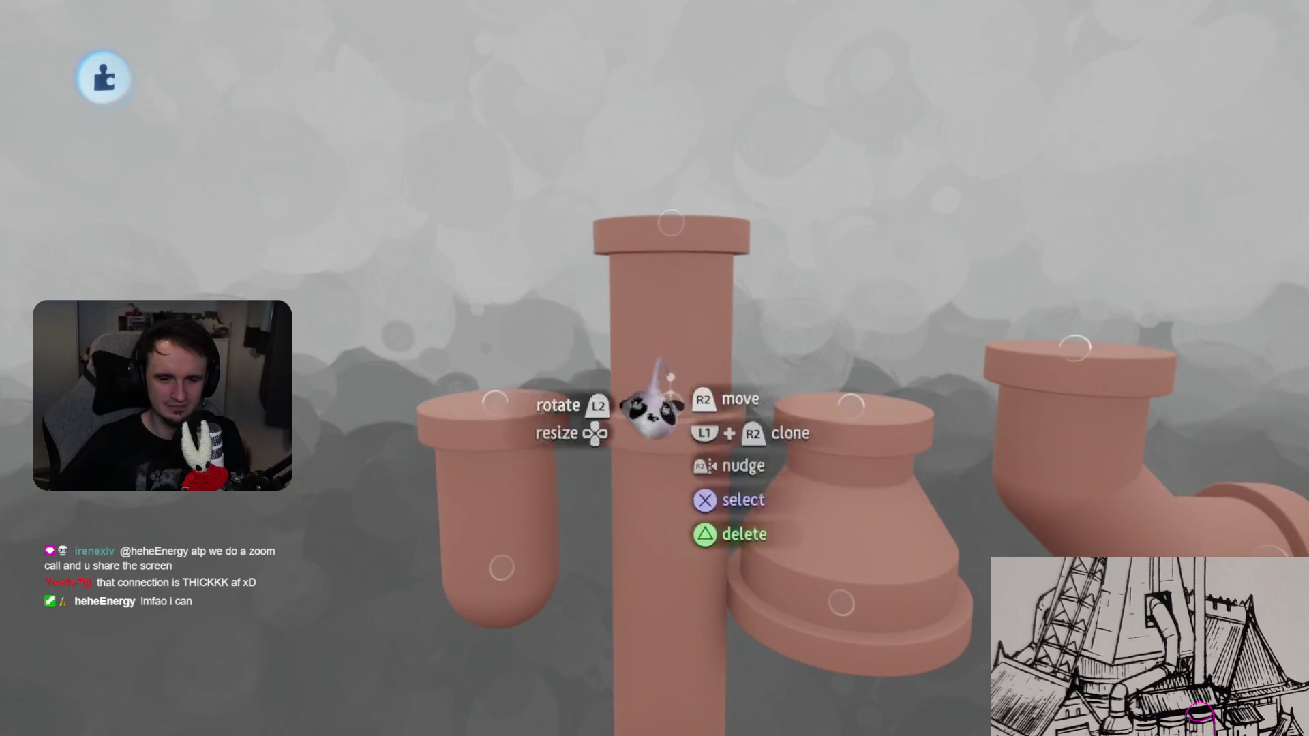
pyautogui.moveTo(631, 321)
pyautogui.mouseDown()
pyautogui.moveTo(687, 375)
pyautogui.moveTo(658, 351)
pyautogui.mouseUp()
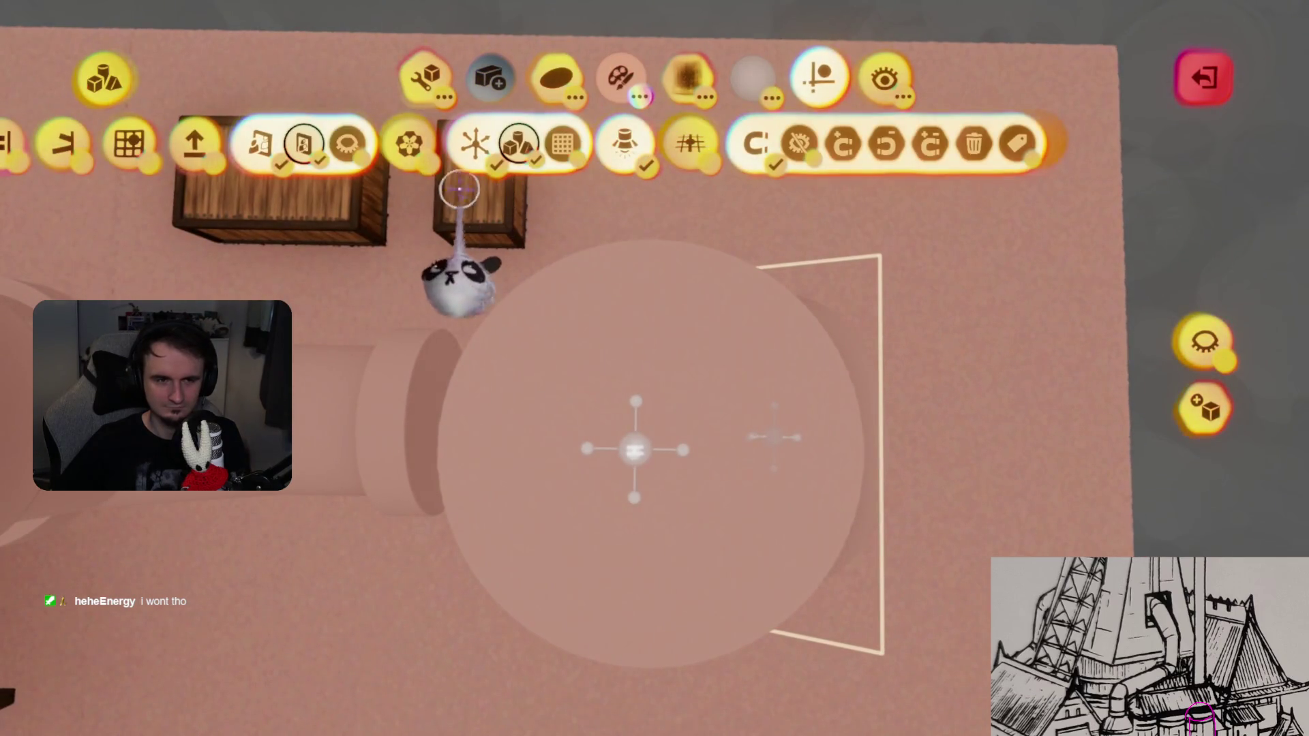
# - Turn on 1/2 grid snapping, exit sculpt mode and pick up the elbow pipe
pyautogui.click(136, 151)
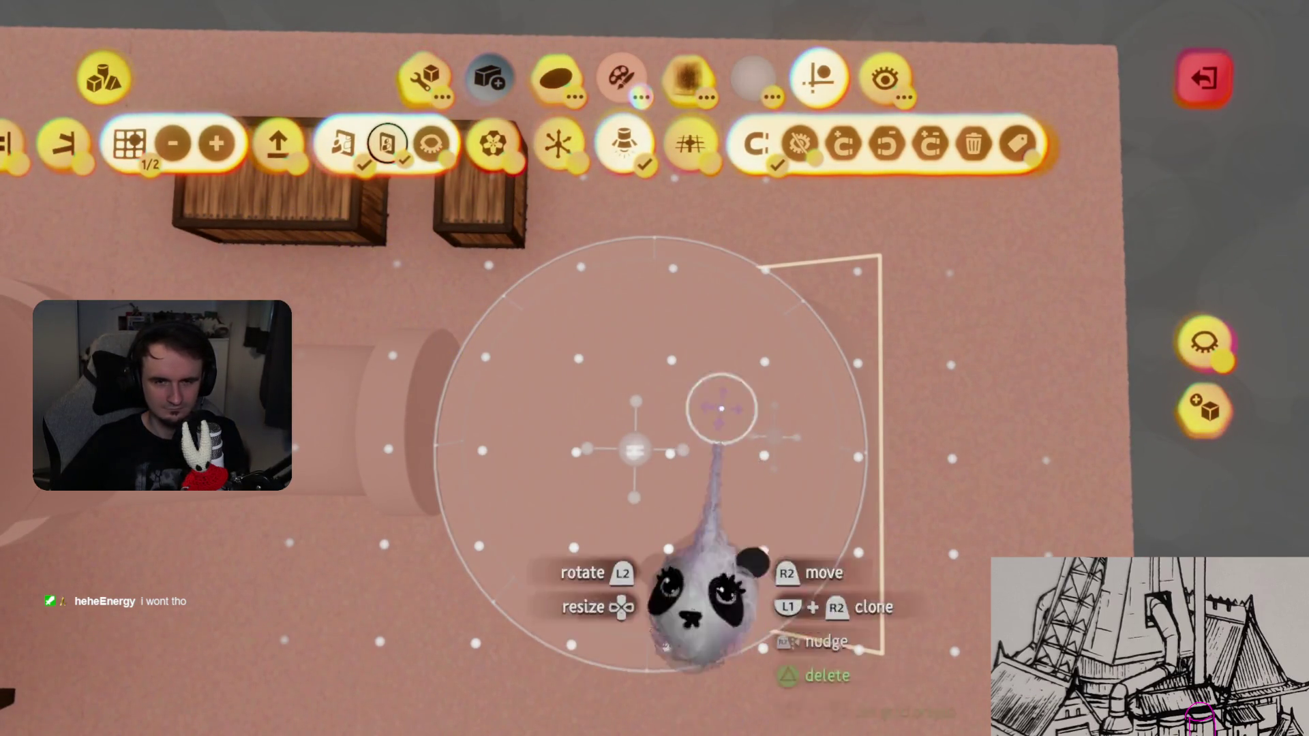
pyautogui.moveTo(643, 438)
pyautogui.mouseDown(button='middle')
pyautogui.moveTo(667, 438)
pyautogui.moveTo(663, 469)
pyautogui.mouseUp(button='middle')
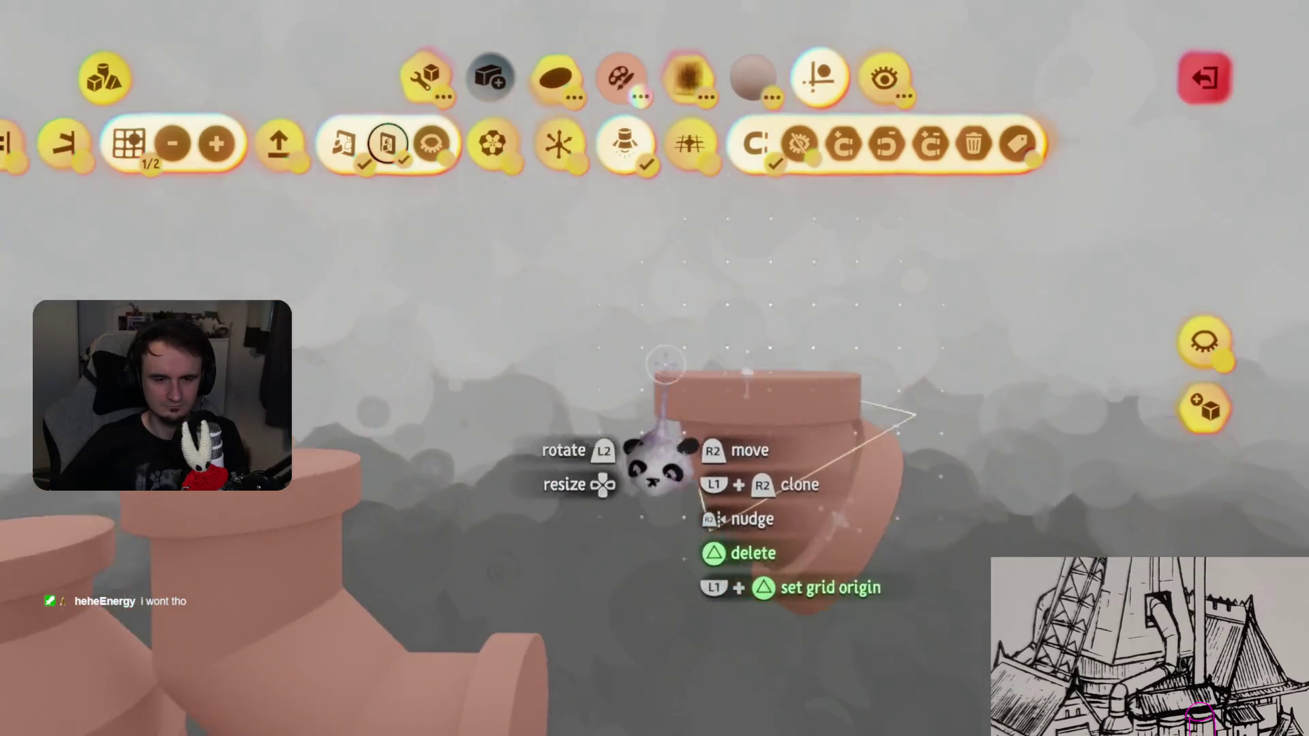
pyautogui.press('Escape')
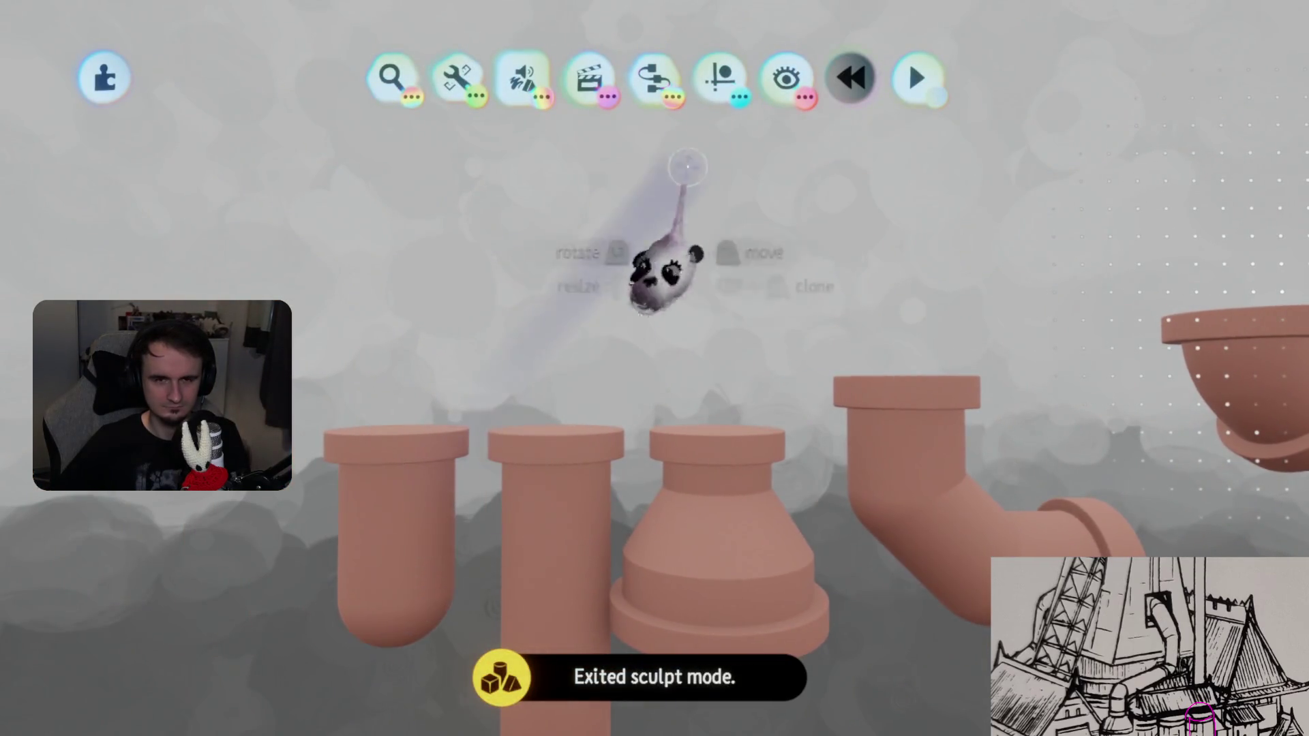
pyautogui.moveTo(380, 570)
pyautogui.mouseDown()
pyautogui.moveTo(673, 258)
pyautogui.moveTo(754, 199)
pyautogui.moveTo(606, 521)
pyautogui.moveTo(666, 497)
pyautogui.moveTo(666, 541)
pyautogui.mouseUp()
# - Butt the angled elbow against the upright pipe, aligned to the grid with rims level
pyautogui.moveTo(666, 541); pyautogui.dragTo(644, 535, button='middle')
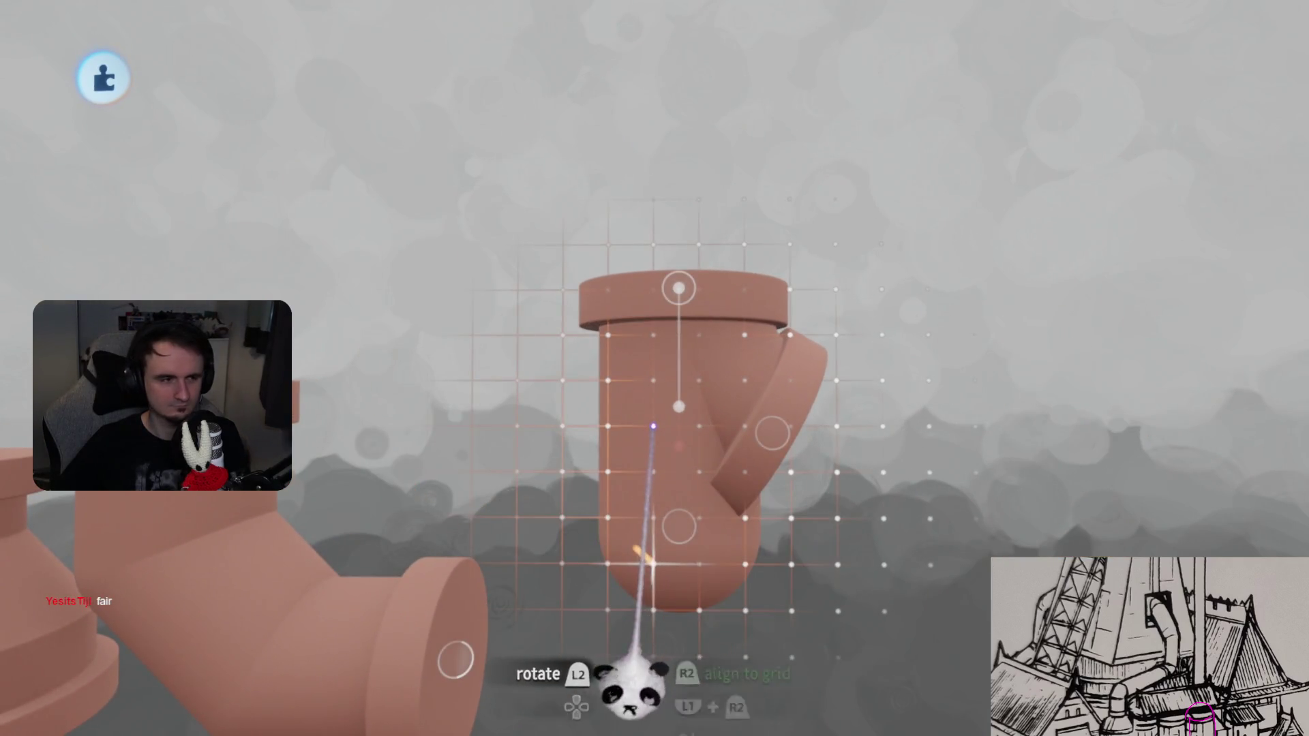
pyautogui.moveTo(651, 563); pyautogui.dragTo(424, 470)
pyautogui.moveTo(468, 422); pyautogui.dragTo(471, 335)
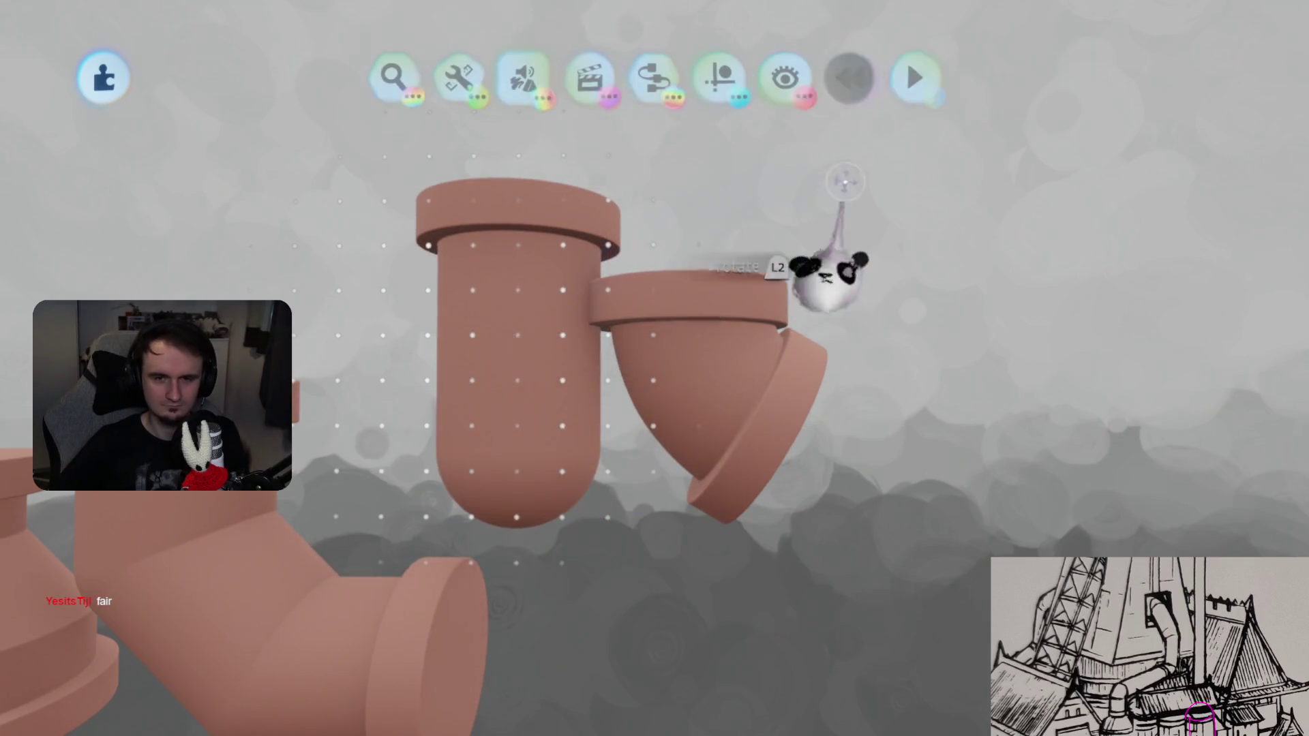
pyautogui.click(719, 77)
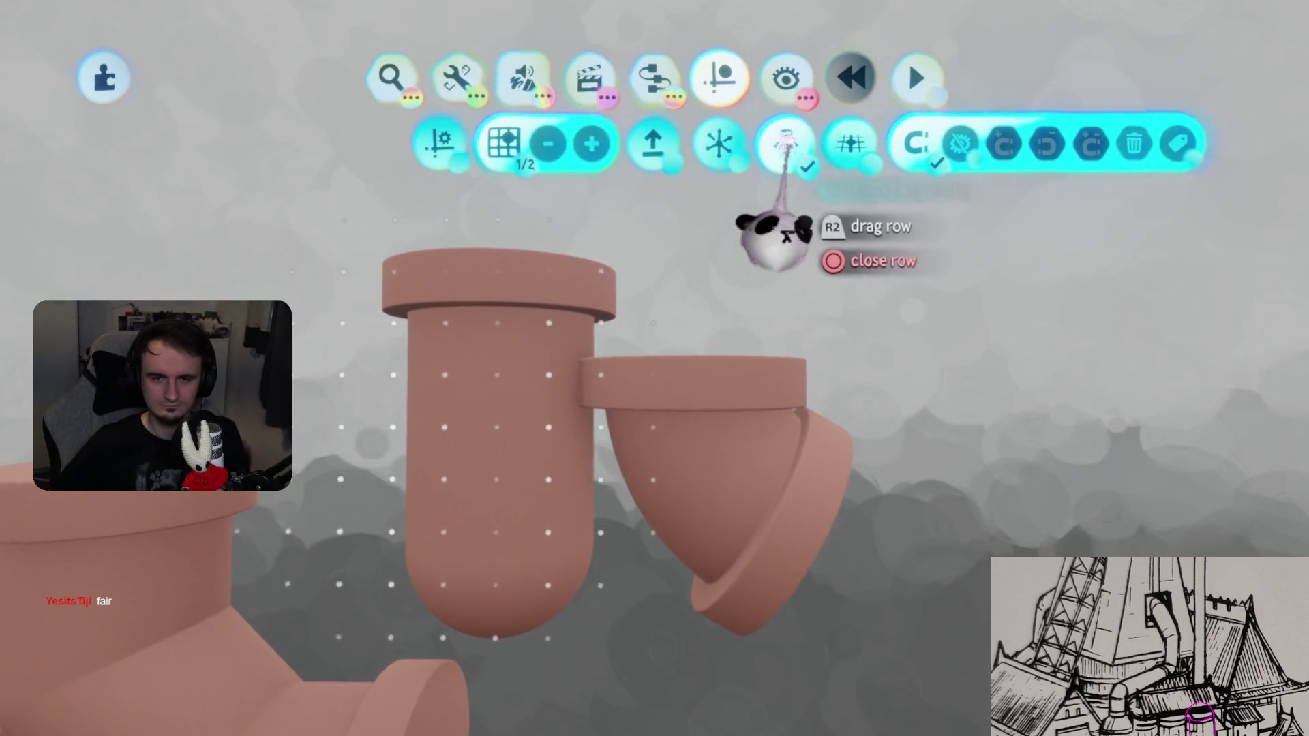
pyautogui.moveTo(501, 606)
pyautogui.mouseDown()
pyautogui.moveTo(663, 272)
pyautogui.moveTo(622, 234)
pyautogui.moveTo(525, 599)
pyautogui.moveTo(777, 648)
pyautogui.moveTo(789, 666)
pyautogui.moveTo(715, 540)
pyautogui.moveTo(746, 249)
pyautogui.mouseUp()
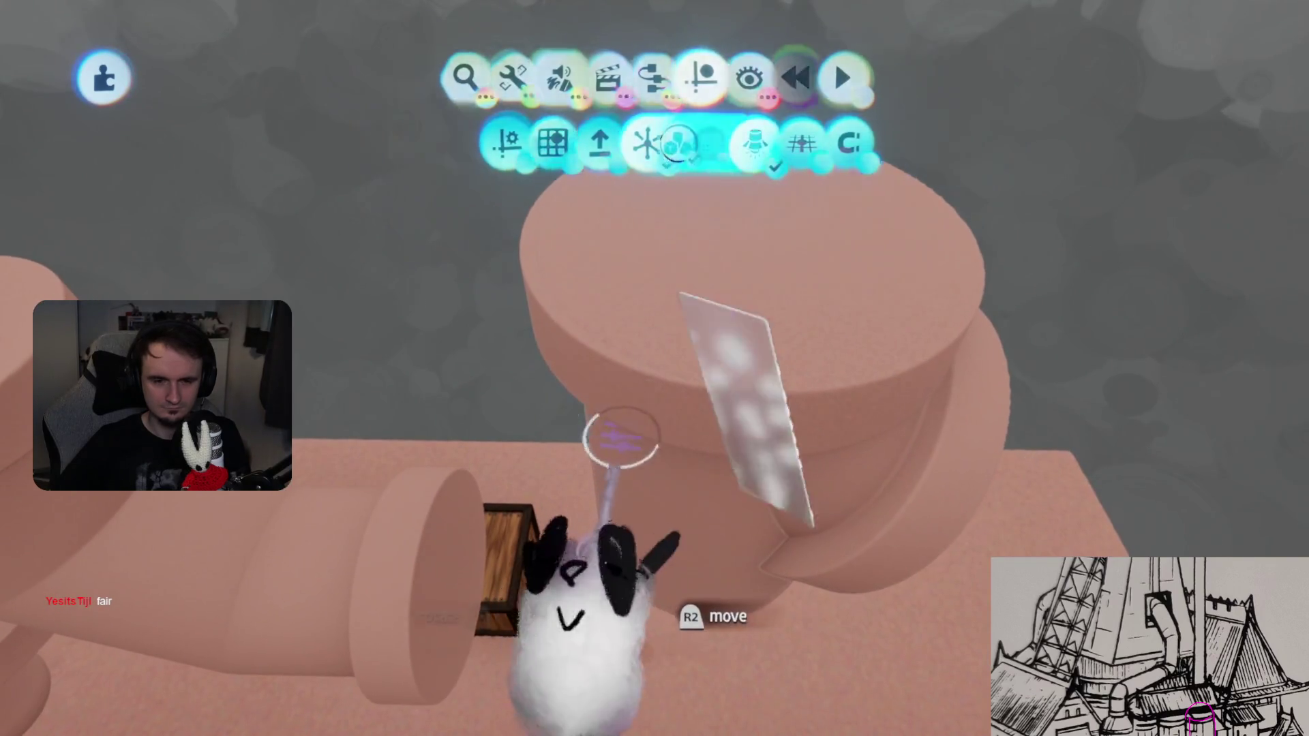
# - Check the sculpture's Outer Properties, then start sculpting the capped pipe
pyautogui.click(845, 419)
pyautogui.press('Escape')
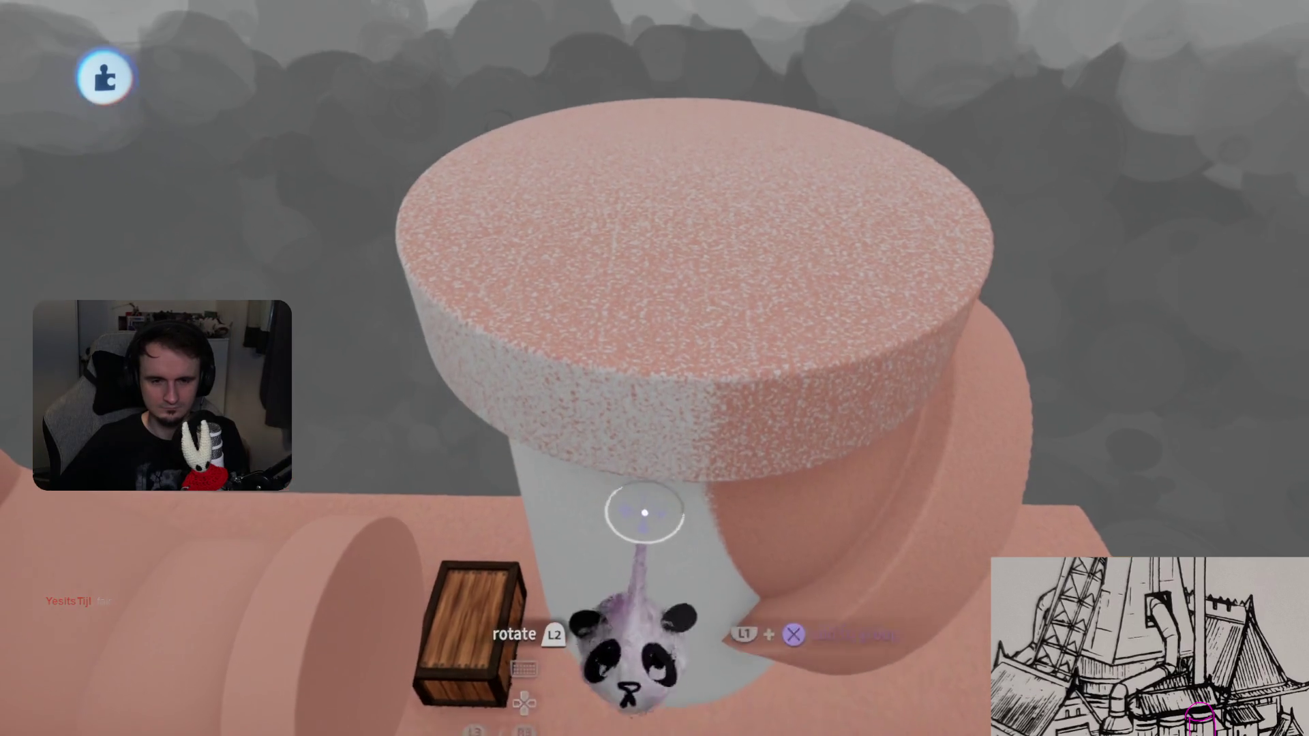
pyautogui.click(628, 503)
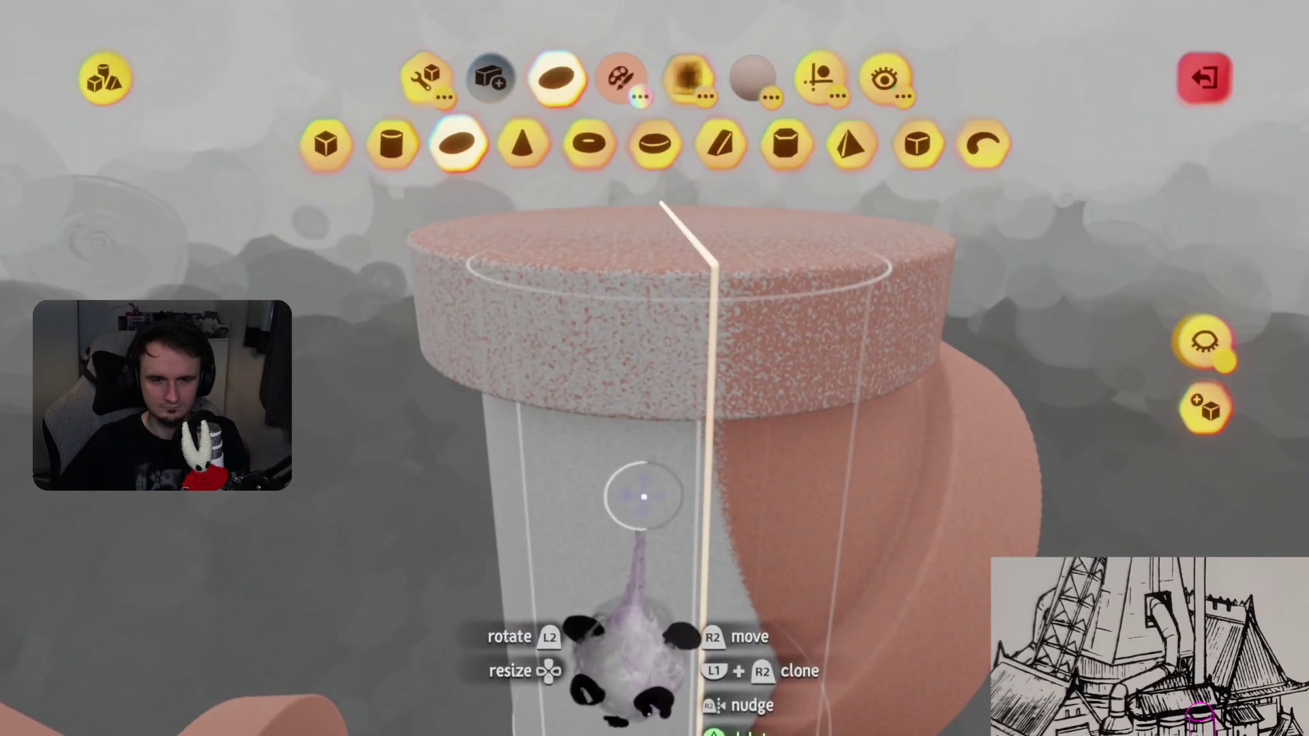
# - Set symmetry to 5, stamp the petal shape onto the cap top, and exit sculpt mode
pyautogui.click(820, 81)
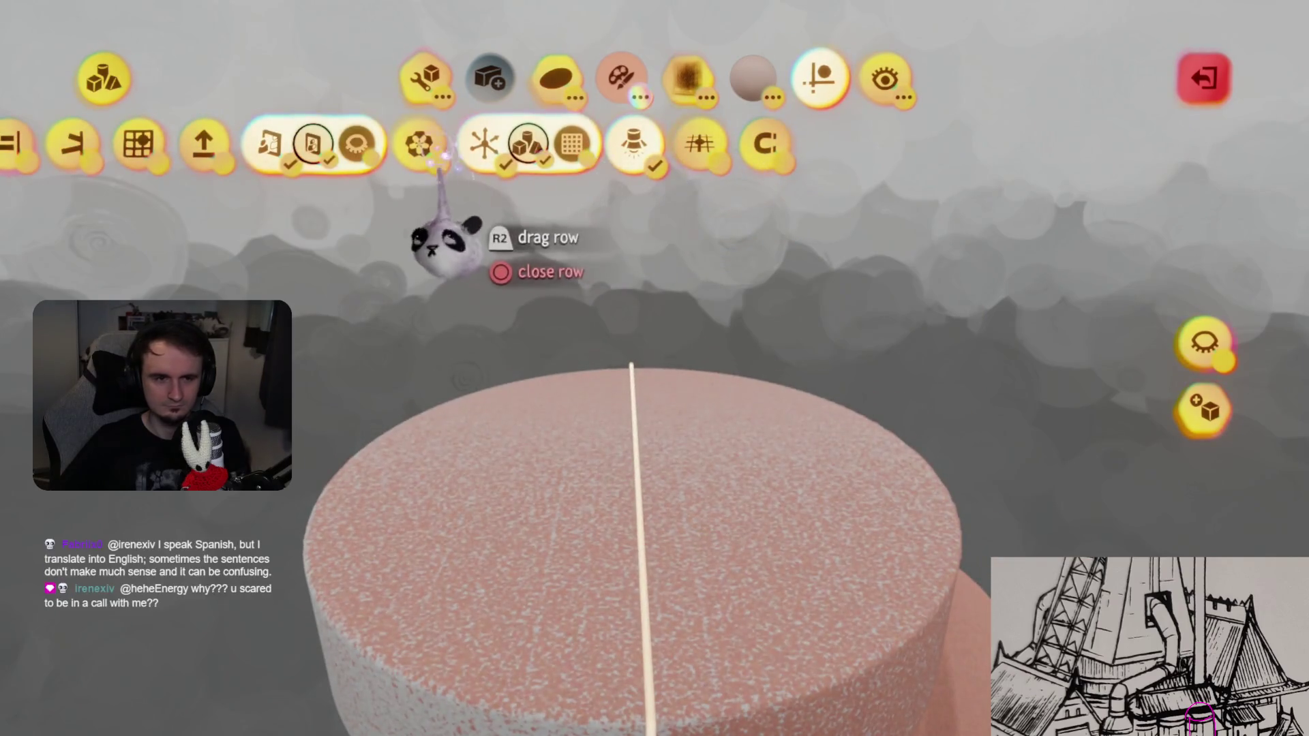
pyautogui.scroll(-3, 682, 451)
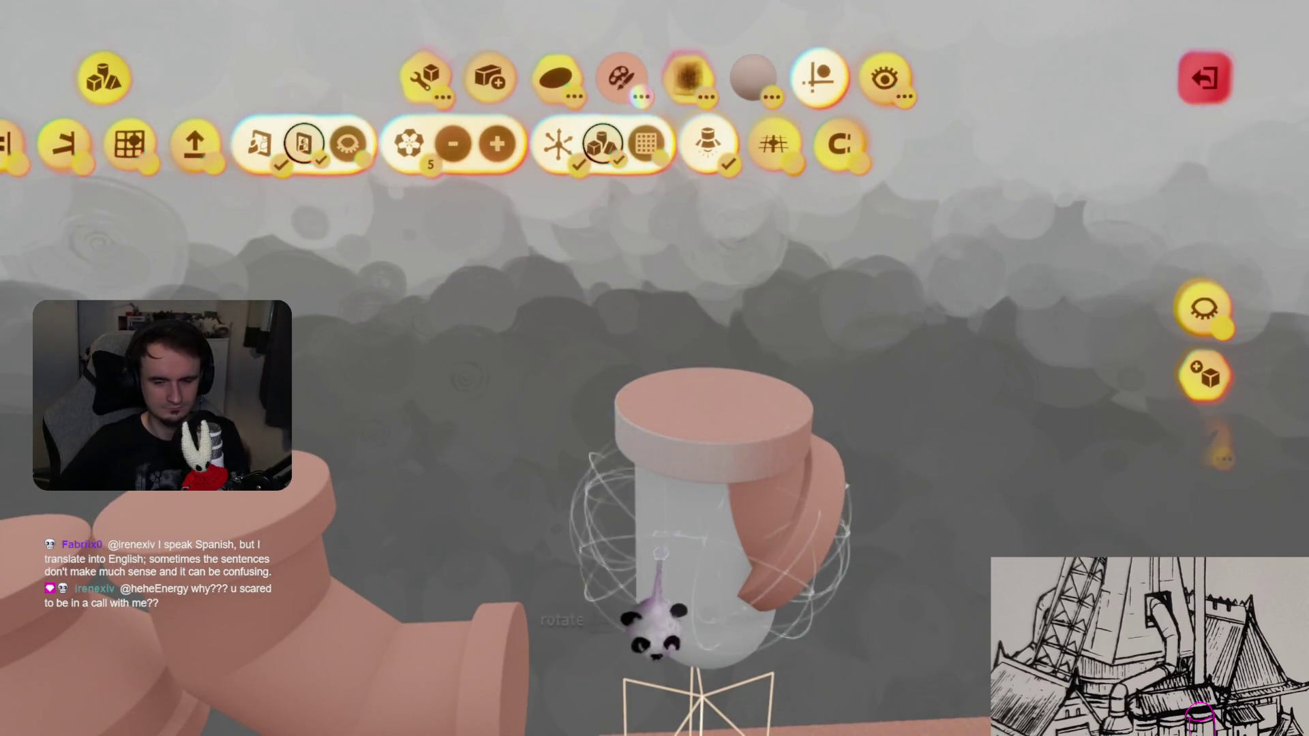
pyautogui.scroll(3, 682, 382)
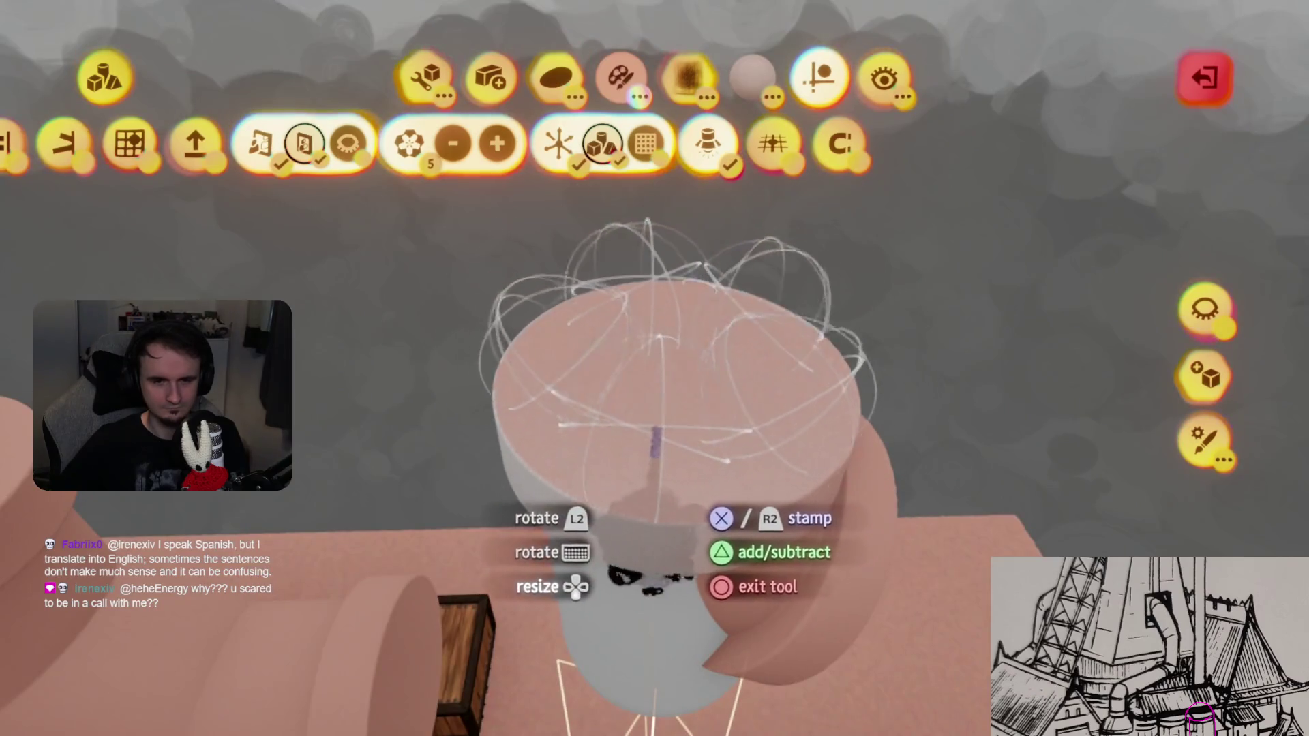
pyautogui.scroll(3, 682, 443)
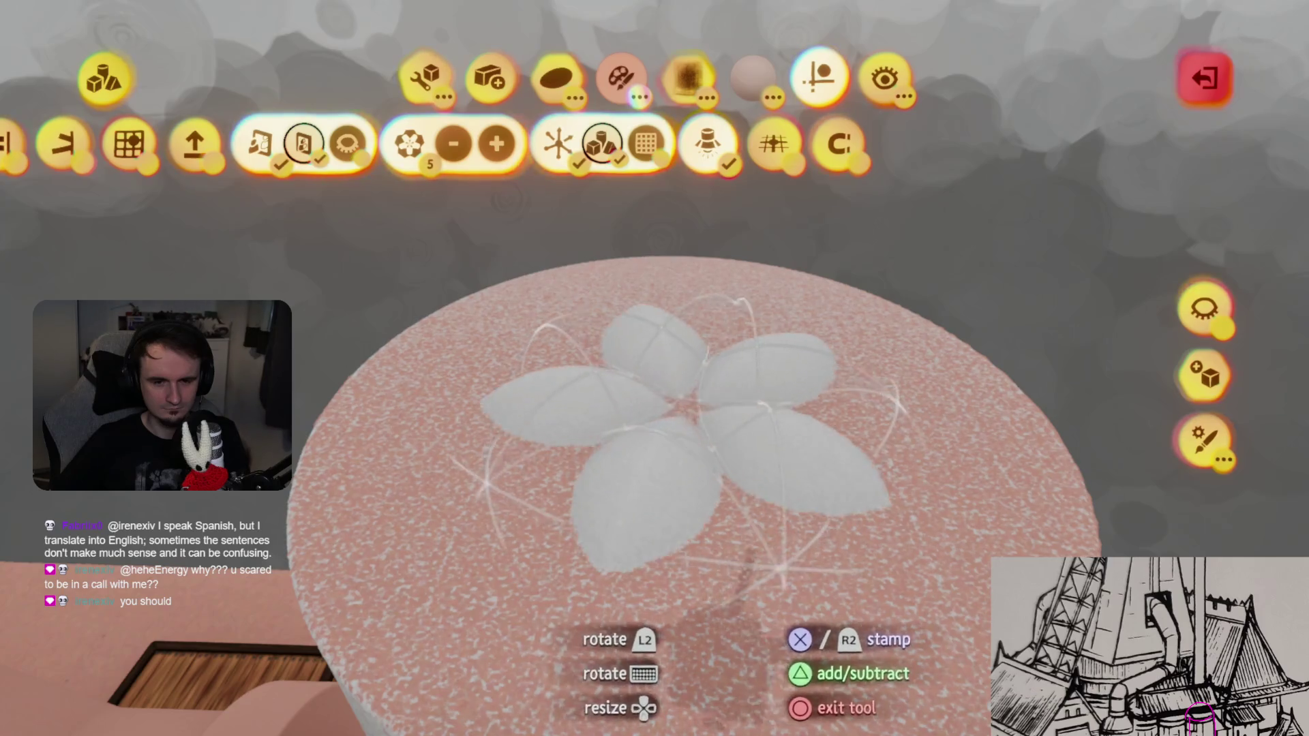
pyautogui.scroll(-3, 682, 443)
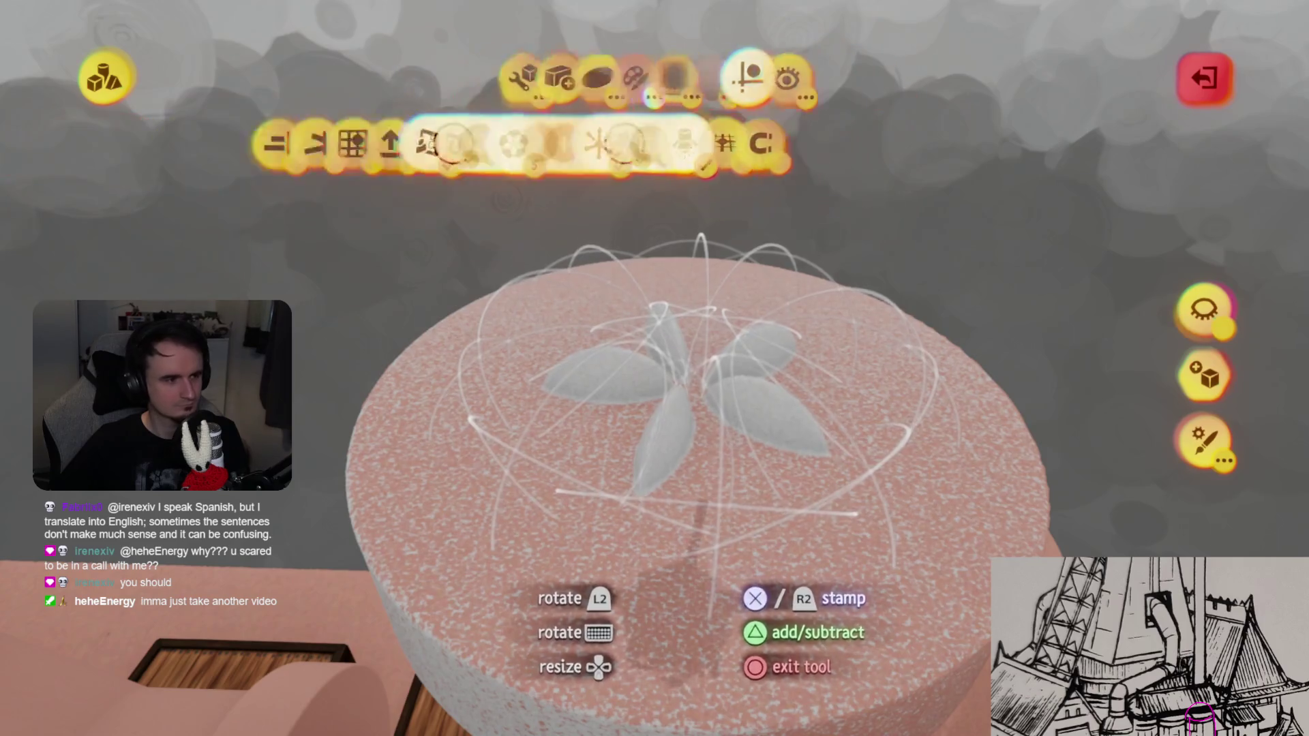
pyautogui.press('Escape')
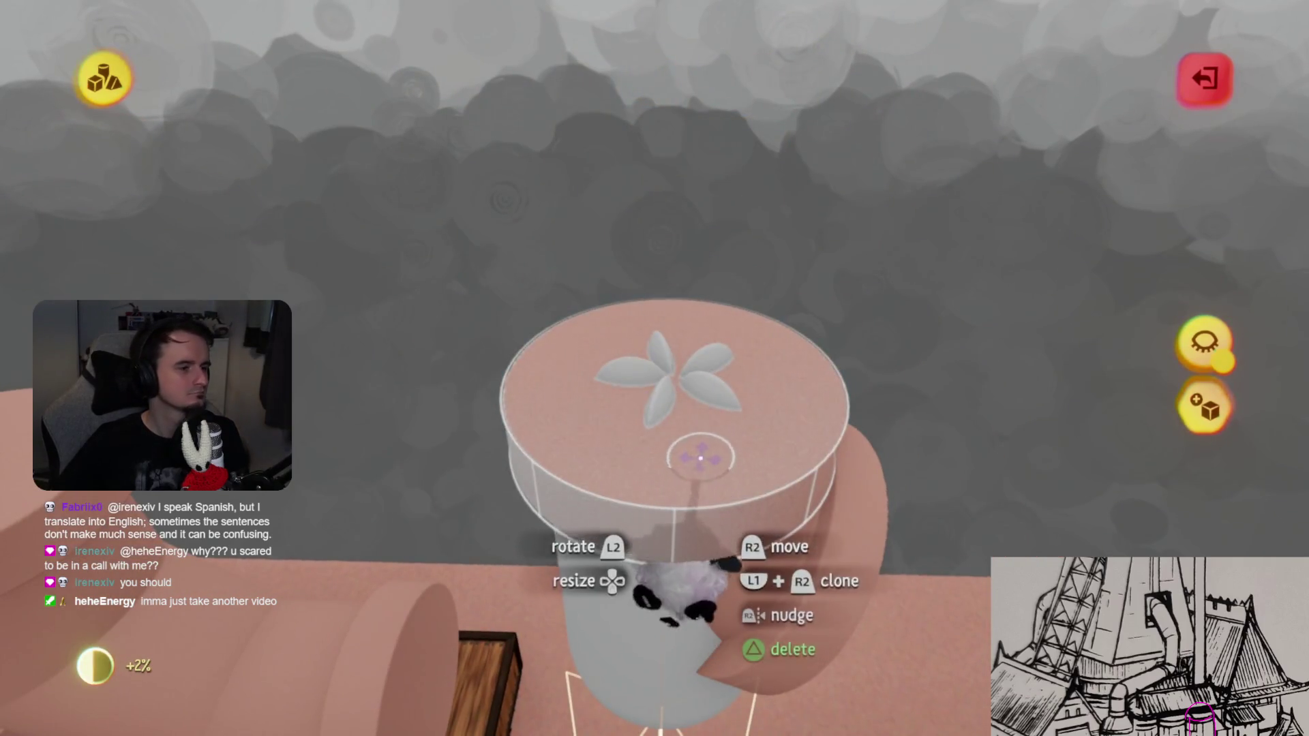
pyautogui.press('Escape')
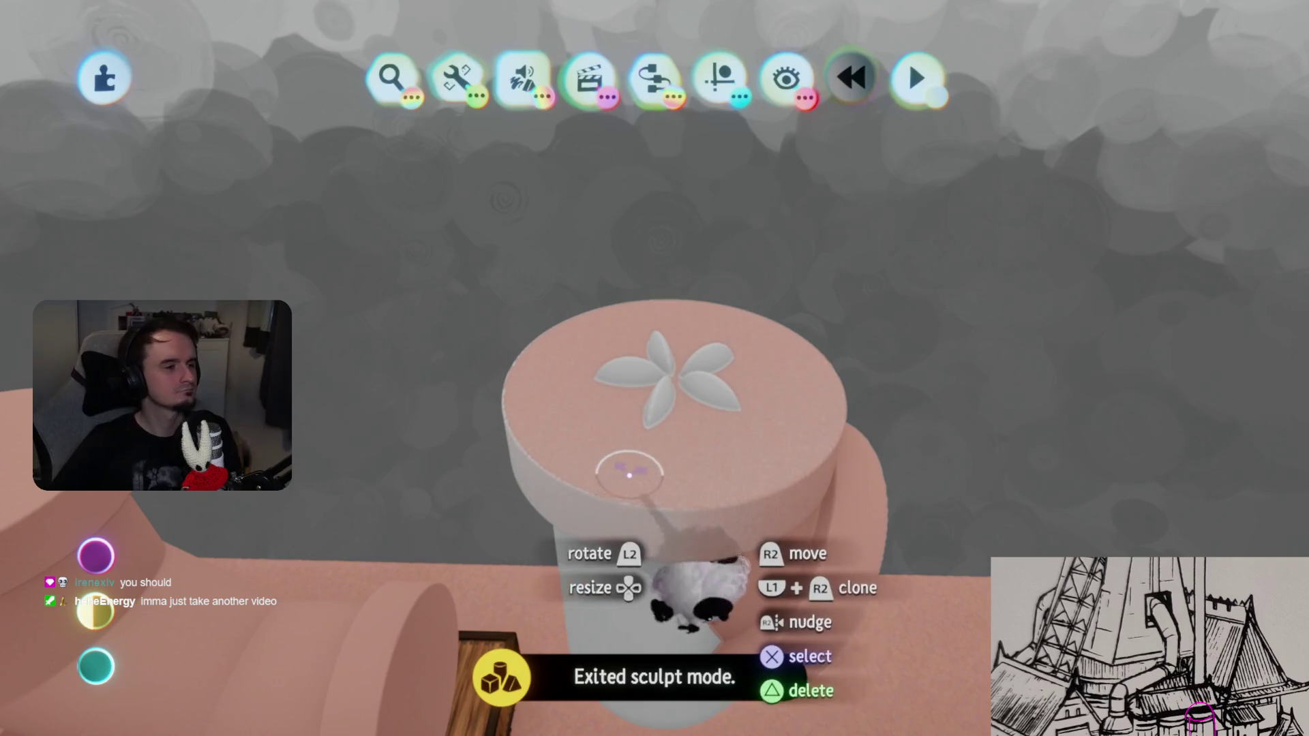
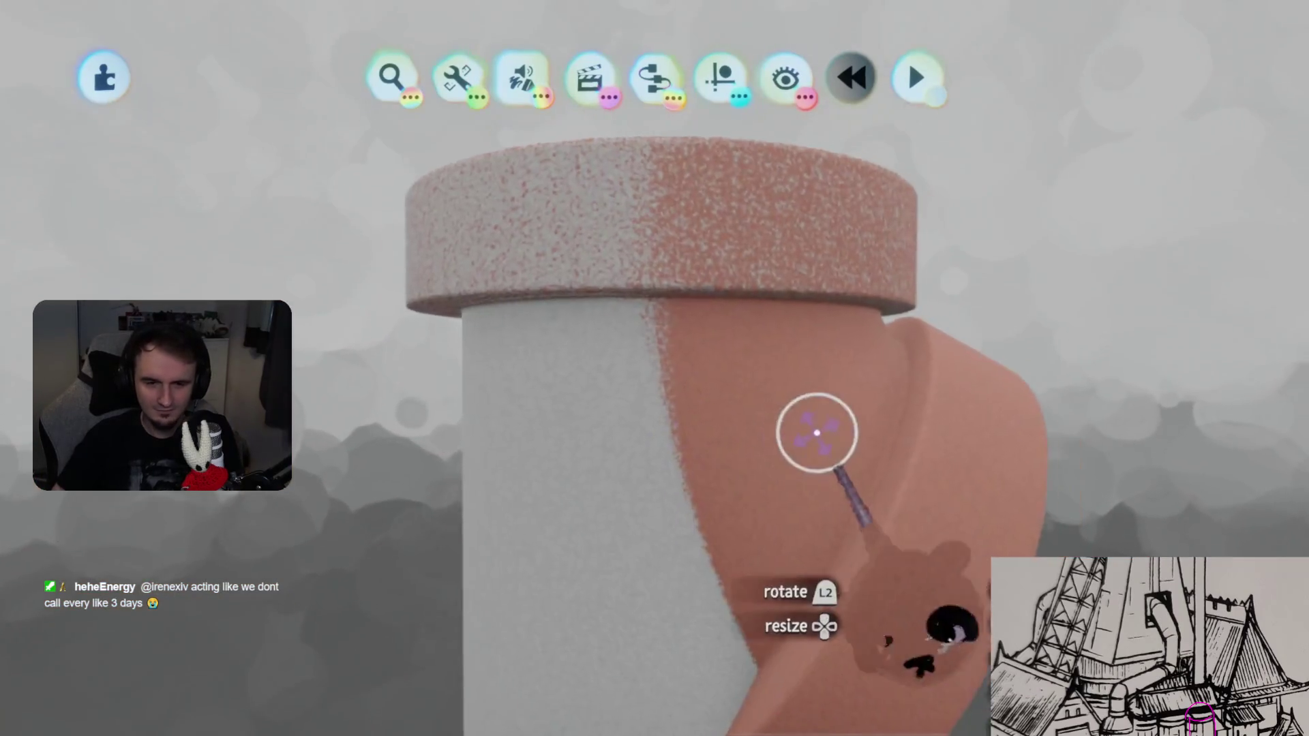
# - Show snap points on the capped pipe and nudge the fan's snap point slightly right of centre
pyautogui.click(813, 436)
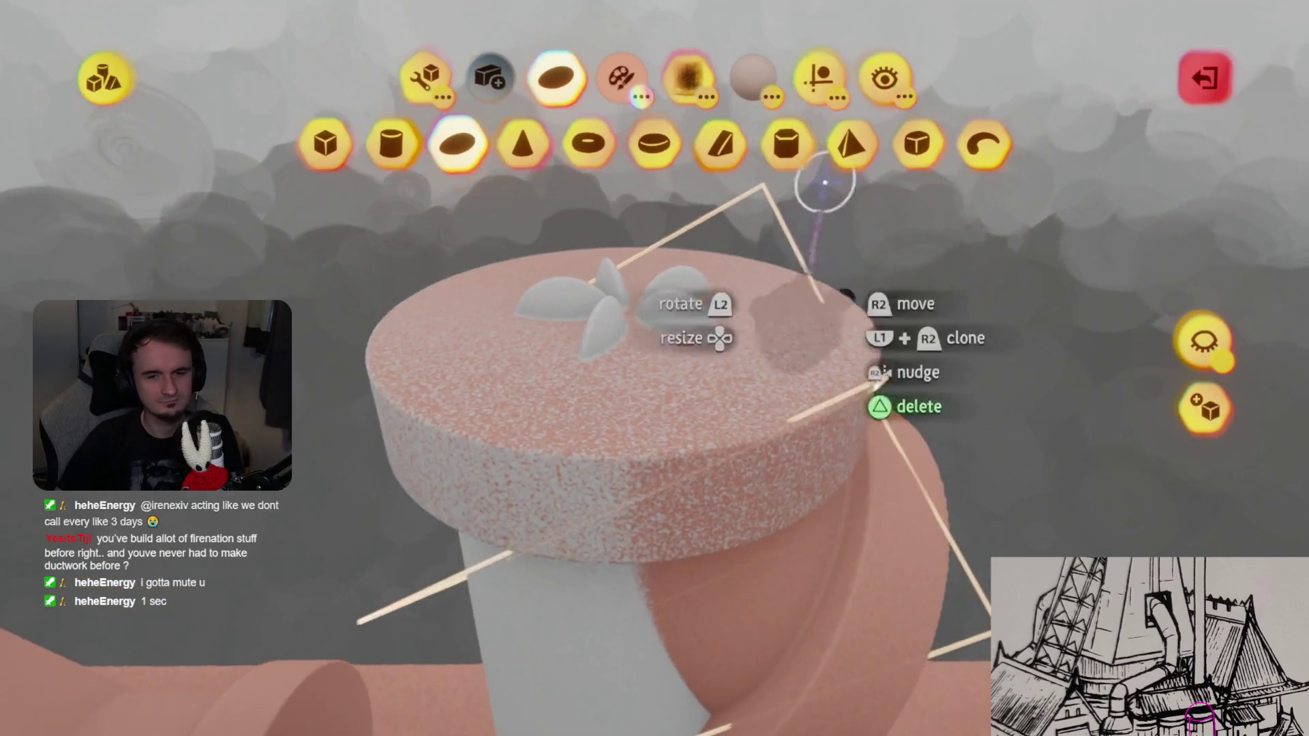
pyautogui.click(823, 74)
pyautogui.click(835, 141)
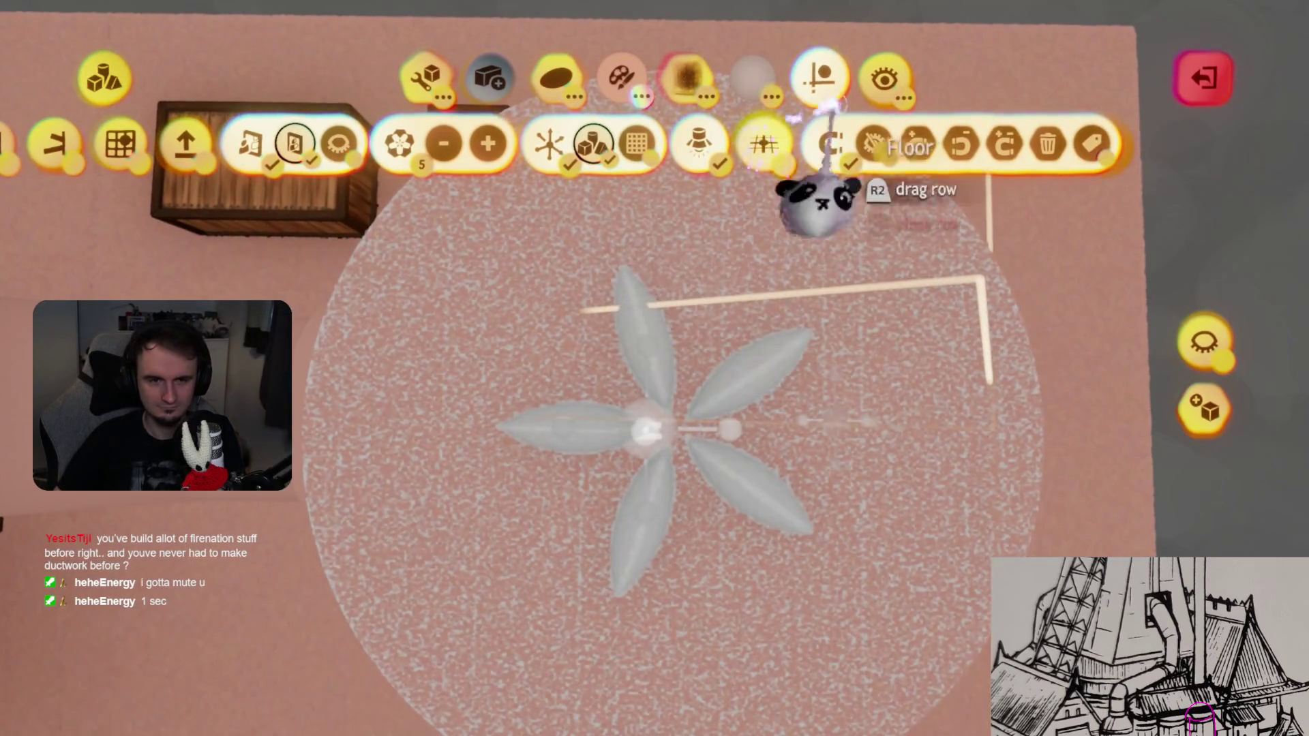
pyautogui.click(634, 627)
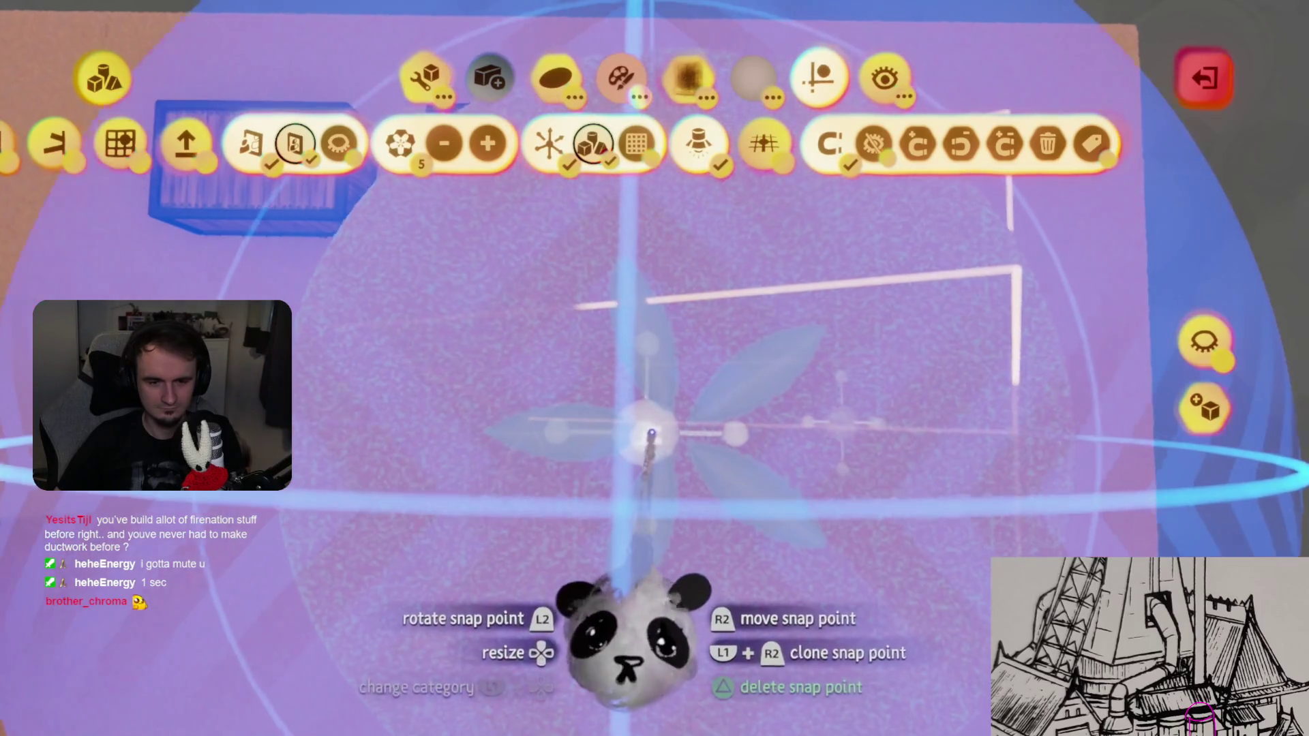
pyautogui.moveTo(647, 443); pyautogui.dragTo(665, 436)
pyautogui.moveTo(687, 481)
pyautogui.mouseDown(button='right')
pyautogui.moveTo(666, 423)
pyautogui.moveTo(648, 432)
pyautogui.moveTo(678, 418)
pyautogui.moveTo(658, 437)
pyautogui.mouseUp(button='right')
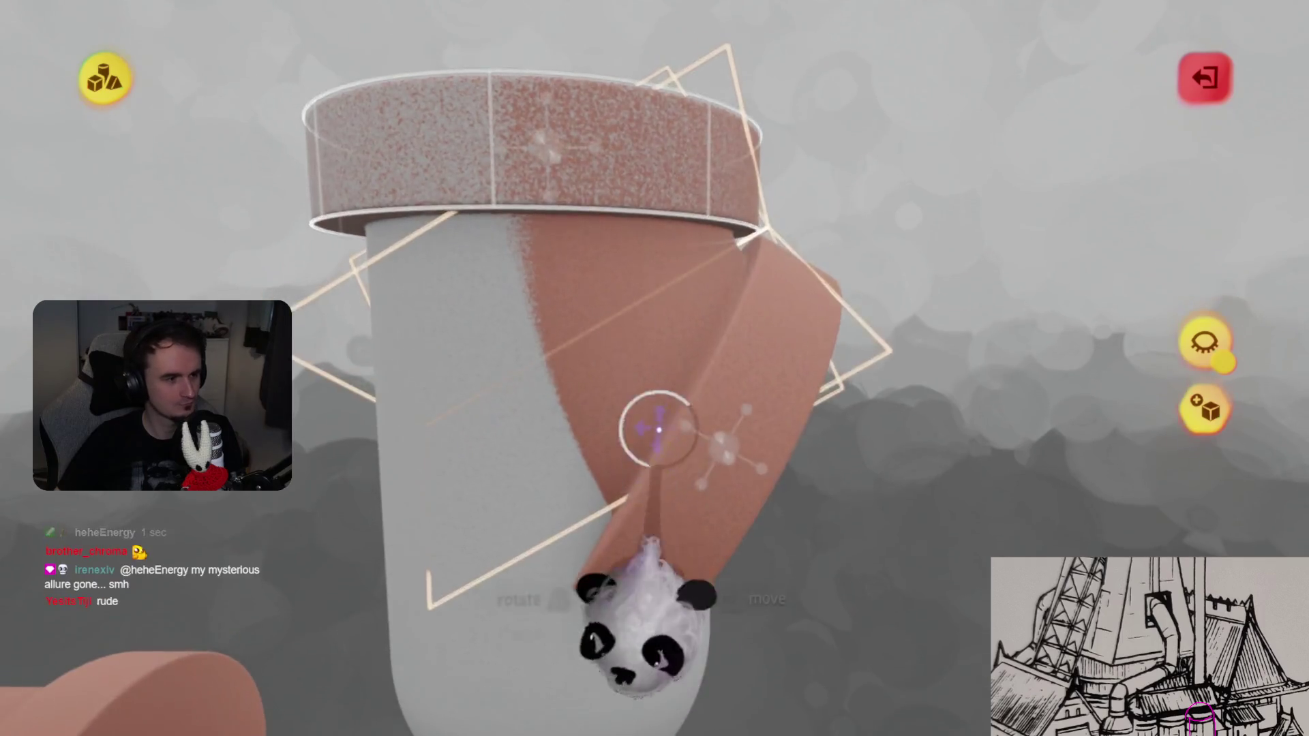
pyautogui.press('Escape')
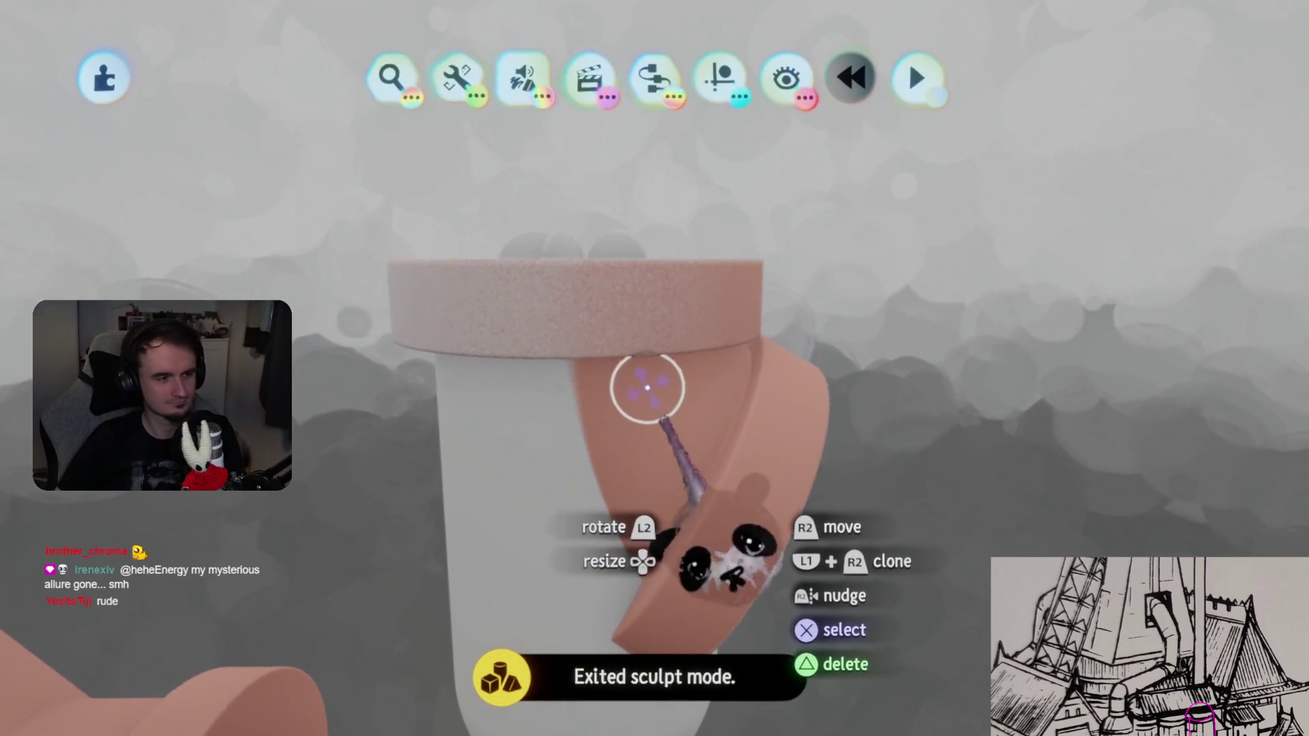
# - Rotate the brown ring piece through 58° and 120° to settle at 30°
pyautogui.click(637, 399)
pyautogui.press('Escape')
pyautogui.moveTo(654, 430); pyautogui.dragTo(736, 375)
pyautogui.moveTo(729, 587)
pyautogui.mouseDown()
pyautogui.moveTo(722, 566)
pyautogui.moveTo(728, 585)
pyautogui.mouseUp()
pyautogui.moveTo(675, 359); pyautogui.dragTo(745, 228)
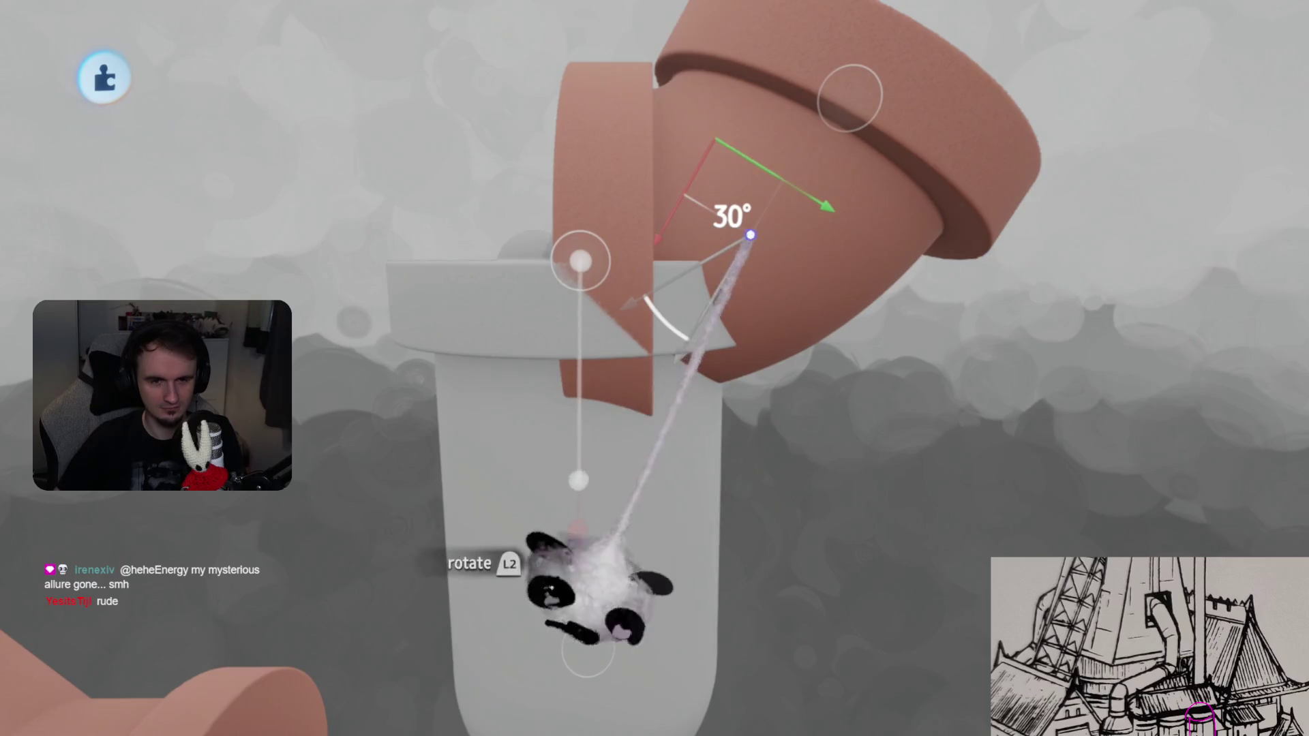
# - Swing the angled pipe piece downward so it hangs as an elbow
pyautogui.click(784, 76)
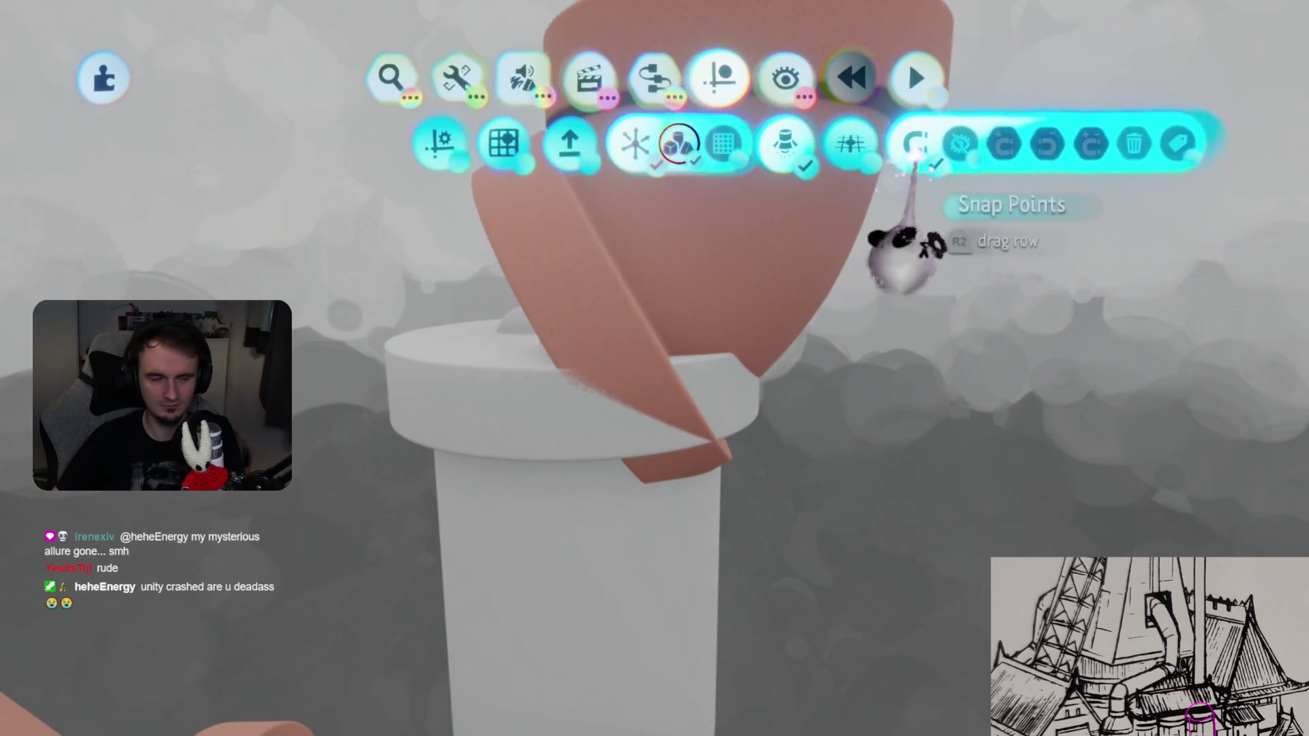
pyautogui.press('Escape')
pyautogui.moveTo(712, 213)
pyautogui.mouseDown()
pyautogui.moveTo(724, 537)
pyautogui.moveTo(739, 473)
pyautogui.mouseUp()
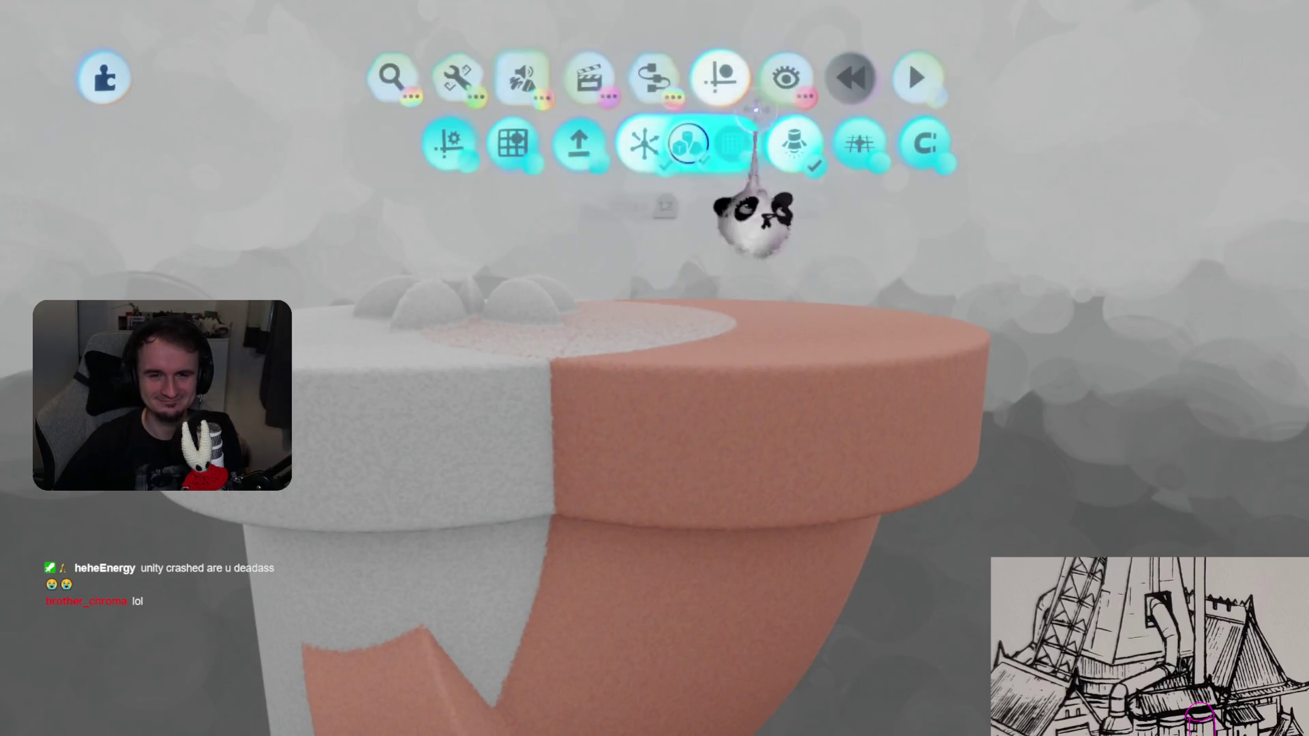
pyautogui.click(765, 211)
pyautogui.moveTo(688, 586); pyautogui.dragTo(651, 539)
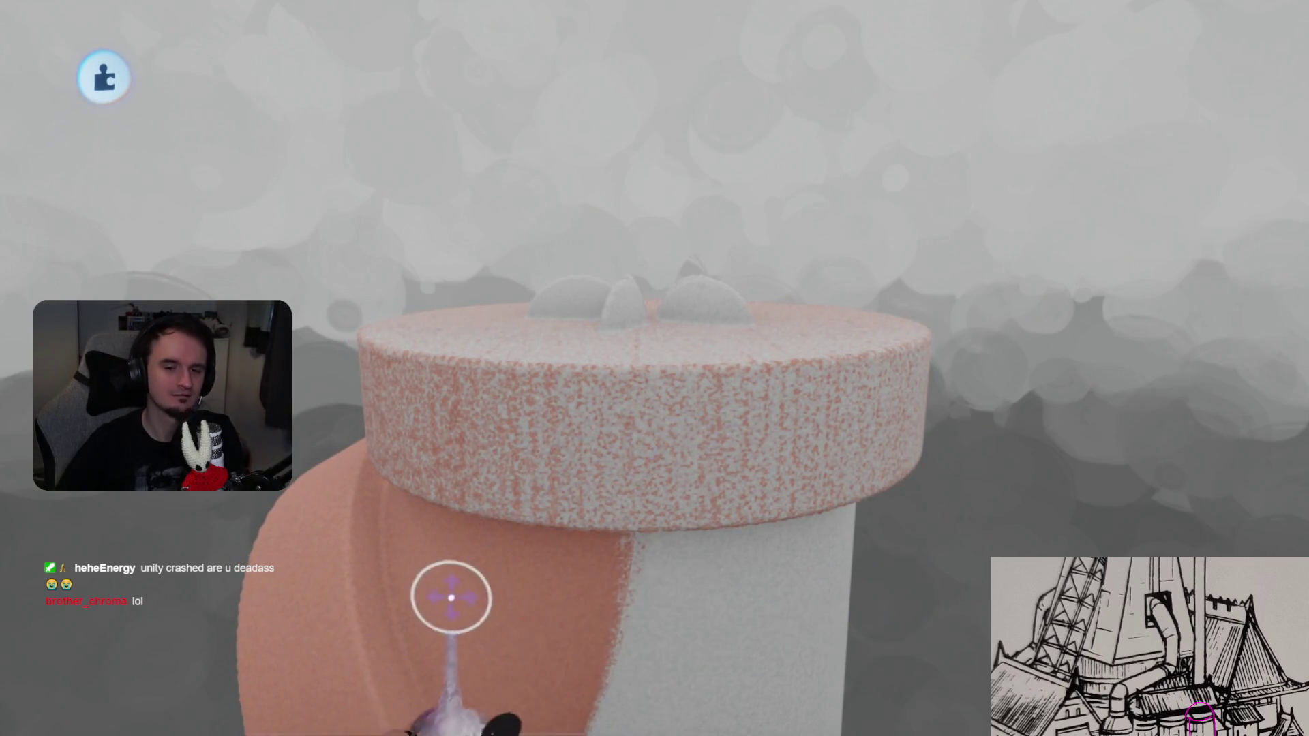
# - Move the fan back down onto the cylinder top and exit sculpt mode
pyautogui.press('Tab')
pyautogui.click(838, 143)
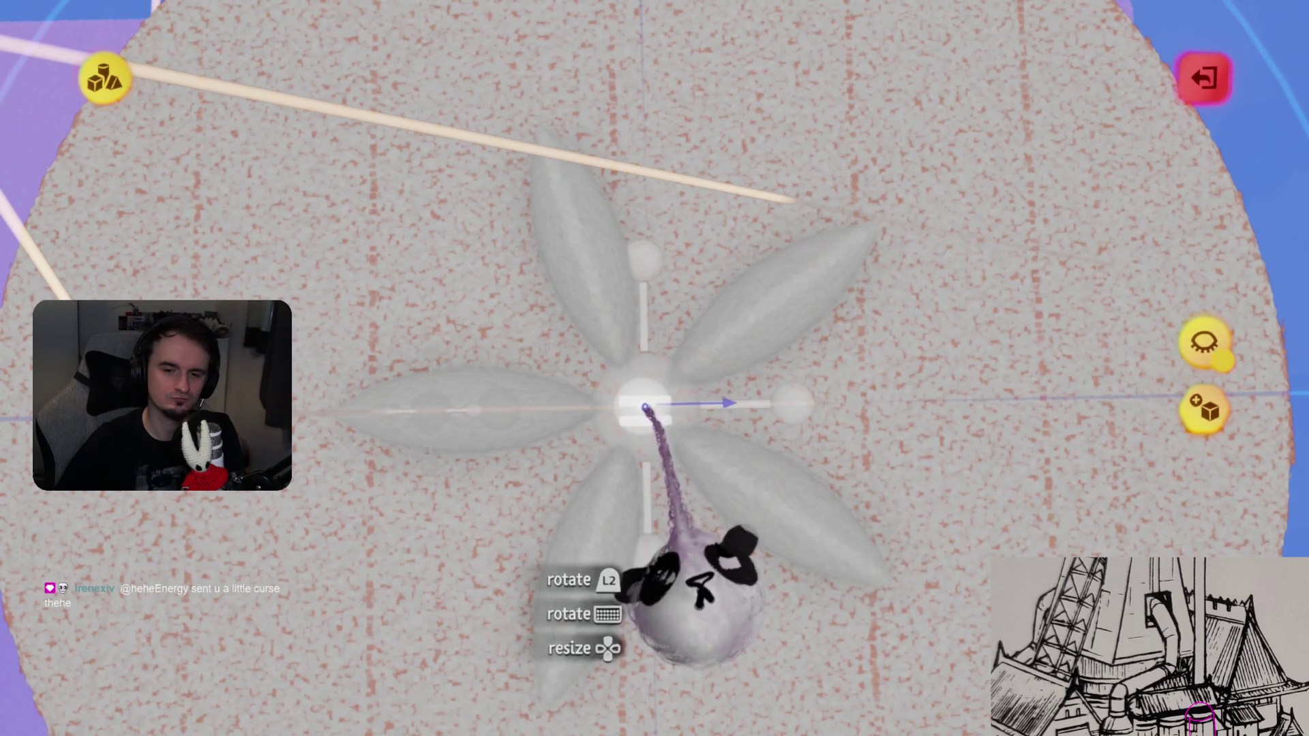
pyautogui.click(644, 407)
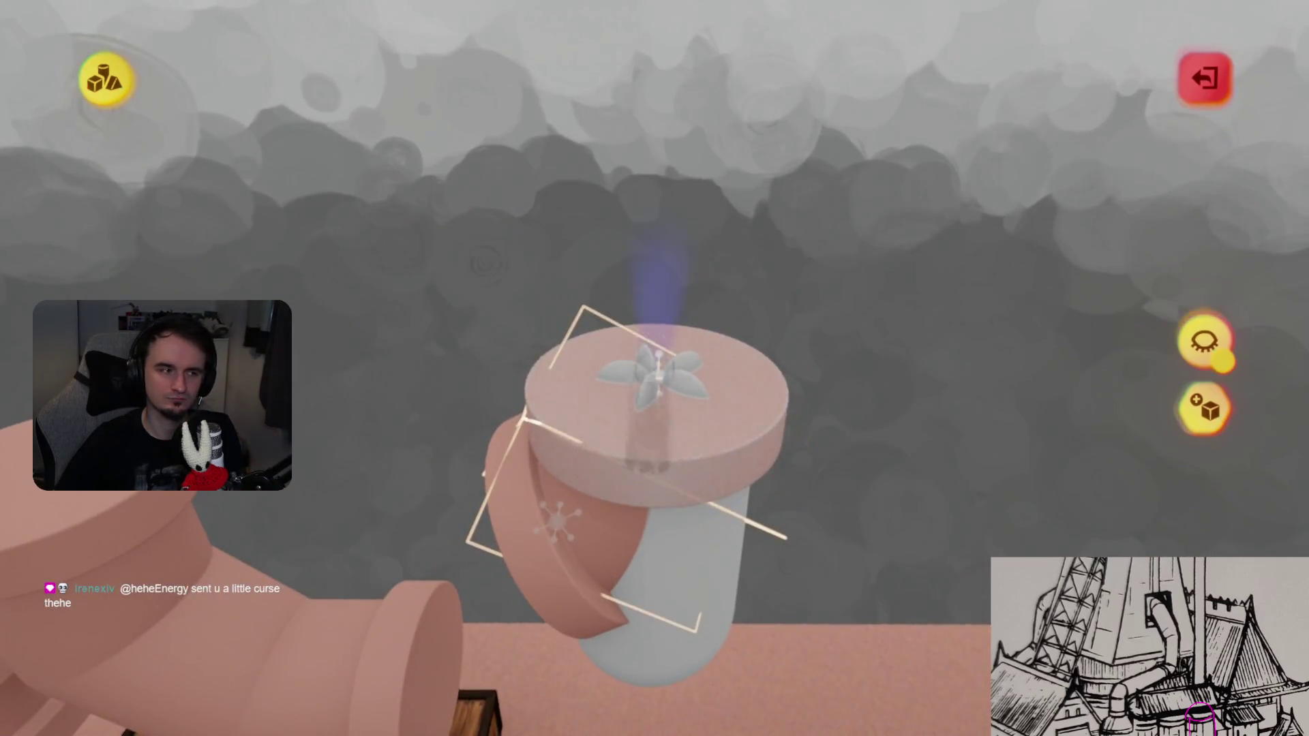
pyautogui.press('Escape')
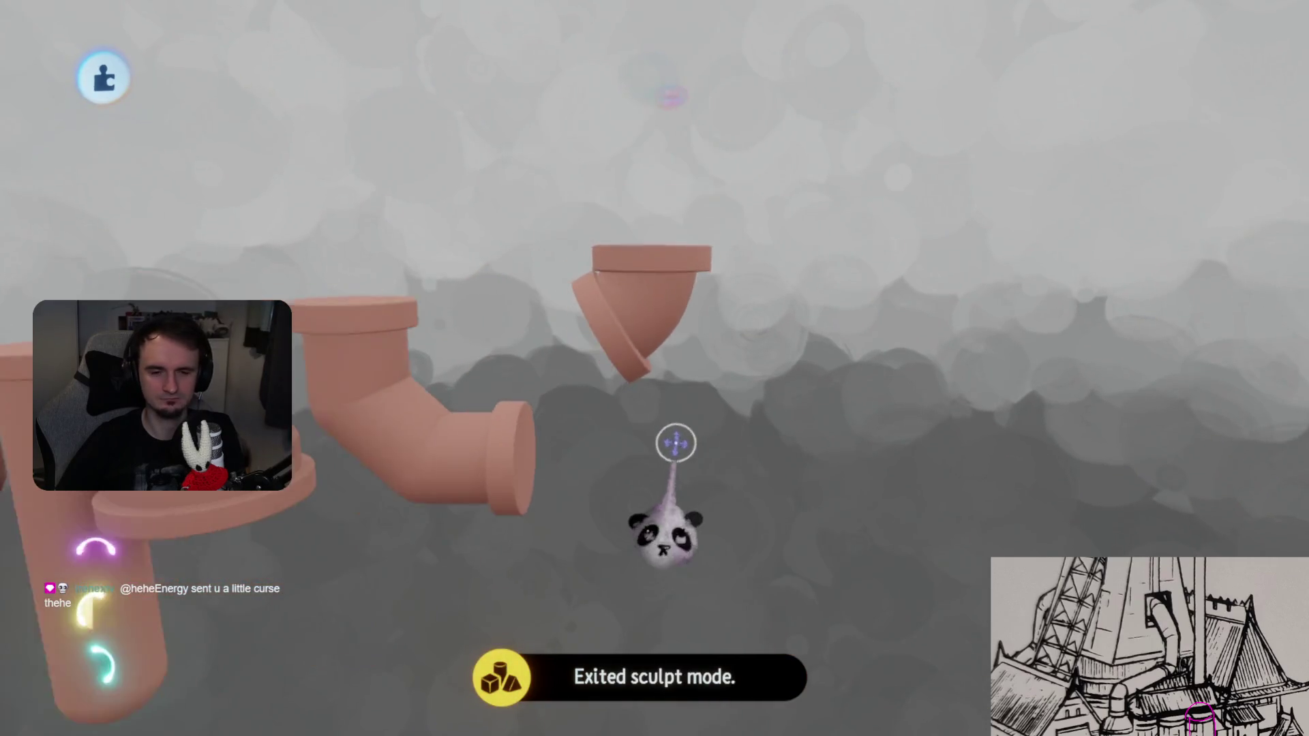
# - Lift a pipe piece, flip it 180° and seat it on the elbow
pyautogui.moveTo(219, 526)
pyautogui.mouseDown()
pyautogui.moveTo(739, 197)
pyautogui.moveTo(804, 257)
pyautogui.moveTo(765, 555)
pyautogui.moveTo(713, 473)
pyautogui.moveTo(784, 242)
pyautogui.moveTo(783, 182)
pyautogui.moveTo(660, 313)
pyautogui.moveTo(684, 569)
pyautogui.moveTo(389, 430)
pyautogui.moveTo(470, 539)
pyautogui.mouseUp()
pyautogui.moveTo(575, 587)
pyautogui.mouseDown()
pyautogui.moveTo(554, 702)
pyautogui.moveTo(432, 520)
pyautogui.moveTo(395, 497)
pyautogui.mouseUp()
pyautogui.moveTo(368, 667)
pyautogui.mouseDown()
pyautogui.moveTo(593, 634)
pyautogui.moveTo(579, 559)
pyautogui.mouseUp()
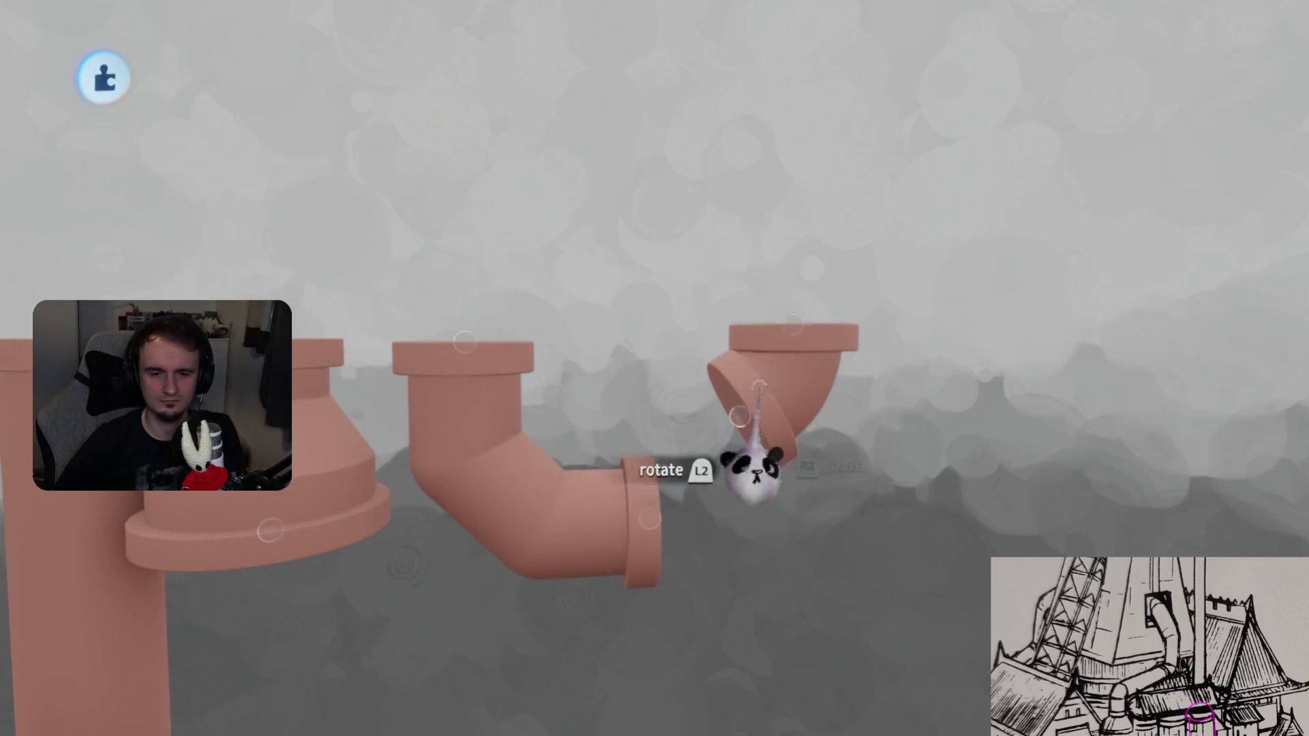
# - Check the visibility and guide menus, then box-select the reducer and elbow pipes
pyautogui.click(783, 79)
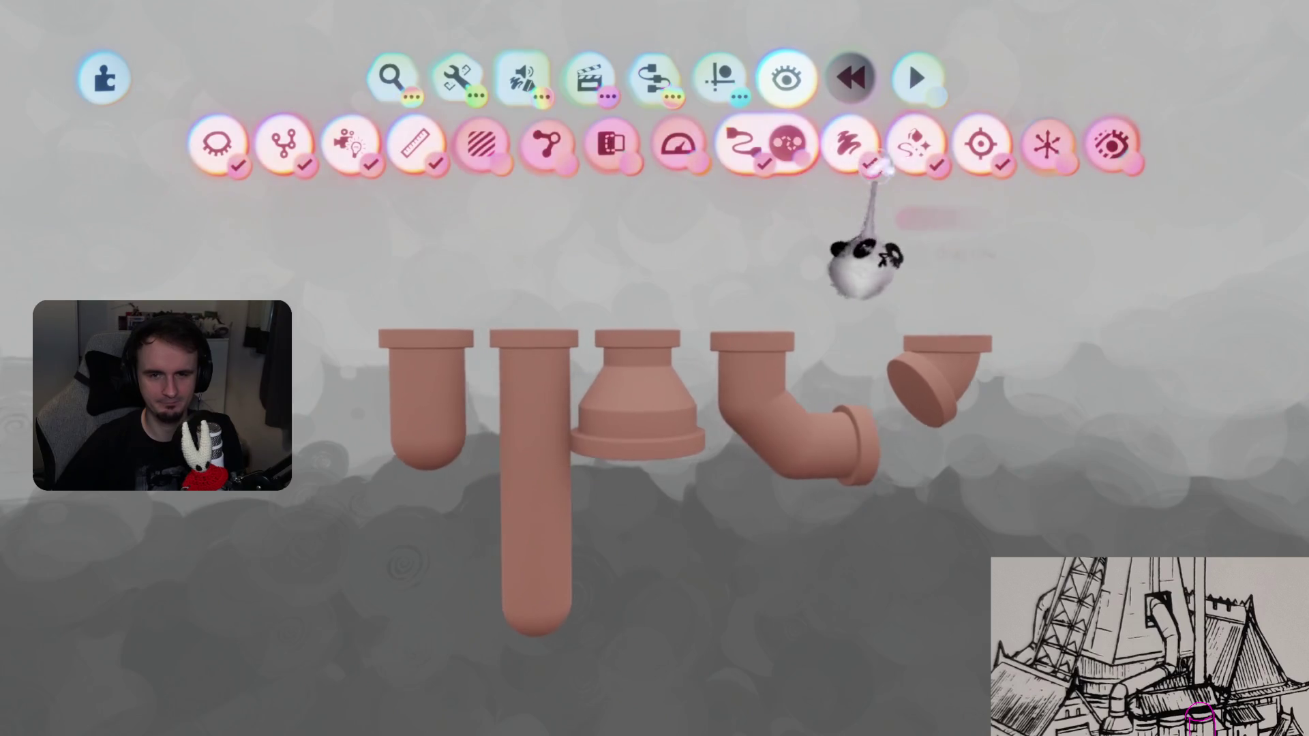
pyautogui.click(719, 78)
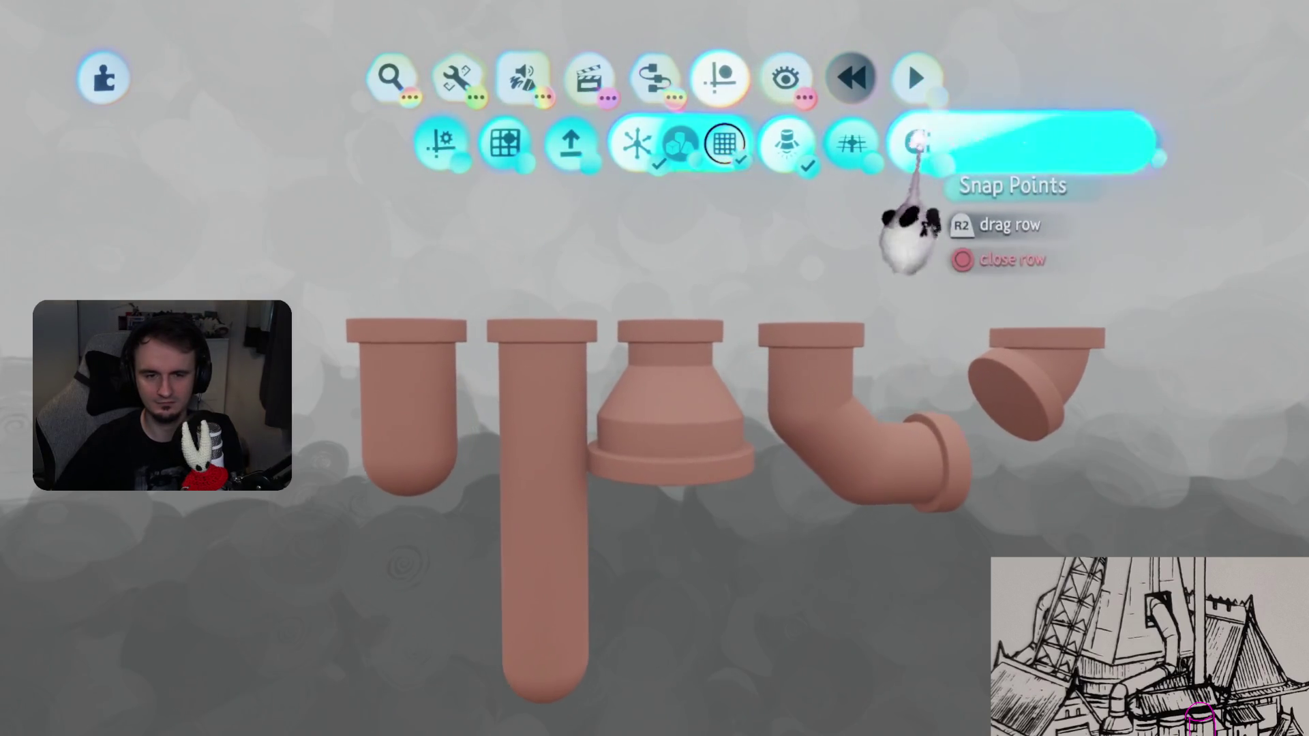
pyautogui.press('Escape')
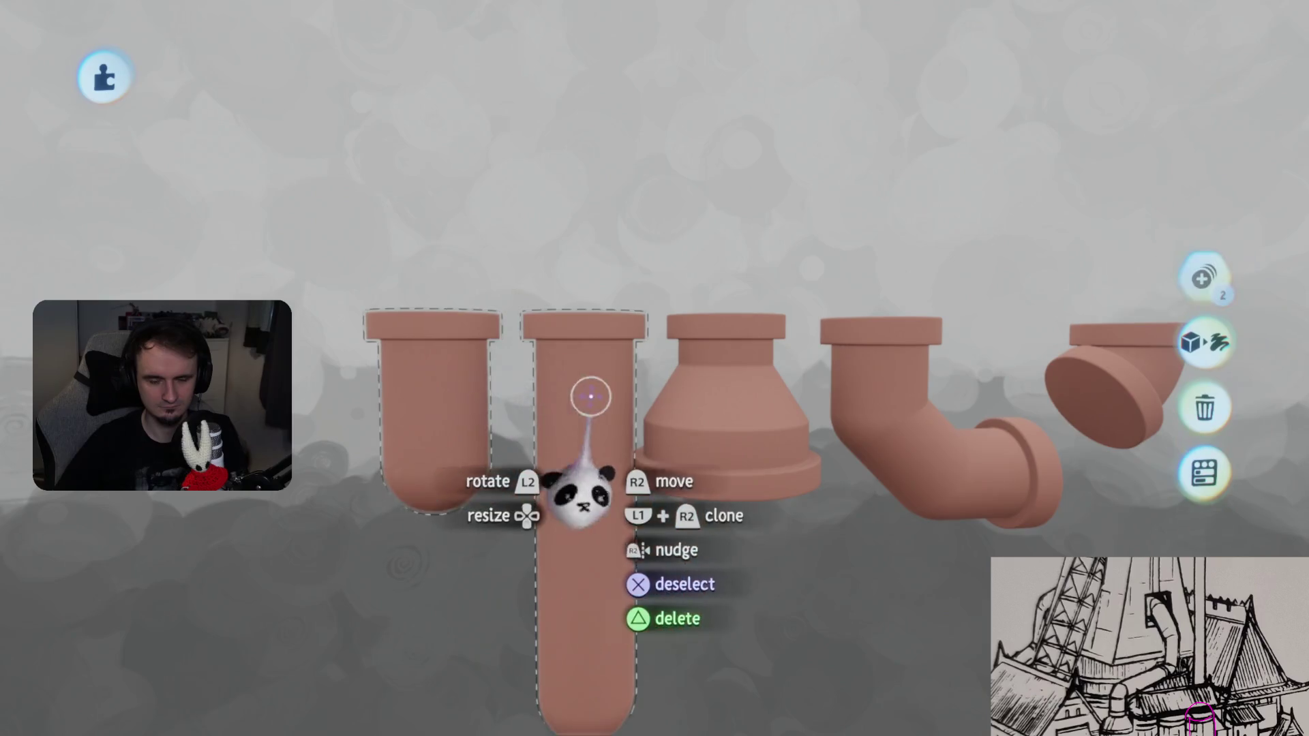
pyautogui.moveTo(621, 488)
pyautogui.mouseDown()
pyautogui.moveTo(452, 423)
pyautogui.moveTo(876, 392)
pyautogui.mouseUp()
# - Turn the five pipes' shared Outer Properties shininess down from 60% to 48%, then deselect
pyautogui.click(852, 408)
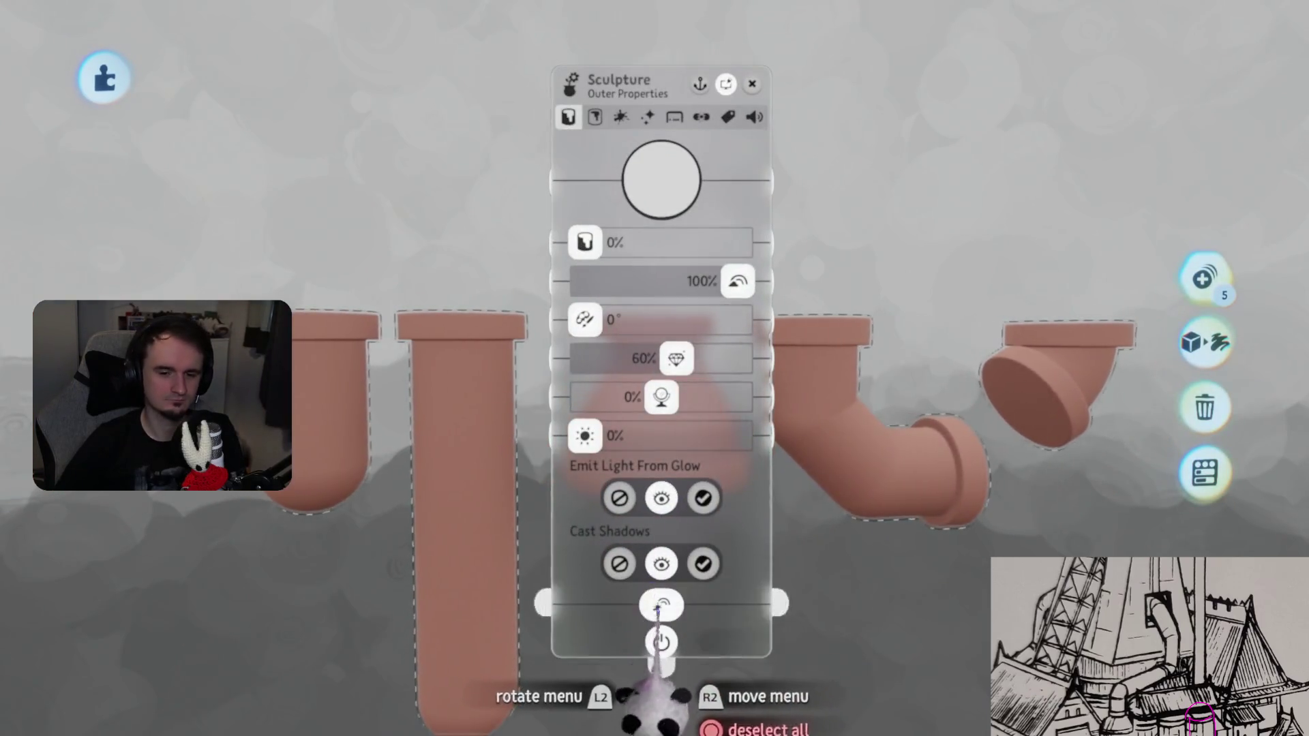
pyautogui.click(594, 117)
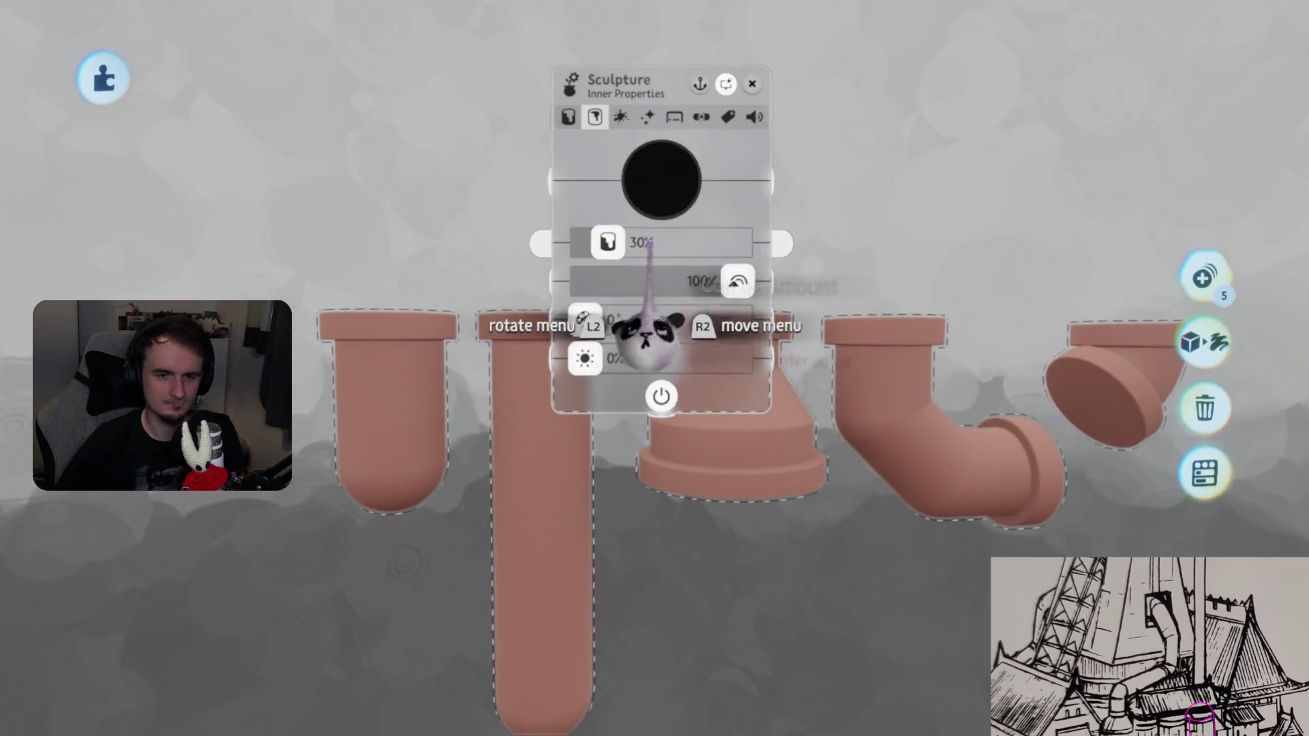
pyautogui.click(570, 117)
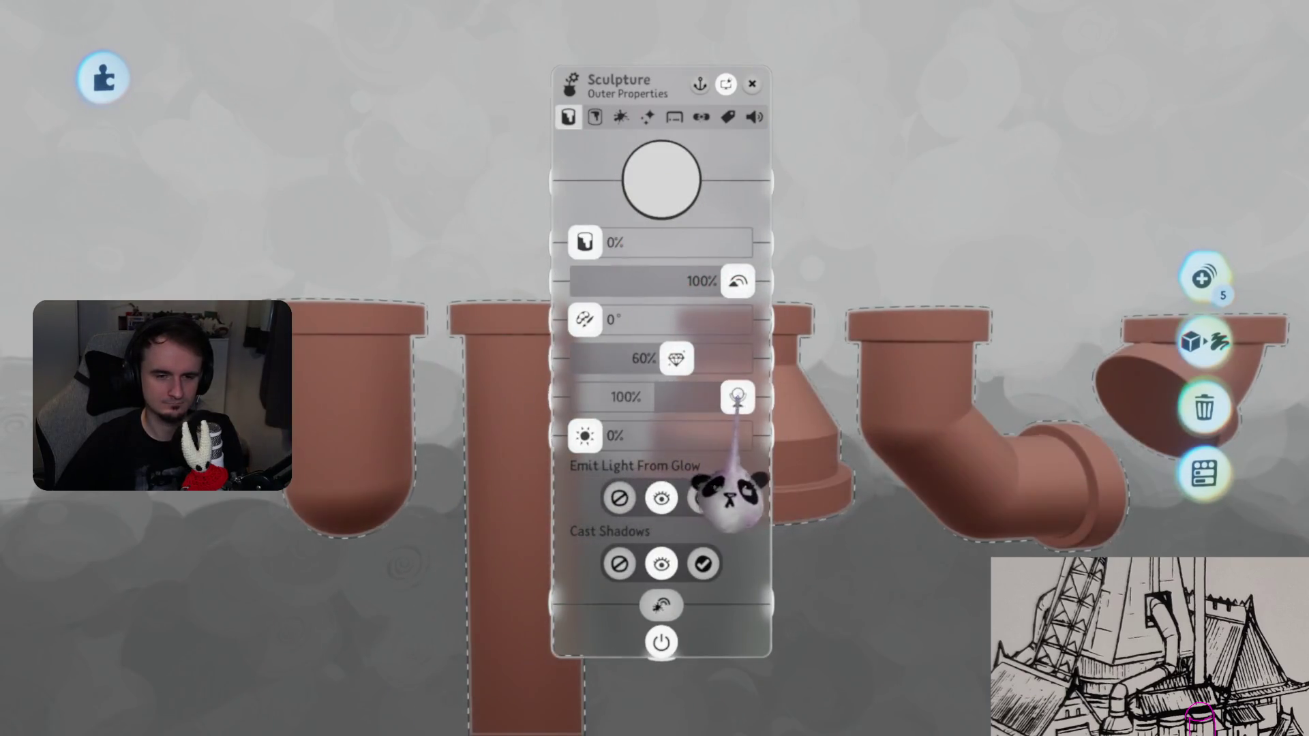
pyautogui.moveTo(677, 359); pyautogui.dragTo(673, 359)
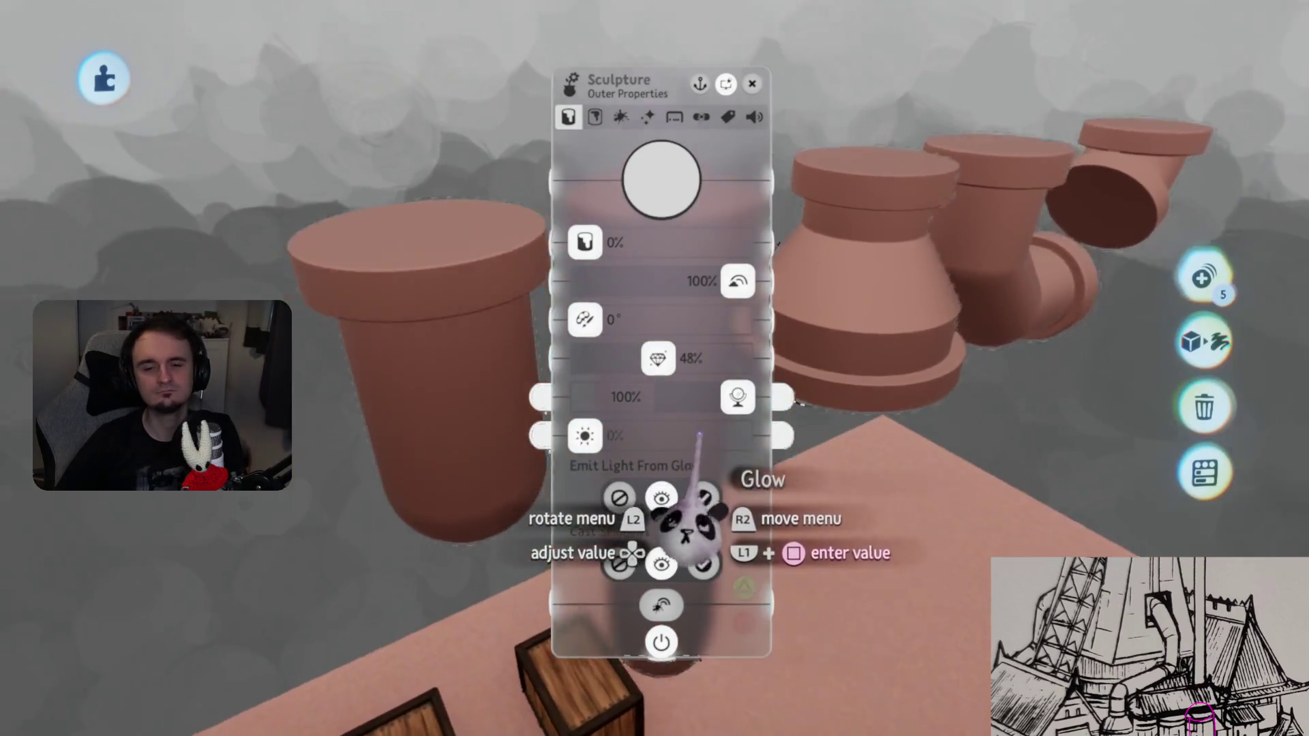
pyautogui.press('Escape')
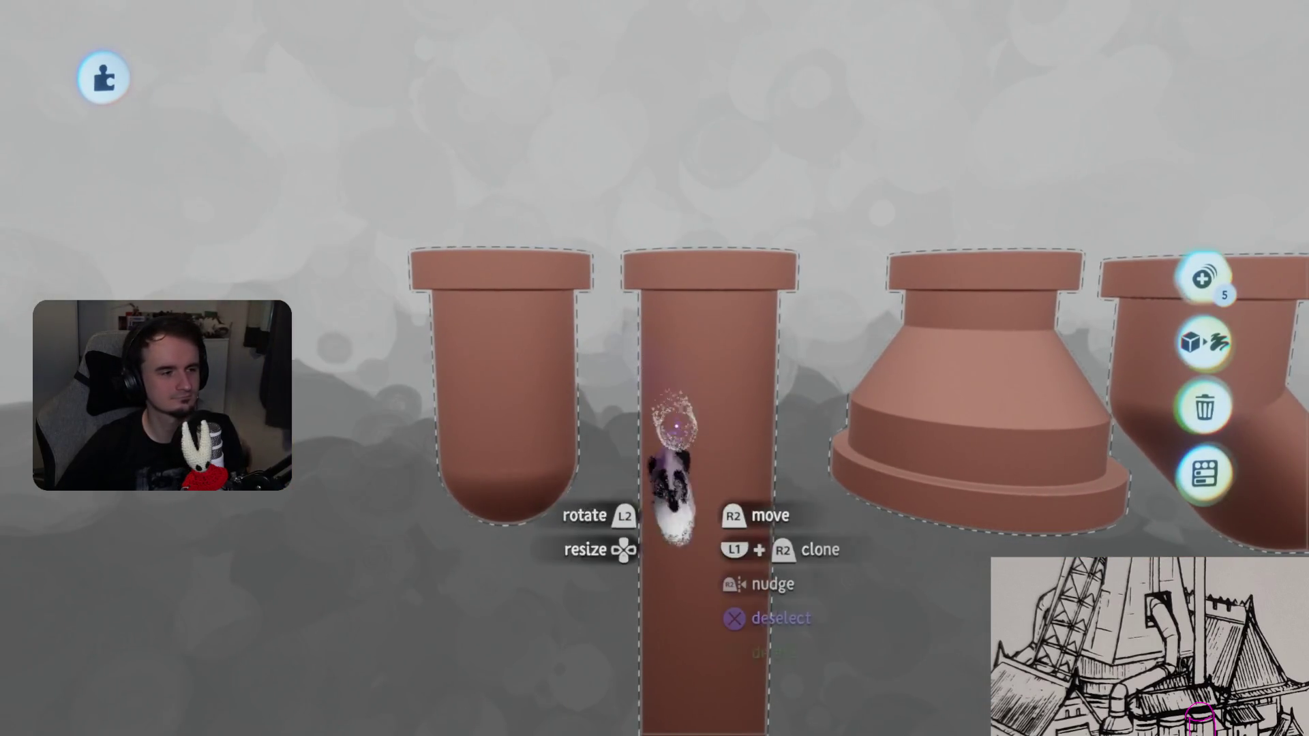
pyautogui.press('Escape')
pyautogui.press('Tab')
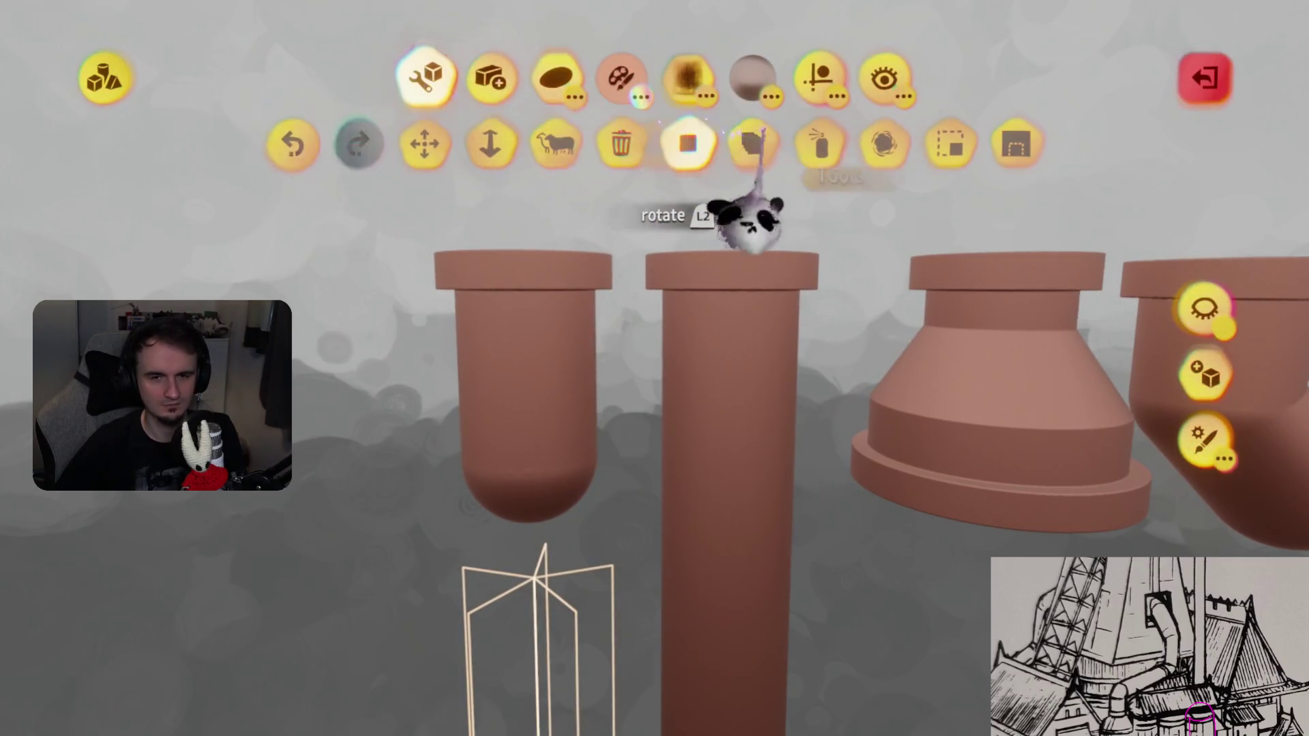
# - Pick mid grey paint and toggle the kaleidoscope and precise-movement guides, then leave sculpt mode
pyautogui.click(620, 77)
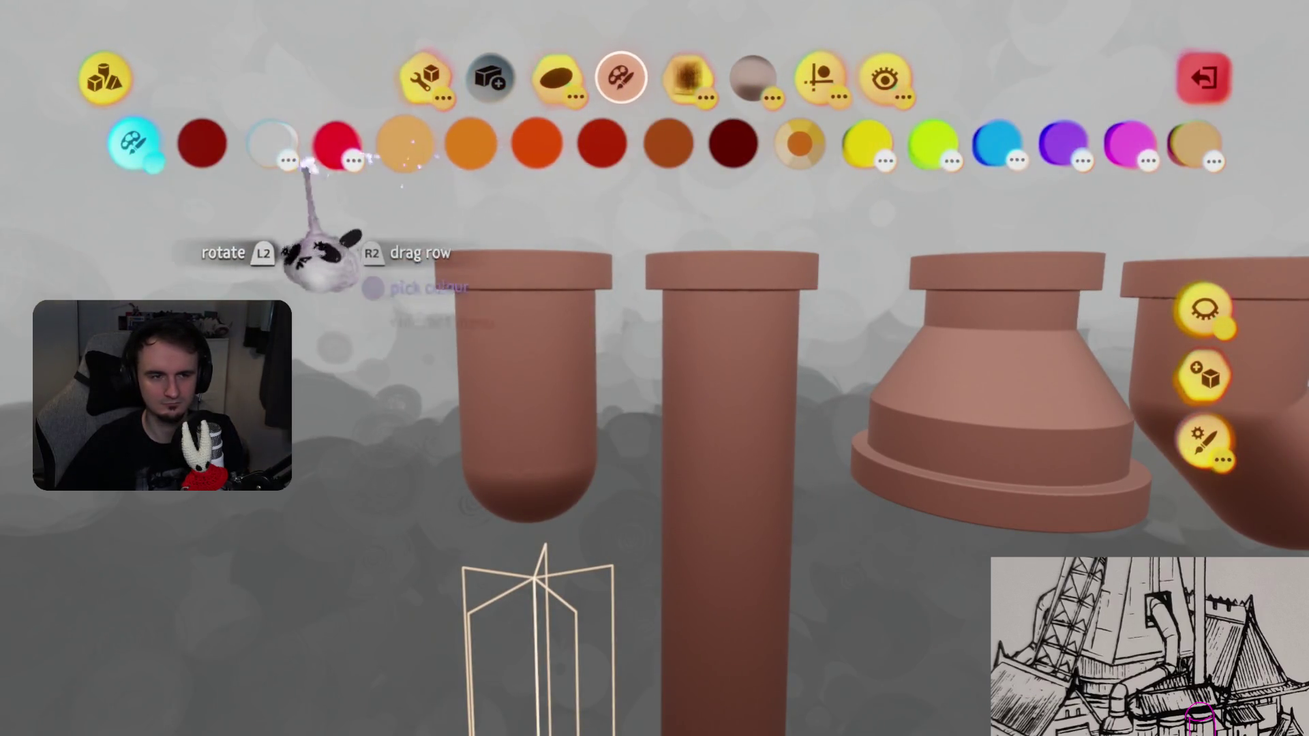
pyautogui.click(269, 144)
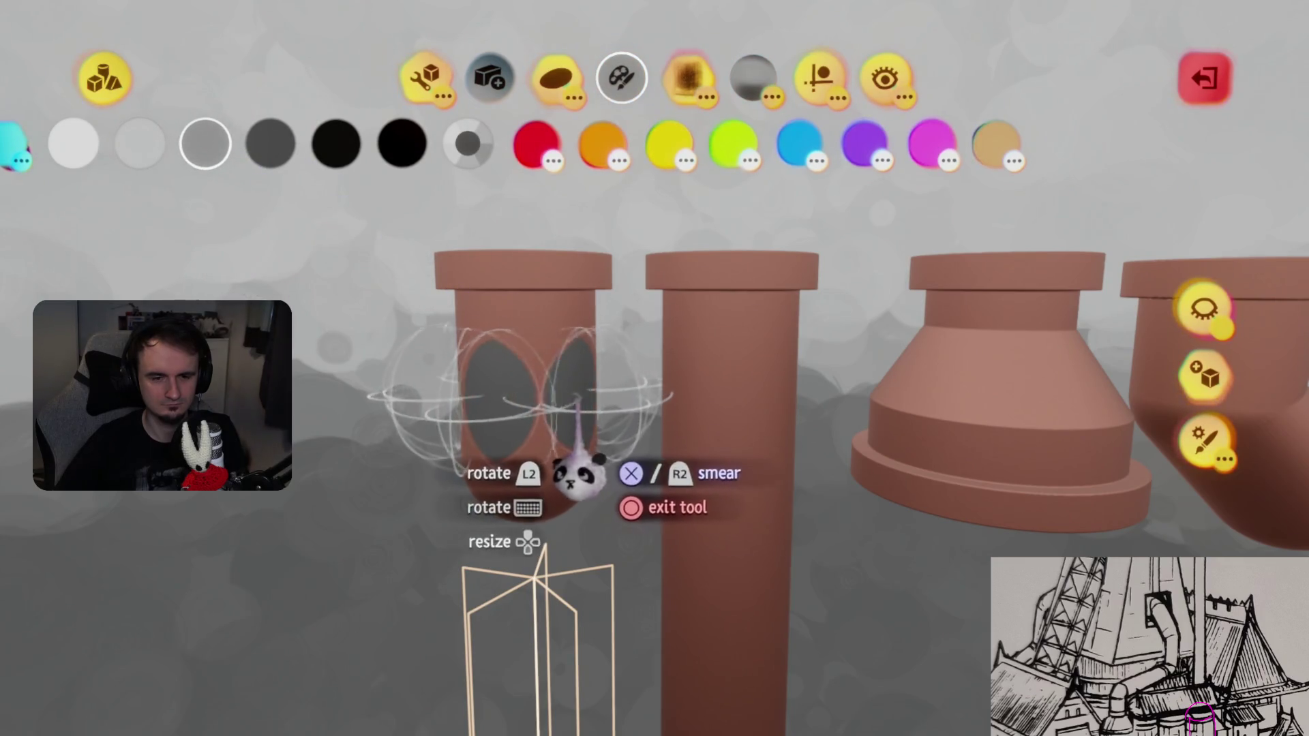
pyautogui.click(818, 82)
pyautogui.click(396, 142)
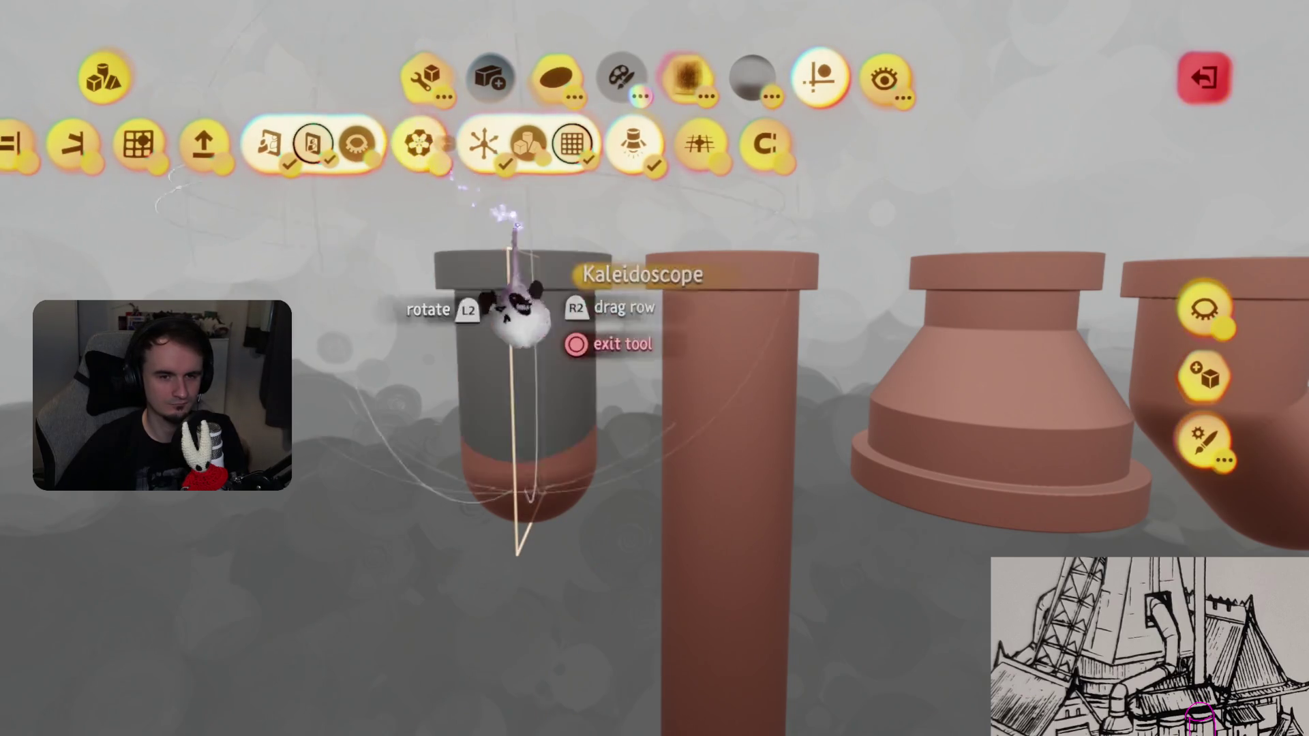
pyautogui.click(487, 142)
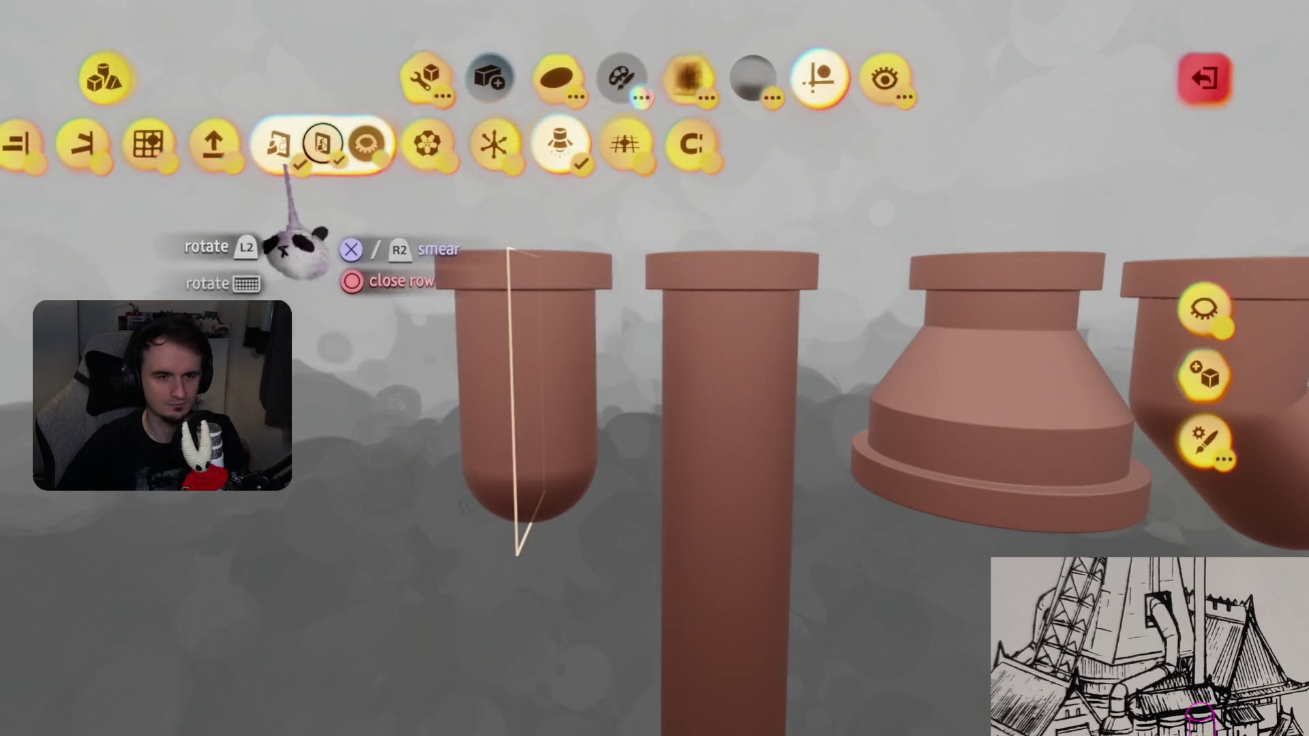
pyautogui.click(322, 143)
pyautogui.scroll(-5, 529, 443)
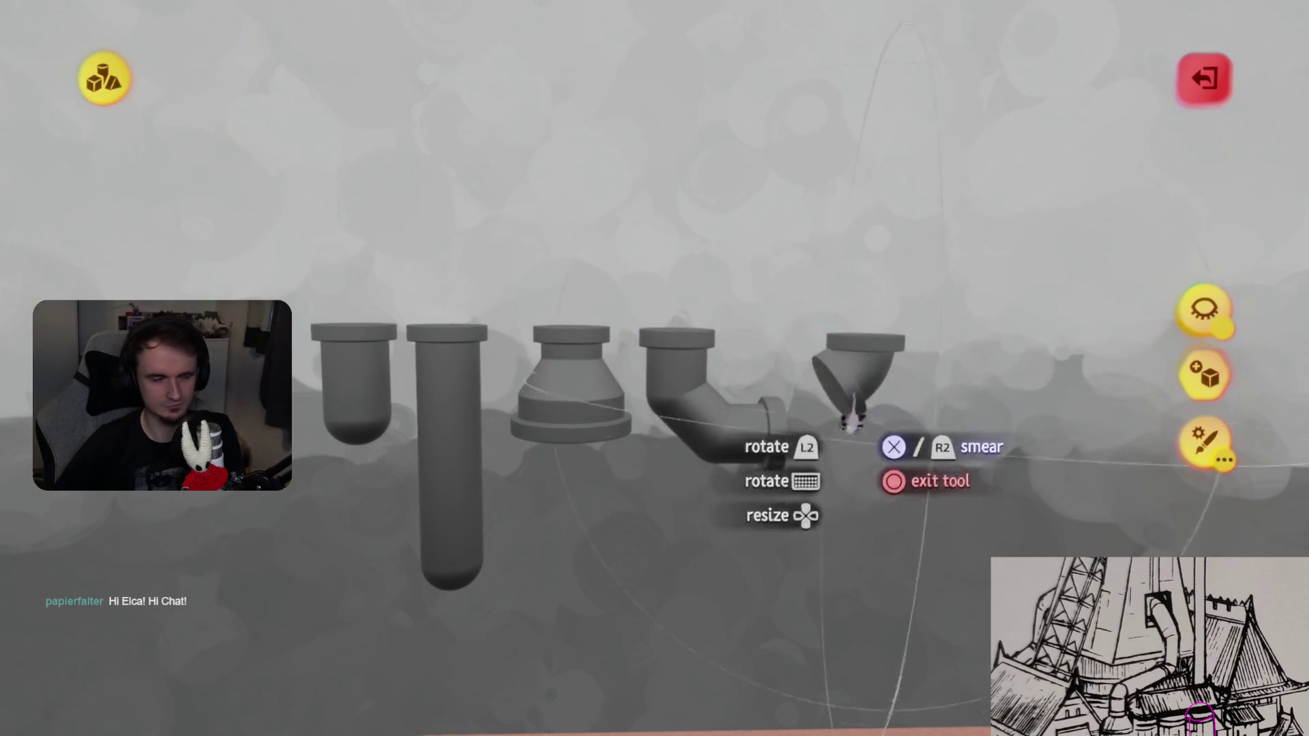
pyautogui.press('Escape')
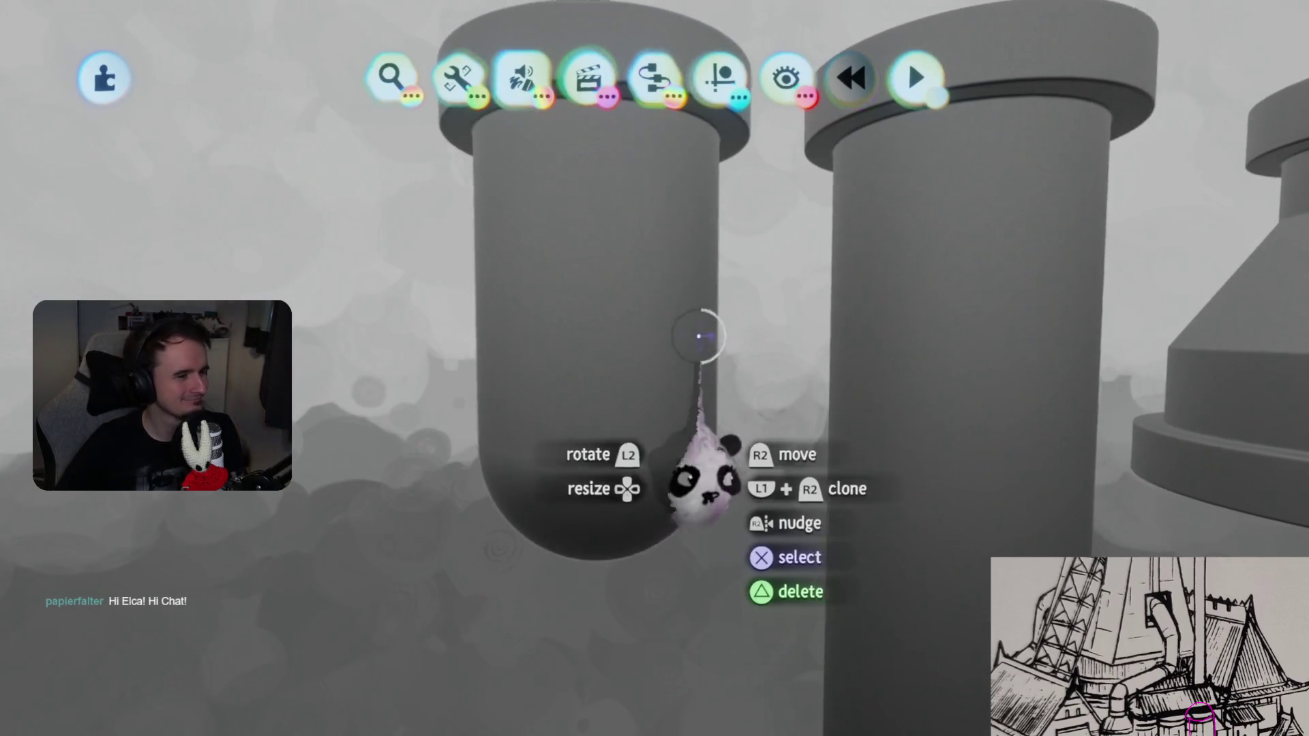
# - Spray the left pipe piece dark grey and exit sculpt mode
pyautogui.click(730, 319)
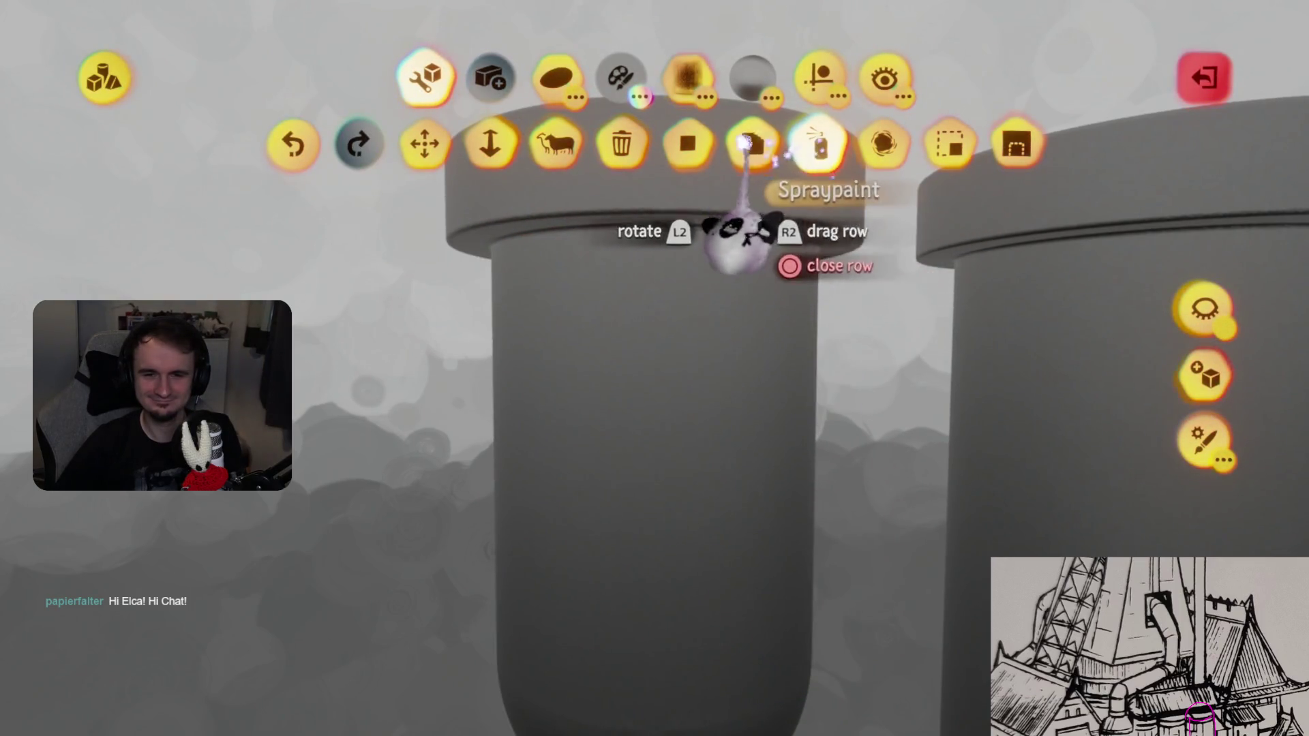
pyautogui.click(621, 77)
pyautogui.click(271, 143)
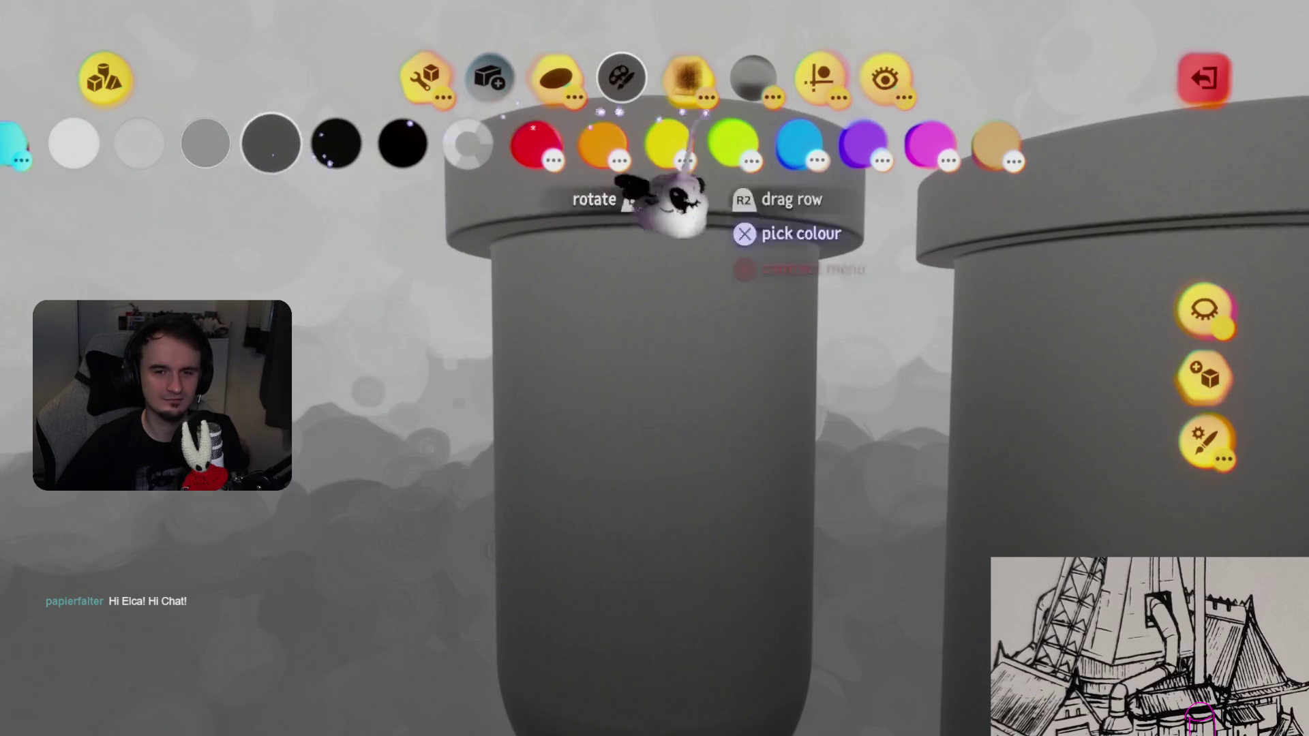
pyautogui.click(819, 77)
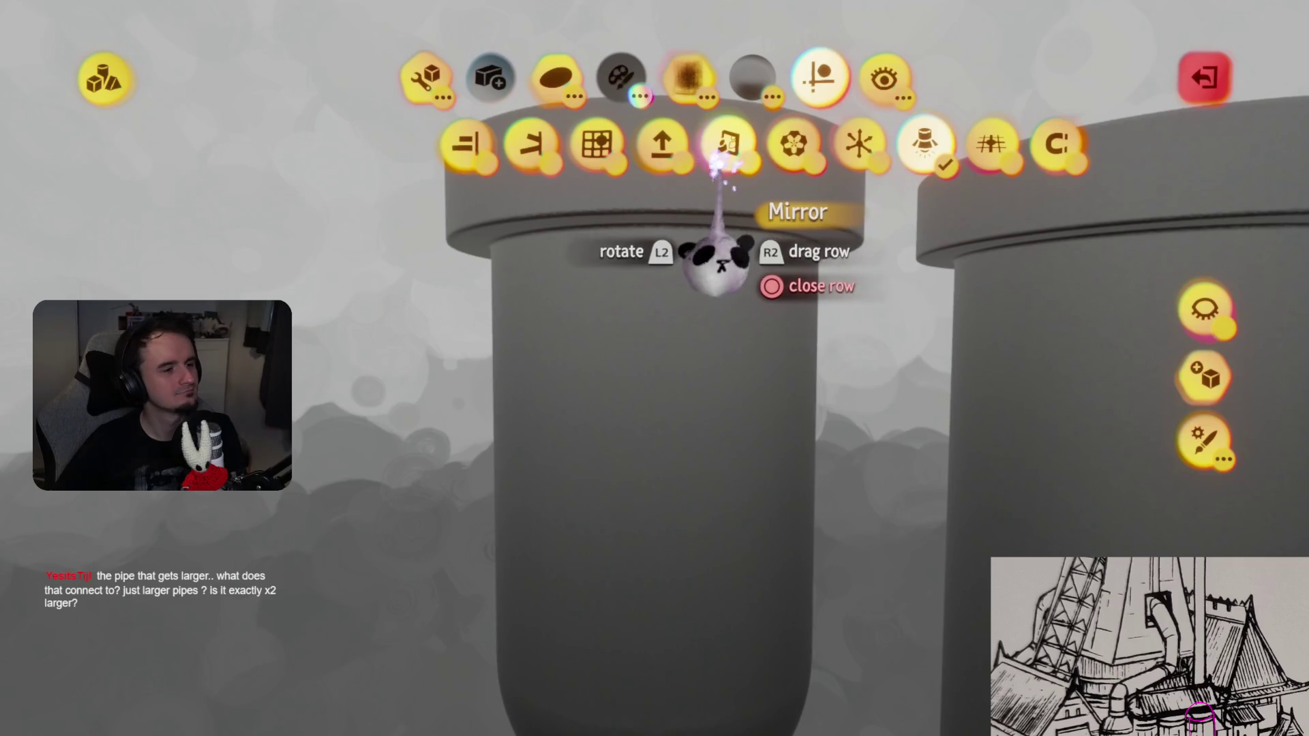
pyautogui.click(664, 446)
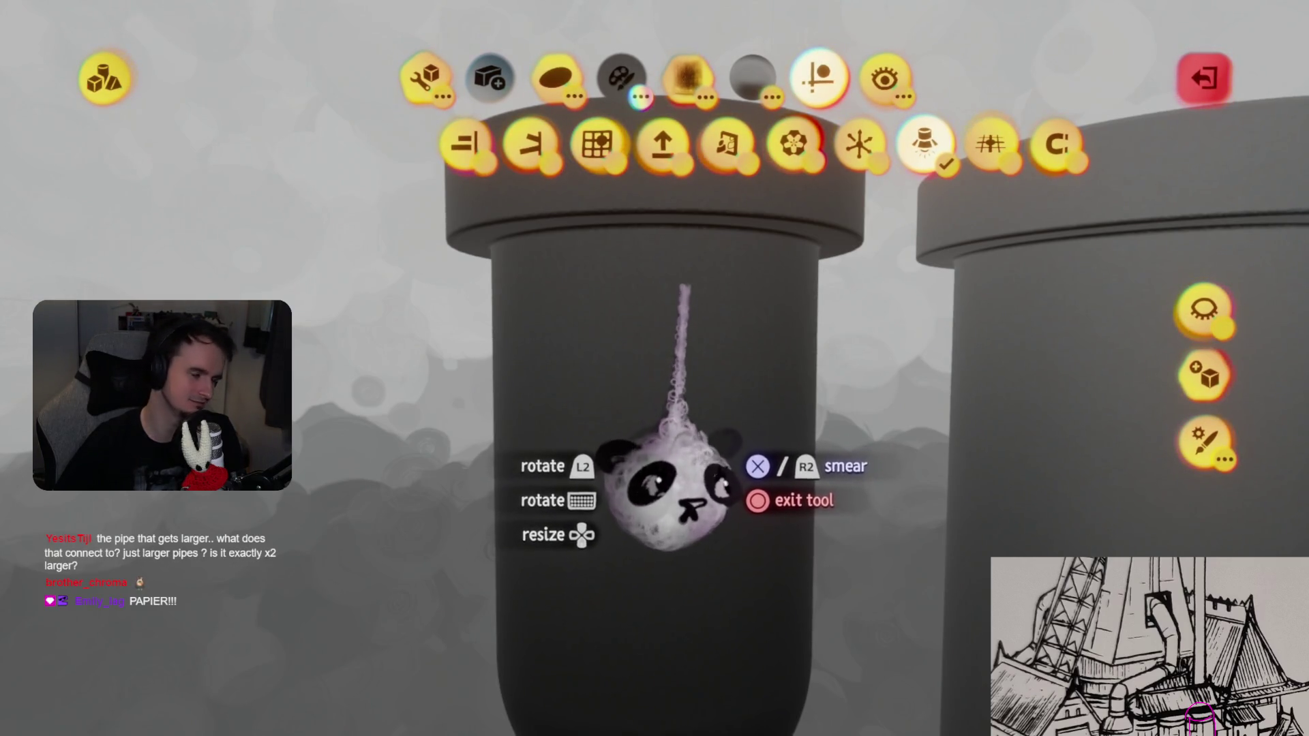
pyautogui.press('Escape')
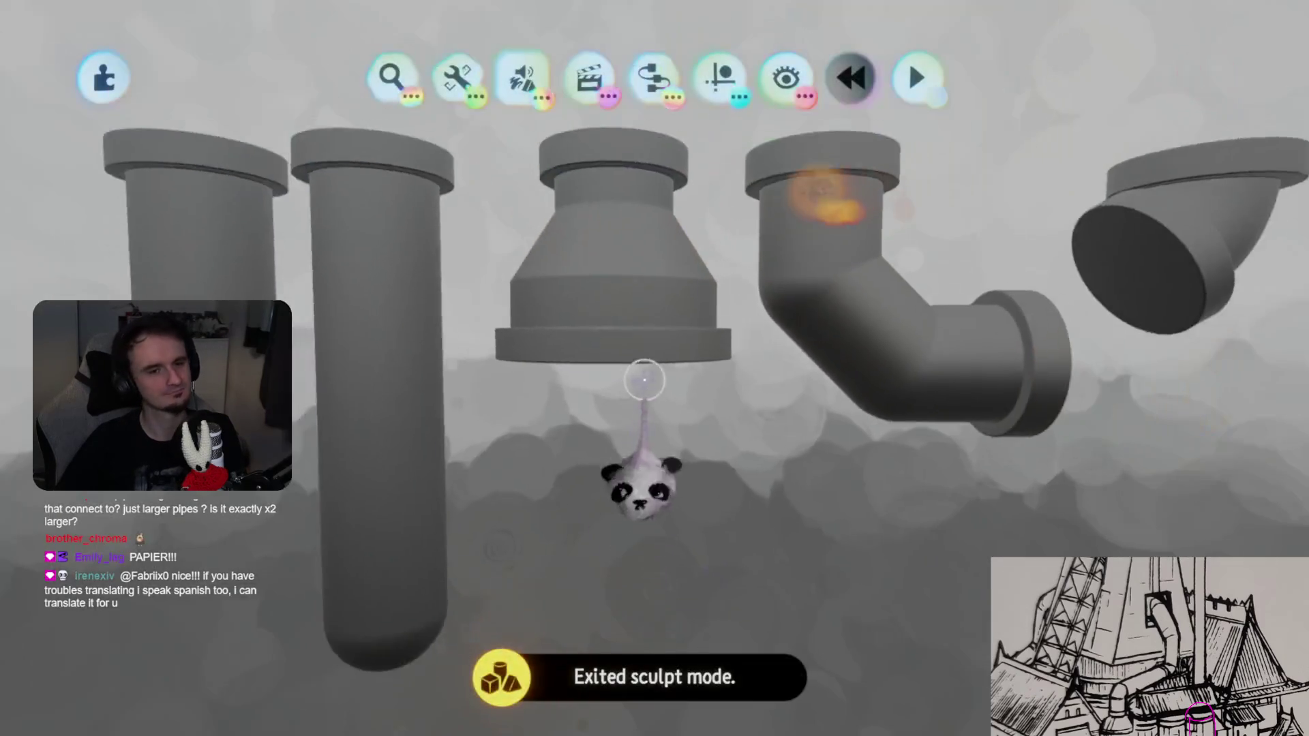
# - Open the pipe in view for sculpting, then back out of the tool and shape editor
pyautogui.moveTo(639, 312)
pyautogui.mouseDown(button='middle')
pyautogui.moveTo(648, 300)
pyautogui.moveTo(645, 342)
pyautogui.moveTo(628, 324)
pyautogui.mouseUp(button='middle')
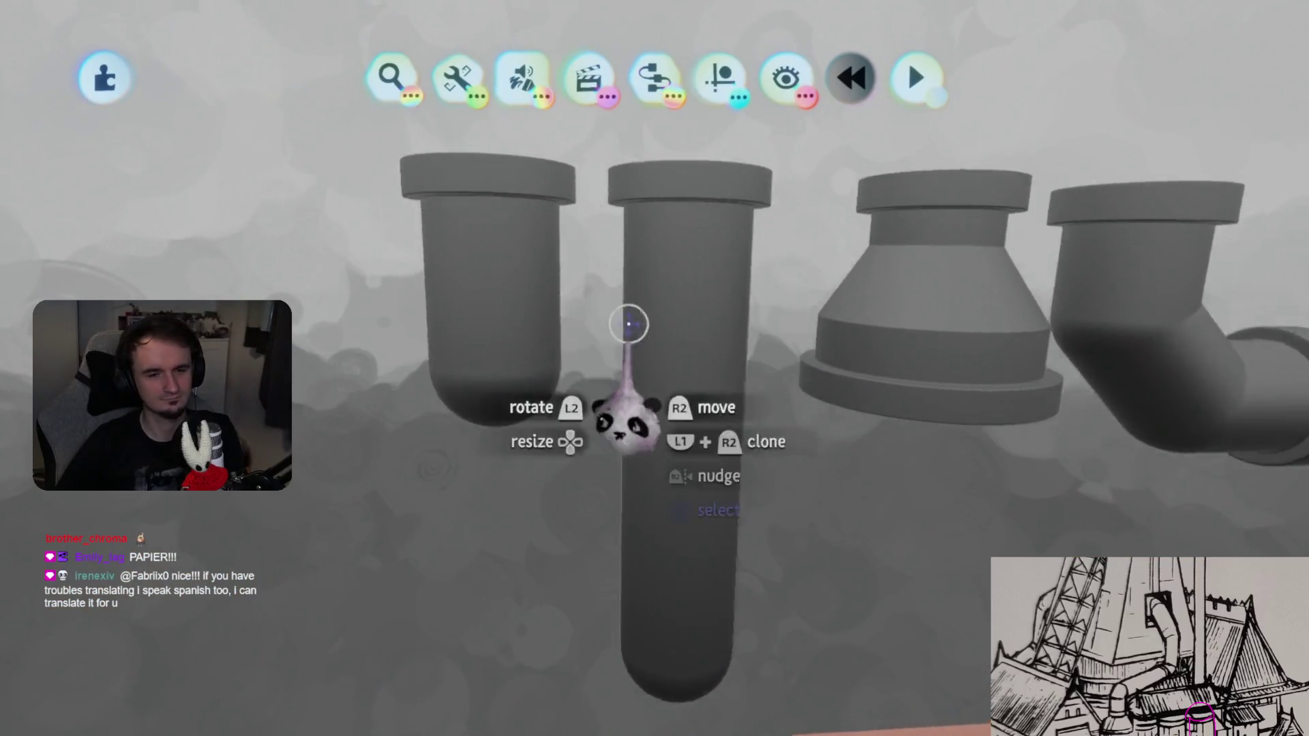
pyautogui.doubleClick(629, 324)
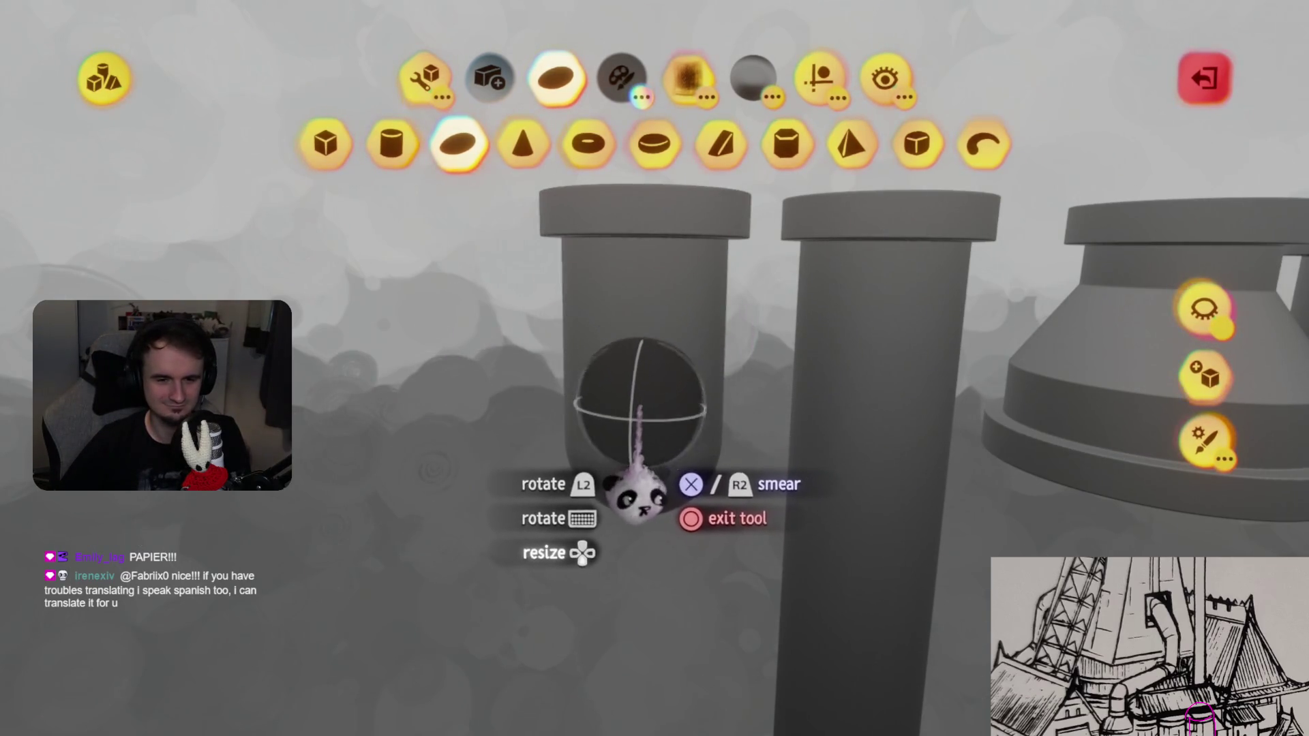
pyautogui.moveTo(637, 511); pyautogui.dragTo(653, 477, button='middle')
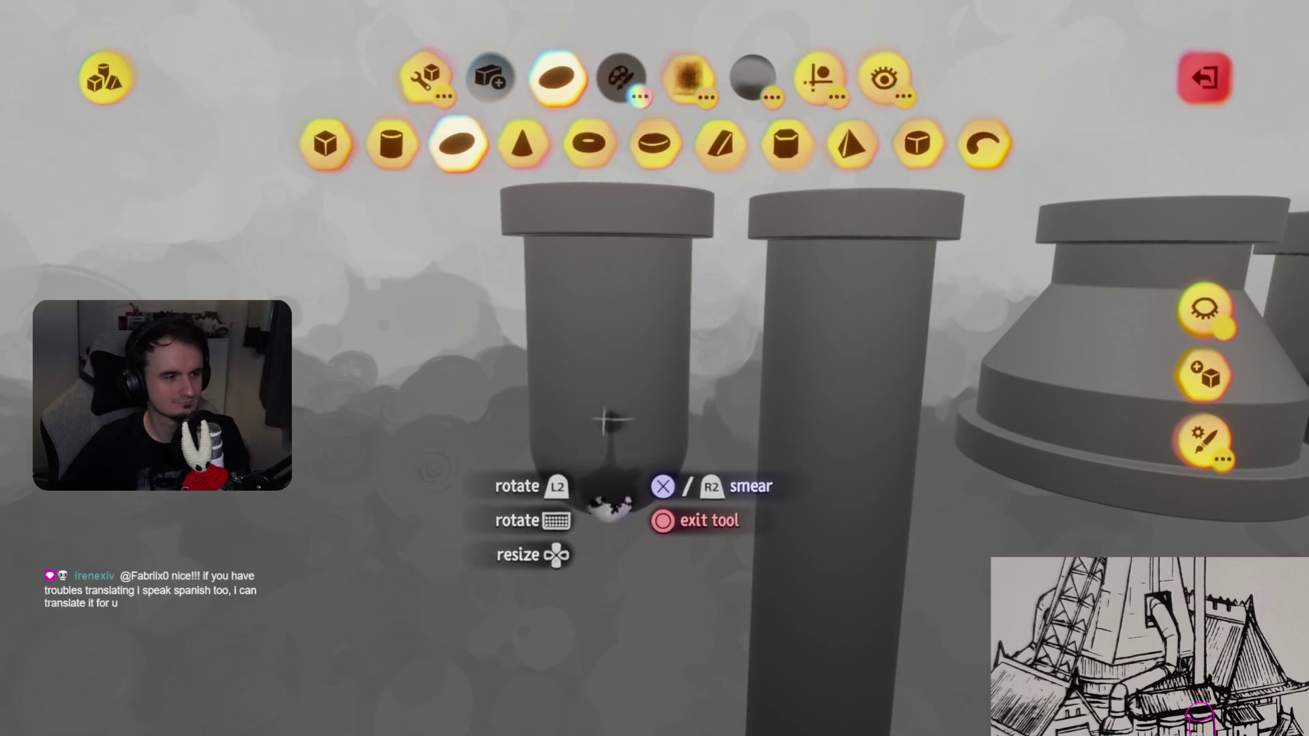
pyautogui.press('Escape')
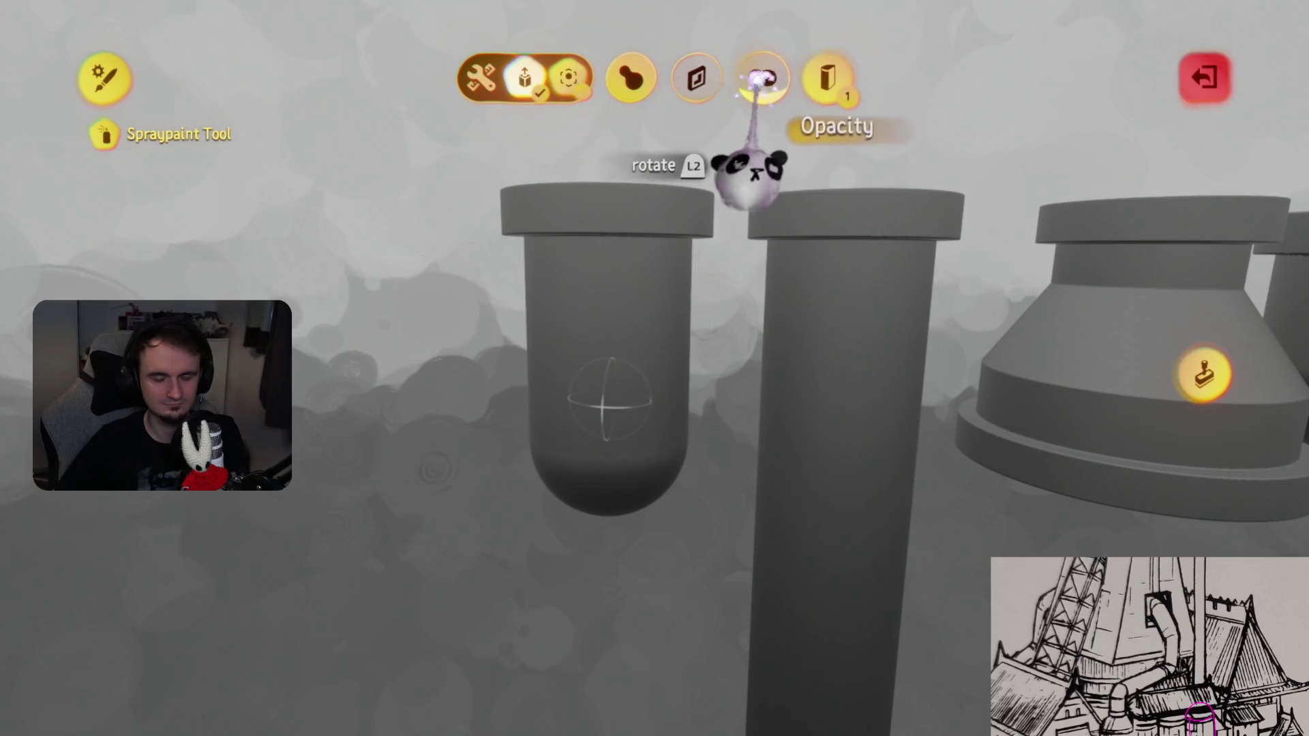
pyautogui.press('Escape')
pyautogui.moveTo(622, 525)
pyautogui.mouseDown(button='middle')
pyautogui.moveTo(669, 380)
pyautogui.moveTo(647, 341)
pyautogui.mouseUp(button='middle')
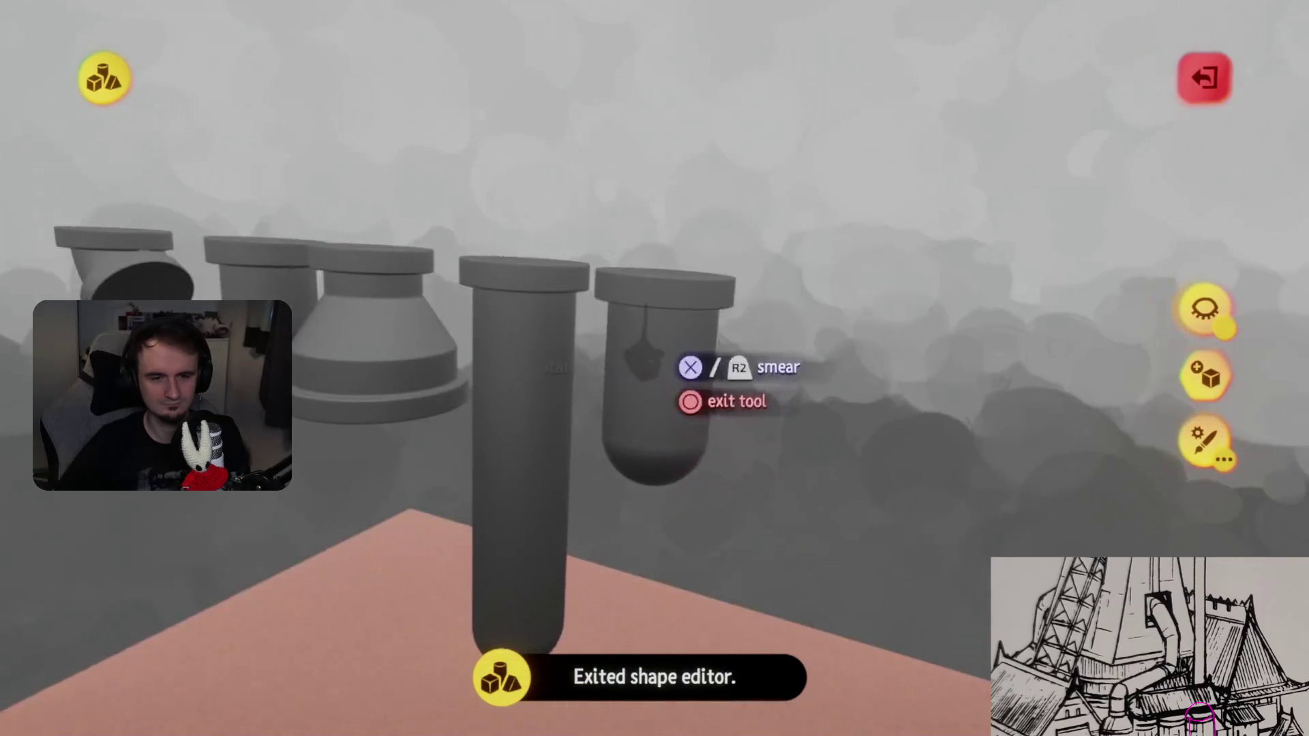
# - Orbit around the grey pipes from several angles, down to the pink floor and an elbow
pyautogui.click(818, 79)
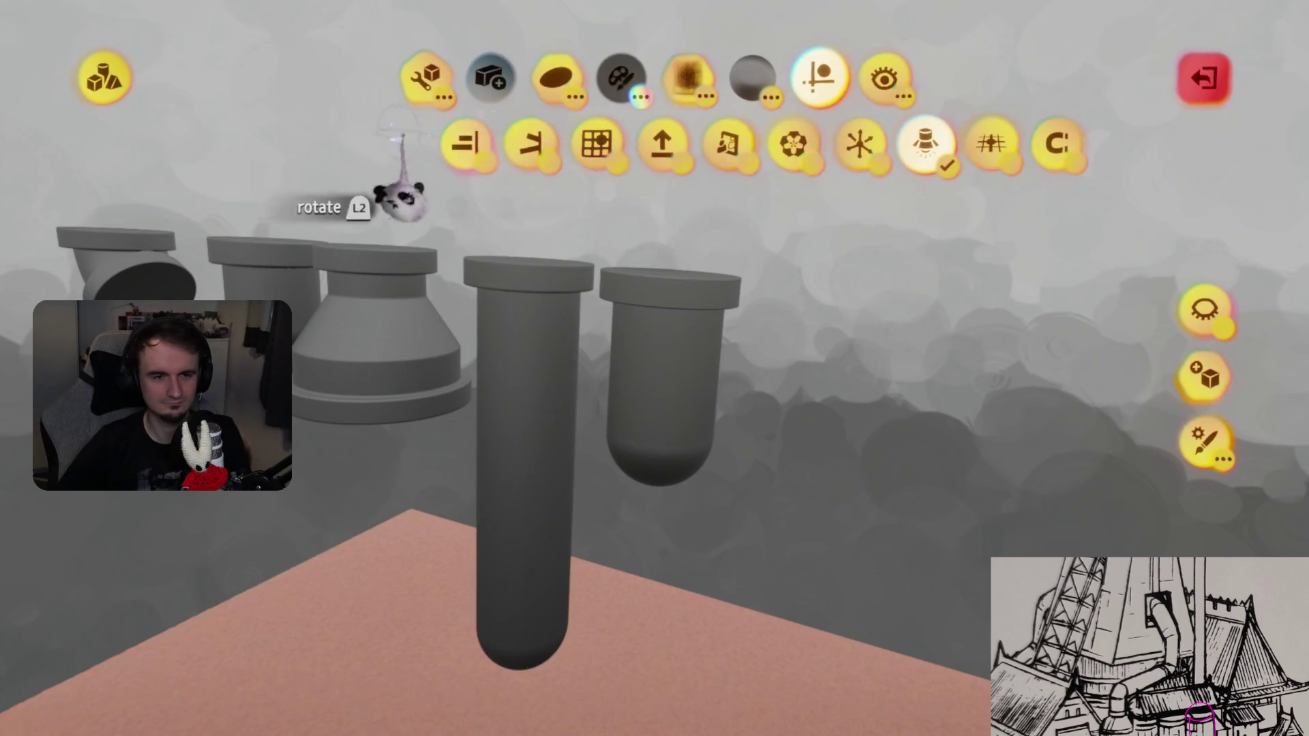
pyautogui.moveTo(508, 273)
pyautogui.mouseDown(button='middle')
pyautogui.moveTo(695, 468)
pyautogui.moveTo(593, 432)
pyautogui.moveTo(582, 218)
pyautogui.mouseUp(button='middle')
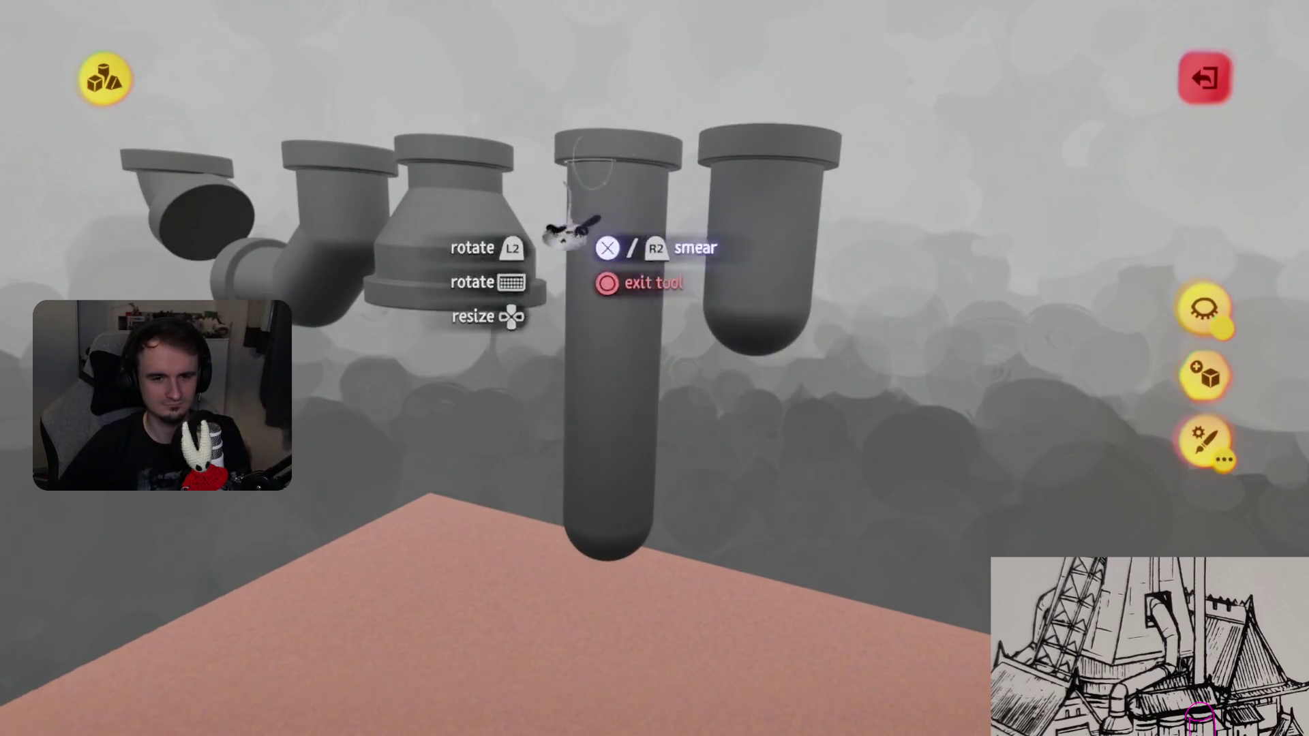
pyautogui.moveTo(588, 599)
pyautogui.mouseDown(button='middle')
pyautogui.moveTo(613, 526)
pyautogui.moveTo(657, 546)
pyautogui.moveTo(658, 327)
pyautogui.mouseUp(button='middle')
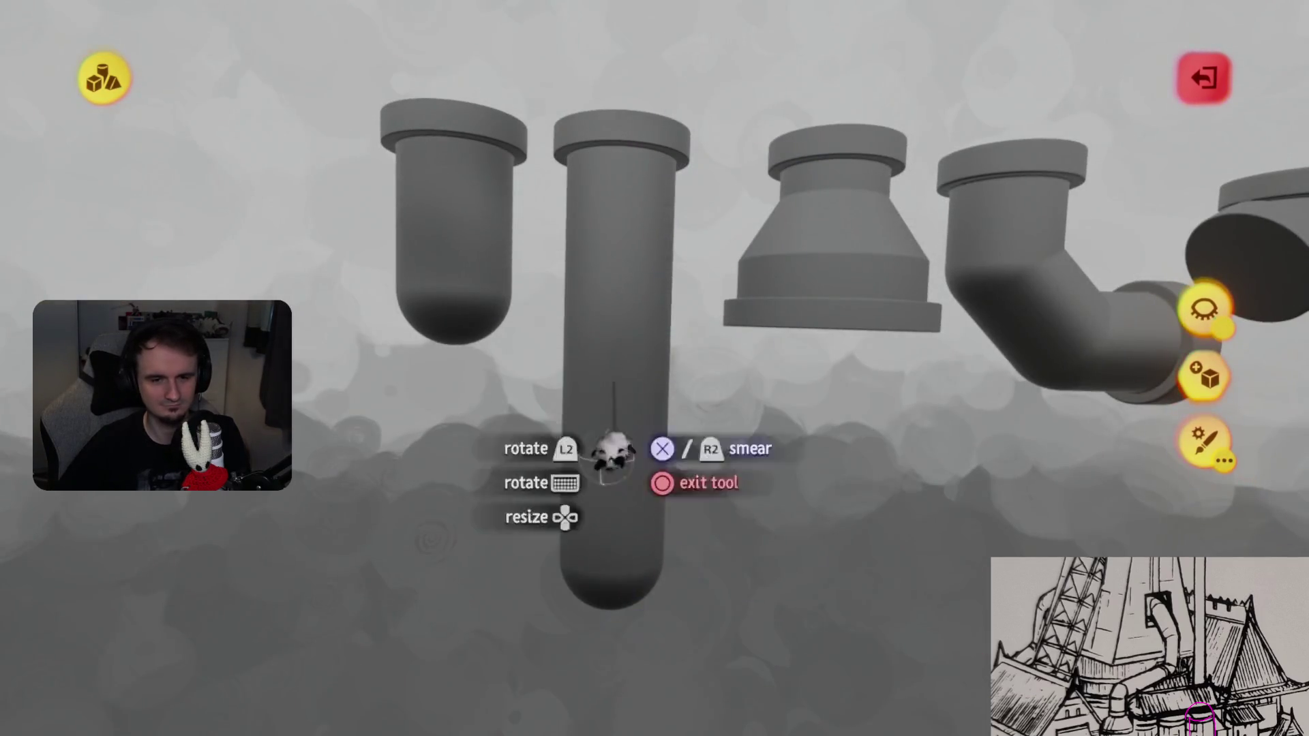
pyautogui.moveTo(556, 395)
pyautogui.mouseDown(button='middle')
pyautogui.moveTo(649, 411)
pyautogui.moveTo(555, 327)
pyautogui.mouseUp(button='middle')
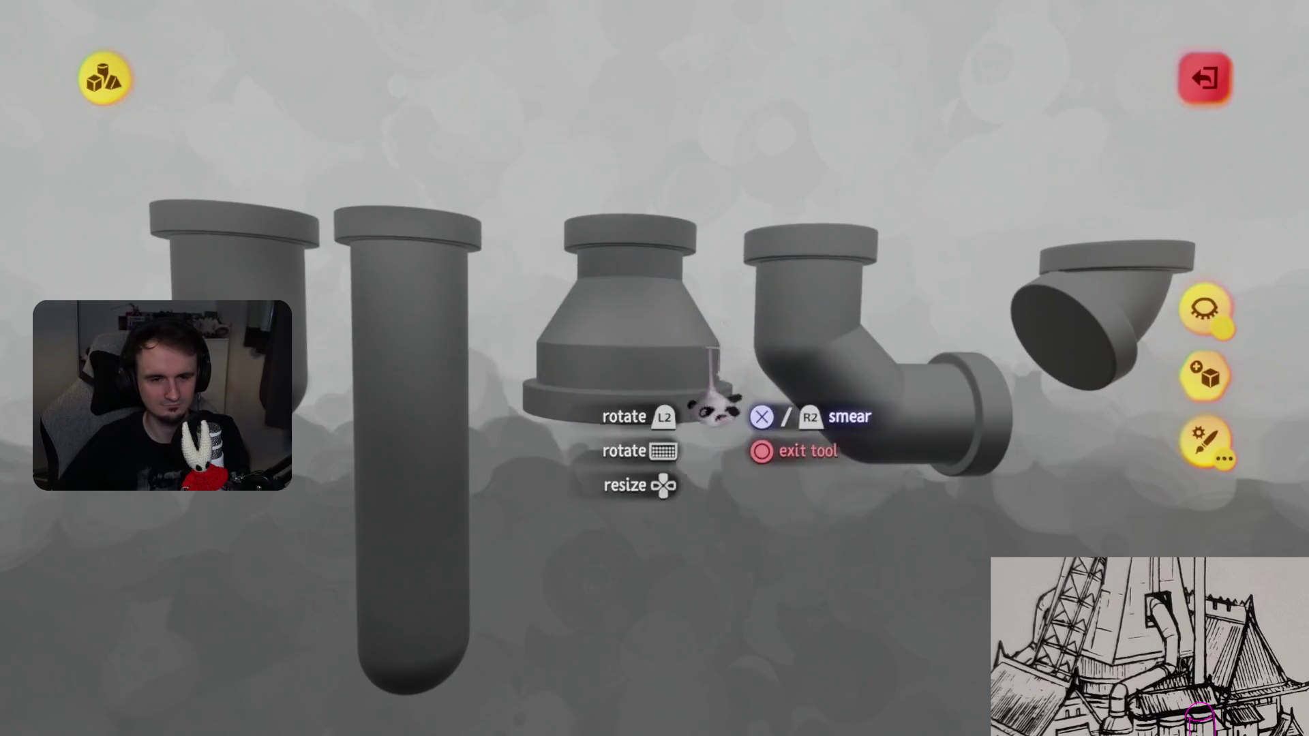
pyautogui.moveTo(712, 409); pyautogui.dragTo(689, 399, button='middle')
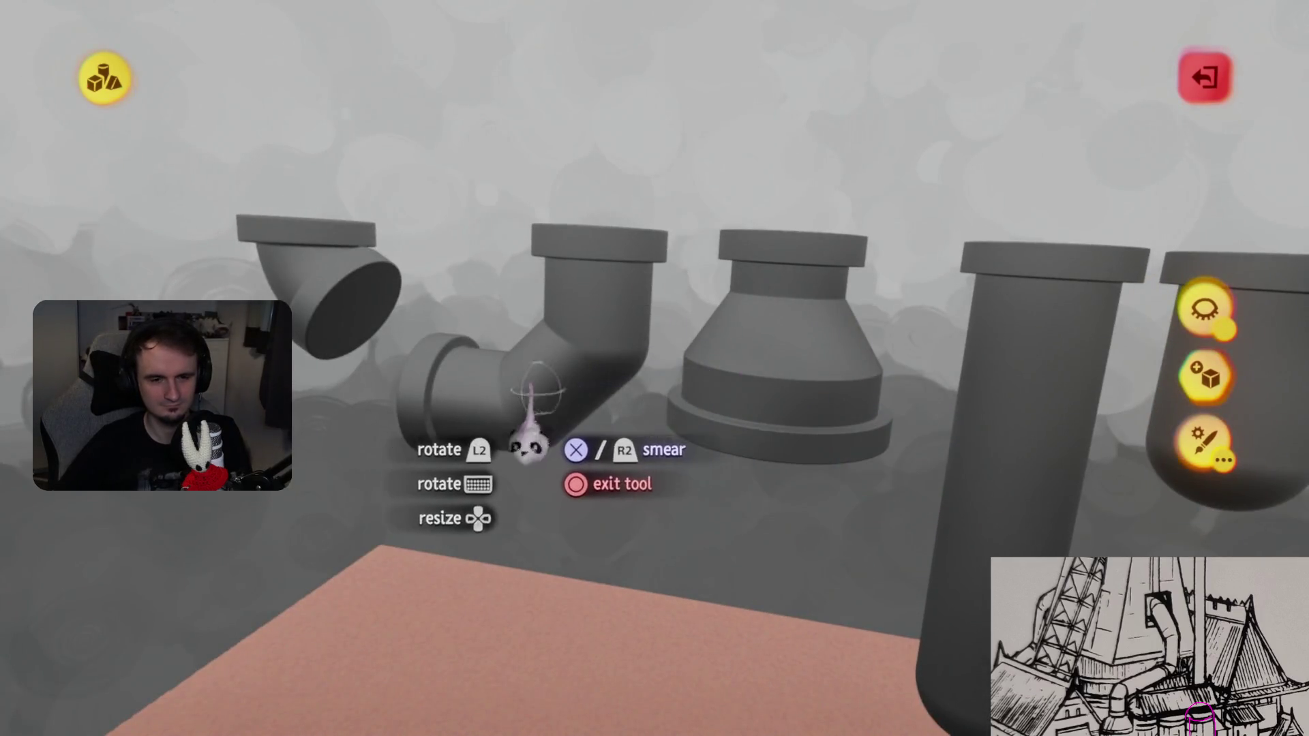
pyautogui.moveTo(512, 525)
pyautogui.mouseDown(button='middle')
pyautogui.moveTo(502, 409)
pyautogui.moveTo(573, 348)
pyautogui.mouseUp(button='middle')
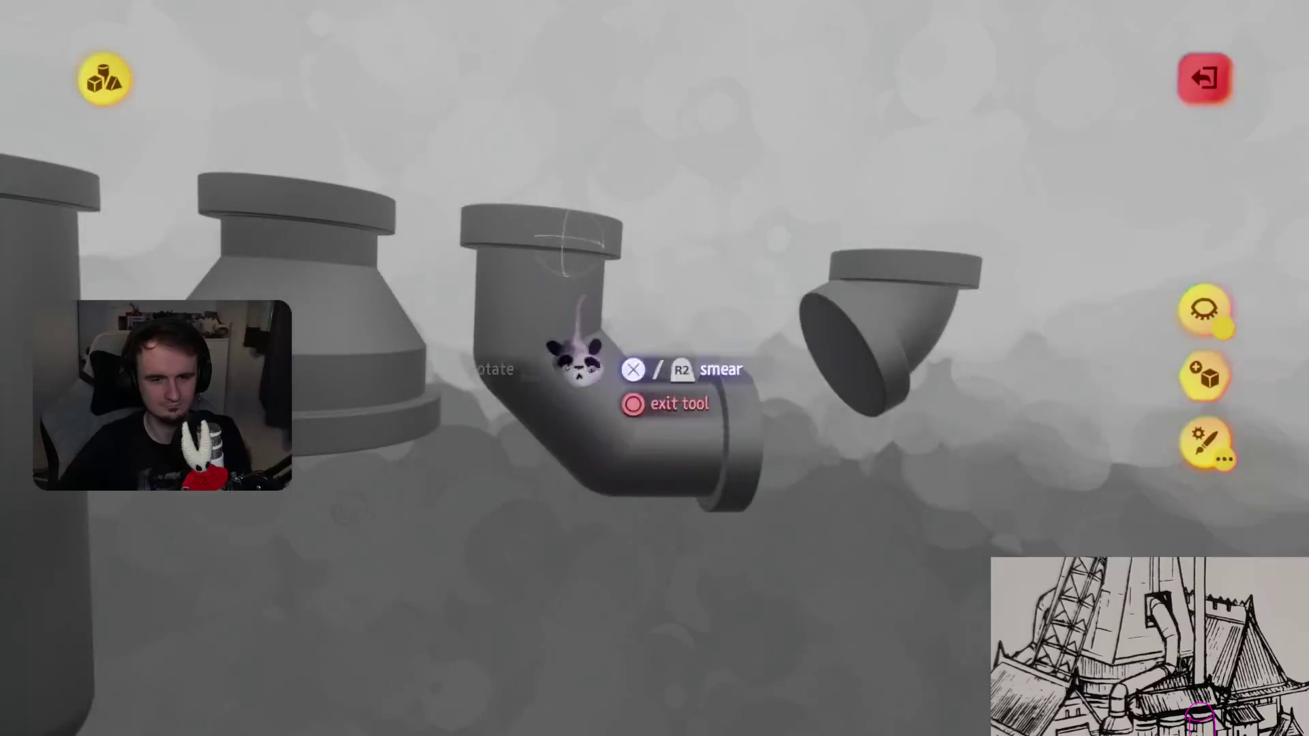
pyautogui.moveTo(648, 572)
pyautogui.mouseDown(button='middle')
pyautogui.moveTo(657, 508)
pyautogui.moveTo(605, 525)
pyautogui.moveTo(614, 540)
pyautogui.moveTo(476, 514)
pyautogui.moveTo(520, 447)
pyautogui.moveTo(769, 416)
pyautogui.mouseUp(button='middle')
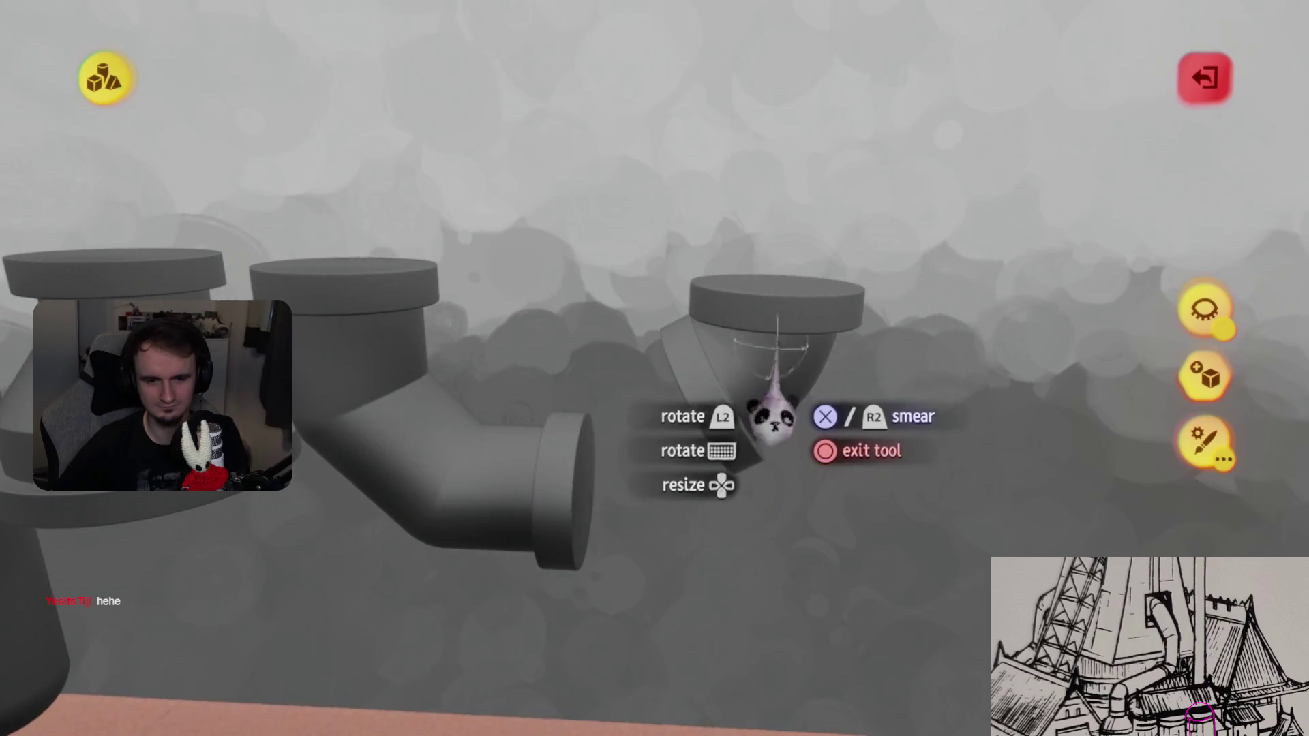
pyautogui.moveTo(726, 495)
pyautogui.mouseDown(button='middle')
pyautogui.moveTo(766, 438)
pyautogui.moveTo(701, 444)
pyautogui.moveTo(666, 307)
pyautogui.moveTo(667, 429)
pyautogui.moveTo(702, 482)
pyautogui.moveTo(701, 468)
pyautogui.moveTo(658, 443)
pyautogui.moveTo(623, 520)
pyautogui.moveTo(666, 517)
pyautogui.moveTo(622, 534)
pyautogui.moveTo(722, 552)
pyautogui.mouseUp(button='middle')
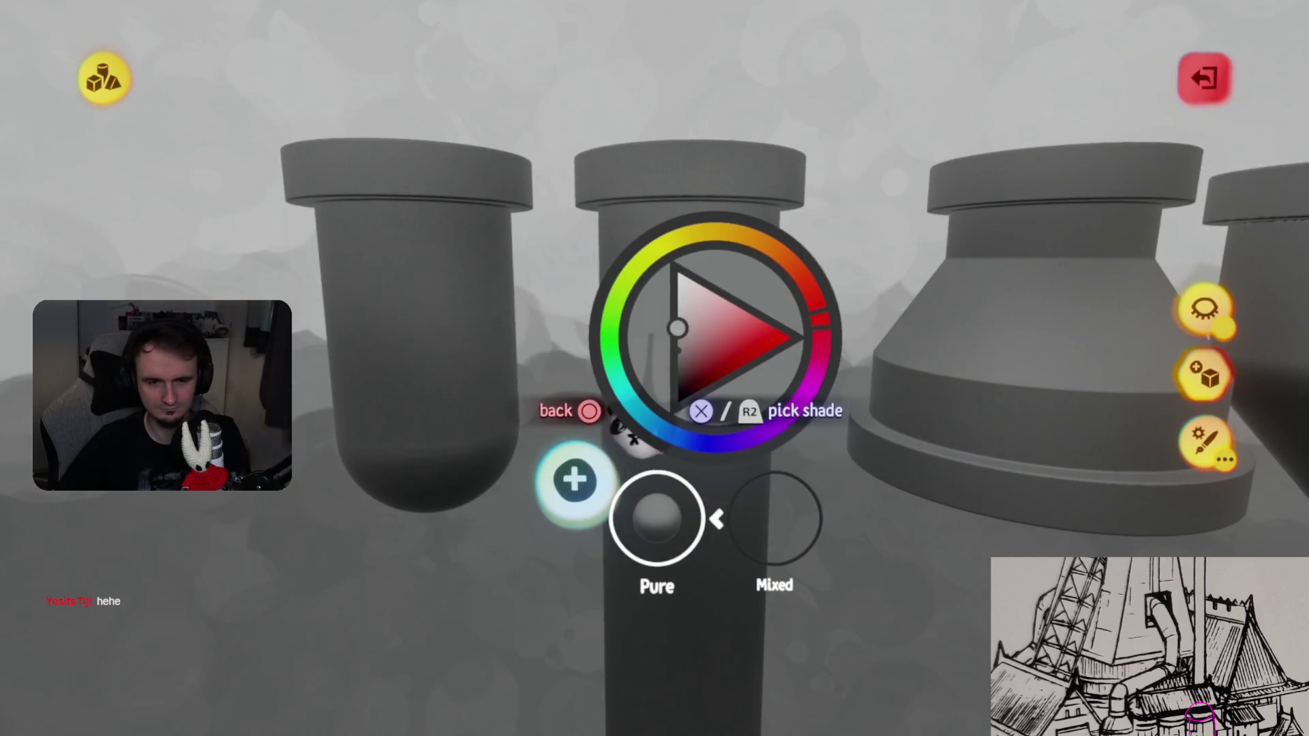
# - Undo the last paint spray on the pipe and check the colour wheel
pyautogui.press('Escape')
pyautogui.moveTo(637, 440); pyautogui.dragTo(646, 443, button='middle')
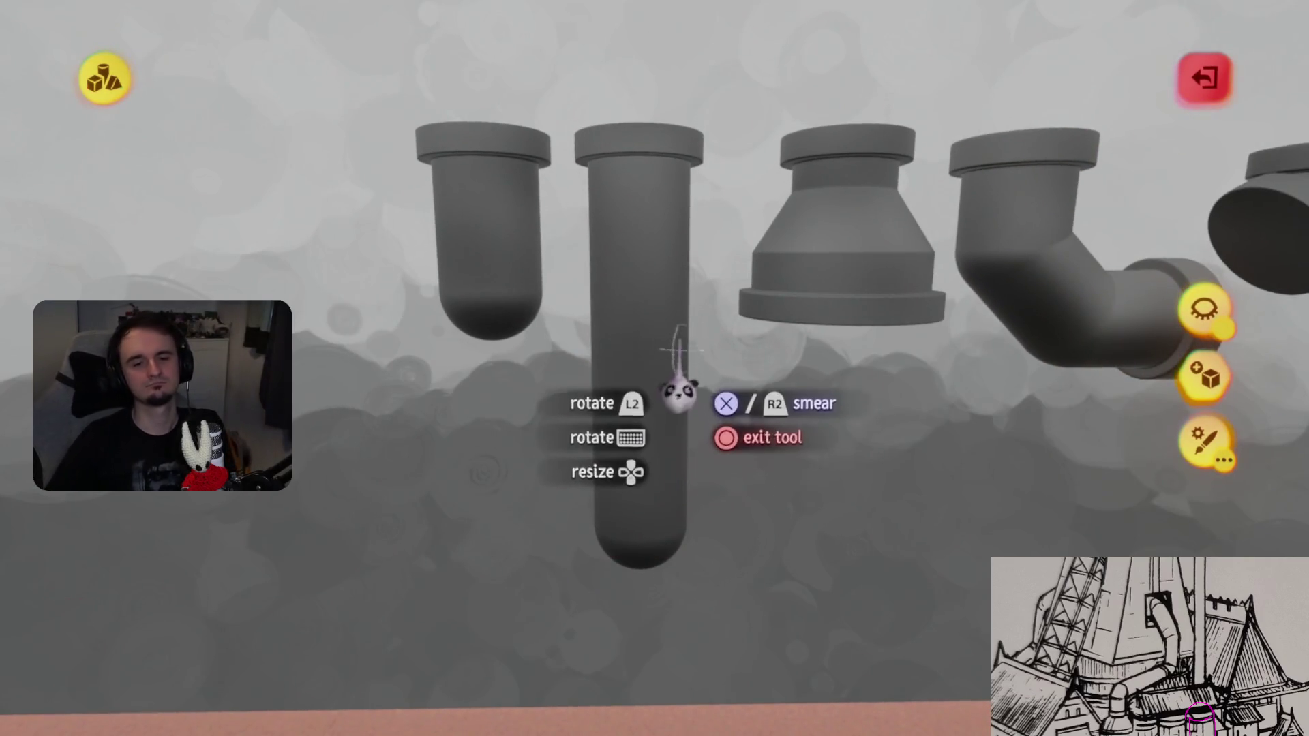
pyautogui.moveTo(608, 573)
pyautogui.mouseDown(button='middle')
pyautogui.moveTo(622, 439)
pyautogui.moveTo(579, 487)
pyautogui.moveTo(599, 520)
pyautogui.moveTo(573, 541)
pyautogui.moveTo(538, 476)
pyautogui.moveTo(596, 555)
pyautogui.moveTo(578, 573)
pyautogui.moveTo(538, 423)
pyautogui.moveTo(549, 497)
pyautogui.moveTo(566, 477)
pyautogui.mouseUp(button='middle')
pyautogui.hotkey('ctrl', 'z')
pyautogui.press('c')
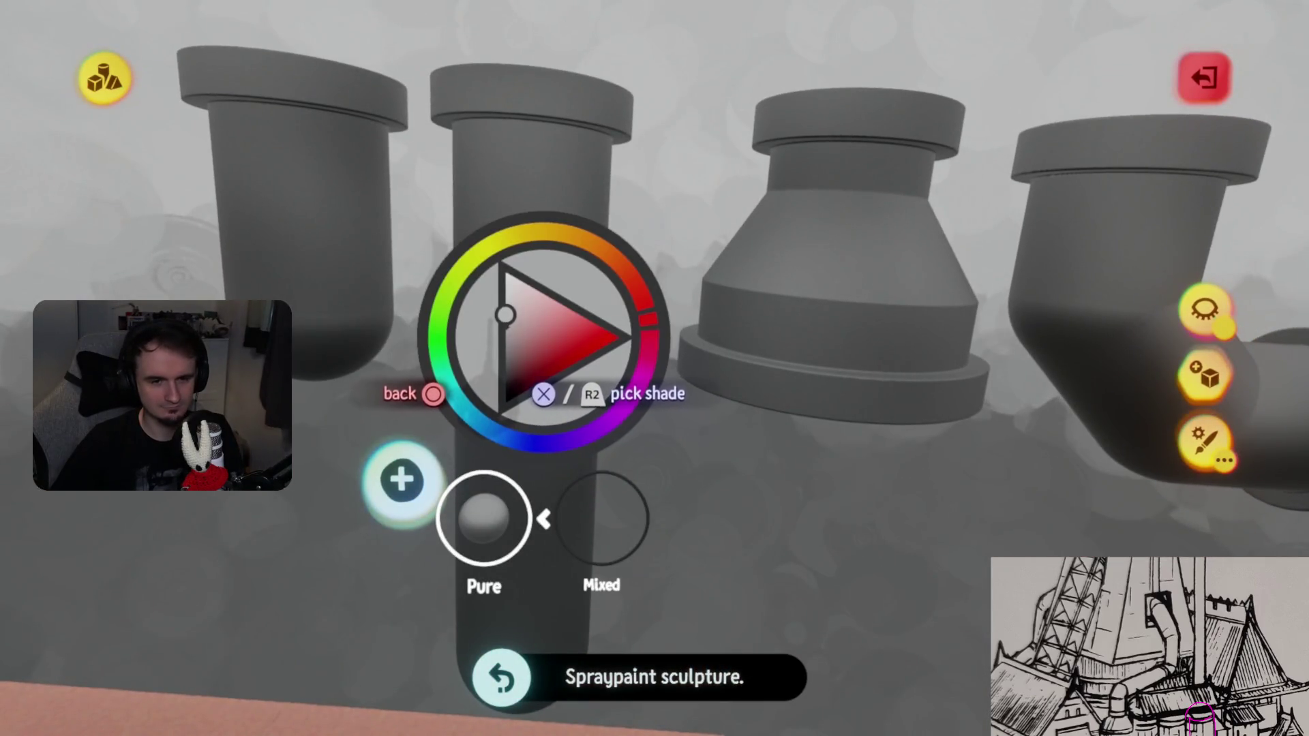
pyautogui.press('Escape')
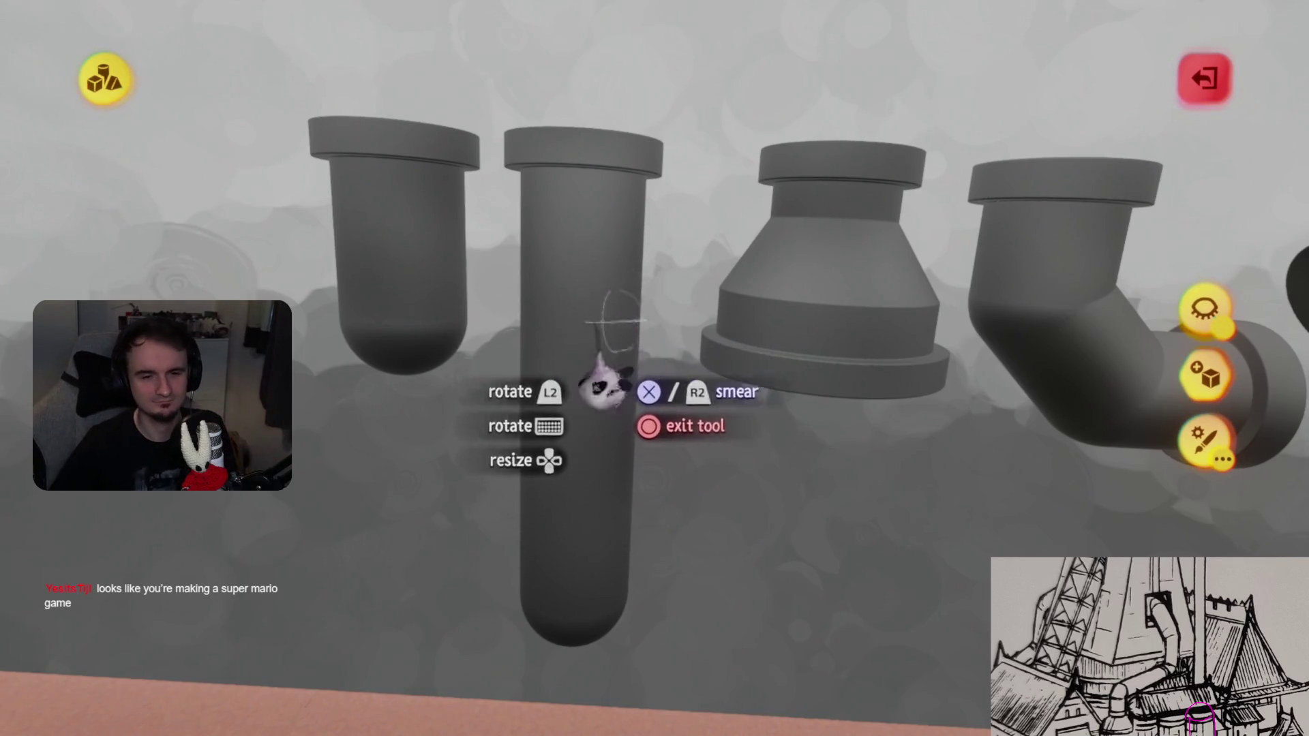
# - Orbit side, front and underneath the four grey pipes, then exit and reopen the round-bottomed piece
pyautogui.moveTo(388, 416)
pyautogui.mouseDown(button='middle')
pyautogui.moveTo(628, 438)
pyautogui.moveTo(535, 374)
pyautogui.moveTo(564, 336)
pyautogui.moveTo(603, 395)
pyautogui.moveTo(613, 389)
pyautogui.moveTo(584, 453)
pyautogui.moveTo(584, 272)
pyautogui.mouseUp(button='middle')
pyautogui.moveTo(475, 722)
pyautogui.mouseDown(button='middle')
pyautogui.moveTo(559, 442)
pyautogui.moveTo(555, 424)
pyautogui.moveTo(526, 418)
pyautogui.moveTo(575, 518)
pyautogui.moveTo(566, 597)
pyautogui.moveTo(555, 526)
pyautogui.moveTo(625, 477)
pyautogui.moveTo(515, 470)
pyautogui.mouseUp(button='middle')
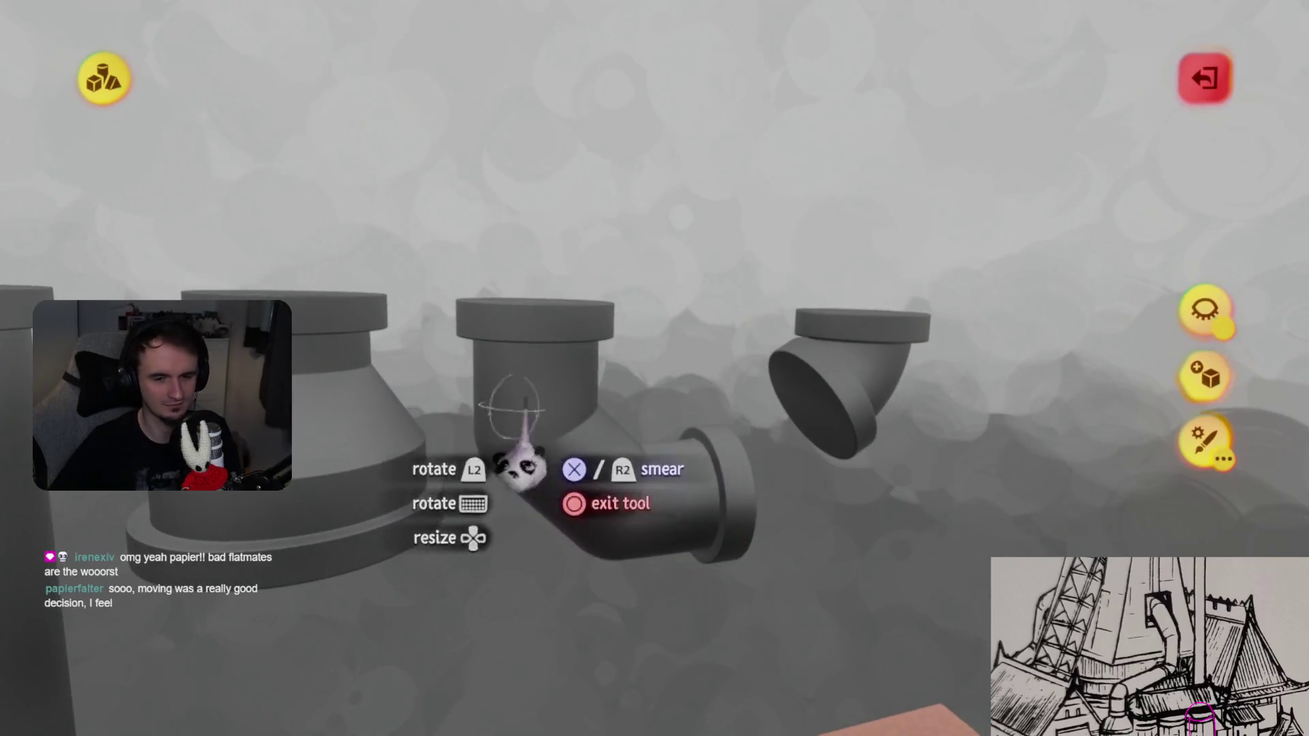
pyautogui.moveTo(576, 599)
pyautogui.mouseDown(button='middle')
pyautogui.moveTo(599, 549)
pyautogui.moveTo(570, 541)
pyautogui.moveTo(511, 347)
pyautogui.moveTo(524, 508)
pyautogui.mouseUp(button='middle')
pyautogui.moveTo(587, 423)
pyautogui.mouseDown(button='middle')
pyautogui.moveTo(505, 409)
pyautogui.moveTo(545, 382)
pyautogui.moveTo(587, 437)
pyautogui.moveTo(446, 487)
pyautogui.moveTo(570, 541)
pyautogui.moveTo(520, 497)
pyautogui.moveTo(672, 643)
pyautogui.moveTo(566, 497)
pyautogui.moveTo(573, 550)
pyautogui.moveTo(528, 235)
pyautogui.mouseUp(button='middle')
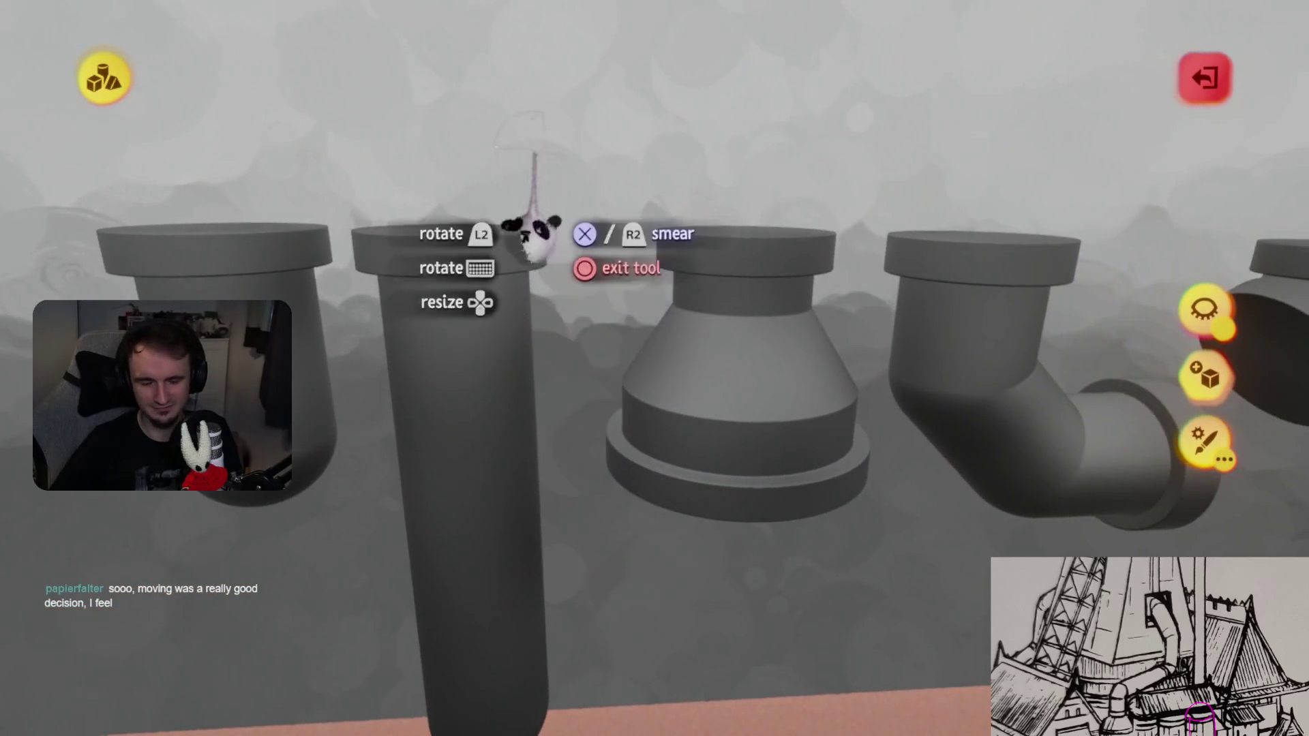
pyautogui.moveTo(653, 369)
pyautogui.mouseDown(button='middle')
pyautogui.moveTo(569, 566)
pyautogui.moveTo(503, 443)
pyautogui.moveTo(496, 397)
pyautogui.moveTo(609, 259)
pyautogui.mouseUp(button='middle')
pyautogui.press('Escape')
pyautogui.click(609, 260)
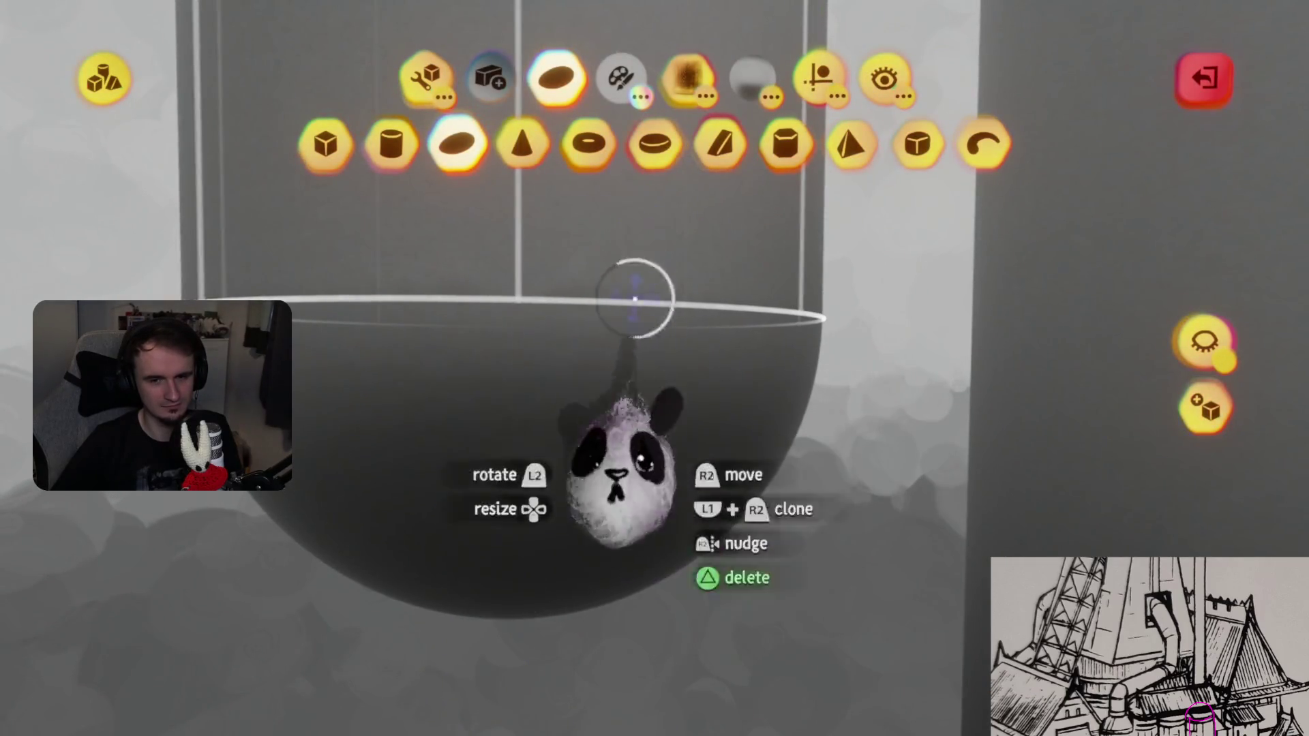
# - Open the left pipe, pick the Donut shape, then back out of the shape editor
pyautogui.press('Escape')
pyautogui.click(516, 443)
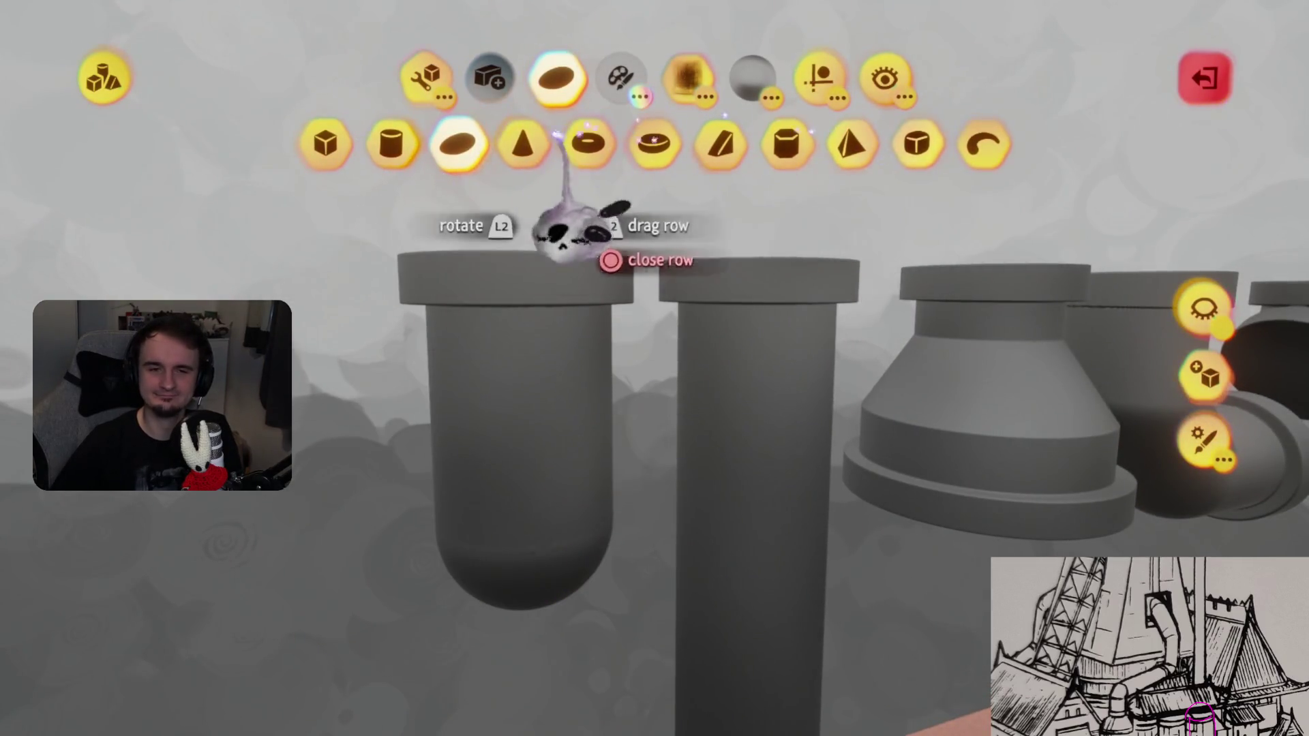
pyautogui.click(592, 143)
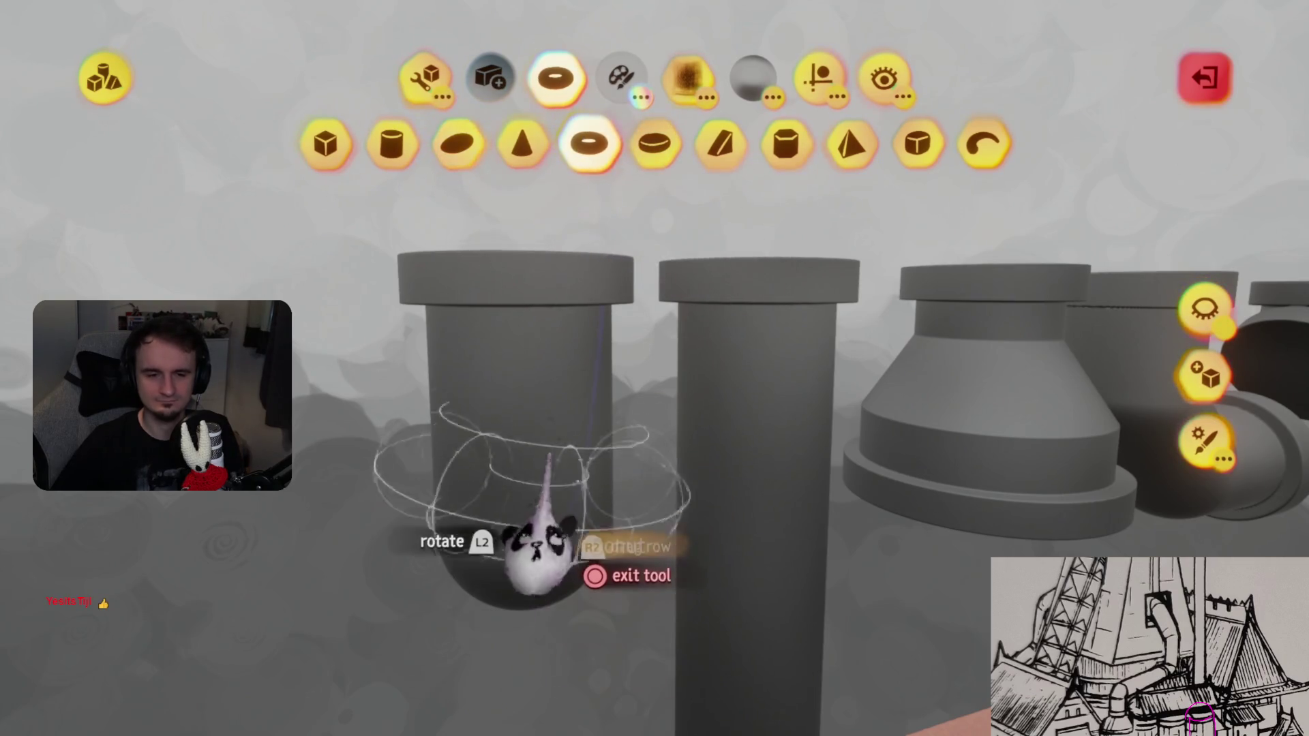
pyautogui.click(577, 460)
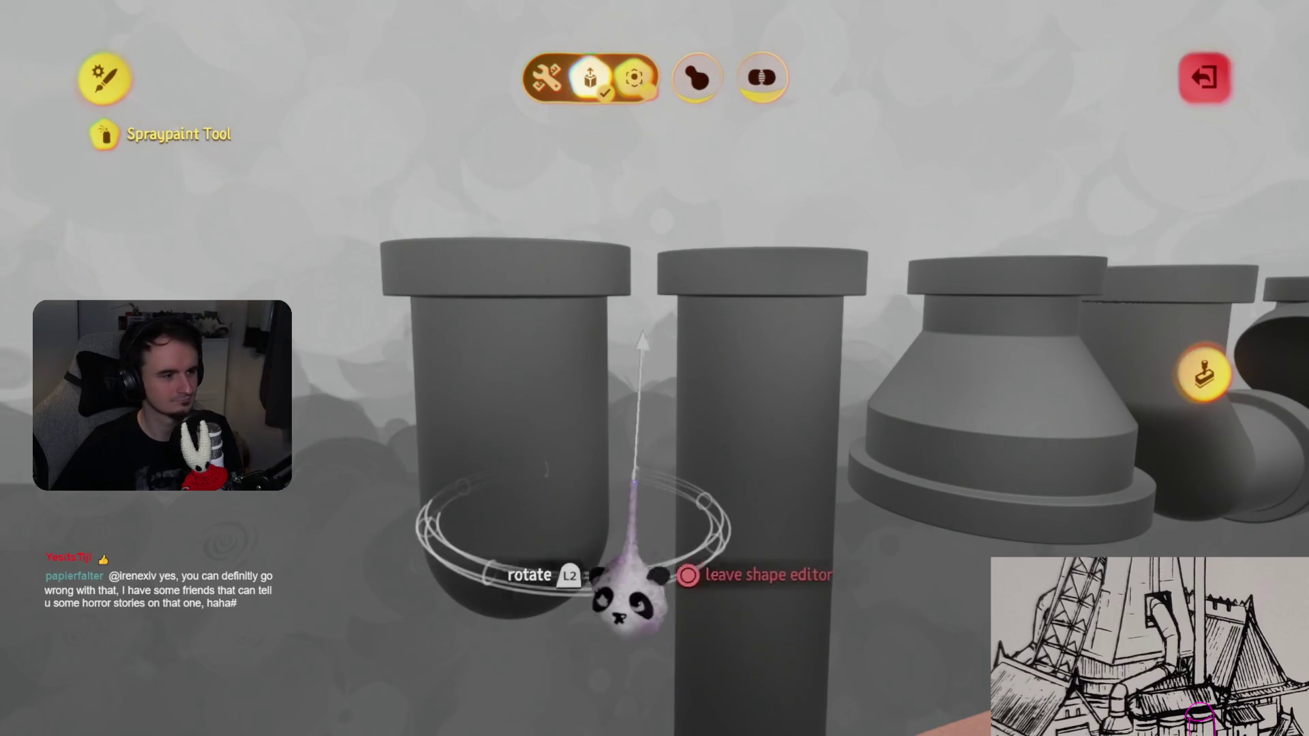
pyautogui.press('Escape')
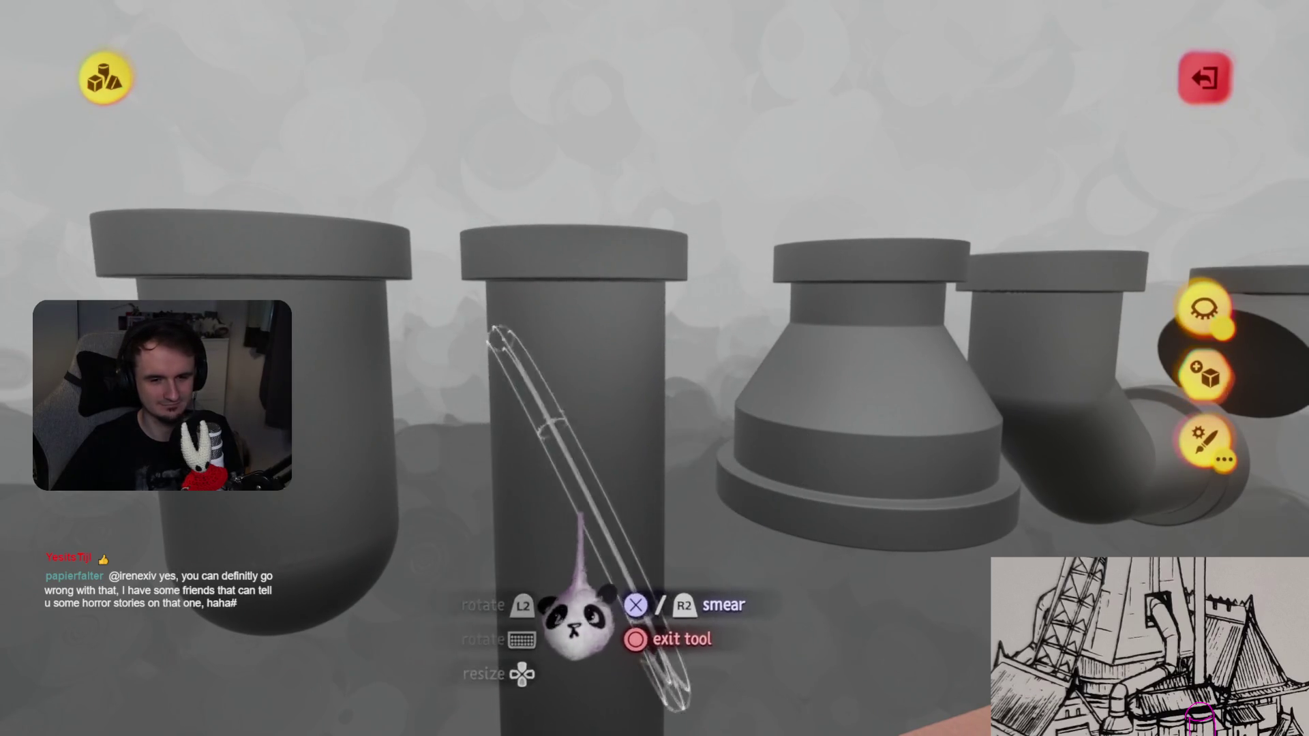
pyautogui.press('Escape')
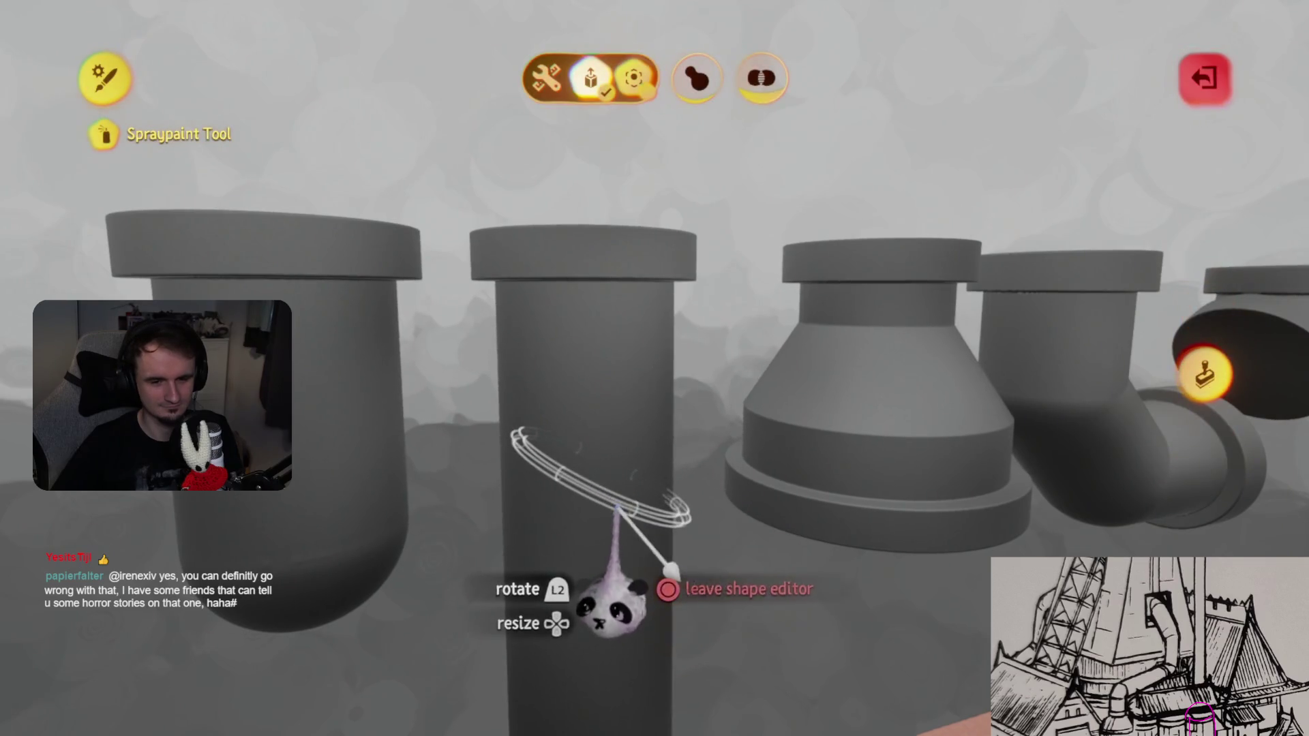
pyautogui.press('Escape')
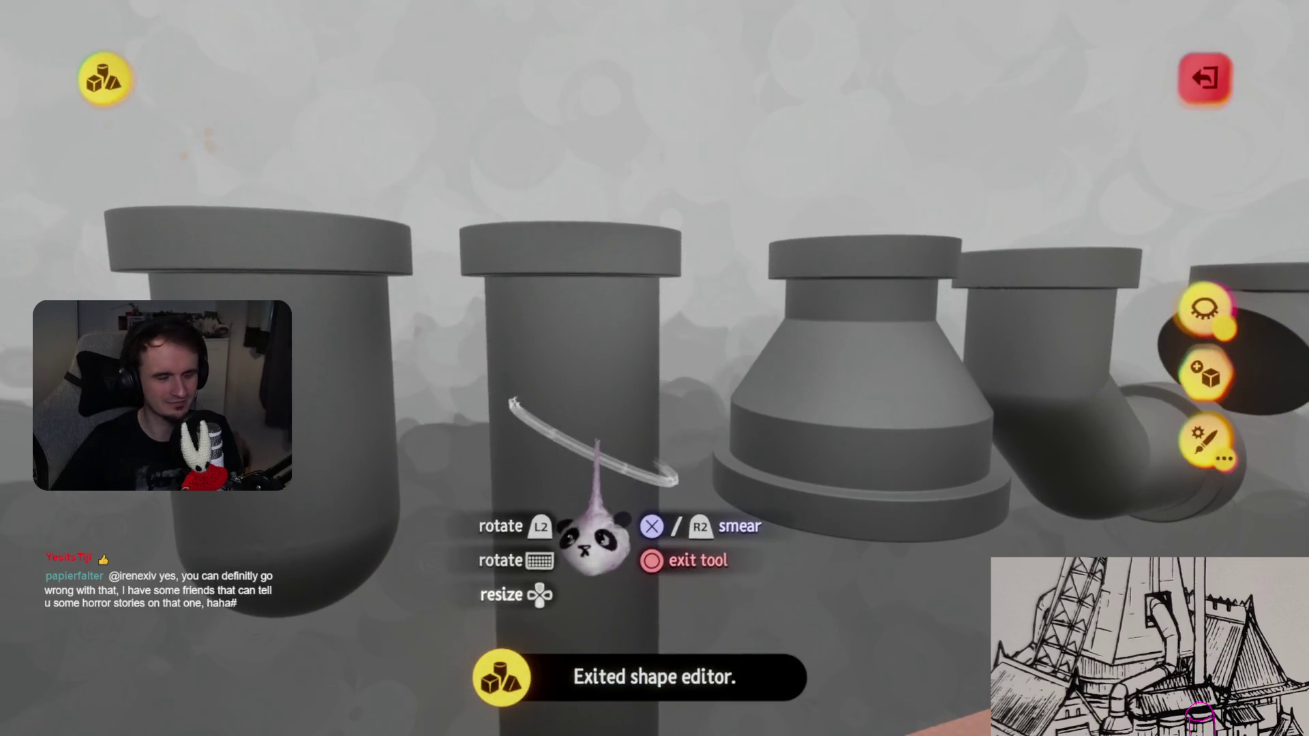
# - Tilt the spray-paint brush ring and pick a Pure colour for the spray
pyautogui.click(616, 566)
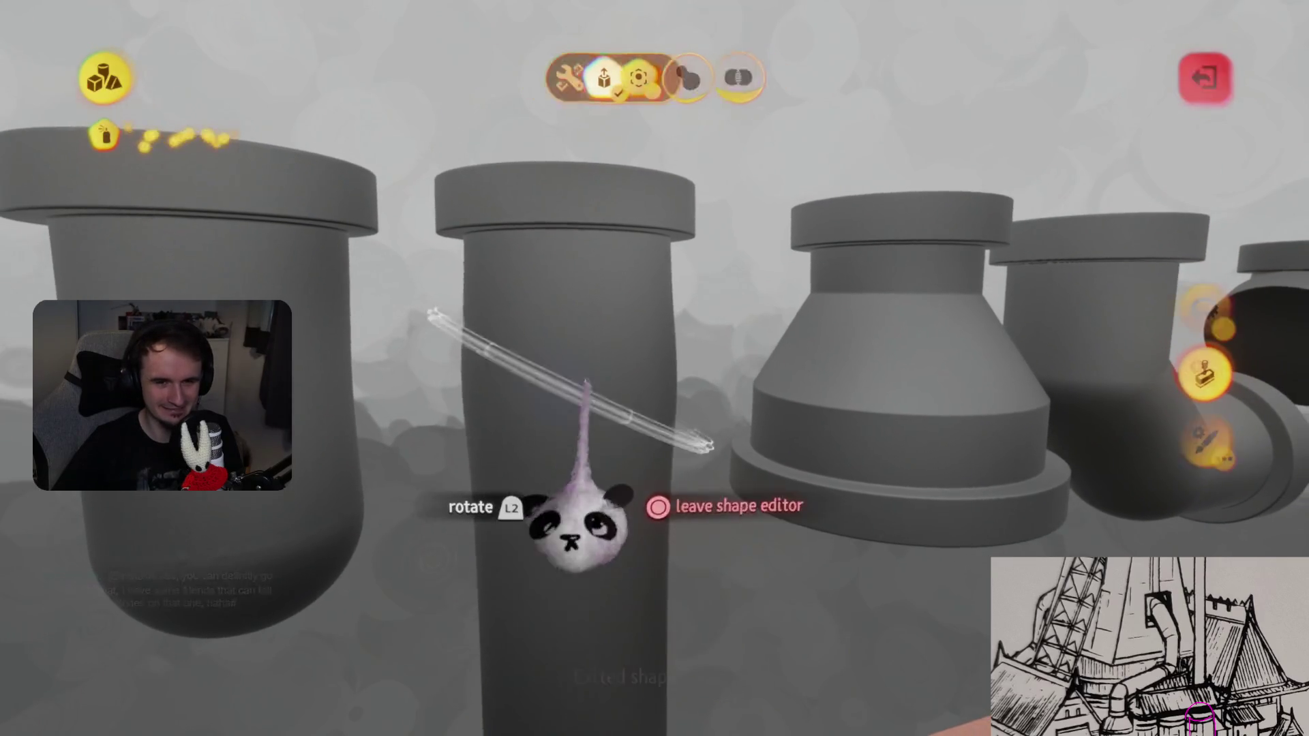
pyautogui.press('Escape')
pyautogui.click(702, 179)
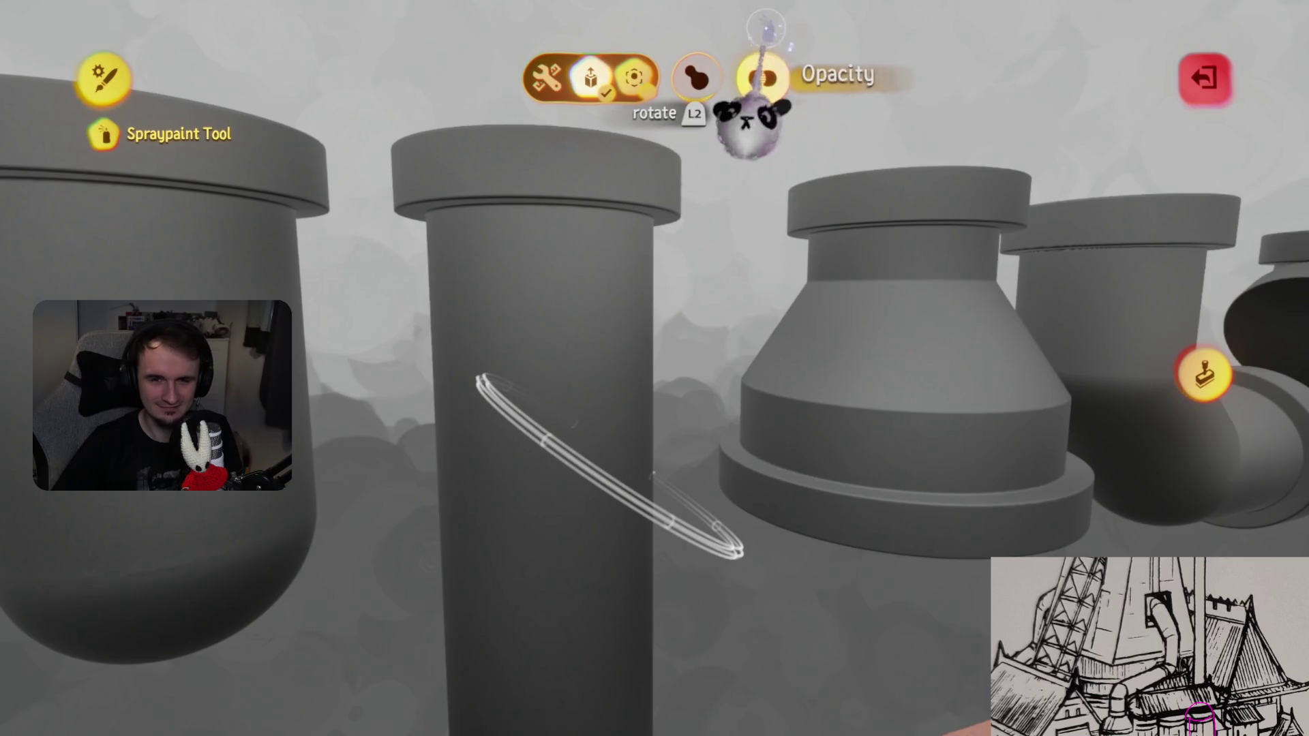
pyautogui.press('Escape')
pyautogui.press('c')
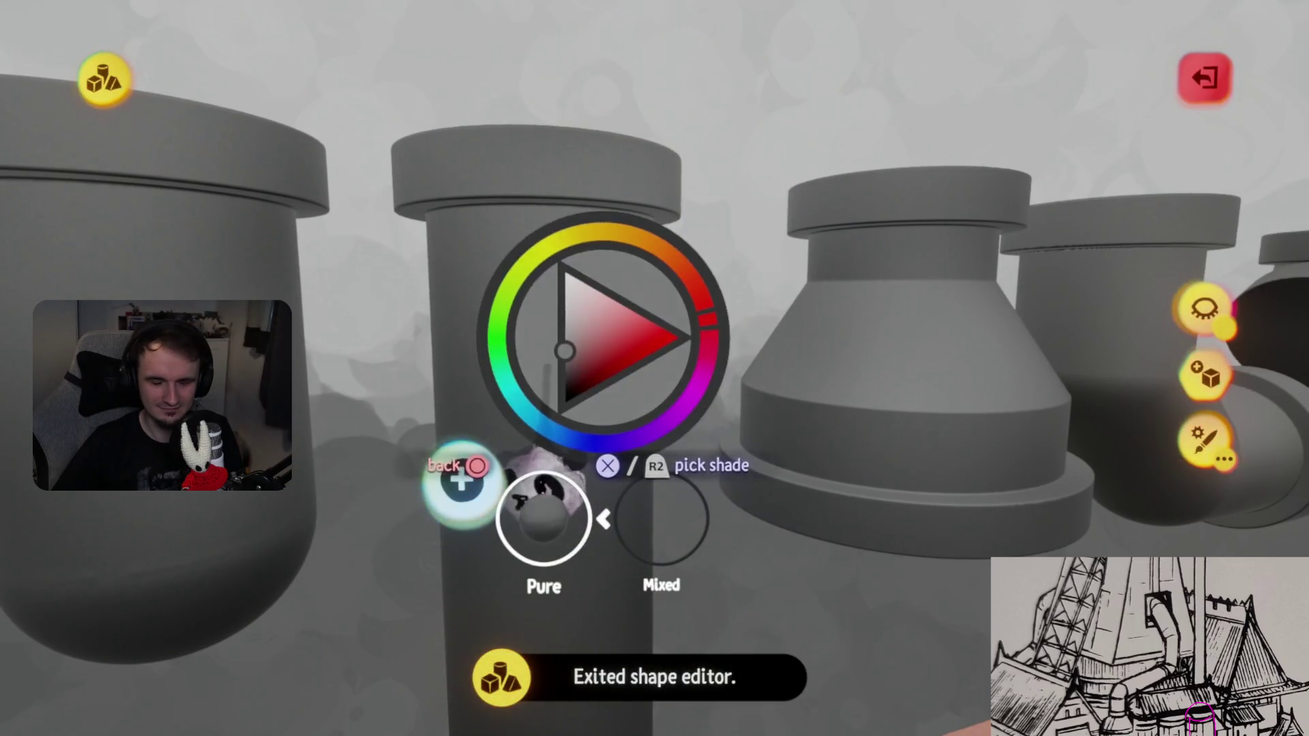
pyautogui.press('Escape')
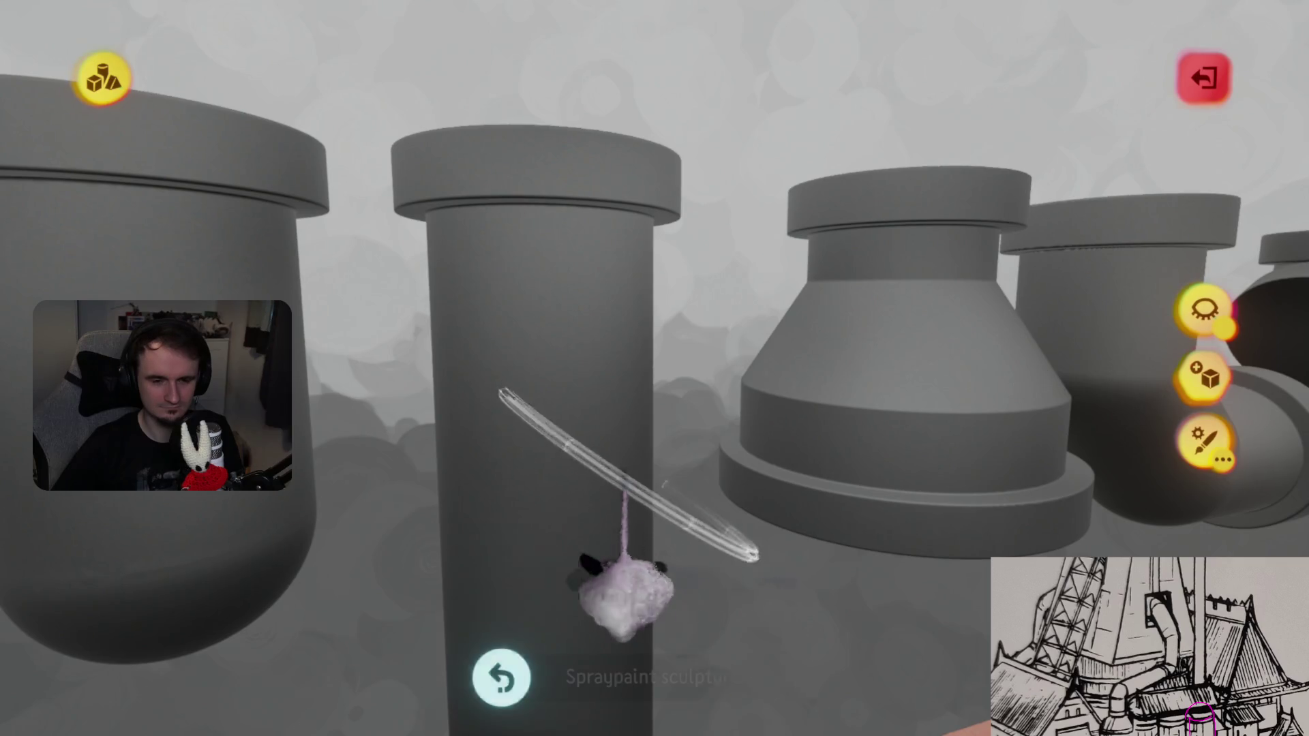
# - Speckle every pipe piece dark while orbiting below, beside, above and in front, then exit sculpt mode
pyautogui.moveTo(607, 579)
pyautogui.mouseDown(button='middle')
pyautogui.moveTo(607, 613)
pyautogui.moveTo(604, 374)
pyautogui.moveTo(541, 341)
pyautogui.mouseUp(button='middle')
pyautogui.moveTo(538, 446)
pyautogui.mouseDown(button='middle')
pyautogui.moveTo(666, 540)
pyautogui.moveTo(628, 677)
pyautogui.moveTo(589, 548)
pyautogui.moveTo(709, 409)
pyautogui.moveTo(695, 249)
pyautogui.moveTo(628, 237)
pyautogui.moveTo(640, 579)
pyautogui.moveTo(648, 613)
pyautogui.moveTo(701, 599)
pyautogui.moveTo(599, 600)
pyautogui.moveTo(648, 480)
pyautogui.moveTo(600, 374)
pyautogui.moveTo(661, 597)
pyautogui.mouseUp(button='middle')
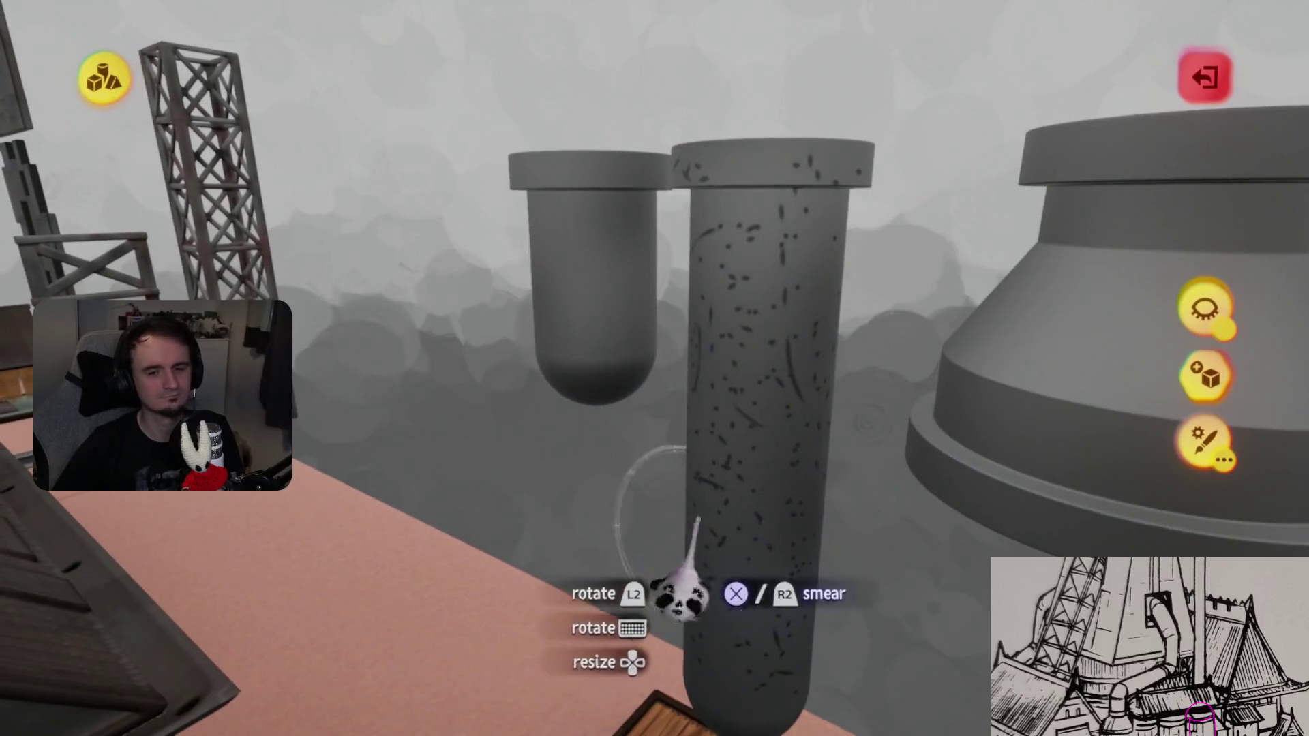
pyautogui.moveTo(646, 538)
pyautogui.mouseDown(button='middle')
pyautogui.moveTo(555, 508)
pyautogui.moveTo(584, 518)
pyautogui.moveTo(613, 480)
pyautogui.mouseUp(button='middle')
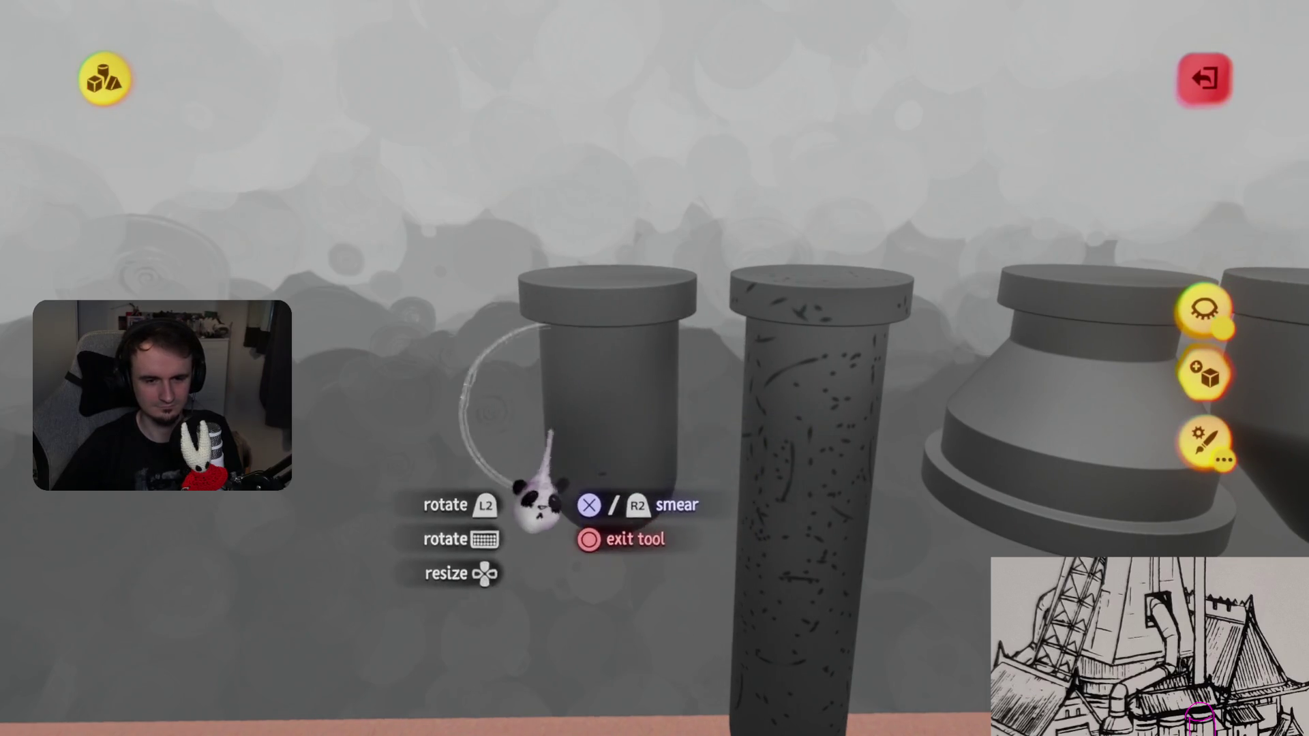
pyautogui.moveTo(611, 576)
pyautogui.mouseDown(button='middle')
pyautogui.moveTo(661, 385)
pyautogui.moveTo(628, 540)
pyautogui.moveTo(729, 327)
pyautogui.moveTo(695, 355)
pyautogui.mouseUp(button='middle')
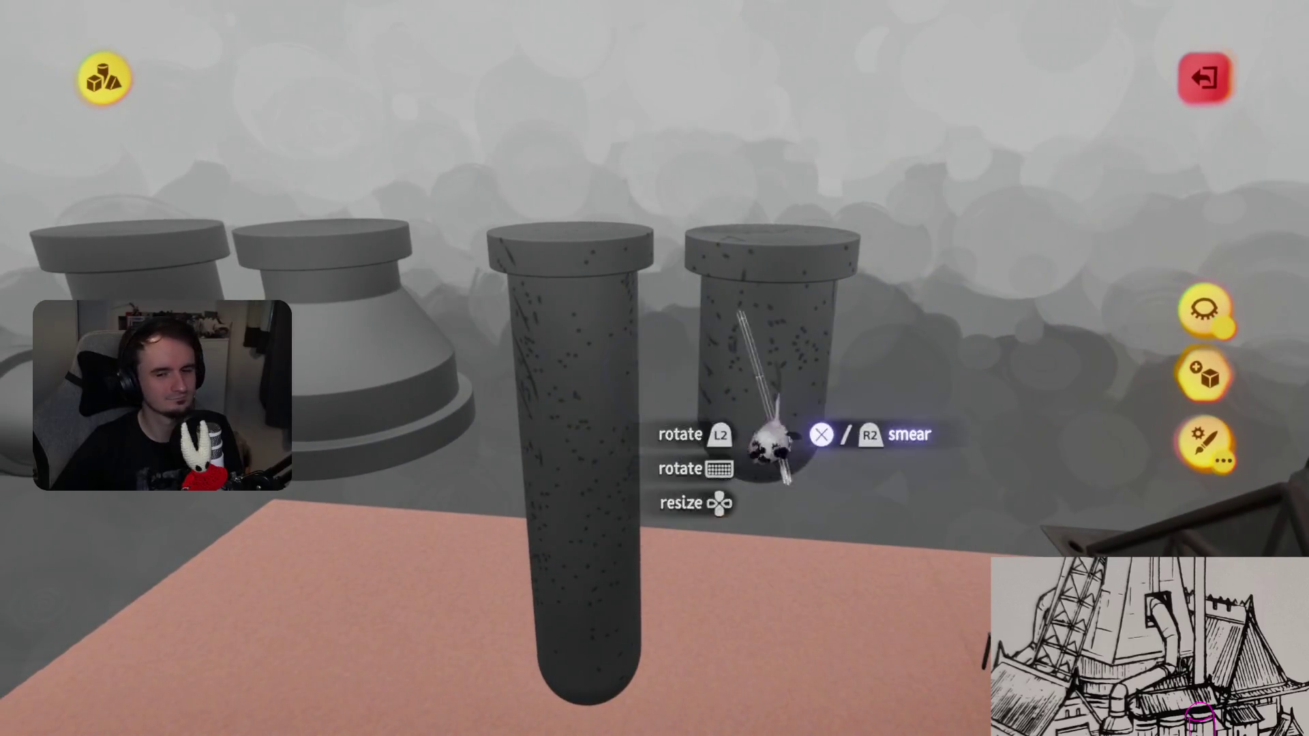
pyautogui.moveTo(809, 385); pyautogui.dragTo(622, 468, button='middle')
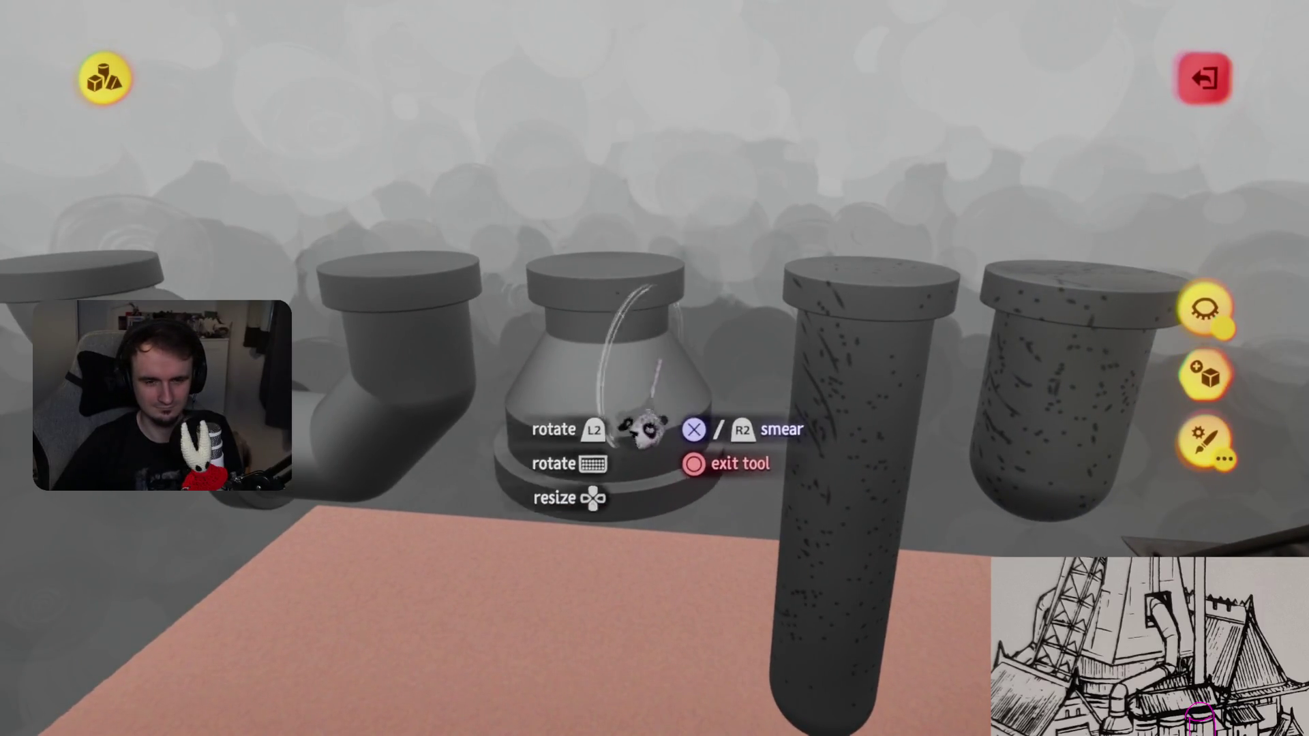
pyautogui.moveTo(603, 423)
pyautogui.mouseDown(button='middle')
pyautogui.moveTo(644, 509)
pyautogui.moveTo(666, 657)
pyautogui.moveTo(599, 682)
pyautogui.moveTo(647, 372)
pyautogui.moveTo(620, 614)
pyautogui.moveTo(672, 482)
pyautogui.moveTo(532, 430)
pyautogui.moveTo(659, 563)
pyautogui.moveTo(632, 477)
pyautogui.mouseUp(button='middle')
pyautogui.moveTo(644, 417)
pyautogui.mouseDown(button='middle')
pyautogui.moveTo(751, 497)
pyautogui.moveTo(693, 605)
pyautogui.moveTo(637, 514)
pyautogui.moveTo(661, 668)
pyautogui.moveTo(585, 488)
pyautogui.moveTo(648, 584)
pyautogui.moveTo(701, 497)
pyautogui.moveTo(630, 475)
pyautogui.moveTo(710, 666)
pyautogui.moveTo(636, 573)
pyautogui.moveTo(535, 532)
pyautogui.moveTo(620, 549)
pyautogui.moveTo(607, 526)
pyautogui.moveTo(535, 502)
pyautogui.moveTo(672, 416)
pyautogui.mouseUp(button='middle')
pyautogui.moveTo(715, 481)
pyautogui.mouseDown(button='middle')
pyautogui.moveTo(663, 578)
pyautogui.moveTo(784, 381)
pyautogui.mouseUp(button='middle')
pyautogui.moveTo(860, 477)
pyautogui.mouseDown(button='middle')
pyautogui.moveTo(668, 599)
pyautogui.moveTo(705, 545)
pyautogui.mouseUp(button='middle')
pyautogui.moveTo(689, 593)
pyautogui.mouseDown(button='middle')
pyautogui.moveTo(649, 535)
pyautogui.moveTo(648, 462)
pyautogui.moveTo(664, 470)
pyautogui.mouseUp(button='middle')
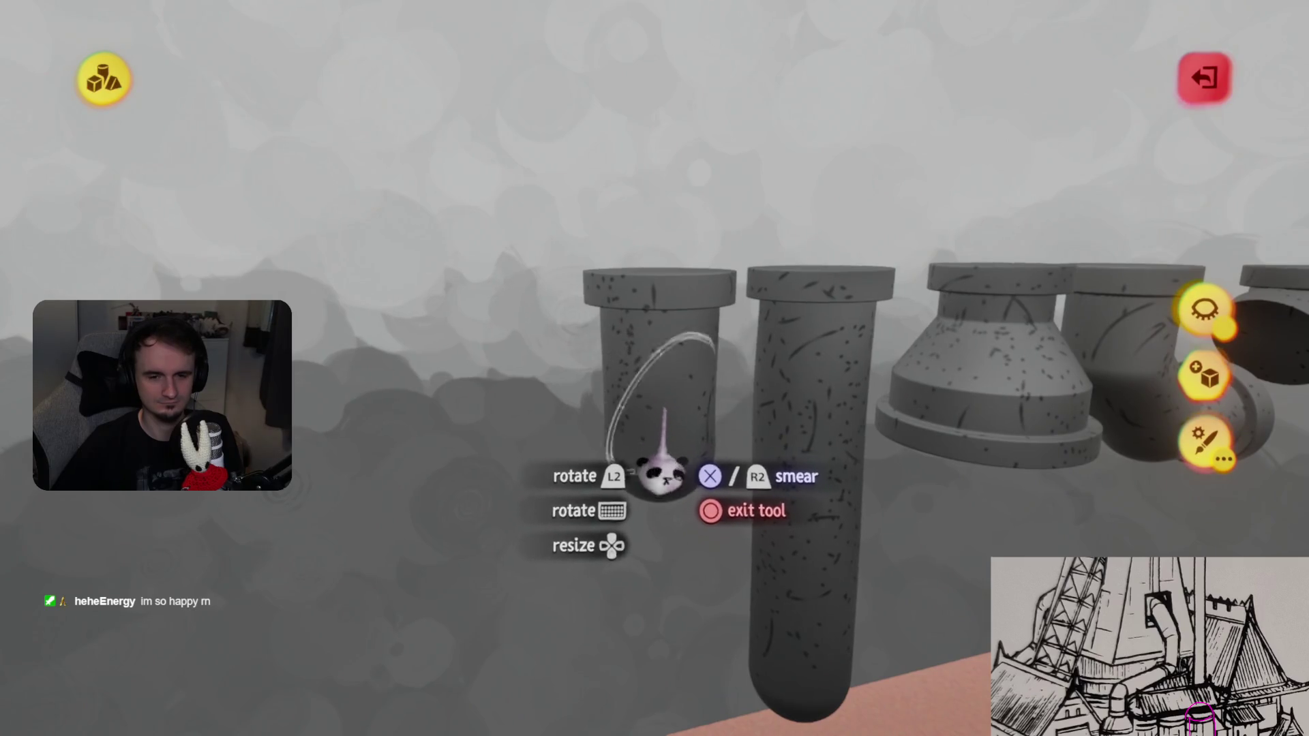
pyautogui.press('Escape')
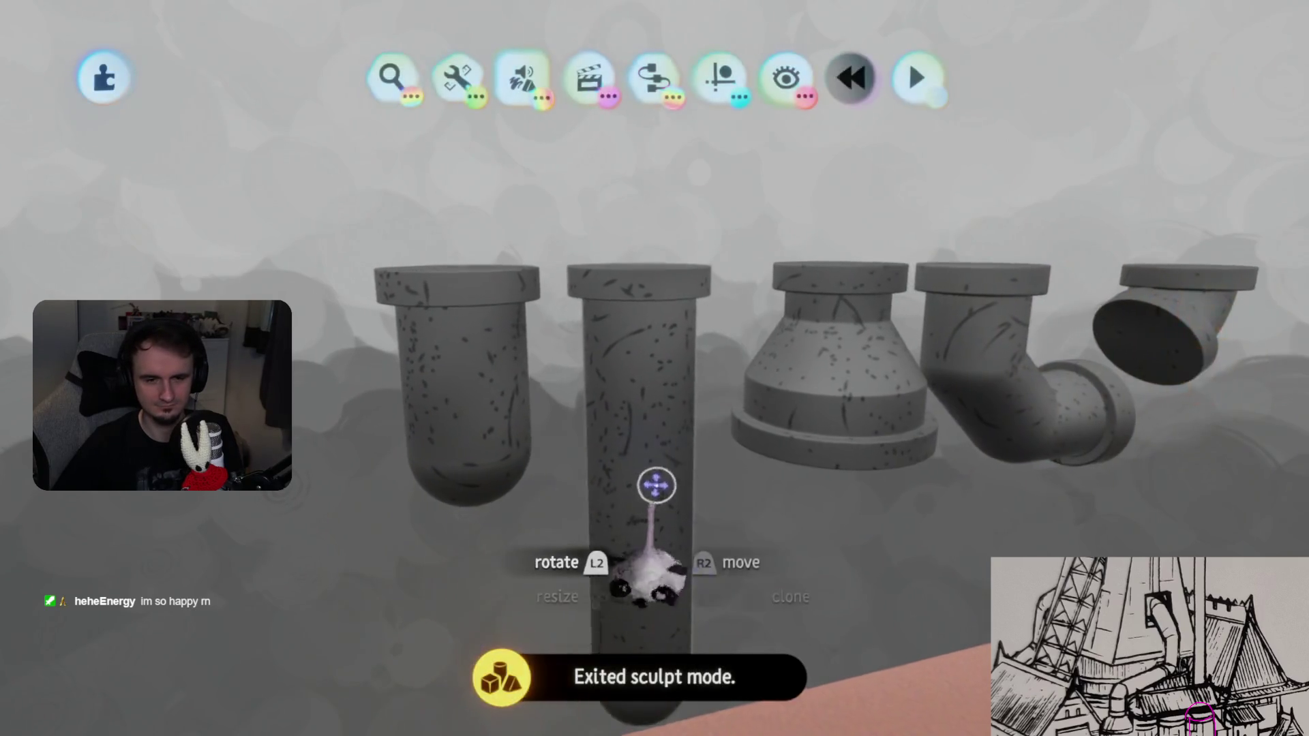
# - Reopen the left pipe and pick a Mixed shade from the colour wheel for spraying
pyautogui.doubleClick(504, 443)
pyautogui.press('c')
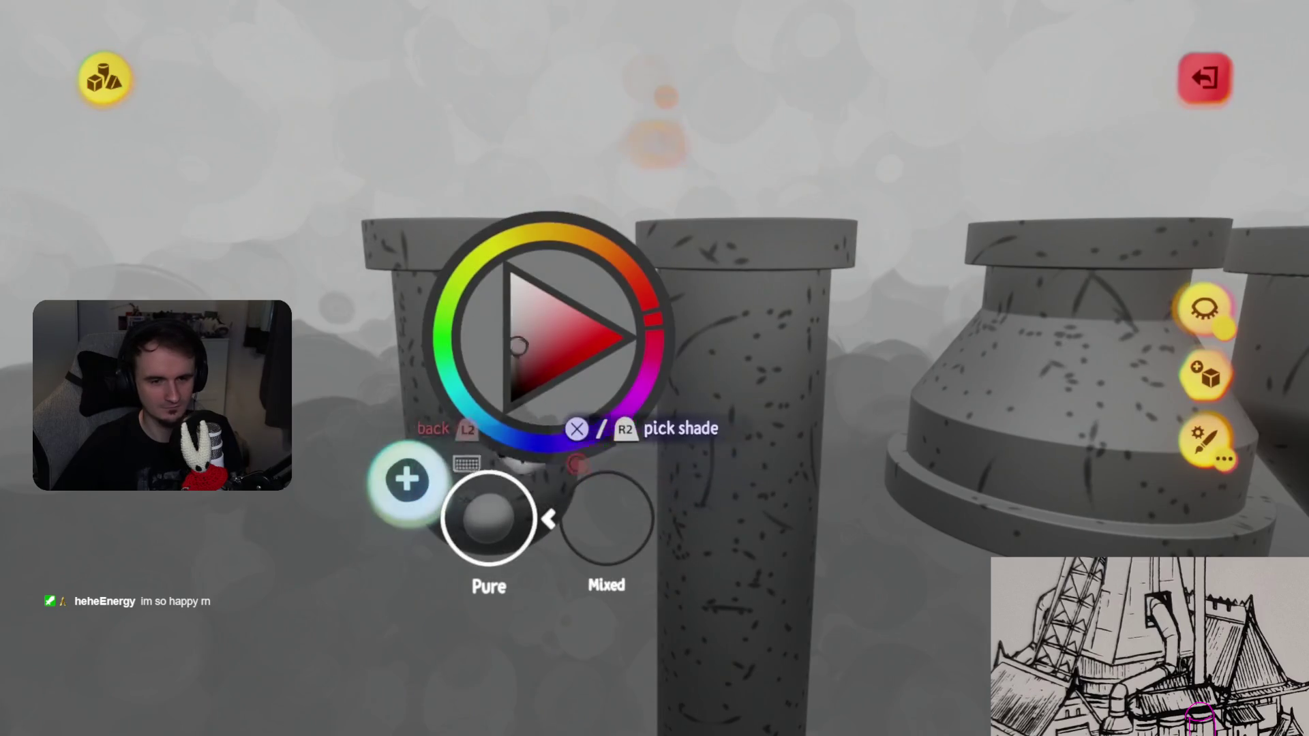
pyautogui.press('Escape')
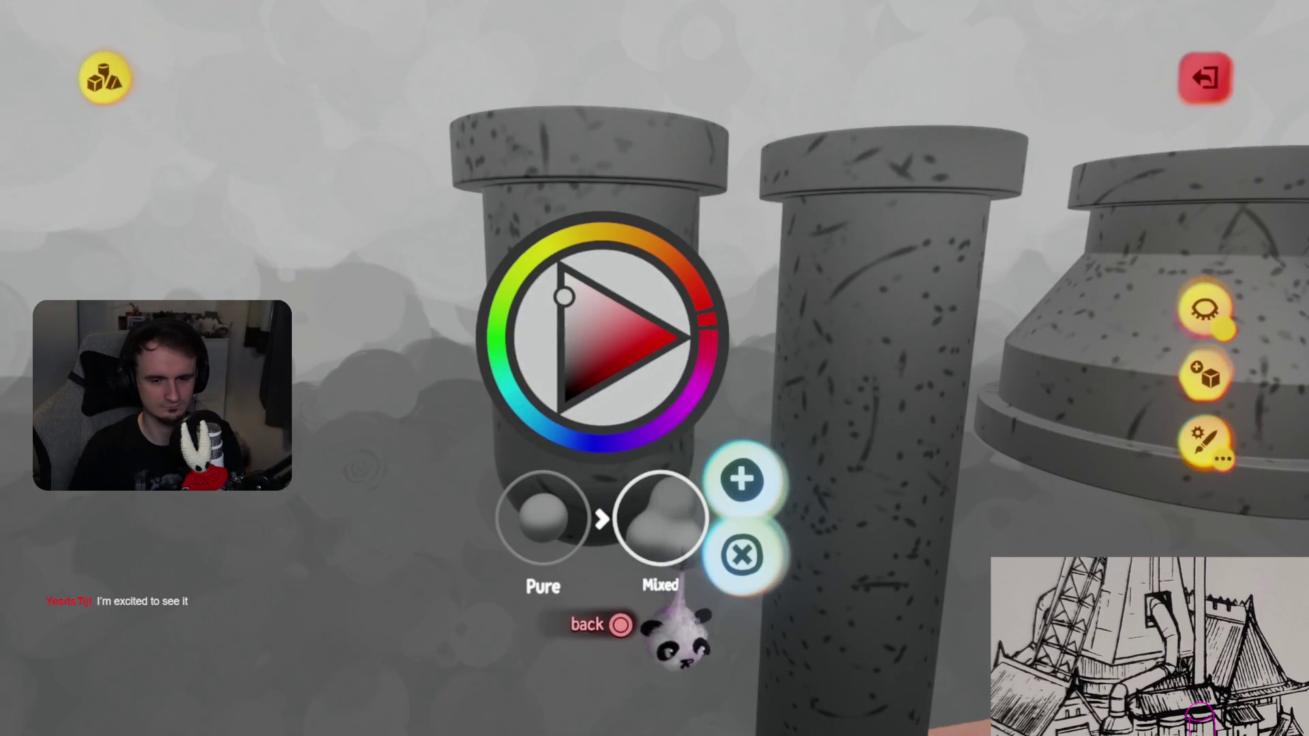
pyautogui.click(659, 518)
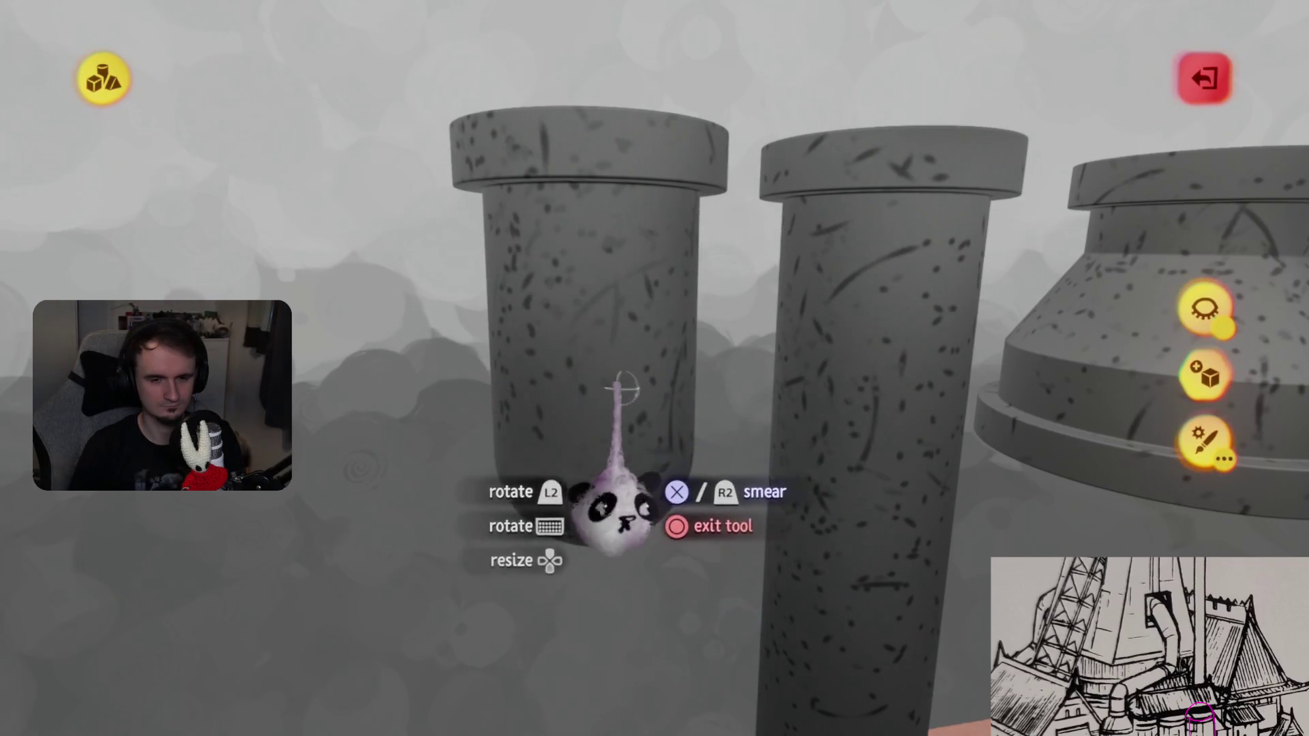
# - Spray a lighter grey weathering pass over the pipe pieces from all sides, then exit sculpt mode
pyautogui.moveTo(467, 341)
pyautogui.mouseDown(button='middle')
pyautogui.moveTo(698, 508)
pyautogui.moveTo(593, 409)
pyautogui.moveTo(503, 287)
pyautogui.moveTo(765, 491)
pyautogui.moveTo(672, 498)
pyautogui.moveTo(689, 540)
pyautogui.moveTo(677, 438)
pyautogui.moveTo(695, 258)
pyautogui.mouseUp(button='middle')
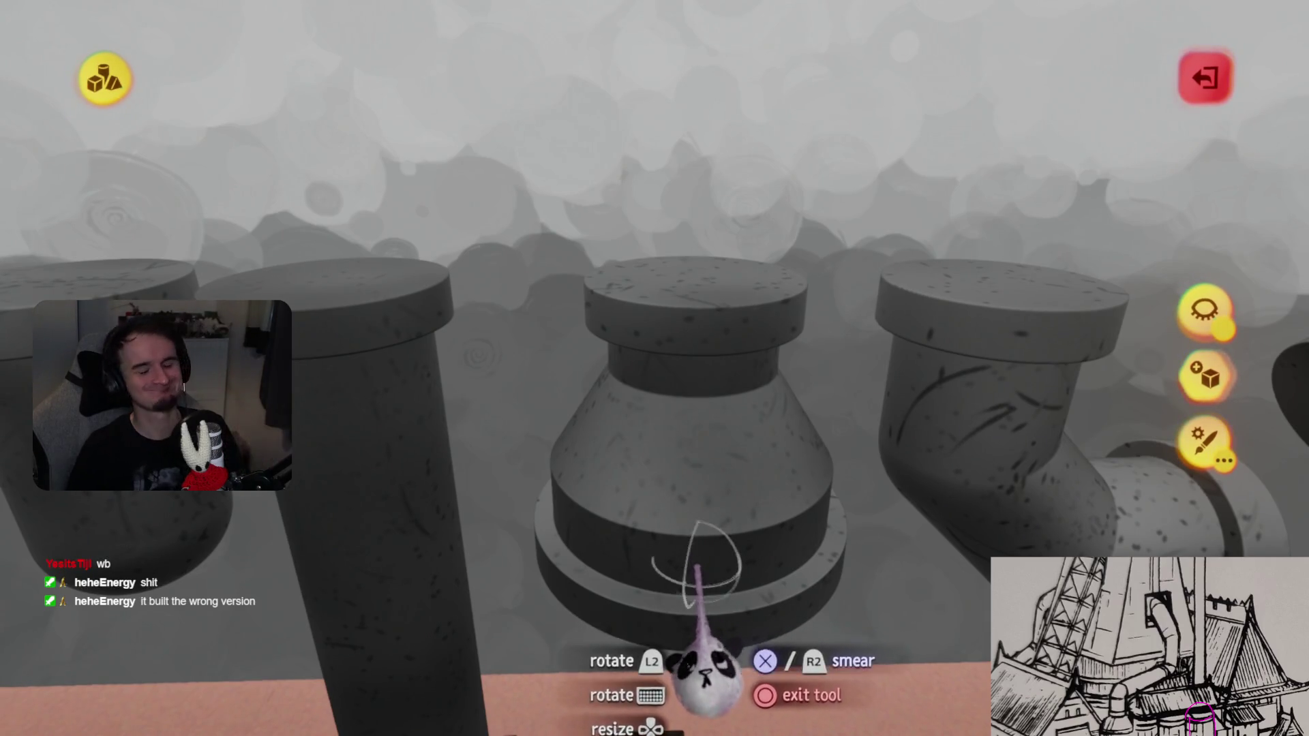
pyautogui.moveTo(689, 593)
pyautogui.mouseDown(button='middle')
pyautogui.moveTo(654, 477)
pyautogui.moveTo(668, 482)
pyautogui.moveTo(669, 423)
pyautogui.moveTo(620, 429)
pyautogui.mouseUp(button='middle')
pyautogui.moveTo(541, 575)
pyautogui.mouseDown(button='middle')
pyautogui.moveTo(644, 657)
pyautogui.moveTo(678, 624)
pyautogui.moveTo(462, 507)
pyautogui.moveTo(599, 552)
pyautogui.moveTo(634, 477)
pyautogui.moveTo(631, 538)
pyautogui.mouseUp(button='middle')
pyautogui.moveTo(672, 487)
pyautogui.mouseDown(button='middle')
pyautogui.moveTo(666, 438)
pyautogui.moveTo(535, 532)
pyautogui.mouseUp(button='middle')
pyautogui.moveTo(675, 436)
pyautogui.mouseDown(button='middle')
pyautogui.moveTo(646, 584)
pyautogui.moveTo(678, 552)
pyautogui.moveTo(570, 444)
pyautogui.moveTo(600, 647)
pyautogui.moveTo(616, 491)
pyautogui.moveTo(562, 464)
pyautogui.mouseUp(button='middle')
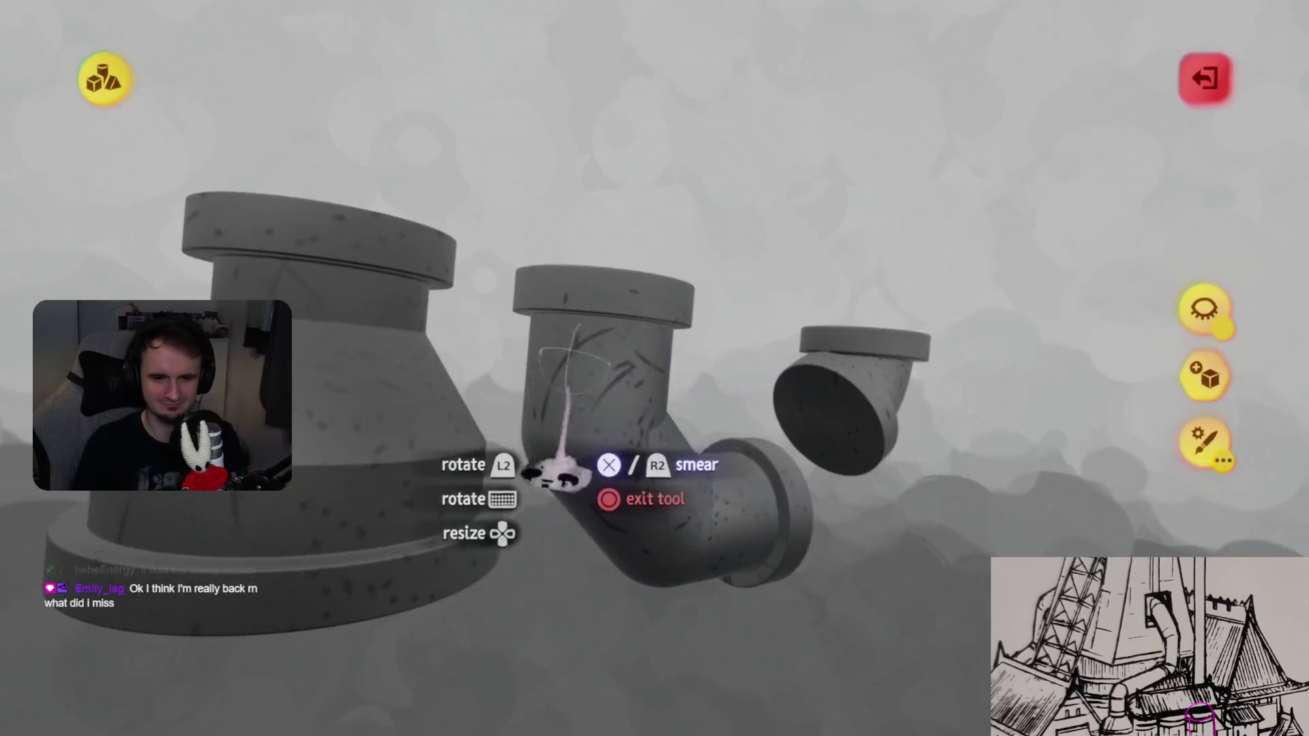
pyautogui.moveTo(665, 521)
pyautogui.mouseDown(button='middle')
pyautogui.moveTo(681, 449)
pyautogui.moveTo(525, 395)
pyautogui.moveTo(658, 518)
pyautogui.moveTo(603, 470)
pyautogui.moveTo(622, 538)
pyautogui.moveTo(716, 446)
pyautogui.moveTo(726, 467)
pyautogui.moveTo(705, 382)
pyautogui.moveTo(749, 545)
pyautogui.moveTo(710, 438)
pyautogui.moveTo(636, 462)
pyautogui.moveTo(722, 476)
pyautogui.moveTo(706, 443)
pyautogui.moveTo(668, 450)
pyautogui.moveTo(754, 511)
pyautogui.moveTo(689, 491)
pyautogui.moveTo(665, 460)
pyautogui.moveTo(685, 518)
pyautogui.moveTo(674, 546)
pyautogui.moveTo(653, 511)
pyautogui.moveTo(680, 463)
pyautogui.moveTo(678, 480)
pyautogui.moveTo(701, 470)
pyautogui.moveTo(687, 471)
pyautogui.mouseUp(button='middle')
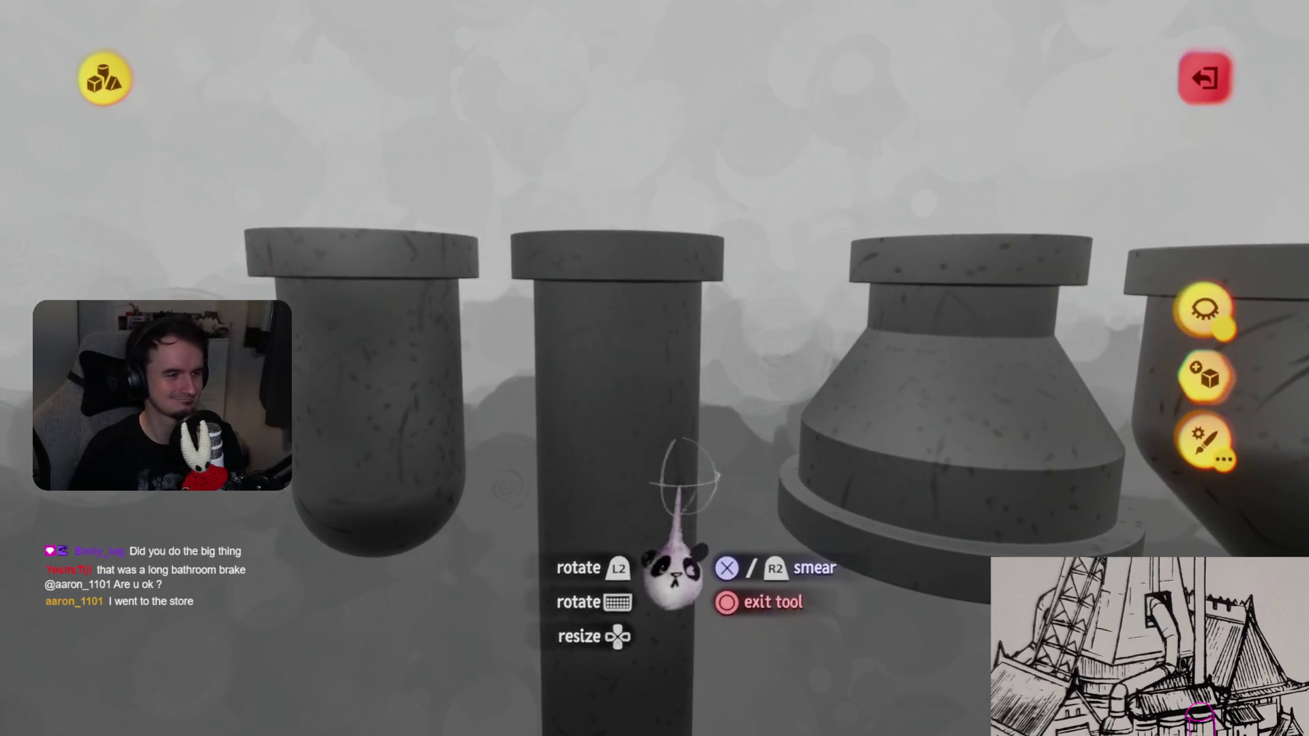
pyautogui.press('Escape')
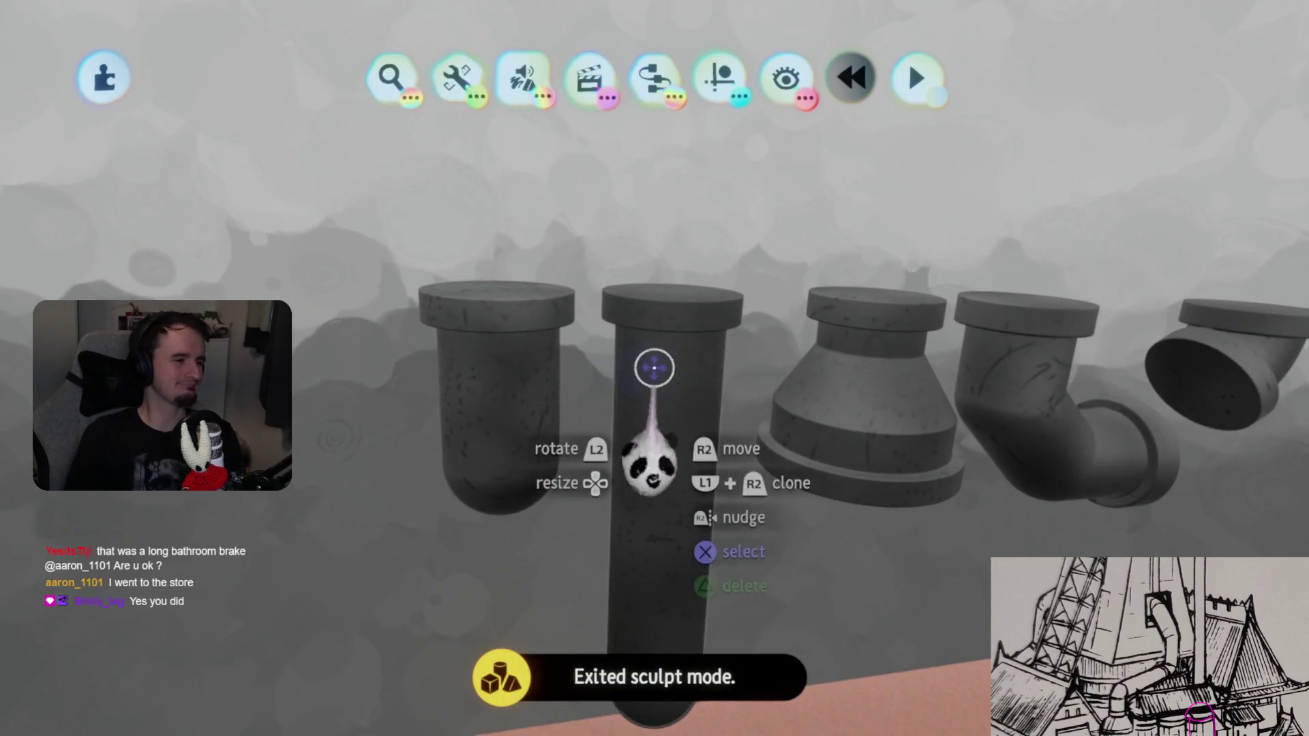
# - Reframe the scene and open the tall straight pipe for sculpting
pyautogui.moveTo(634, 468); pyautogui.dragTo(644, 431, button='middle')
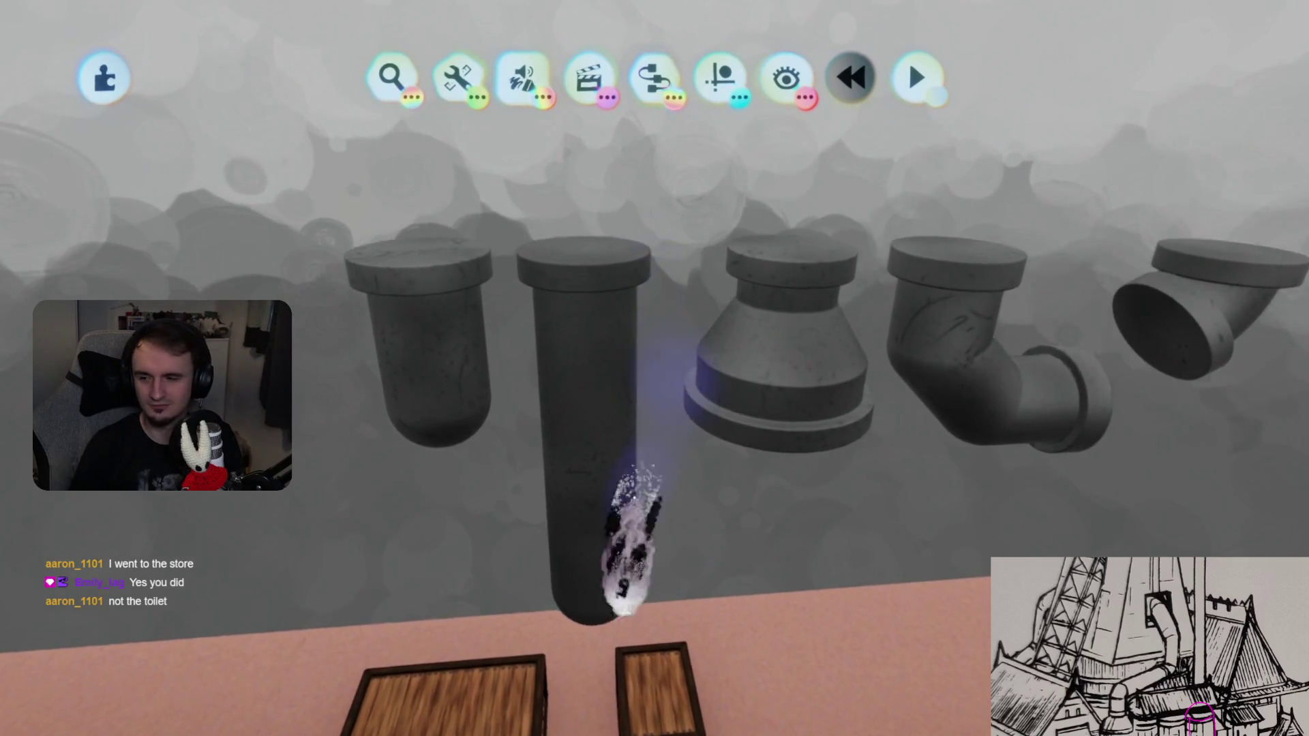
pyautogui.scroll(5, 547, 445)
pyautogui.doubleClick(580, 419)
pyautogui.press('Escape')
pyautogui.doubleClick(751, 385)
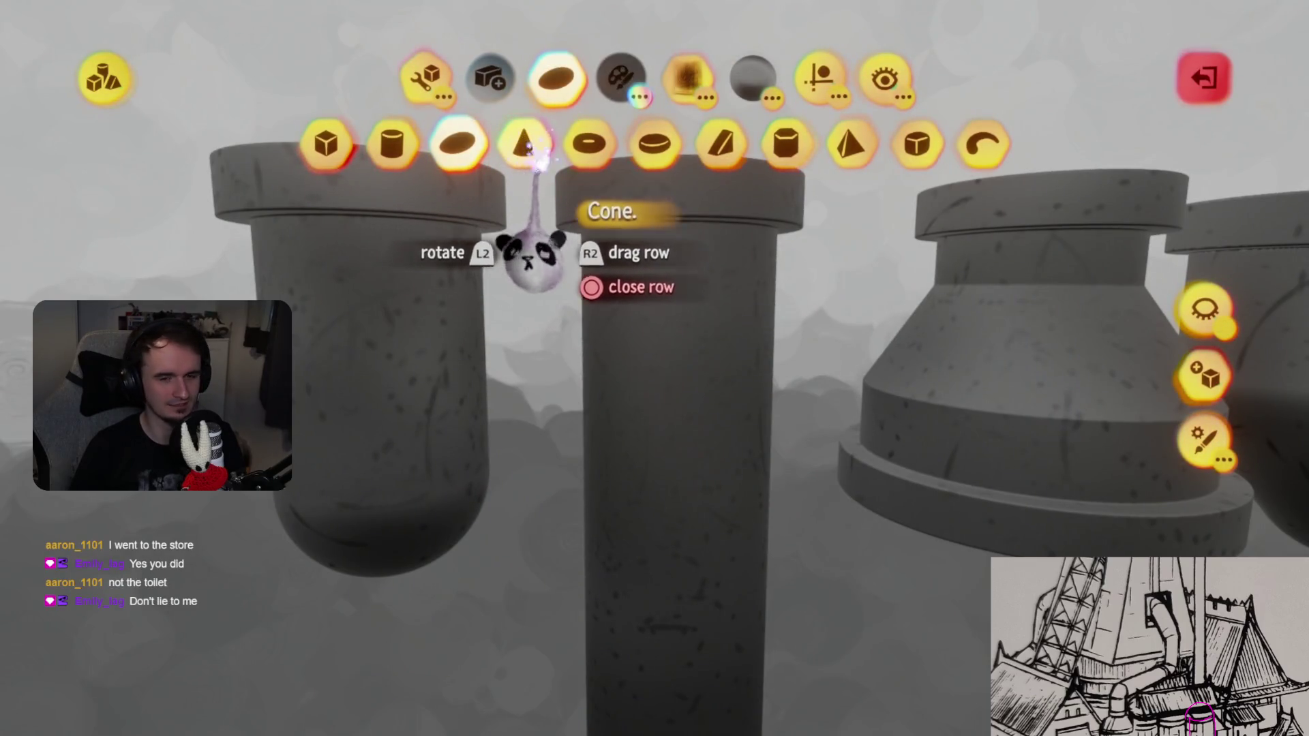
# - Smear a thin capsule shape down the tall pipe to form a vertical seam
pyautogui.click(423, 82)
pyautogui.click(748, 143)
pyautogui.press('Escape')
pyautogui.moveTo(621, 257)
pyautogui.mouseDown()
pyautogui.moveTo(599, 315)
pyautogui.moveTo(594, 481)
pyautogui.moveTo(631, 520)
pyautogui.moveTo(672, 623)
pyautogui.moveTo(672, 658)
pyautogui.mouseUp()
pyautogui.press('Escape')
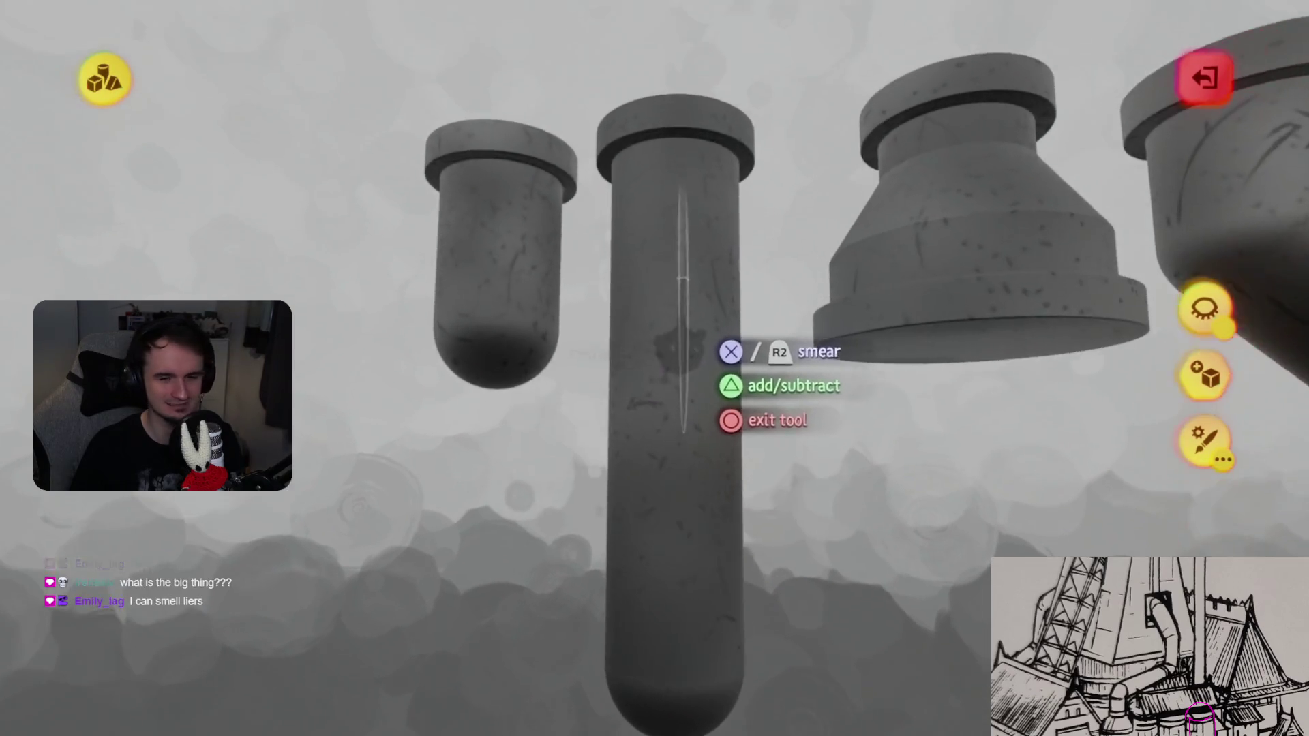
pyautogui.click(664, 328)
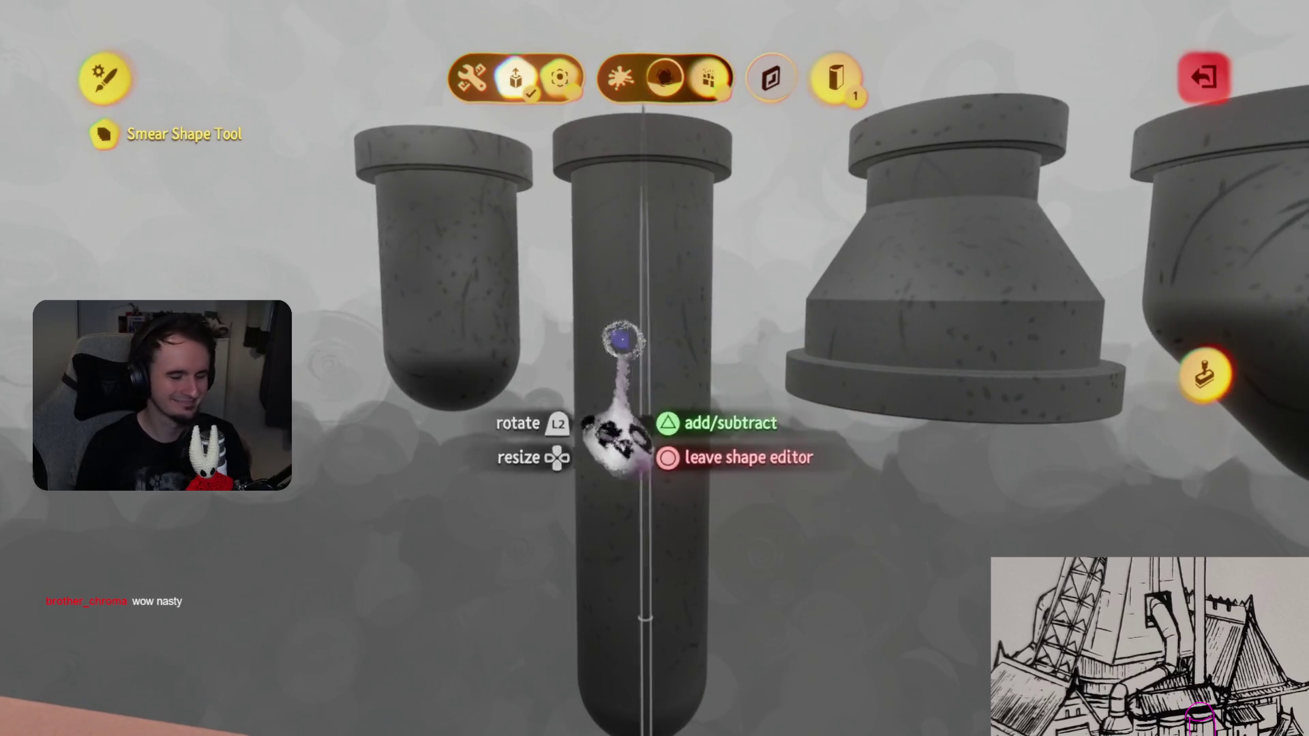
pyautogui.press('Escape')
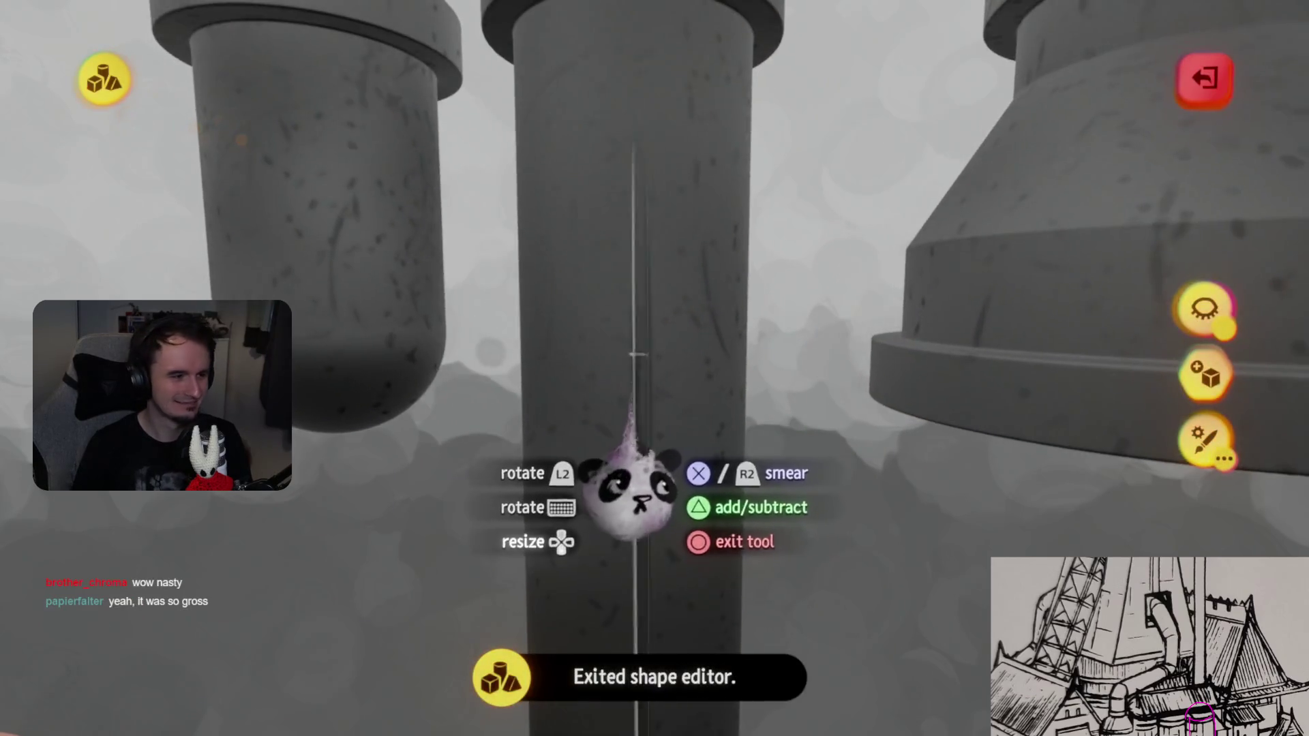
# - Change the seam colour from Mixed to Pure, then zoom out and back in to check it
pyautogui.click(583, 477)
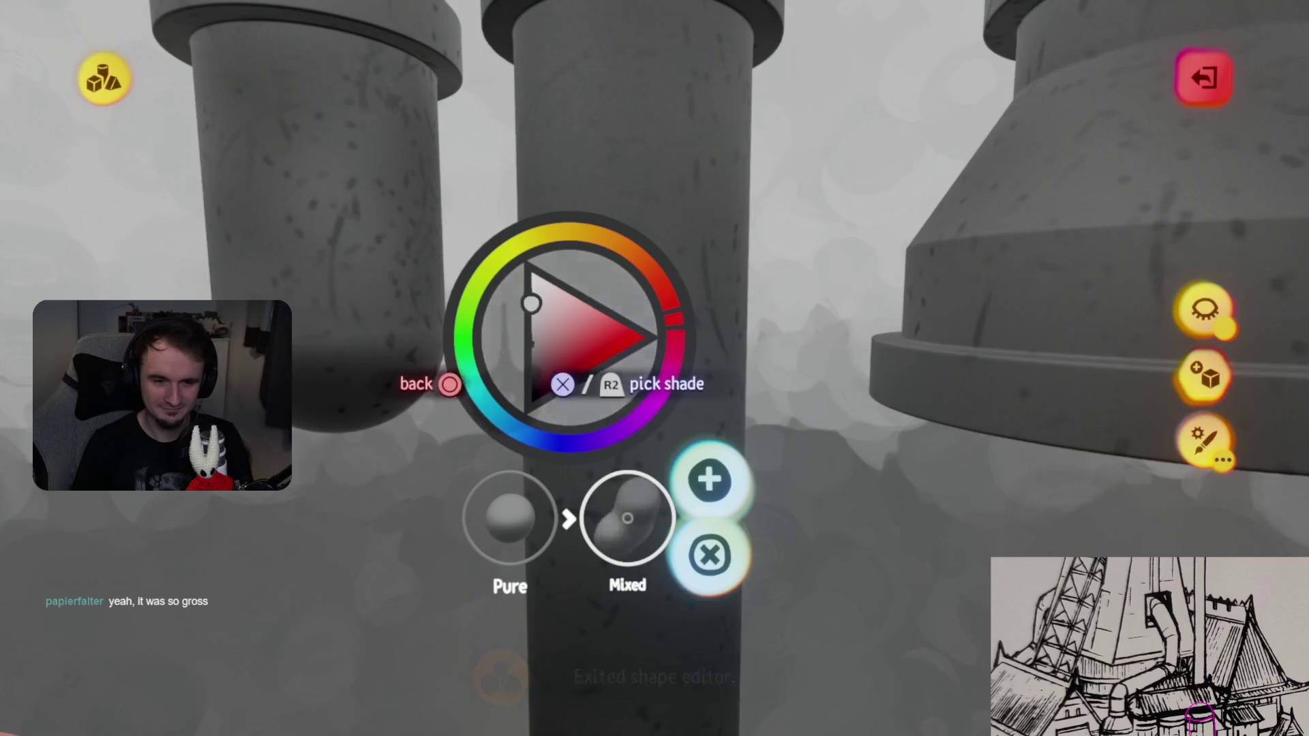
pyautogui.press('Left')
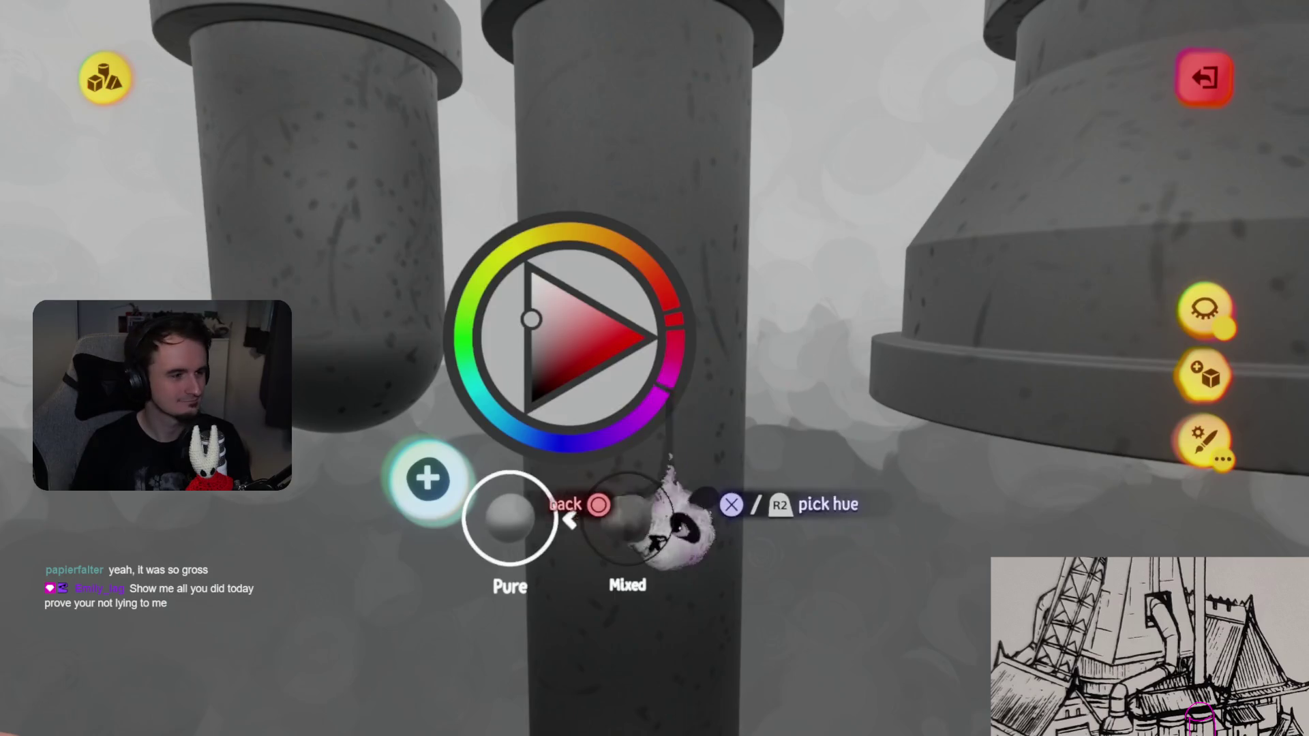
pyautogui.click(682, 521)
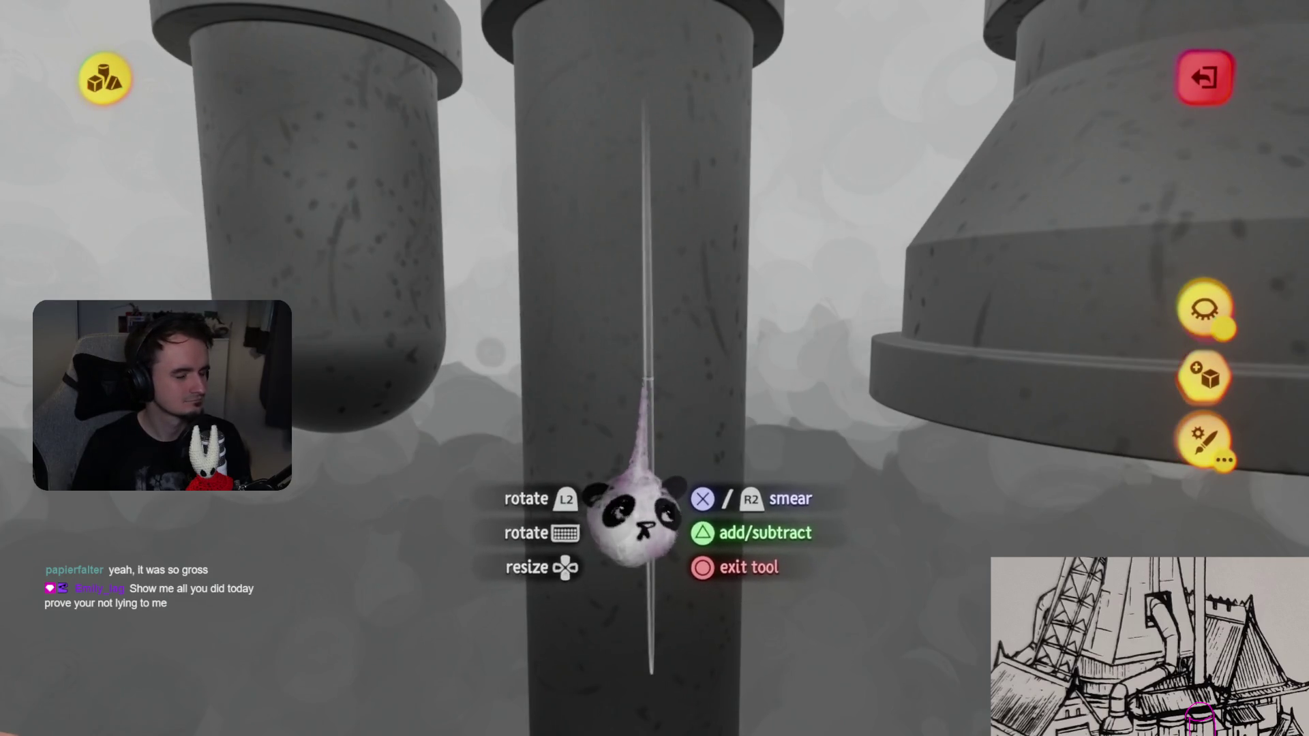
pyautogui.scroll(-10, 635, 522)
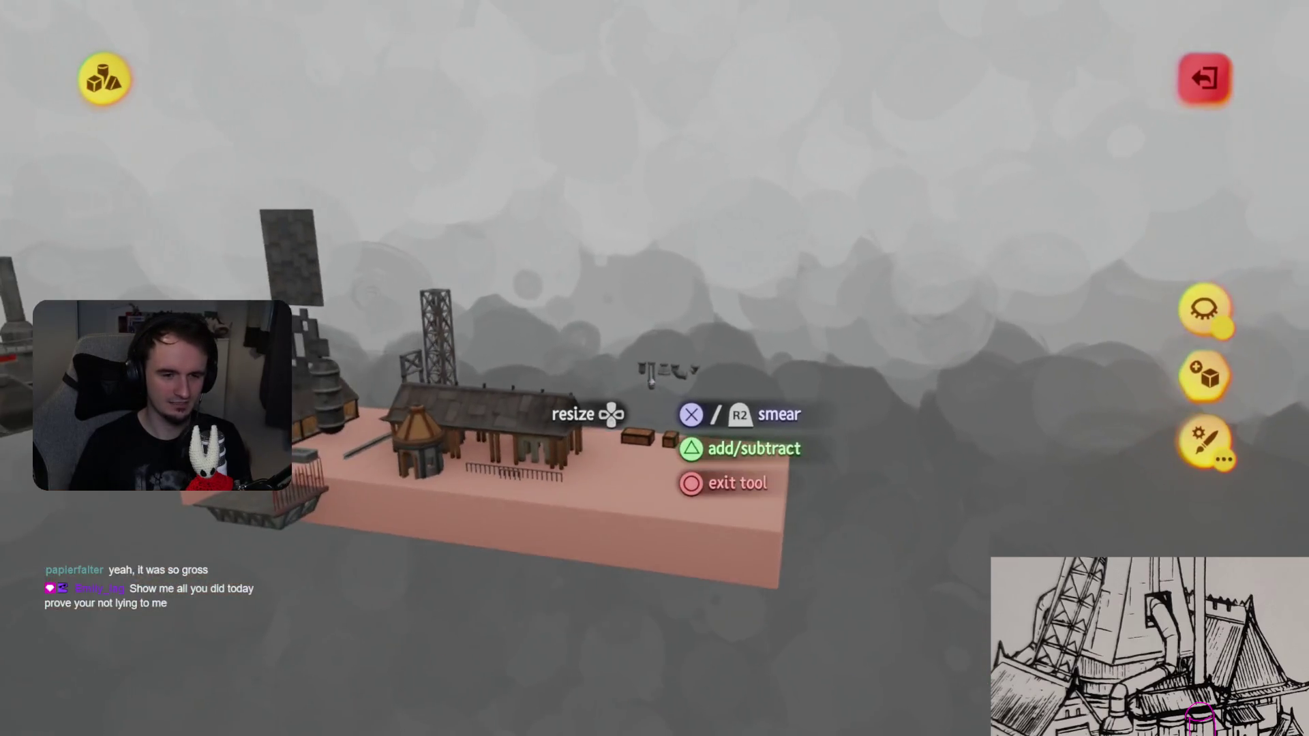
pyautogui.scroll(10, 651, 415)
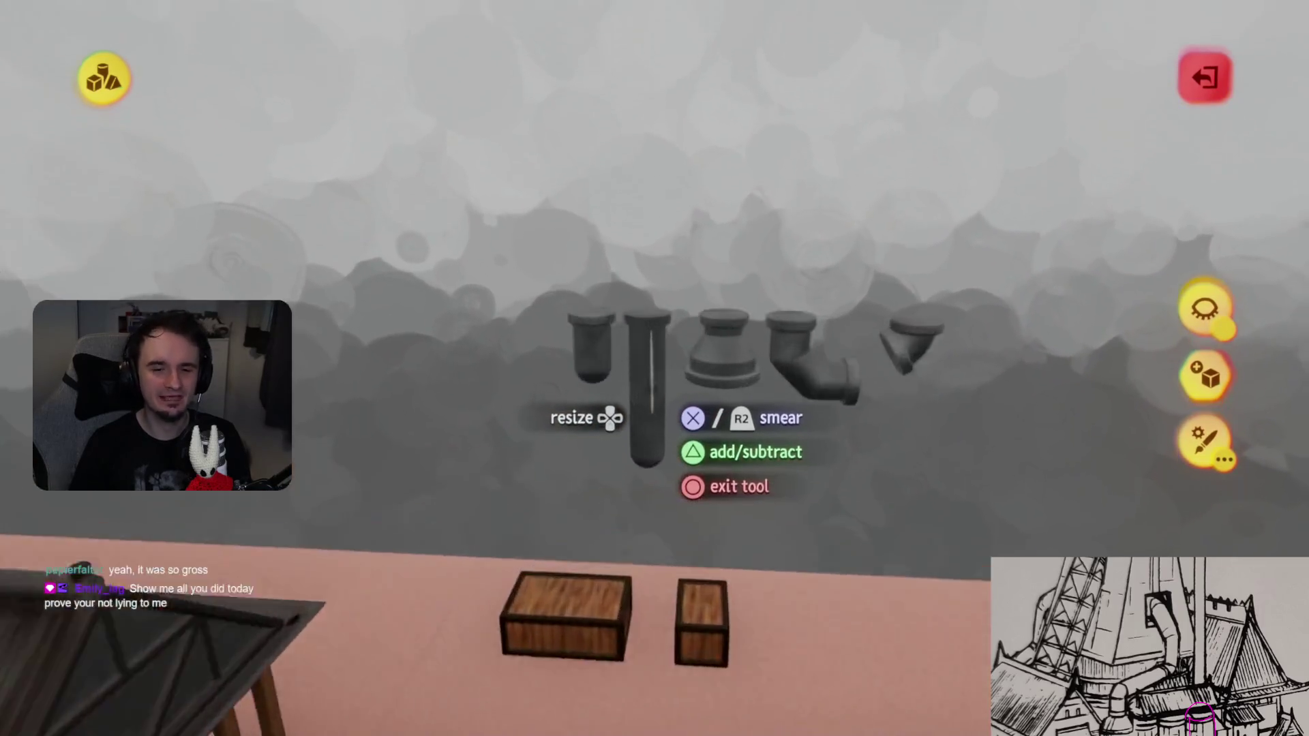
pyautogui.scroll(10, 651, 436)
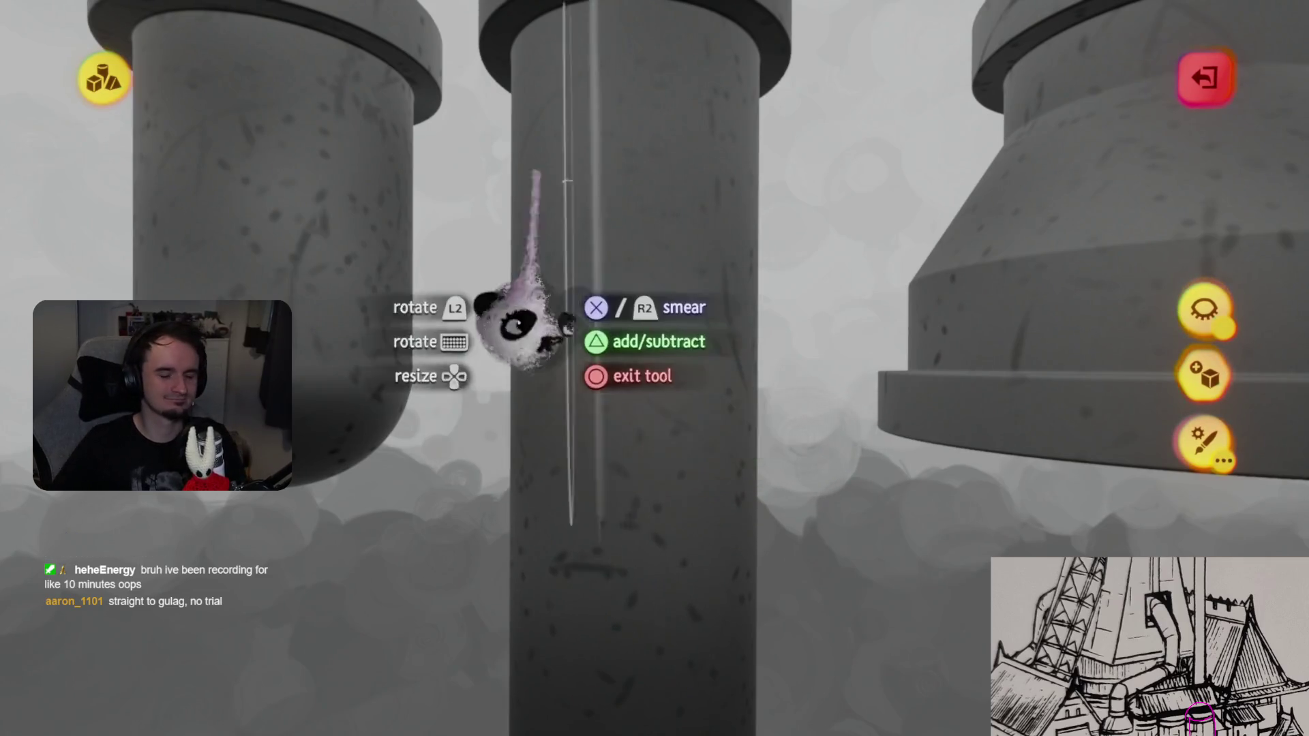
# - Exit sculpt mode on the pillar and select the Reduce Detail tool
pyautogui.press('Escape')
pyautogui.press('Escape')
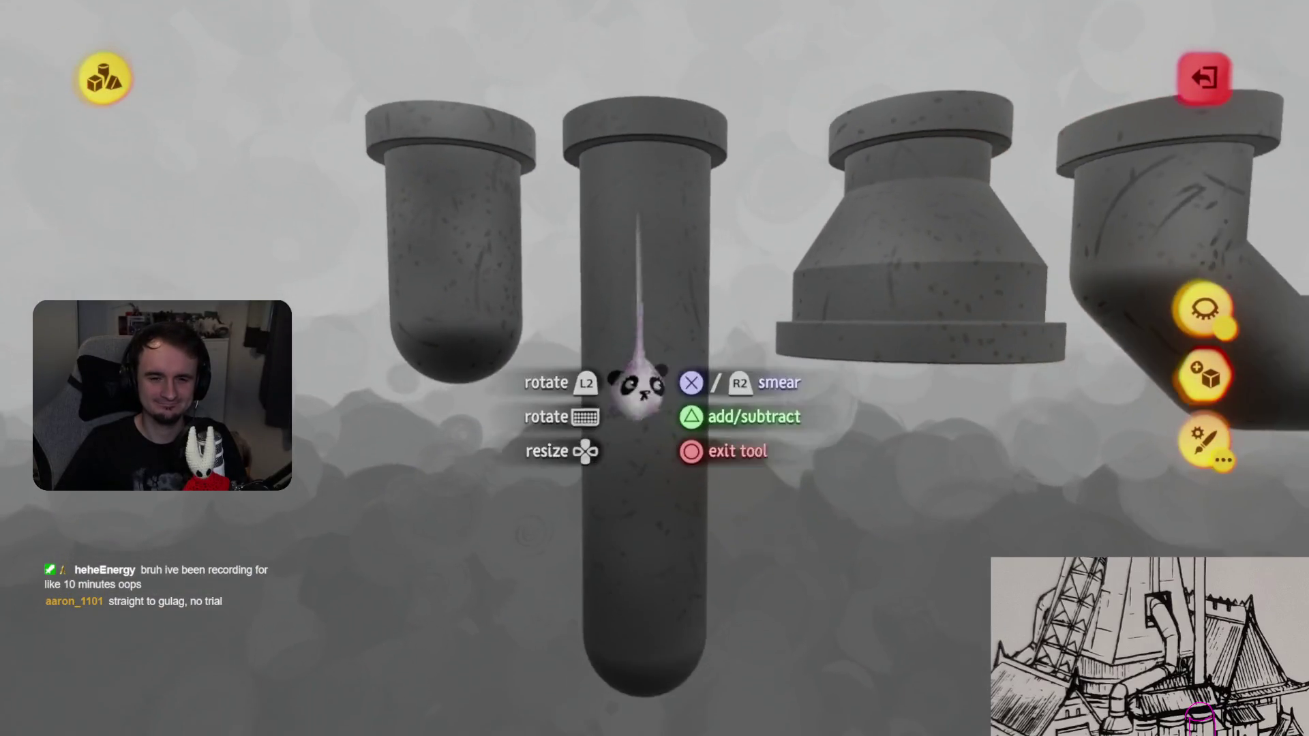
pyautogui.scroll(5, 658, 497)
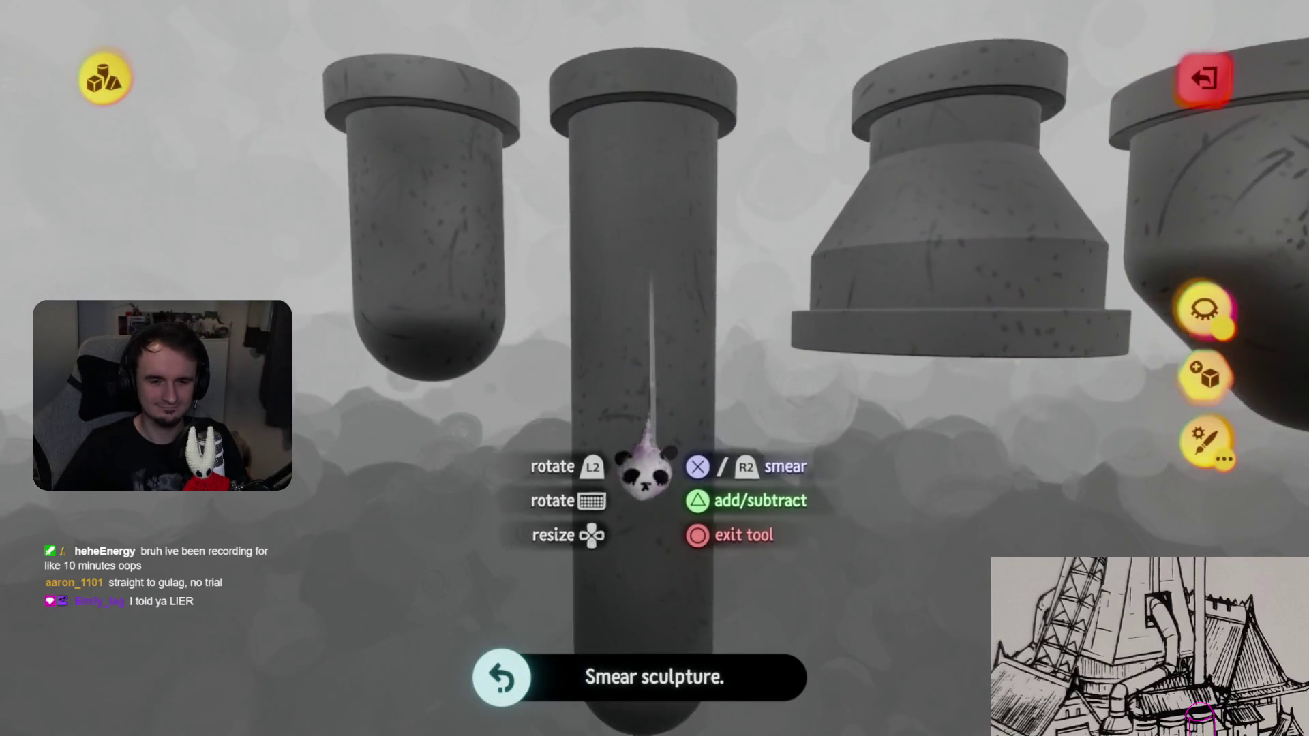
pyautogui.press('Escape')
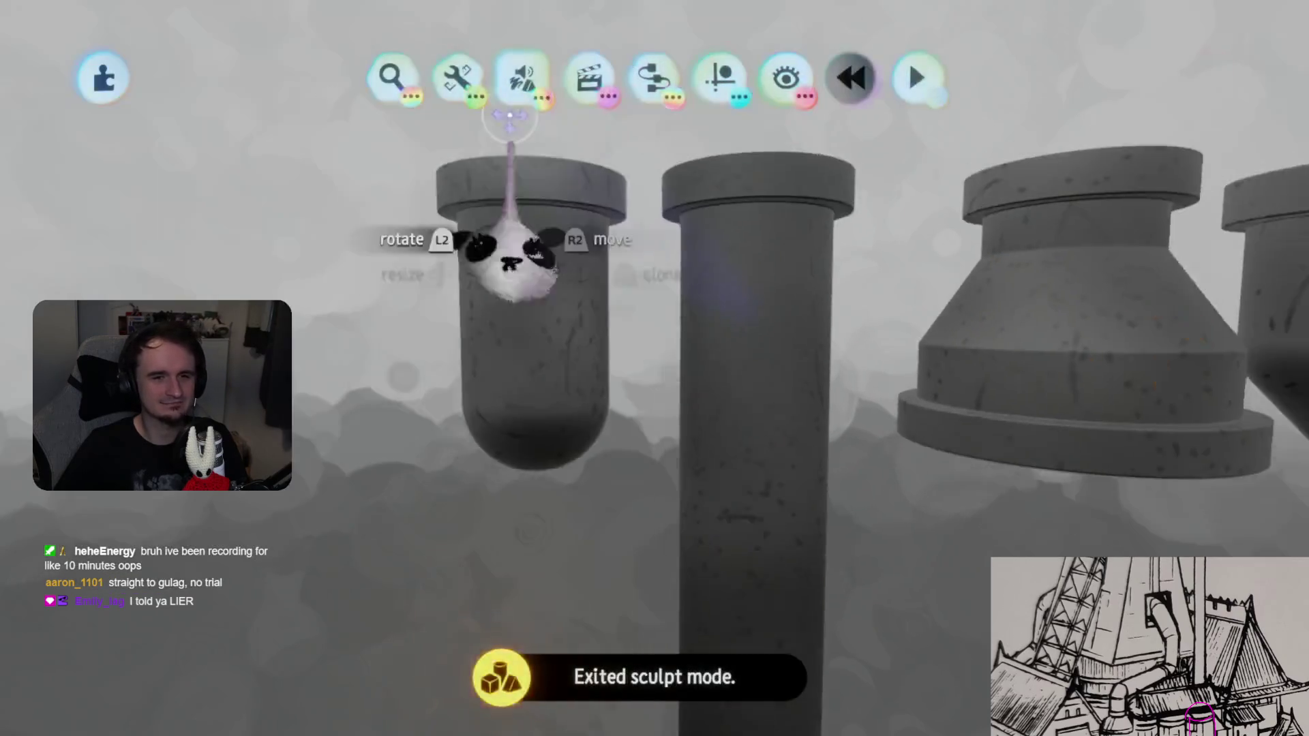
pyautogui.click(983, 143)
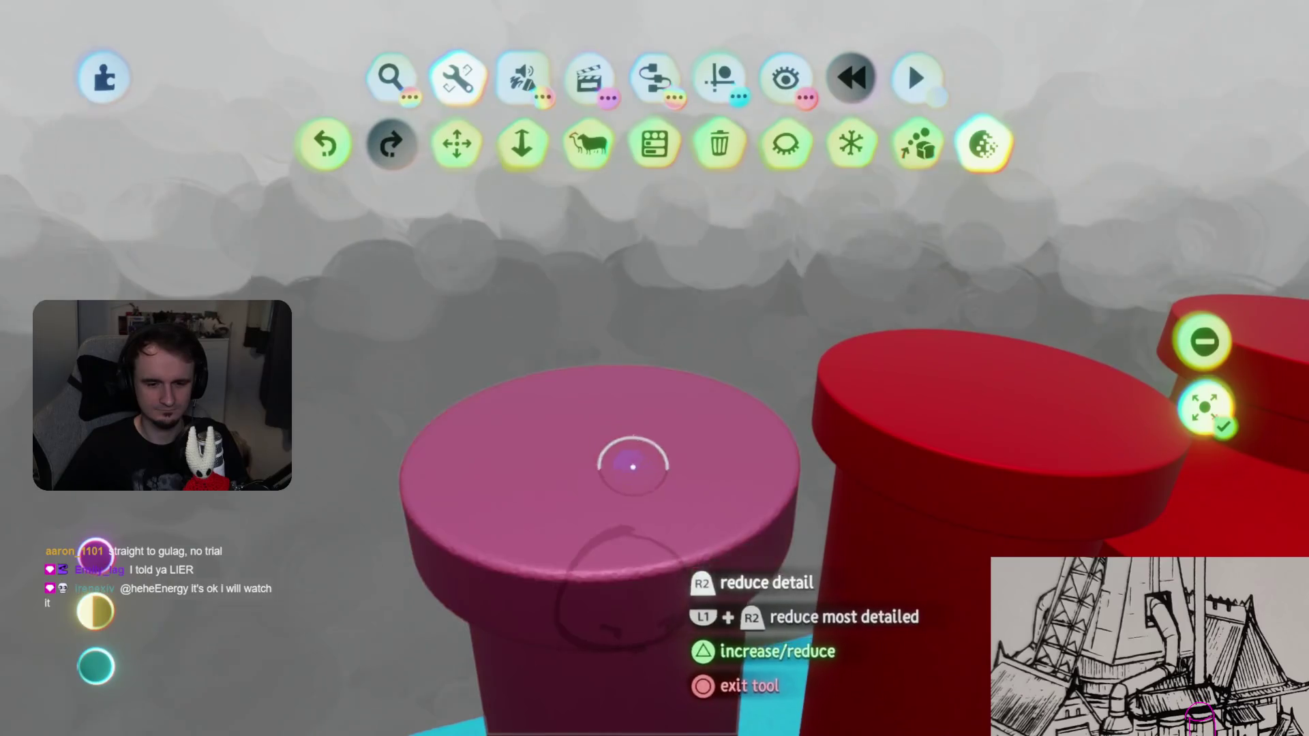
# - Apply the detail-level tool to the pipe pieces while orbiting them, then leave the tool
pyautogui.moveTo(633, 466)
pyautogui.mouseDown(button='middle')
pyautogui.moveTo(628, 497)
pyautogui.moveTo(684, 491)
pyautogui.moveTo(680, 559)
pyautogui.moveTo(656, 557)
pyautogui.moveTo(666, 546)
pyautogui.moveTo(640, 526)
pyautogui.moveTo(617, 559)
pyautogui.moveTo(634, 473)
pyautogui.moveTo(626, 523)
pyautogui.moveTo(610, 449)
pyautogui.moveTo(634, 496)
pyautogui.moveTo(613, 569)
pyautogui.moveTo(670, 445)
pyautogui.moveTo(646, 450)
pyautogui.moveTo(608, 400)
pyautogui.mouseUp(button='middle')
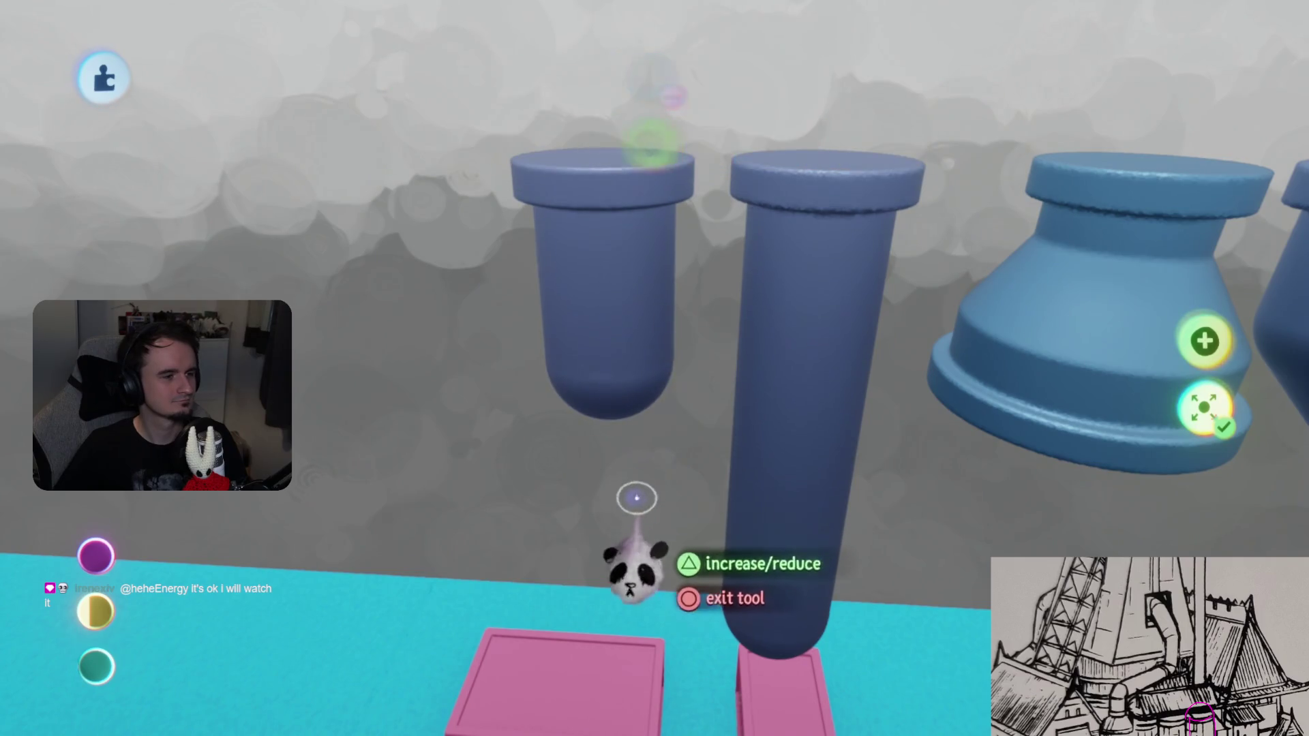
pyautogui.moveTo(629, 561); pyautogui.dragTo(637, 576, button='middle')
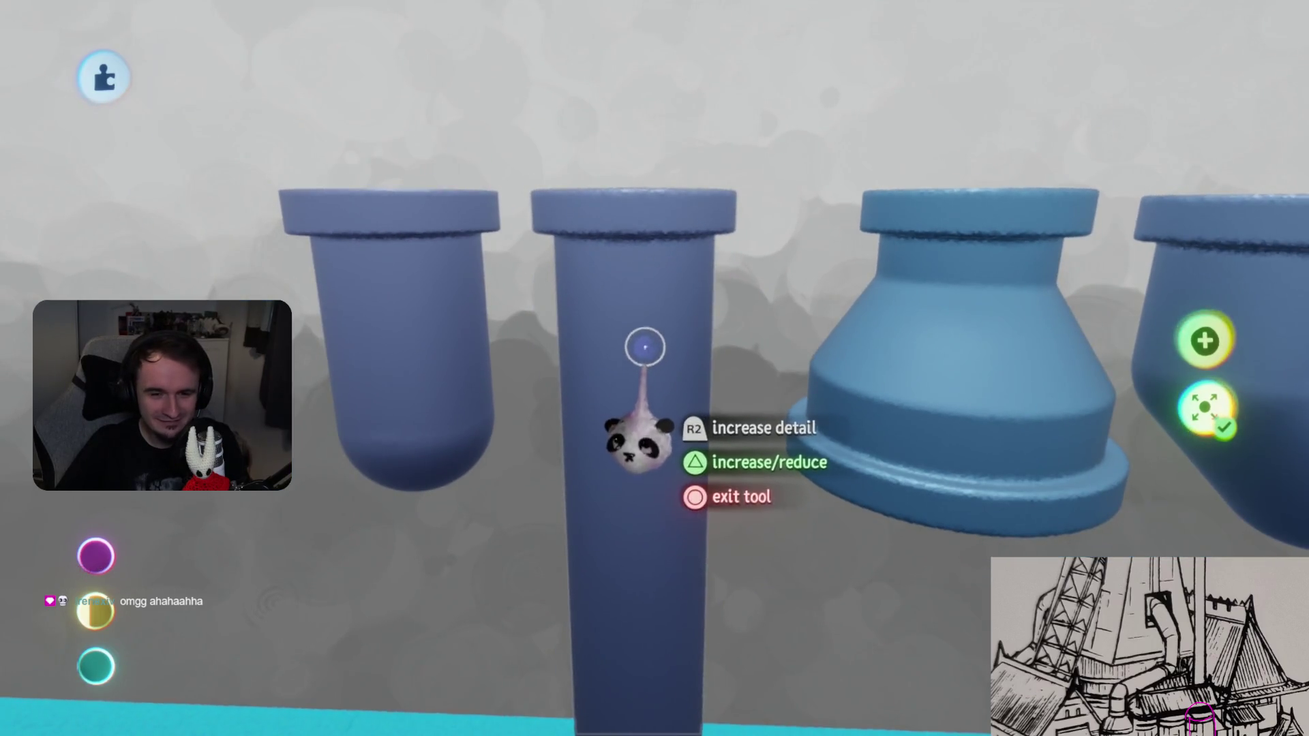
pyautogui.press('Escape')
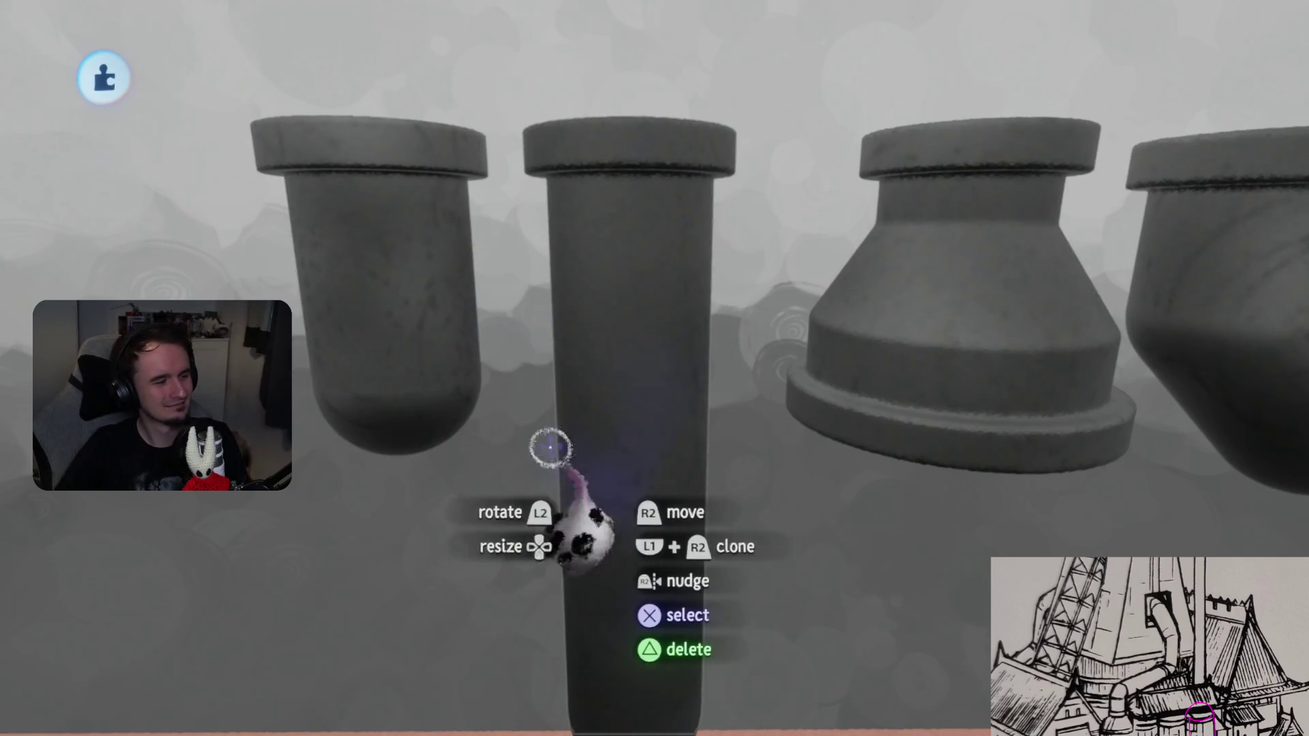
# - Sculpt the rounded-end tube with Hide Everything Else enabled, exiting and re-entering sculpt mode
pyautogui.click(625, 346)
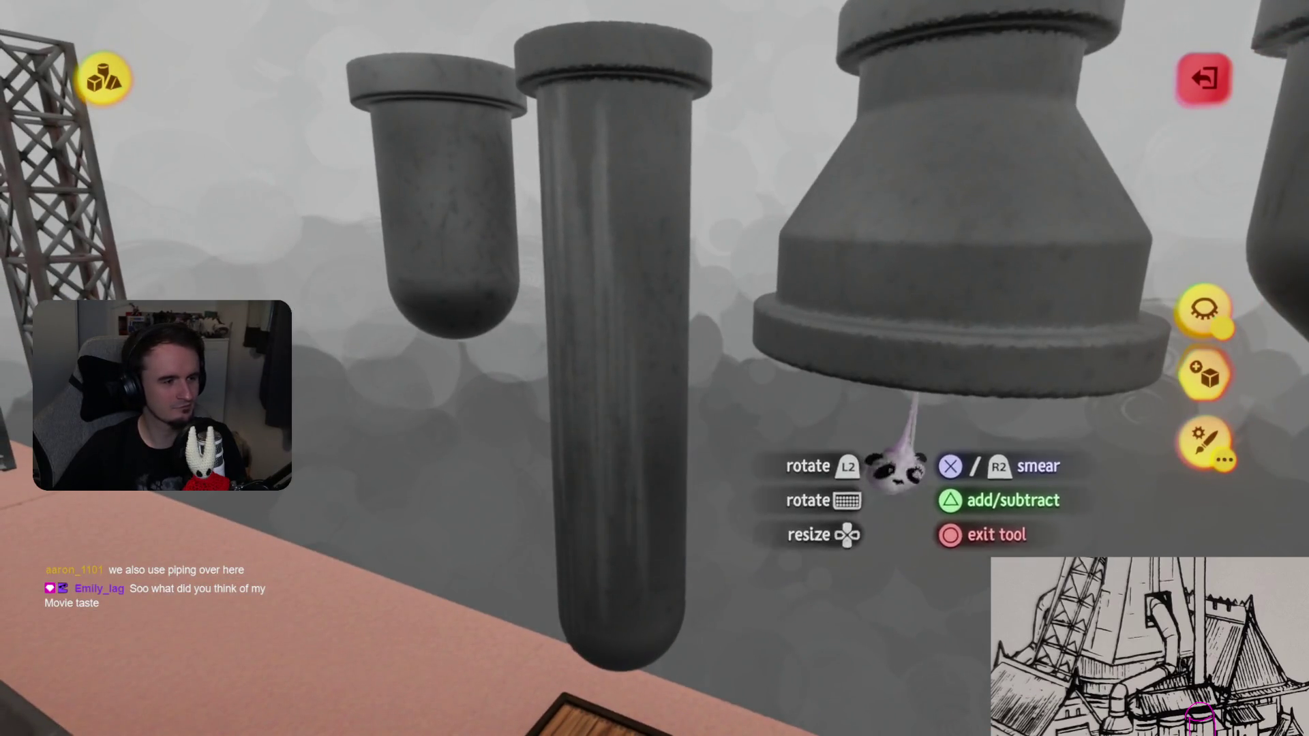
pyautogui.click(1203, 310)
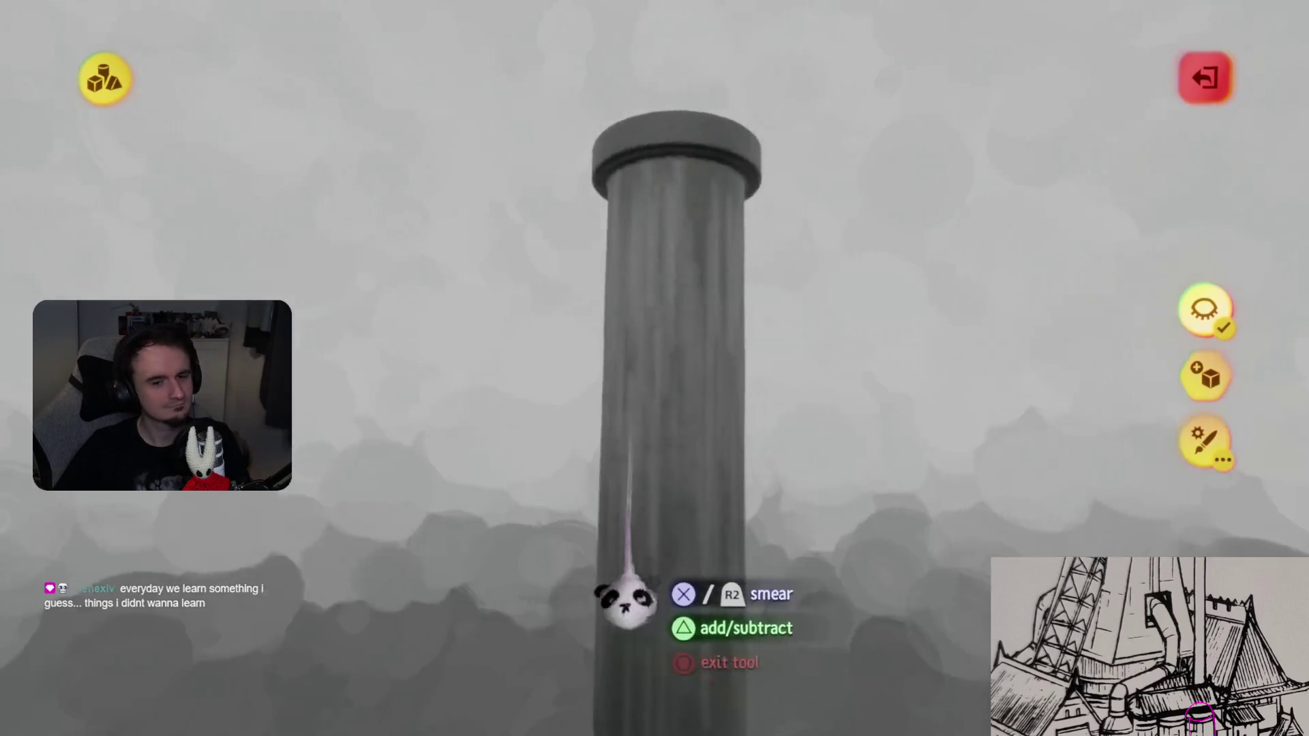
pyautogui.press('Escape')
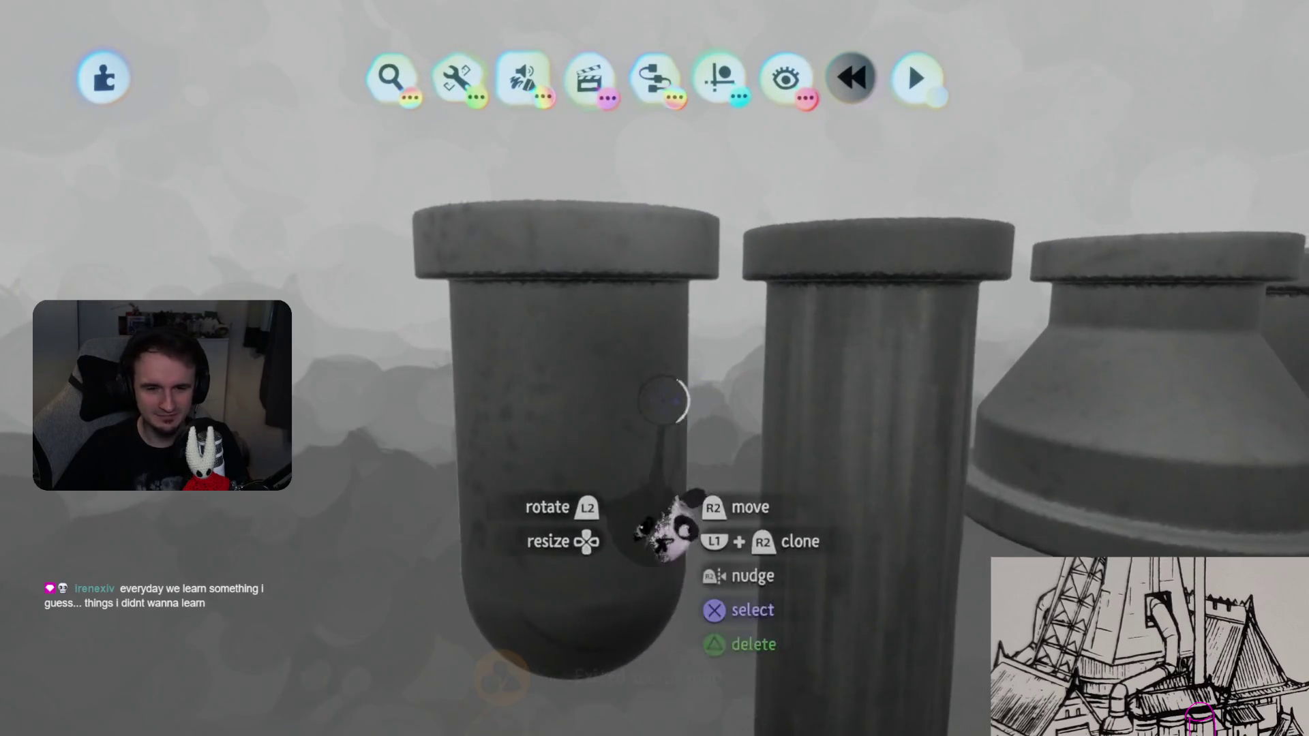
pyautogui.press('Return')
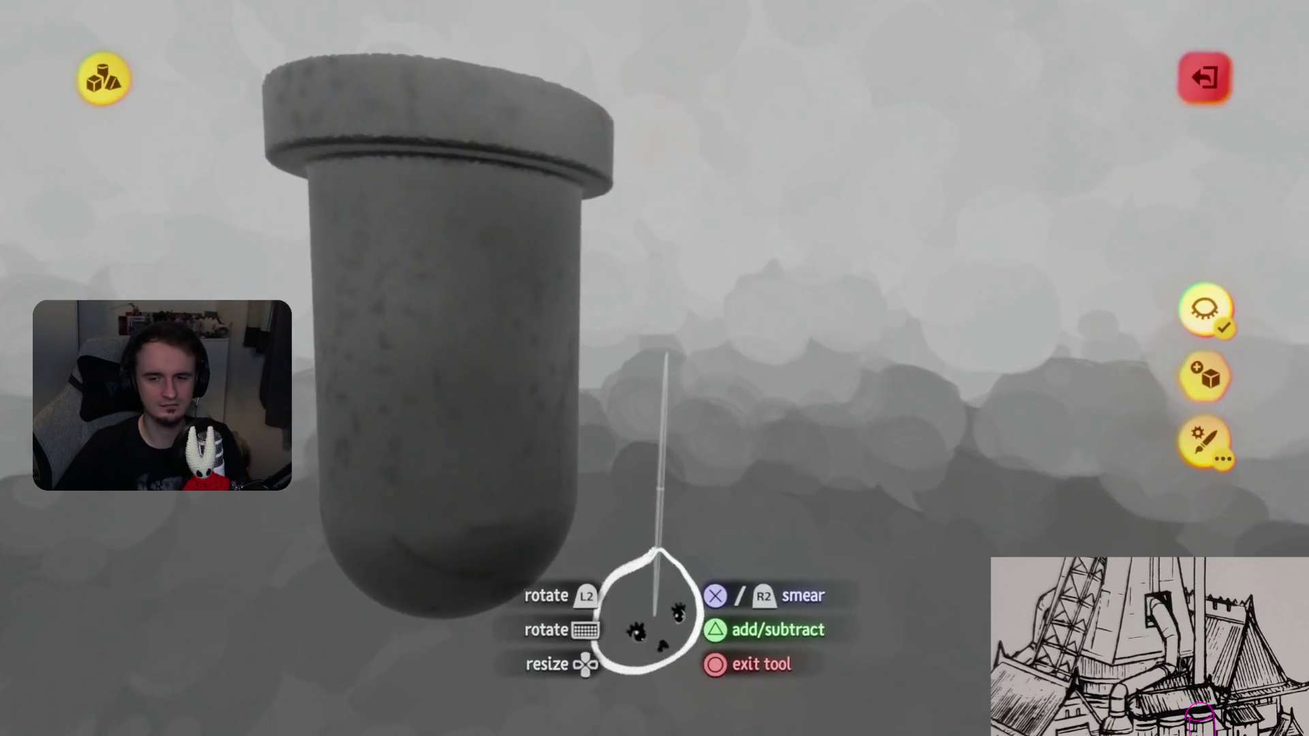
# - Review the straight tube, then the rounded-end tube, in sculpt mode, then select the funnel piece
pyautogui.press('Escape')
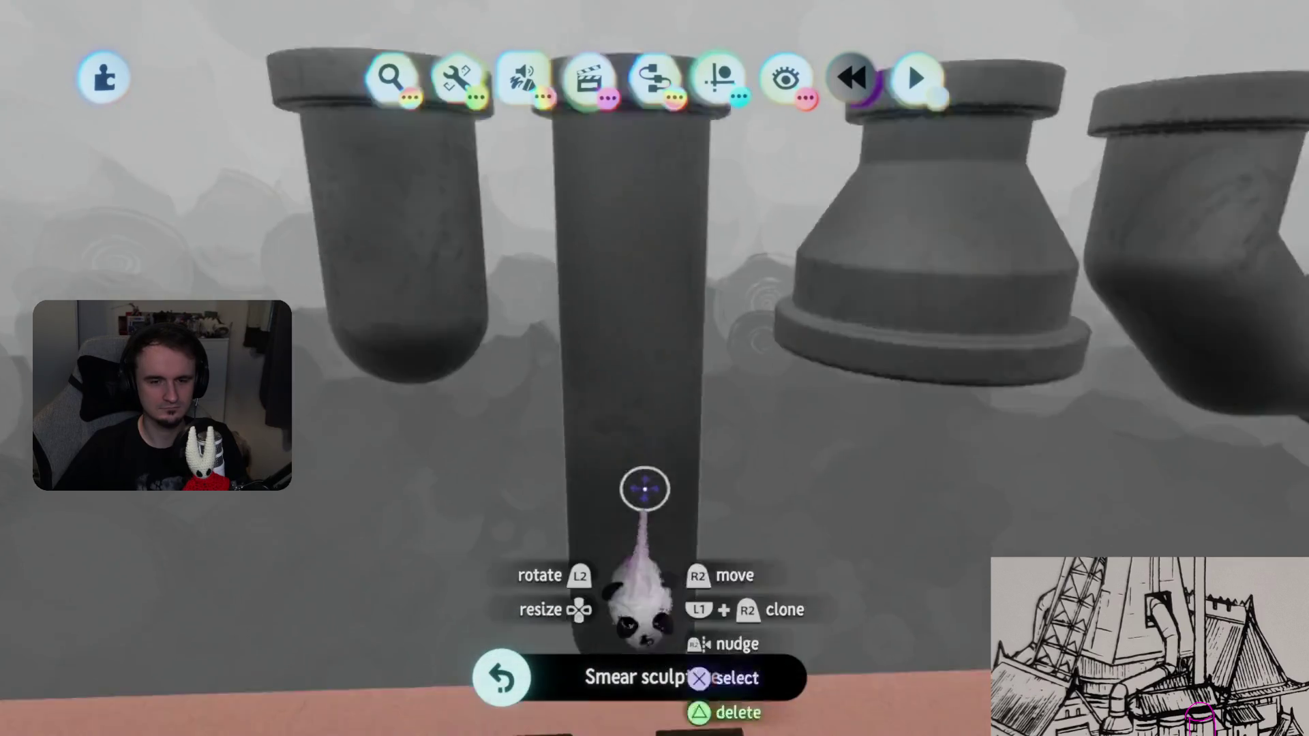
pyautogui.doubleClick(645, 489)
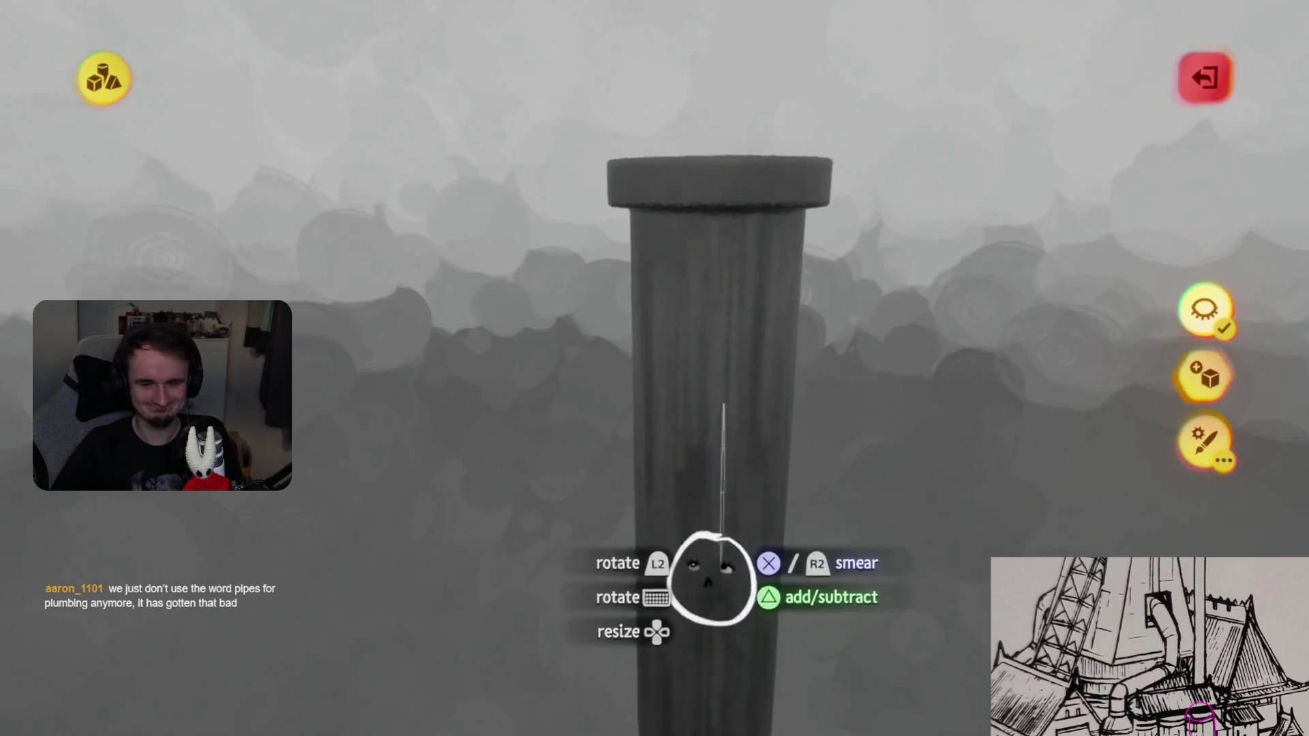
pyautogui.press('Escape')
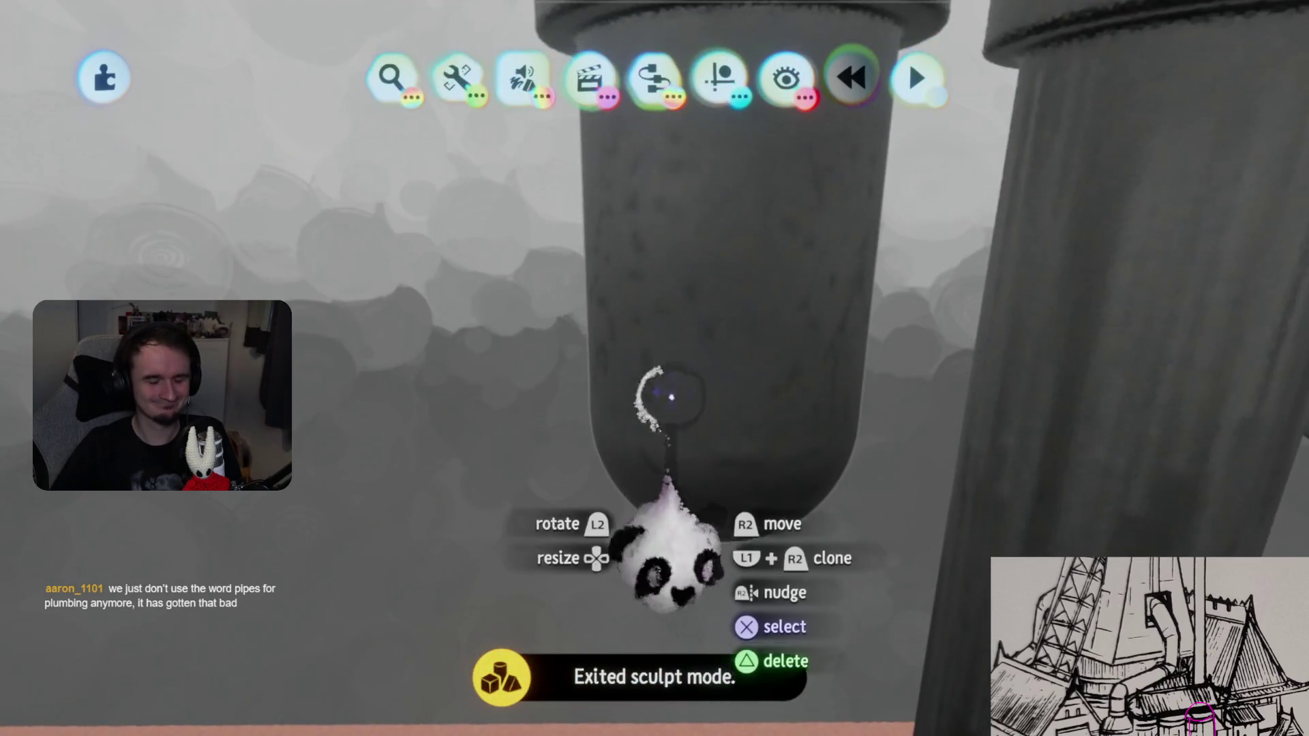
pyautogui.doubleClick(680, 301)
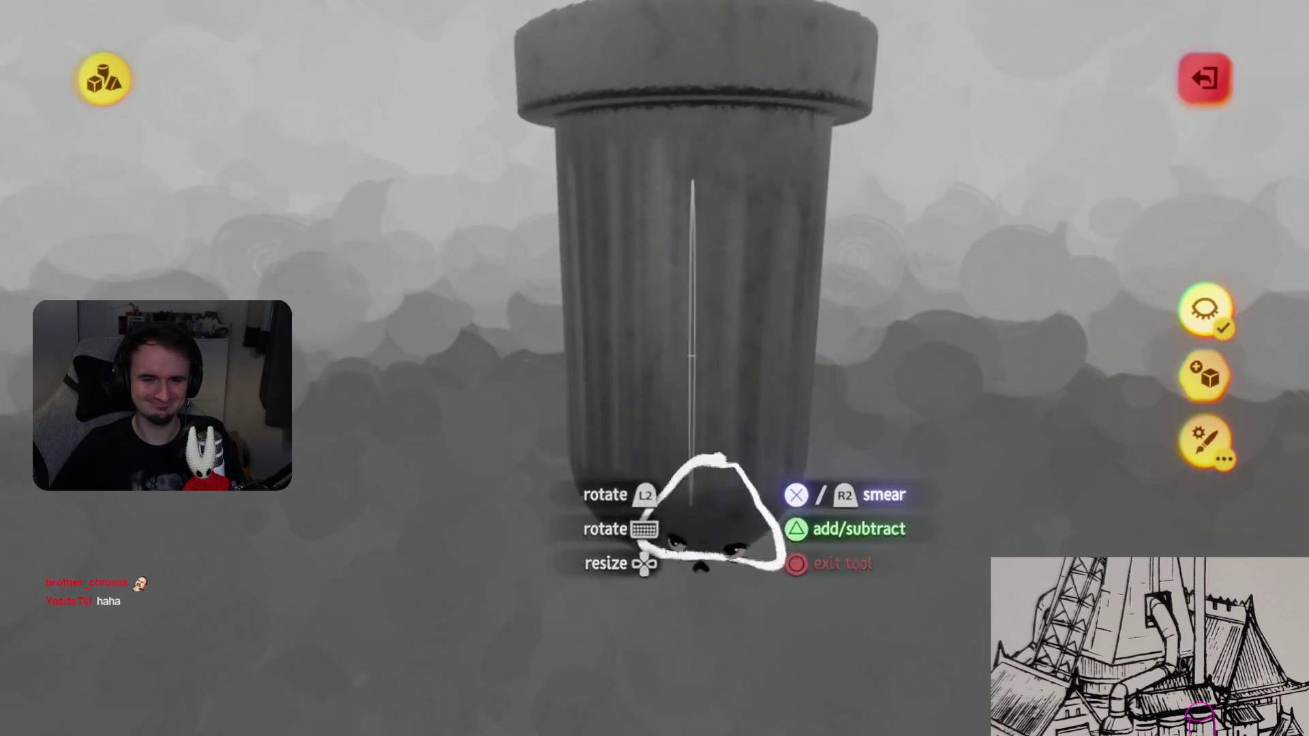
pyautogui.press('Escape')
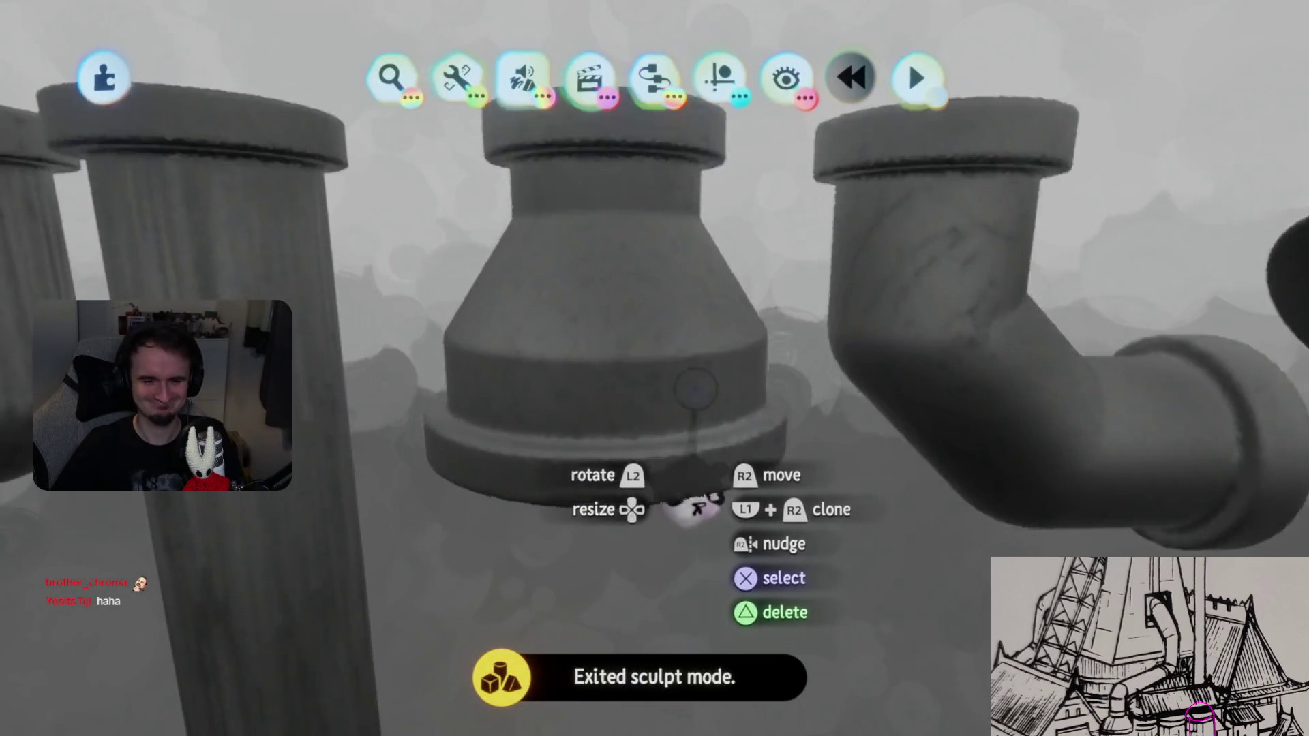
pyautogui.click(622, 436)
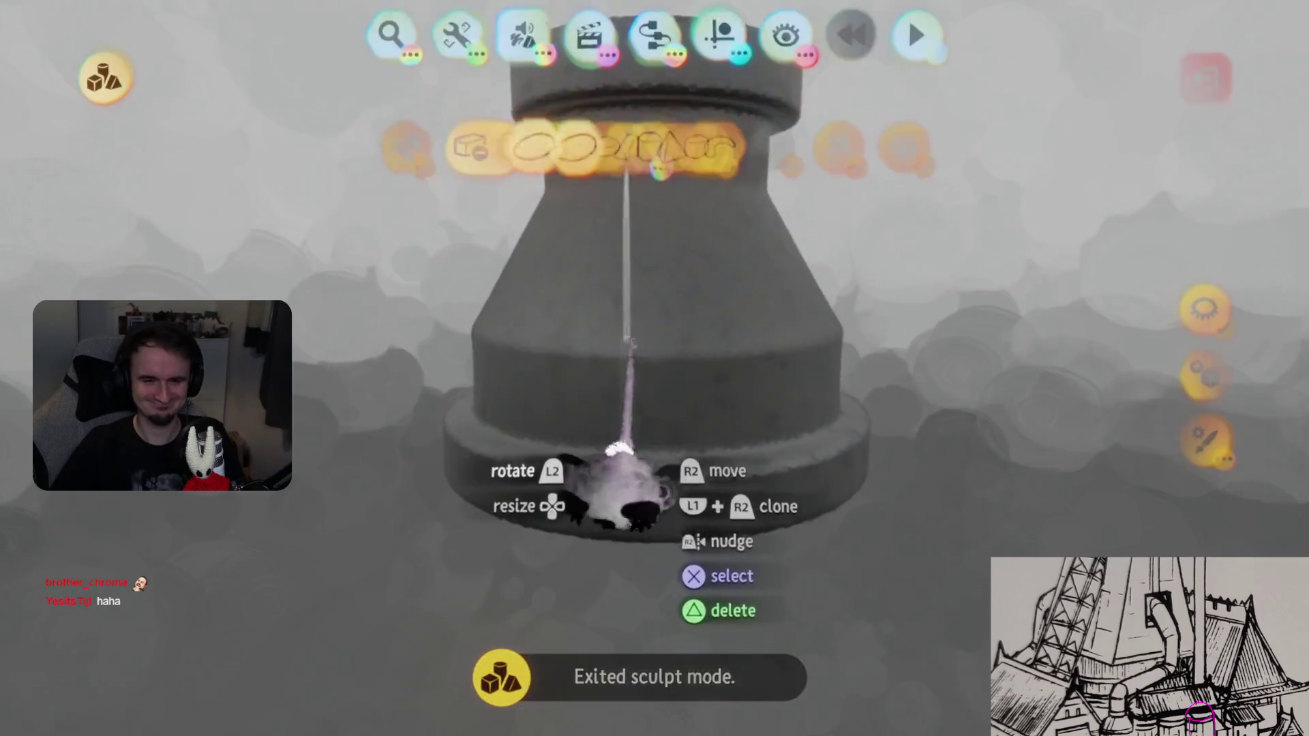
# - Sculpt the funnel pipe, check its guide options, and orbit to inspect every side before exiting
pyautogui.click(621, 436)
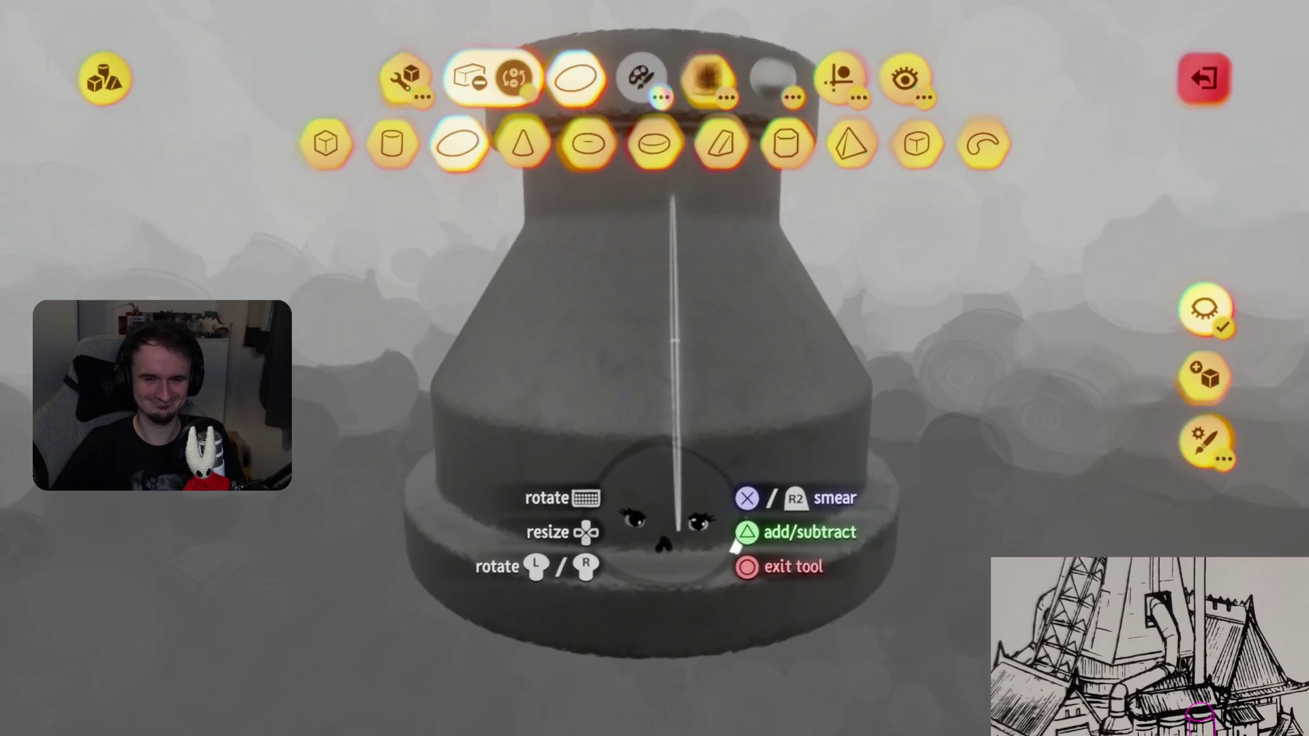
pyautogui.click(839, 76)
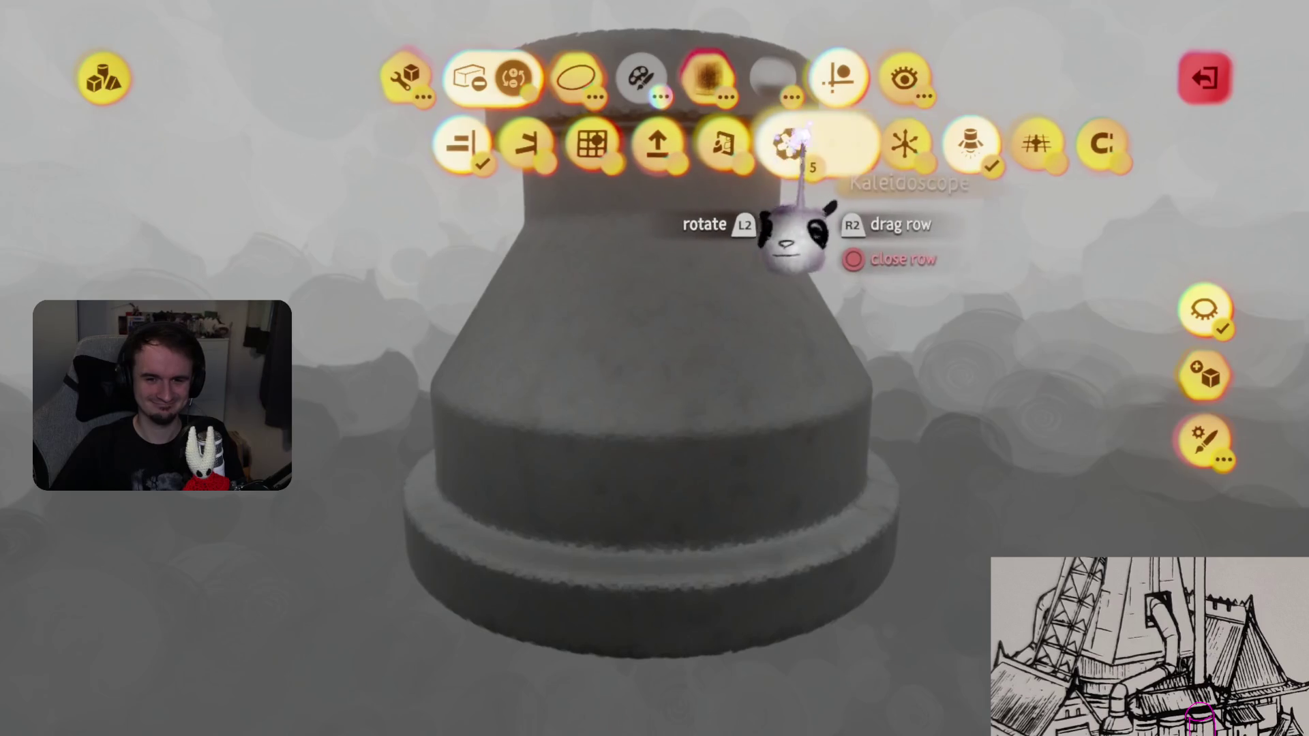
pyautogui.click(794, 137)
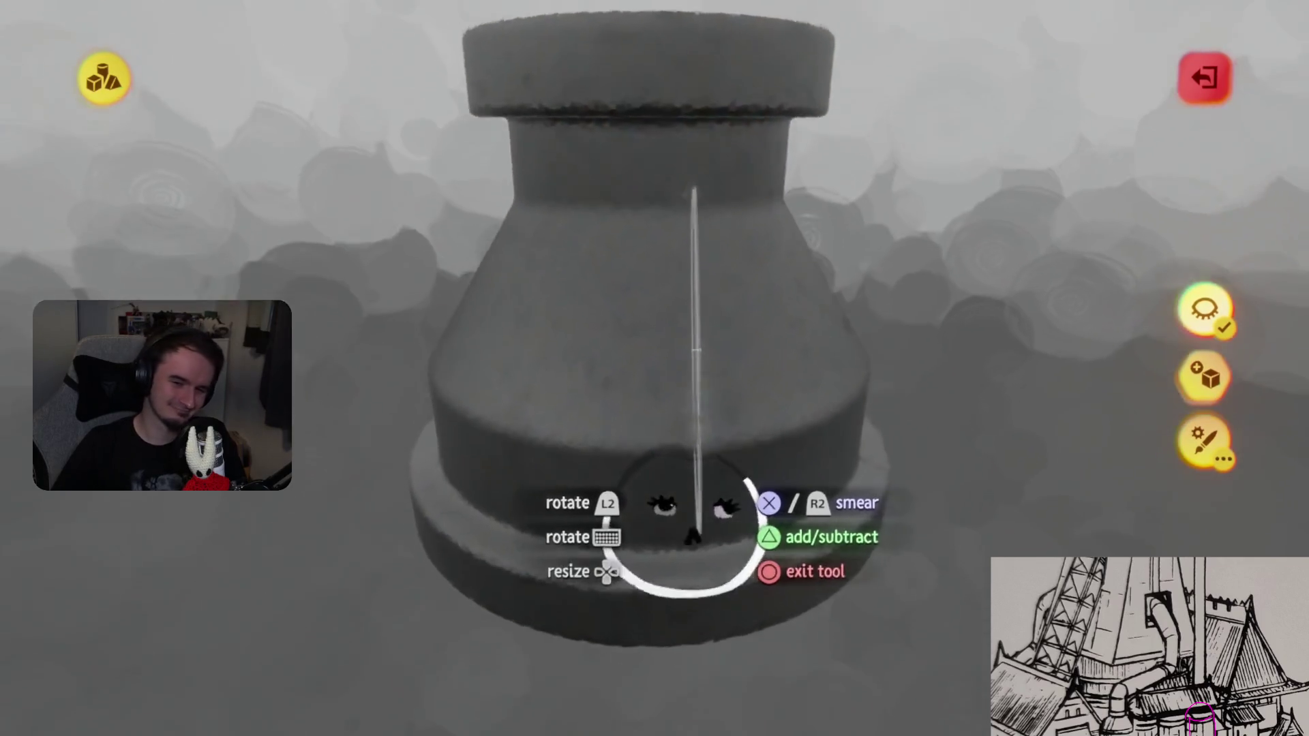
pyautogui.moveTo(691, 538)
pyautogui.mouseDown(button='middle')
pyautogui.moveTo(586, 580)
pyautogui.moveTo(576, 566)
pyautogui.mouseUp(button='middle')
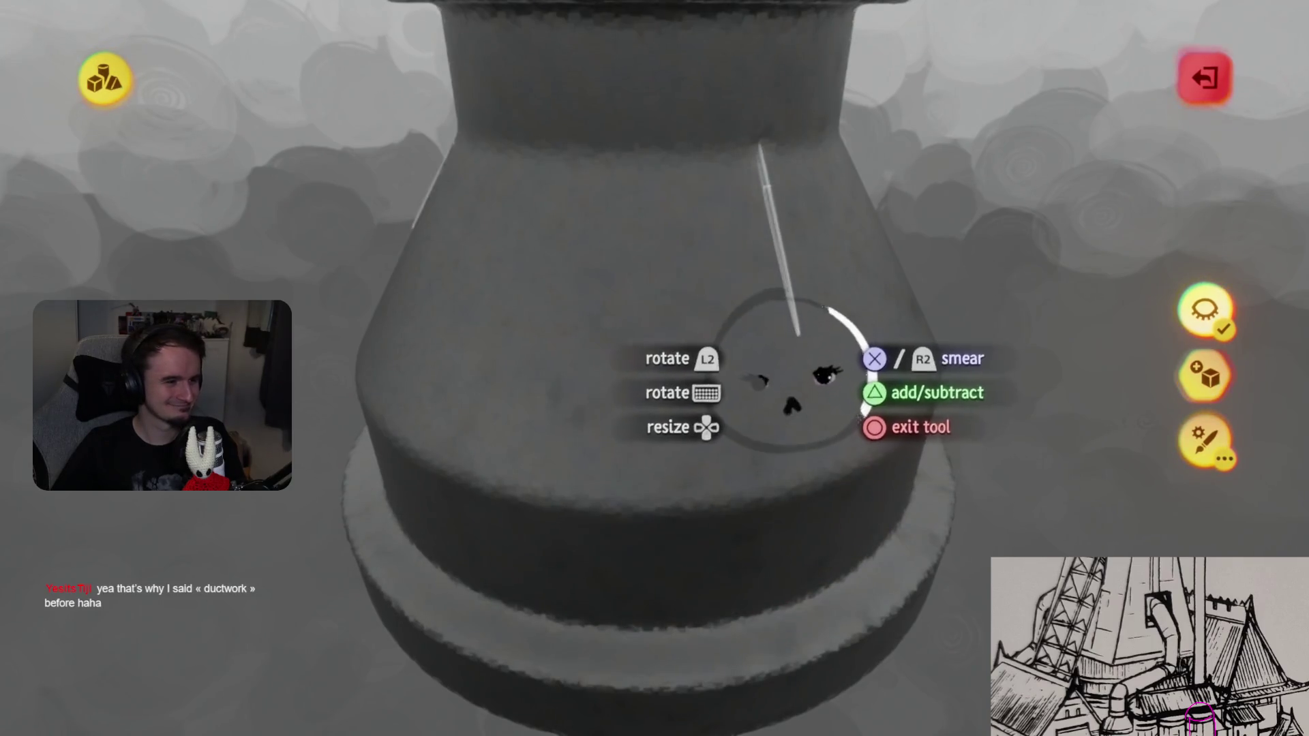
pyautogui.moveTo(597, 589); pyautogui.dragTo(539, 487, button='middle')
pyautogui.moveTo(746, 566)
pyautogui.mouseDown(button='middle')
pyautogui.moveTo(599, 525)
pyautogui.moveTo(789, 502)
pyautogui.moveTo(701, 584)
pyautogui.moveTo(664, 538)
pyautogui.moveTo(730, 436)
pyautogui.mouseUp(button='middle')
pyautogui.moveTo(784, 477); pyautogui.dragTo(443, 586, button='middle')
pyautogui.moveTo(828, 545)
pyautogui.mouseDown(button='middle')
pyautogui.moveTo(702, 570)
pyautogui.moveTo(716, 552)
pyautogui.moveTo(686, 534)
pyautogui.moveTo(651, 545)
pyautogui.moveTo(658, 576)
pyautogui.mouseUp(button='middle')
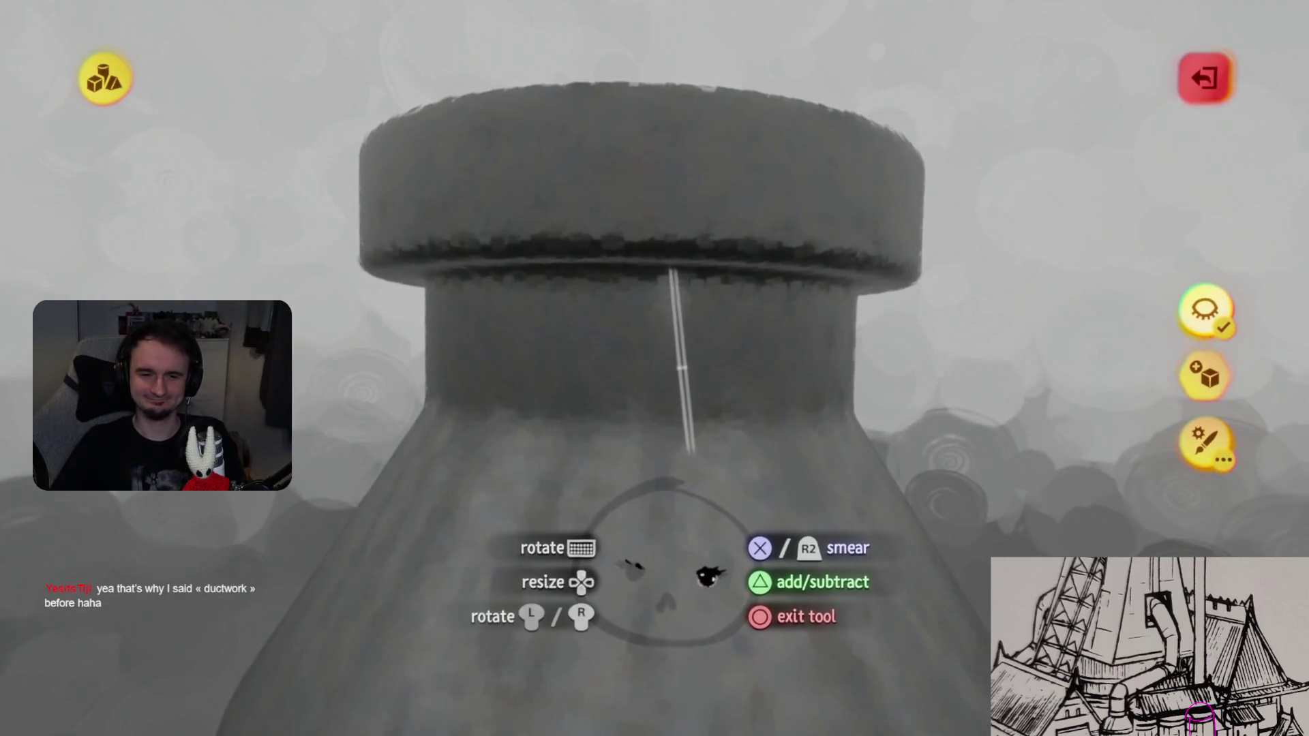
pyautogui.moveTo(504, 586)
pyautogui.mouseDown(button='middle')
pyautogui.moveTo(619, 570)
pyautogui.moveTo(619, 549)
pyautogui.moveTo(511, 573)
pyautogui.moveTo(703, 524)
pyautogui.moveTo(703, 560)
pyautogui.moveTo(696, 393)
pyautogui.moveTo(624, 532)
pyautogui.mouseUp(button='middle')
pyautogui.press('Escape')
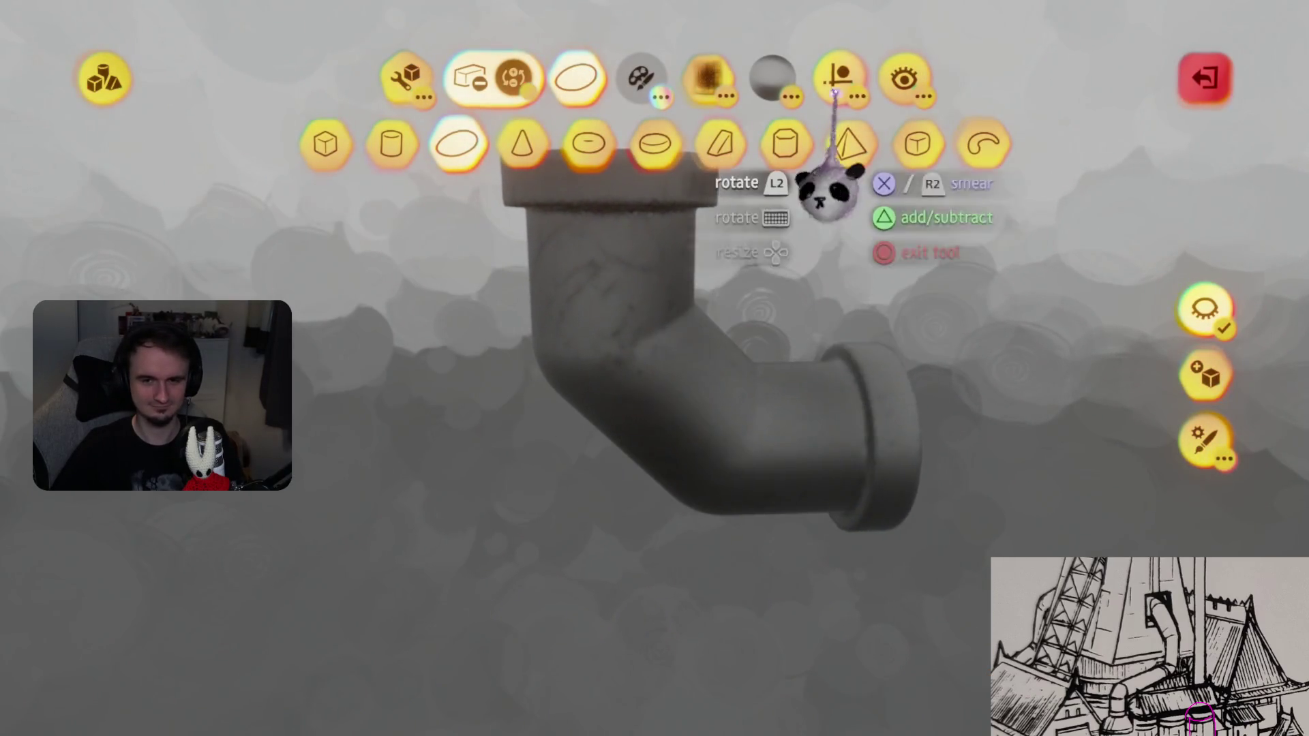
# - Turn on mirroring and spray a dark weathering stroke down the elbow pipe
pyautogui.click(717, 145)
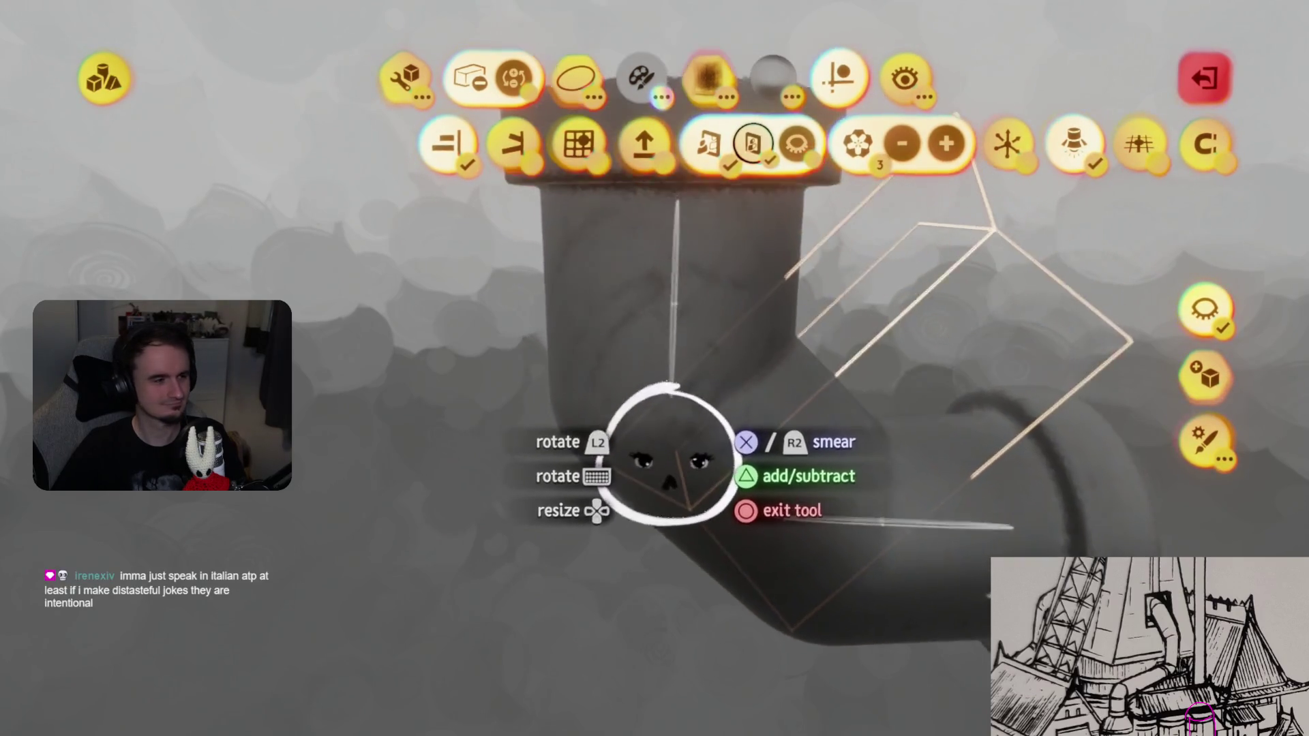
pyautogui.moveTo(814, 385); pyautogui.dragTo(654, 532)
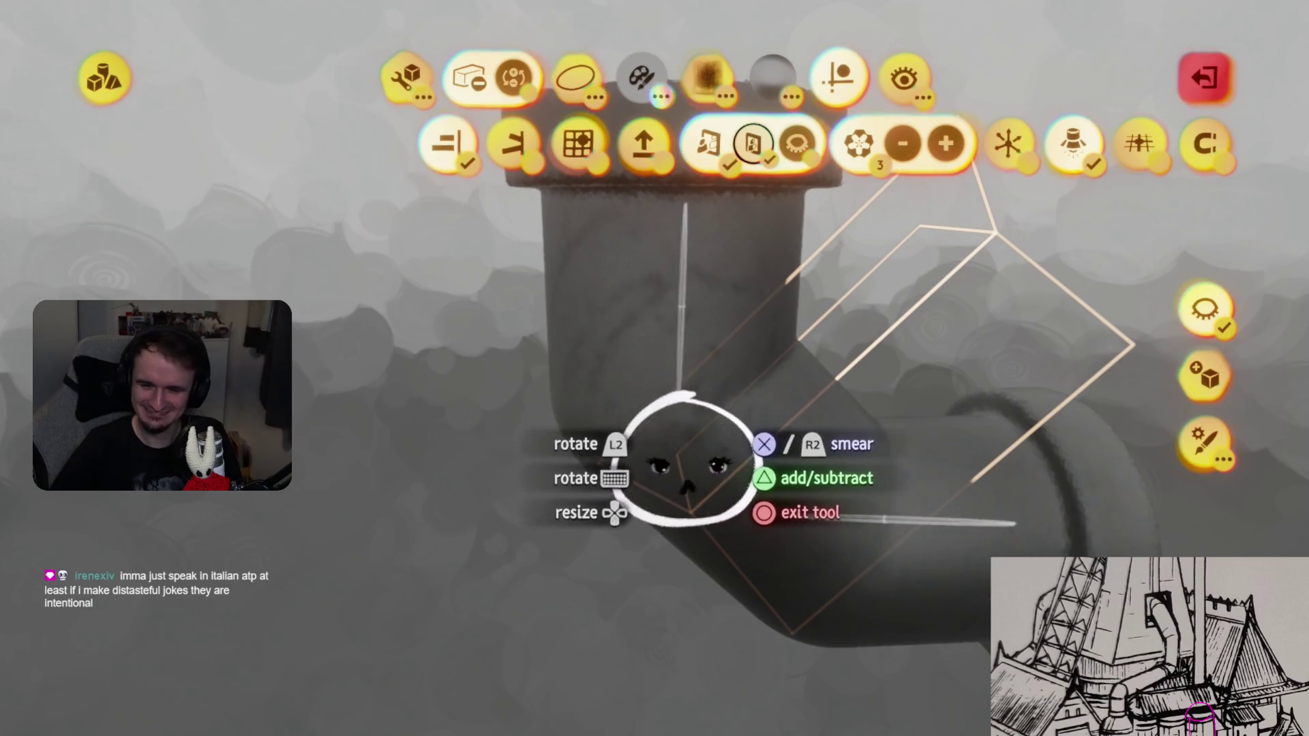
pyautogui.press('Escape')
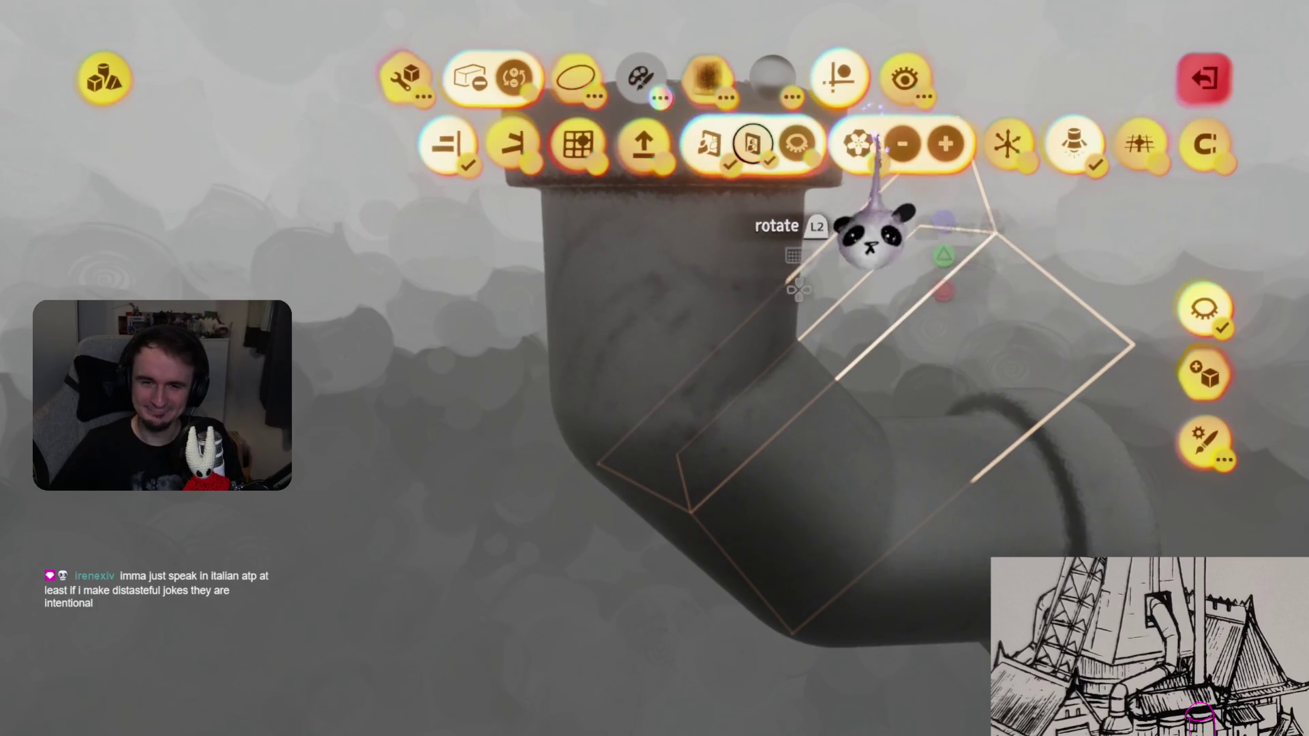
# - Orbit around the elbow pipe to inspect its bend, then exit to a top-down view of the crates
pyautogui.moveTo(766, 438); pyautogui.dragTo(538, 480, button='middle')
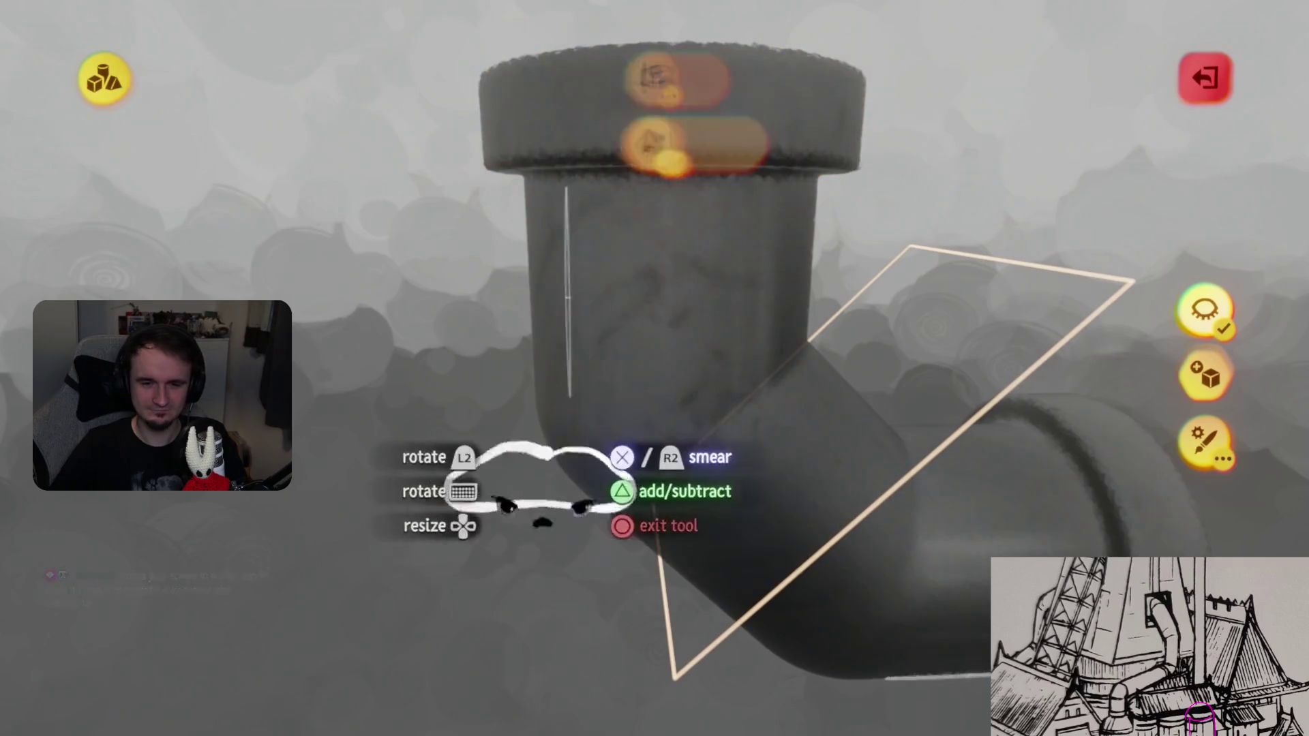
pyautogui.moveTo(655, 501)
pyautogui.mouseDown(button='middle')
pyautogui.moveTo(725, 555)
pyautogui.moveTo(774, 426)
pyautogui.mouseUp(button='middle')
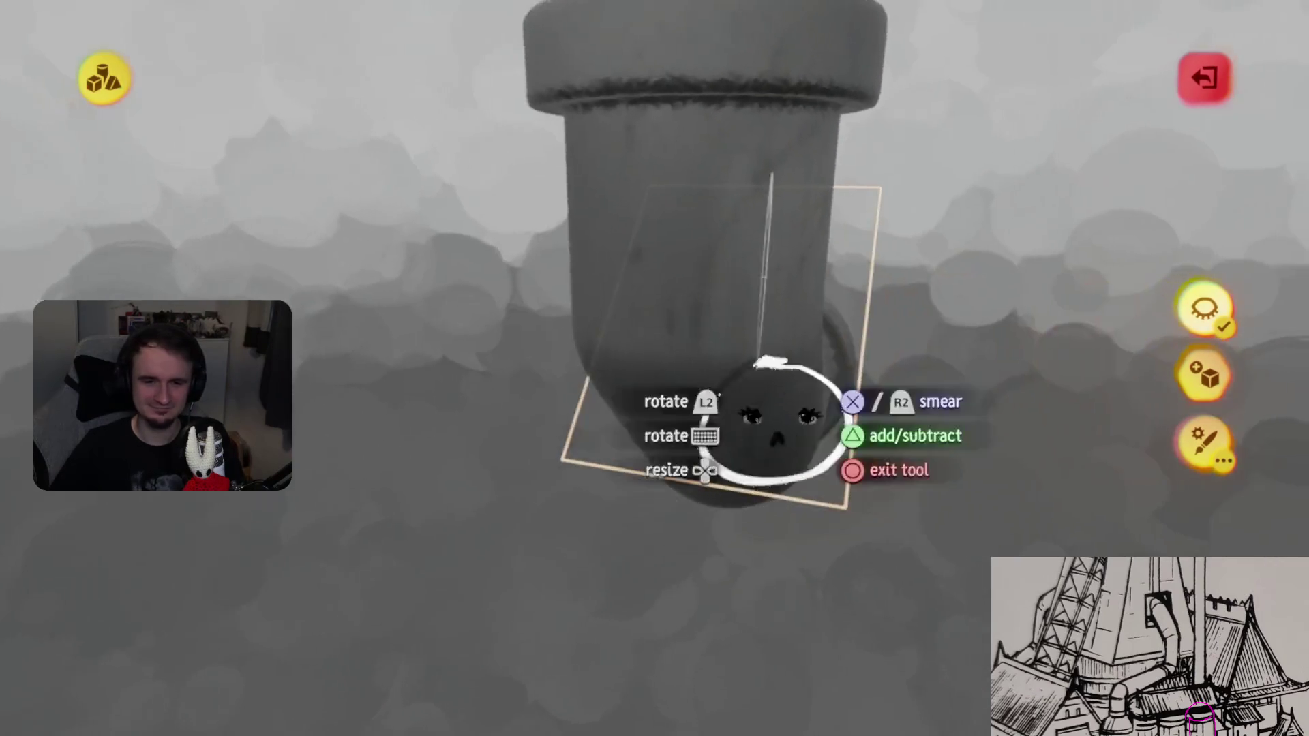
pyautogui.moveTo(617, 382)
pyautogui.mouseDown(button='middle')
pyautogui.moveTo(774, 520)
pyautogui.moveTo(680, 599)
pyautogui.moveTo(531, 566)
pyautogui.moveTo(716, 511)
pyautogui.moveTo(814, 453)
pyautogui.mouseUp(button='middle')
pyautogui.moveTo(637, 439)
pyautogui.mouseDown(button='middle')
pyautogui.moveTo(745, 503)
pyautogui.moveTo(693, 453)
pyautogui.moveTo(754, 511)
pyautogui.moveTo(713, 504)
pyautogui.moveTo(699, 518)
pyautogui.mouseUp(button='middle')
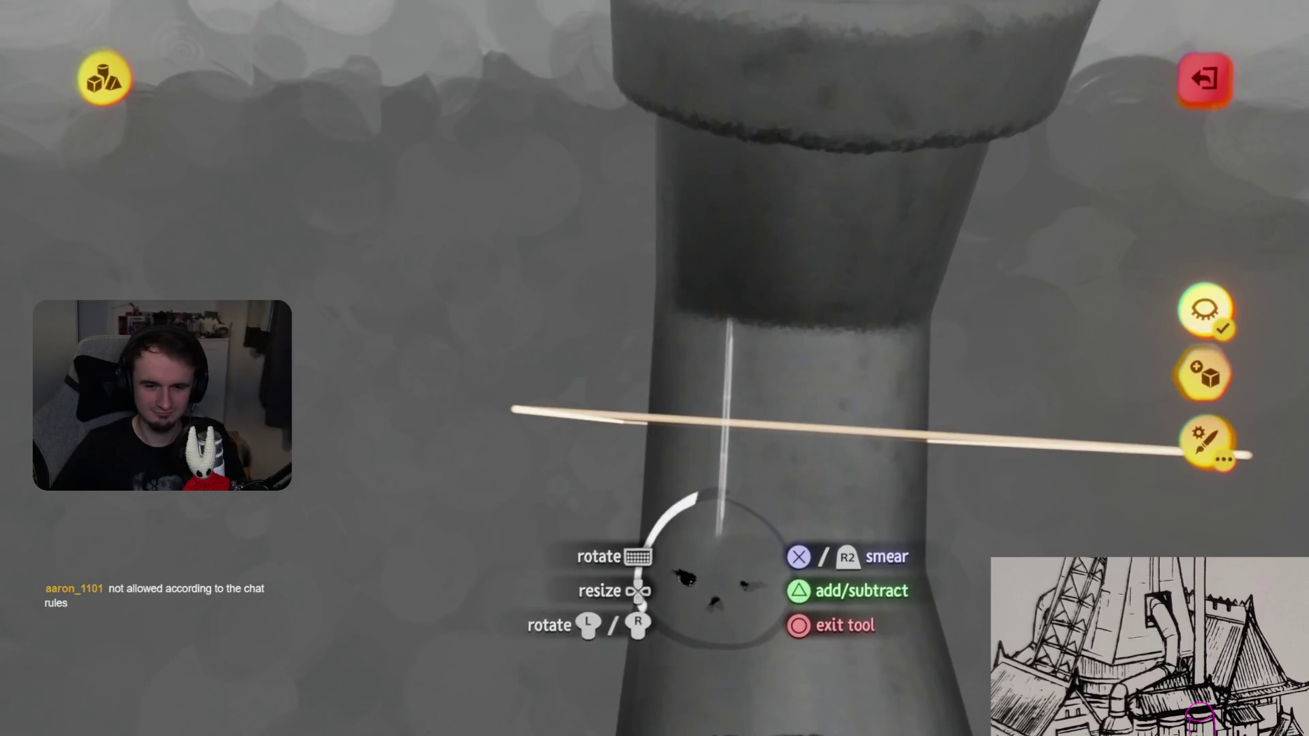
pyautogui.moveTo(798, 580)
pyautogui.mouseDown(button='middle')
pyautogui.moveTo(832, 471)
pyautogui.moveTo(827, 525)
pyautogui.moveTo(733, 450)
pyautogui.moveTo(525, 599)
pyautogui.moveTo(643, 511)
pyautogui.moveTo(559, 463)
pyautogui.moveTo(599, 511)
pyautogui.moveTo(585, 438)
pyautogui.moveTo(633, 403)
pyautogui.moveTo(713, 450)
pyautogui.mouseUp(button='middle')
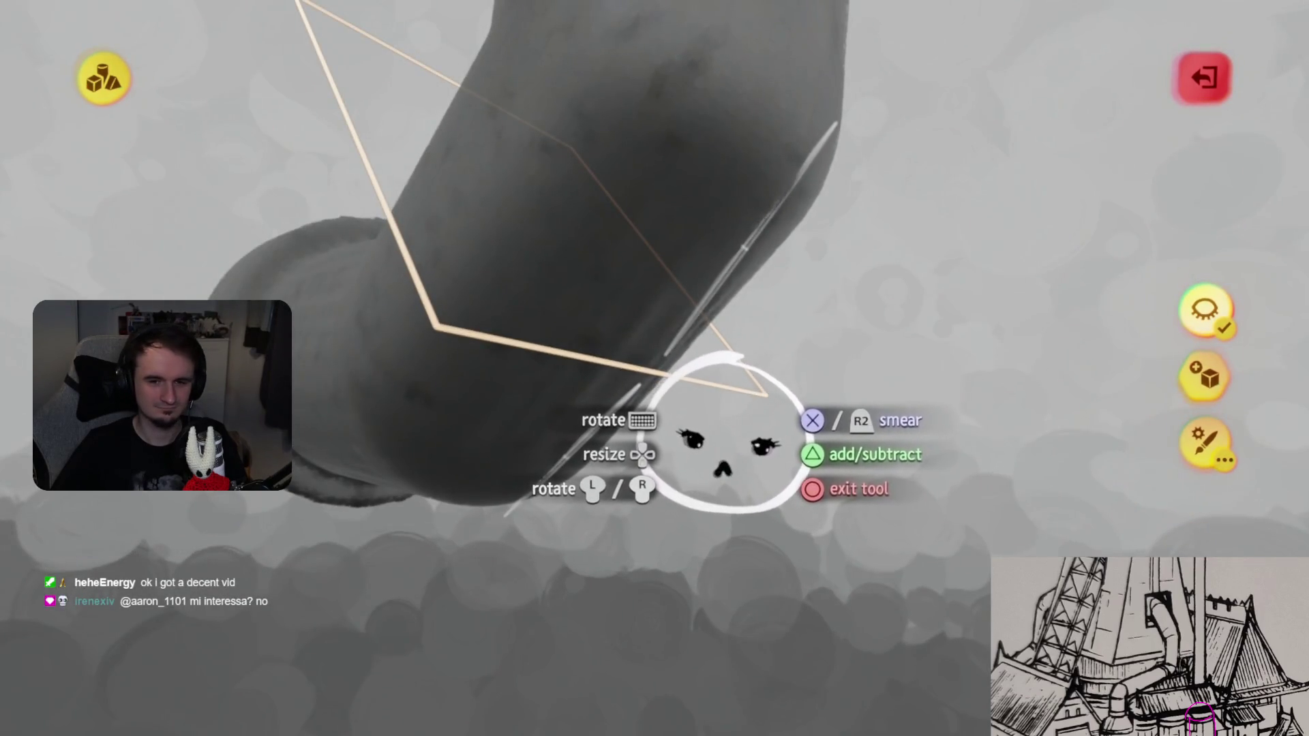
pyautogui.moveTo(722, 440)
pyautogui.mouseDown(button='middle')
pyautogui.moveTo(707, 477)
pyautogui.moveTo(739, 511)
pyautogui.moveTo(760, 498)
pyautogui.mouseUp(button='middle')
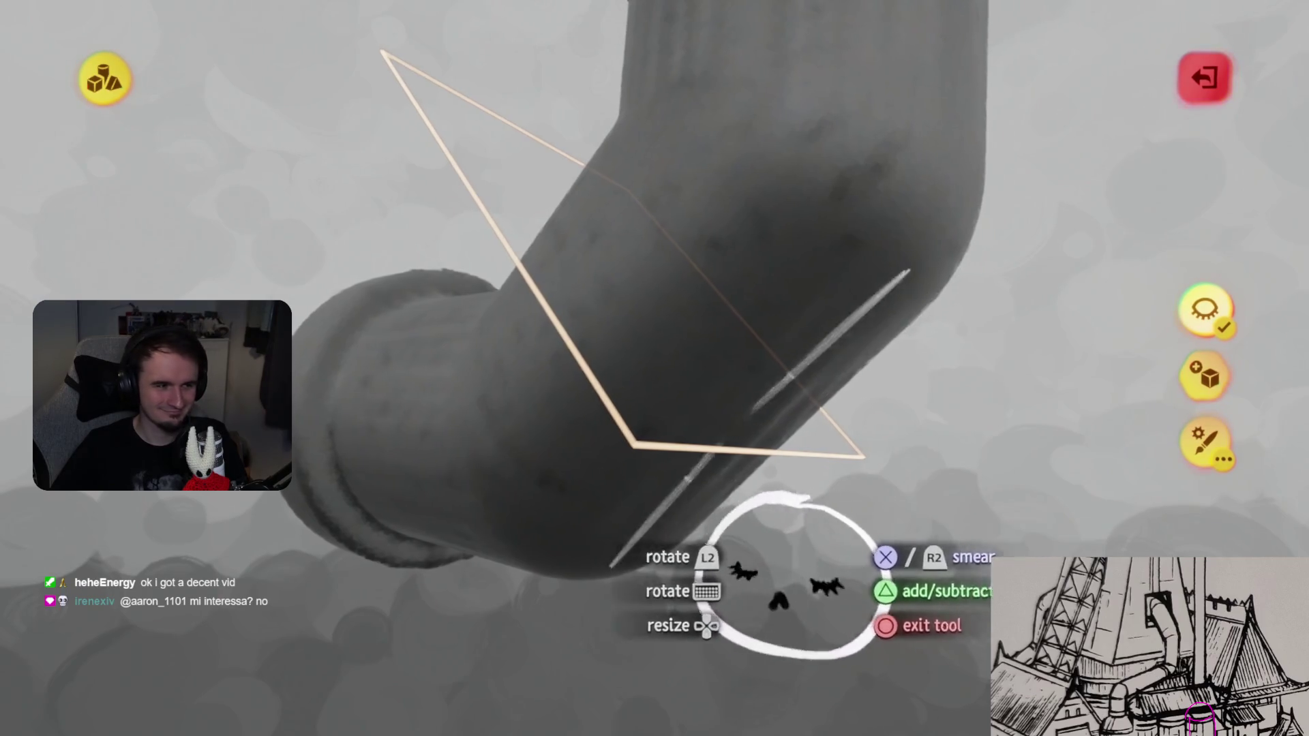
pyautogui.moveTo(821, 583)
pyautogui.mouseDown(button='middle')
pyautogui.moveTo(746, 580)
pyautogui.moveTo(825, 586)
pyautogui.mouseUp(button='middle')
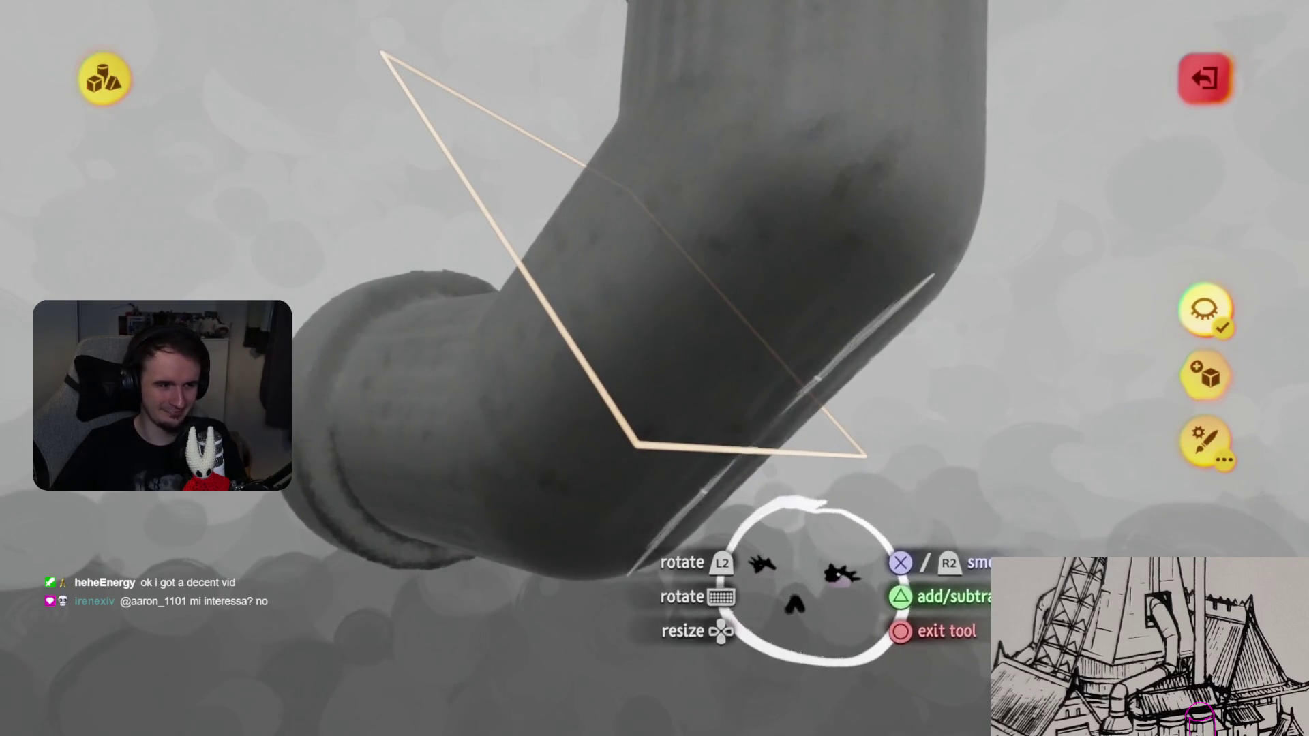
pyautogui.moveTo(784, 447)
pyautogui.mouseDown(button='middle')
pyautogui.moveTo(832, 528)
pyautogui.moveTo(788, 502)
pyautogui.moveTo(784, 420)
pyautogui.moveTo(804, 426)
pyautogui.moveTo(832, 473)
pyautogui.moveTo(827, 503)
pyautogui.moveTo(774, 409)
pyautogui.mouseUp(button='middle')
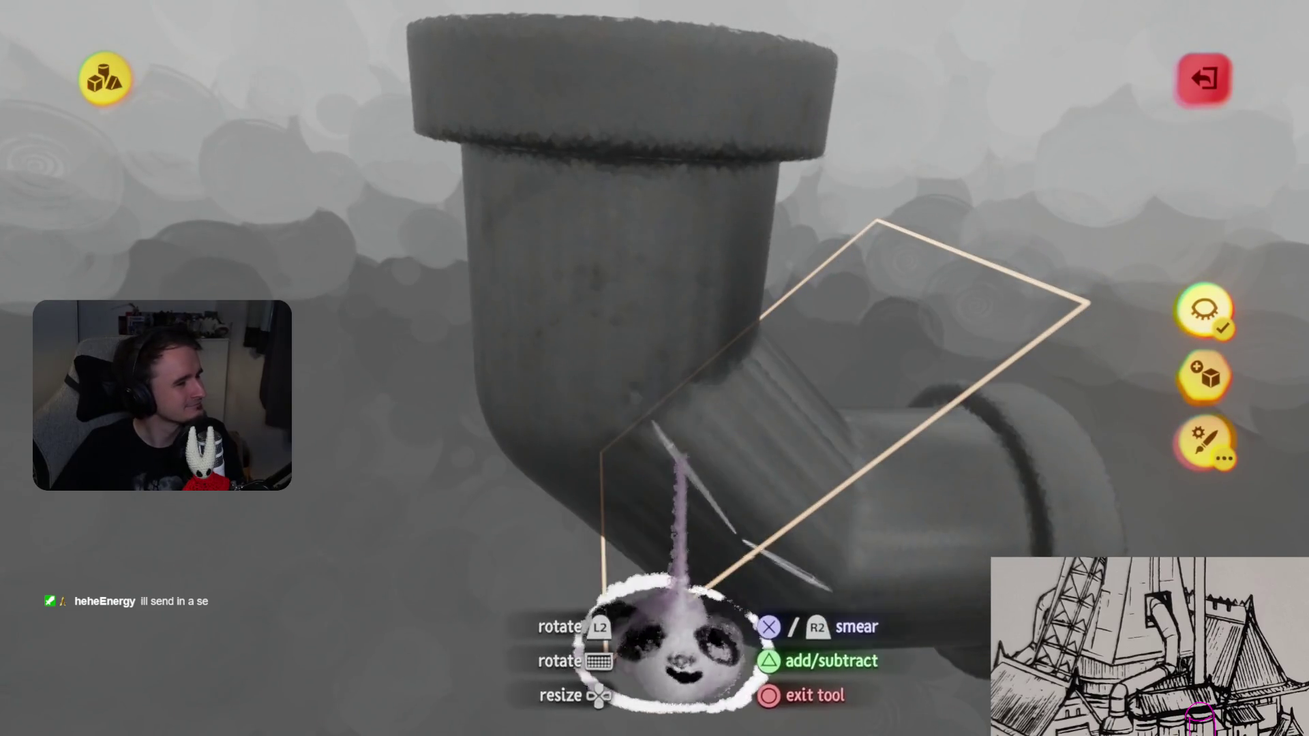
pyautogui.moveTo(653, 426); pyautogui.dragTo(685, 417, button='middle')
pyautogui.moveTo(824, 648)
pyautogui.mouseDown(button='middle')
pyautogui.moveTo(628, 657)
pyautogui.moveTo(686, 648)
pyautogui.moveTo(689, 566)
pyautogui.mouseUp(button='middle')
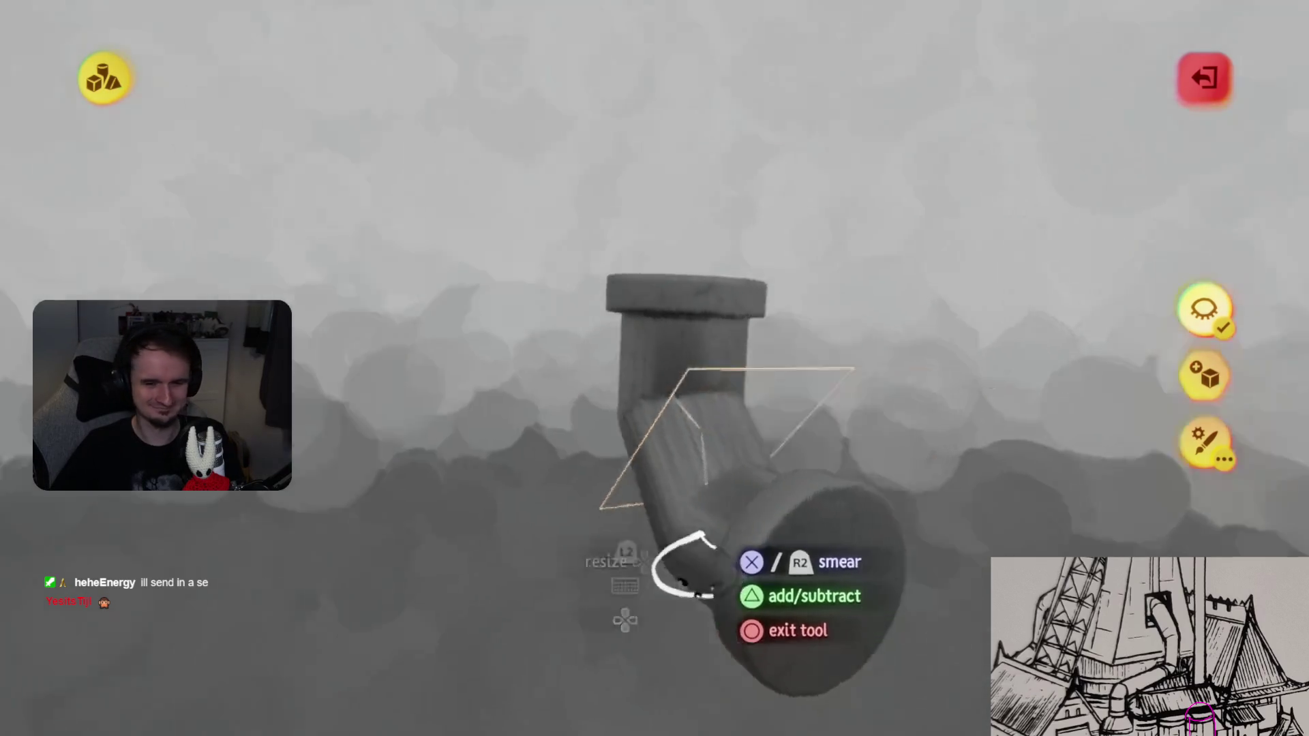
pyautogui.press('Escape')
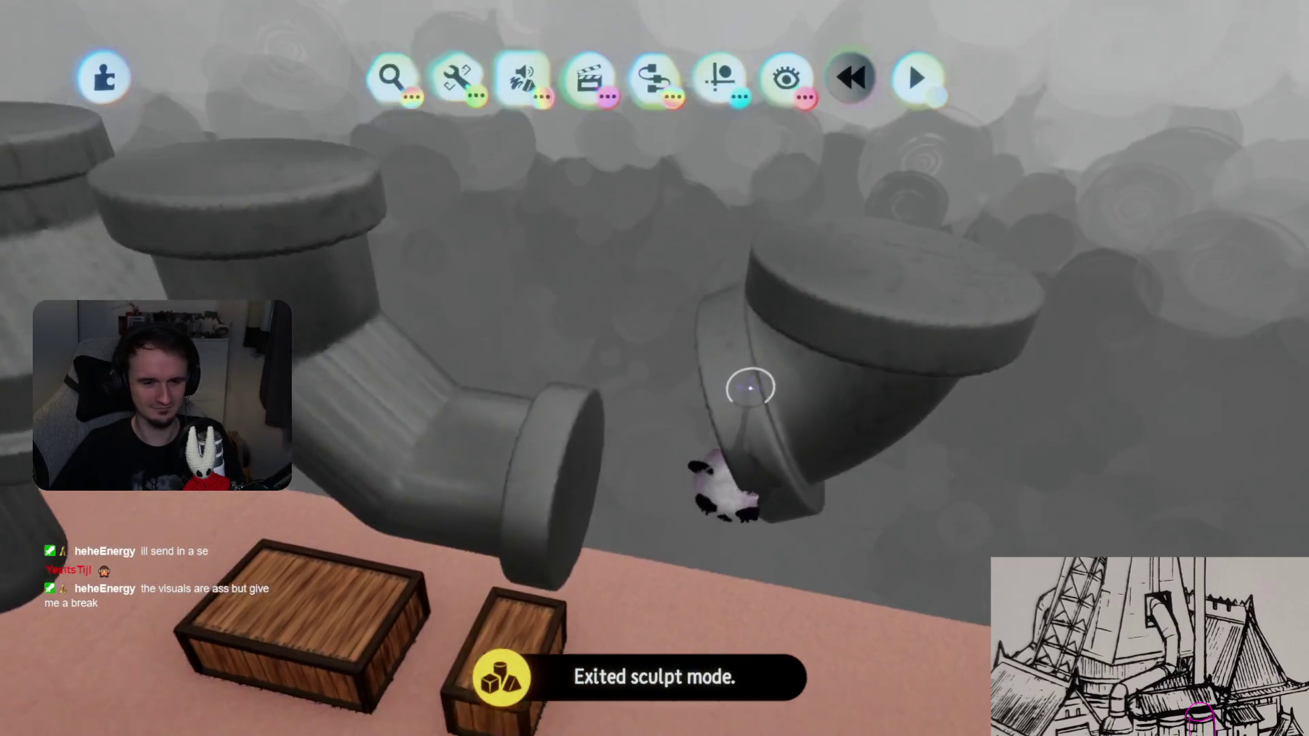
pyautogui.moveTo(750, 387)
pyautogui.mouseDown(button='middle')
pyautogui.moveTo(707, 388)
pyautogui.moveTo(693, 444)
pyautogui.moveTo(658, 470)
pyautogui.mouseUp(button='middle')
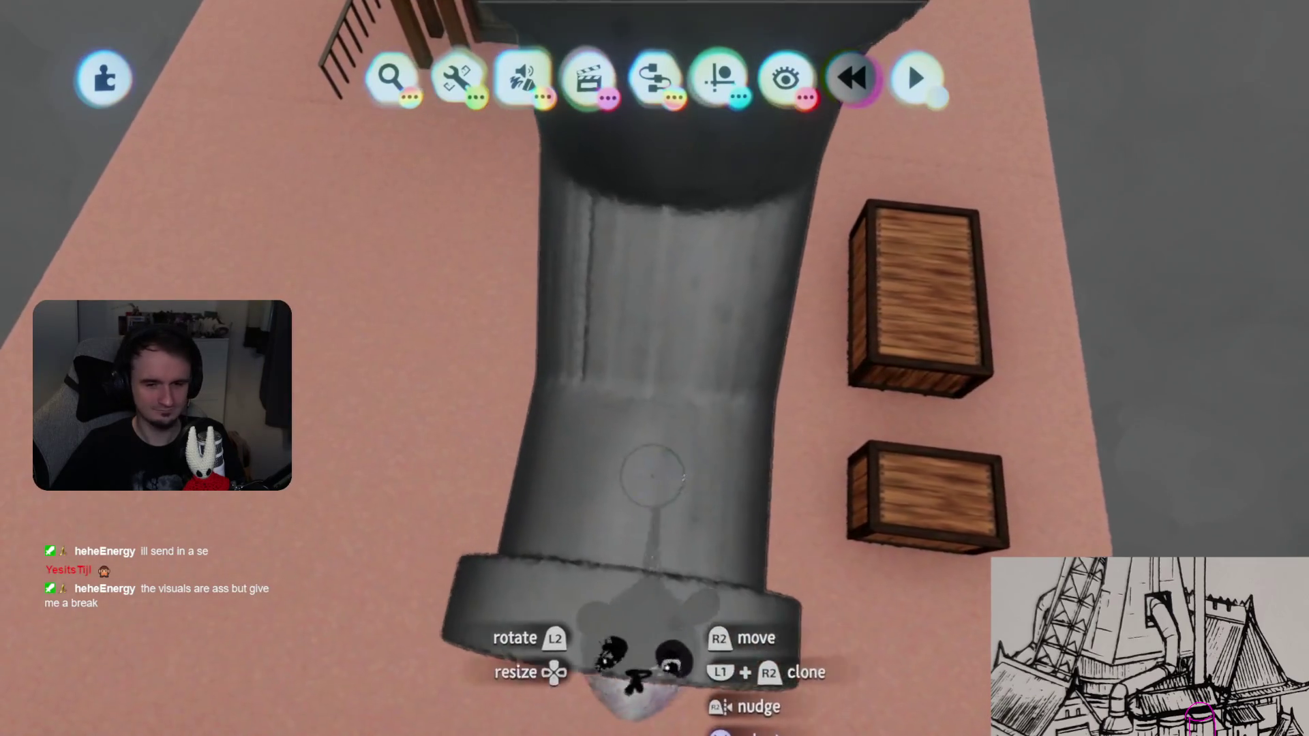
# - Reopen the elbow pipe, enable Right Angles in the Guides, then exit sculpting
pyautogui.doubleClick(657, 470)
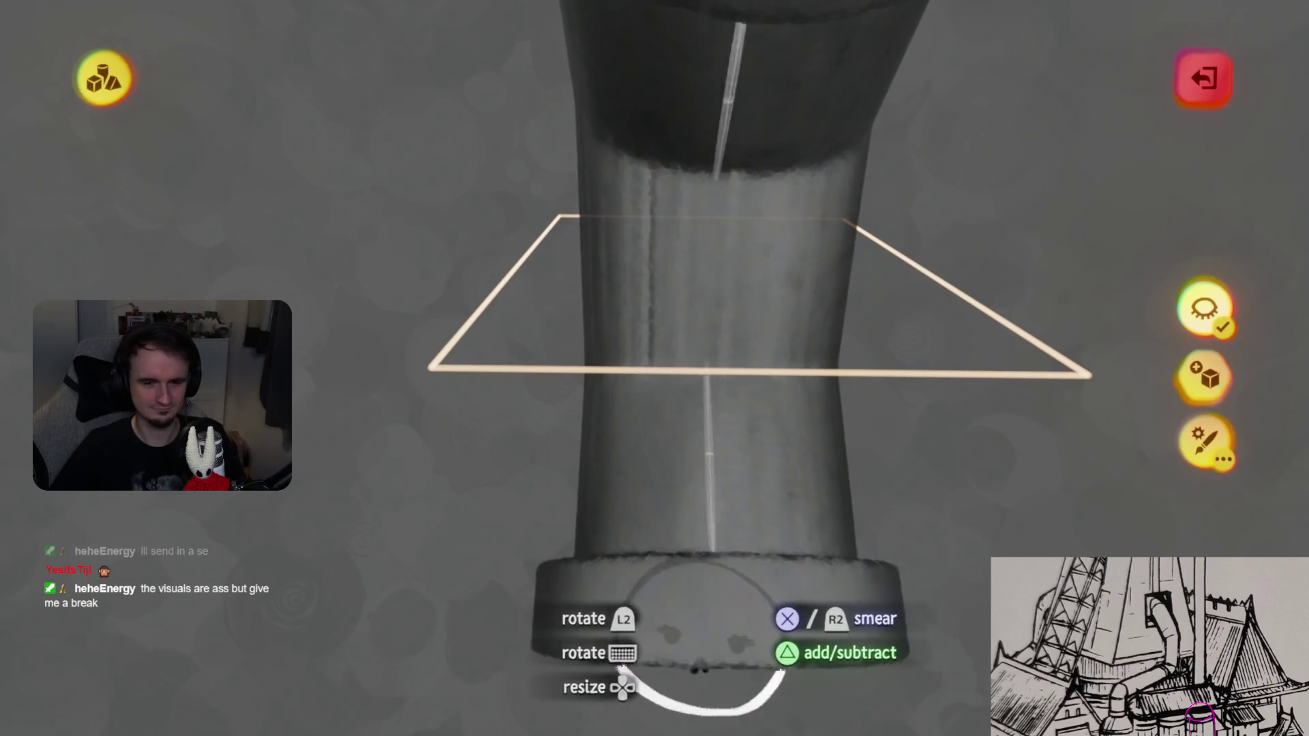
pyautogui.moveTo(702, 634)
pyautogui.mouseDown(button='middle')
pyautogui.moveTo(716, 540)
pyautogui.moveTo(657, 570)
pyautogui.moveTo(657, 336)
pyautogui.moveTo(657, 443)
pyautogui.mouseUp(button='middle')
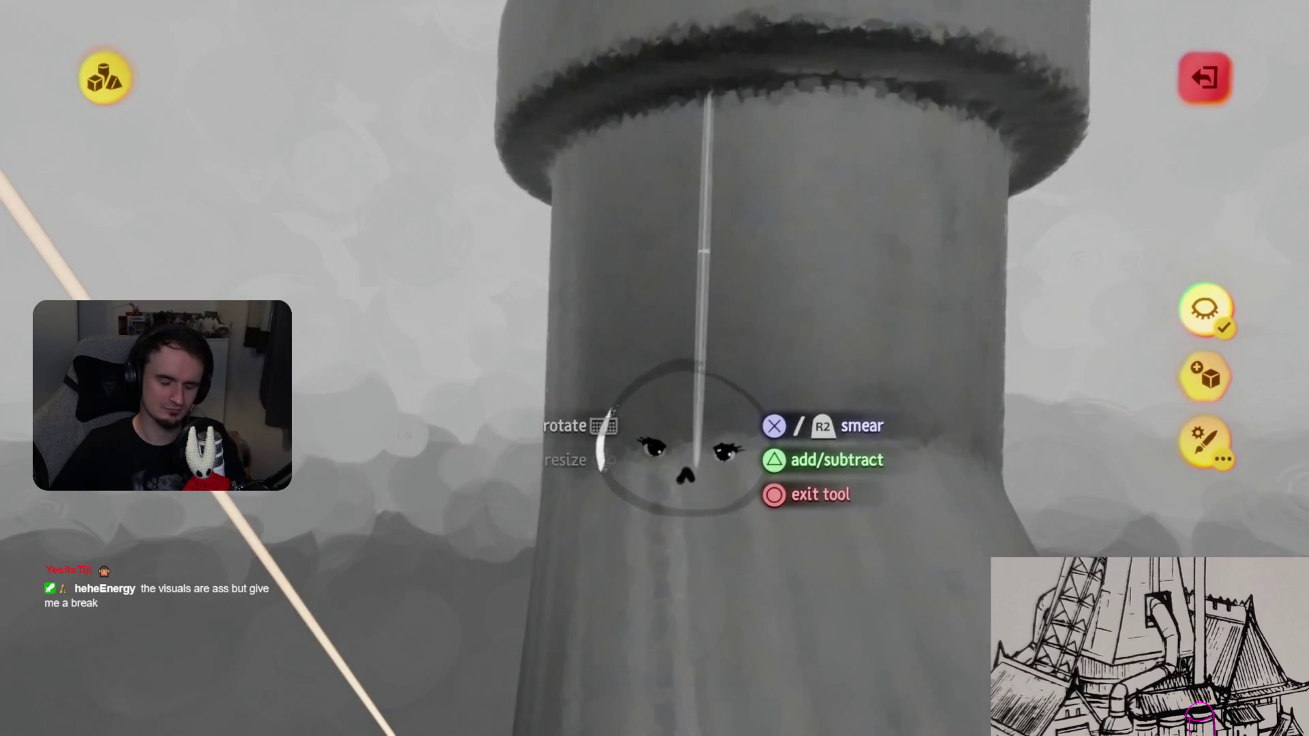
pyautogui.press('Escape')
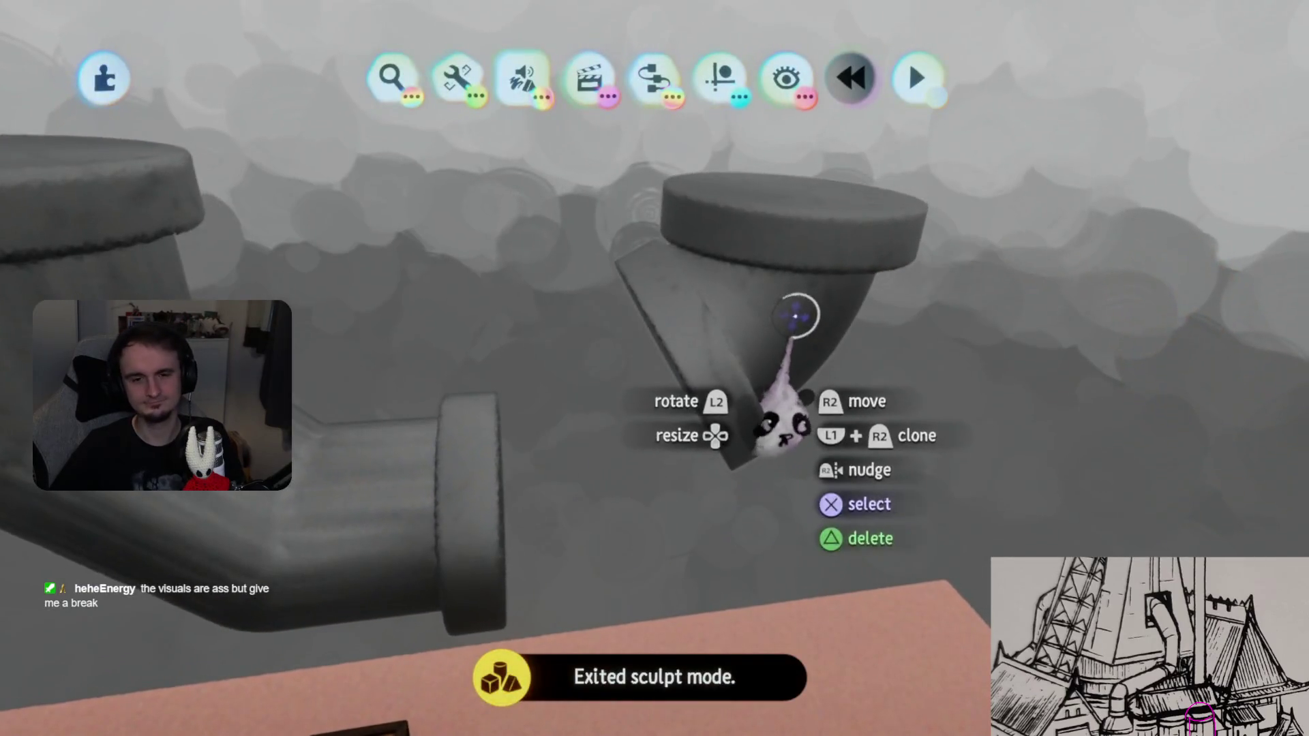
pyautogui.click(796, 315)
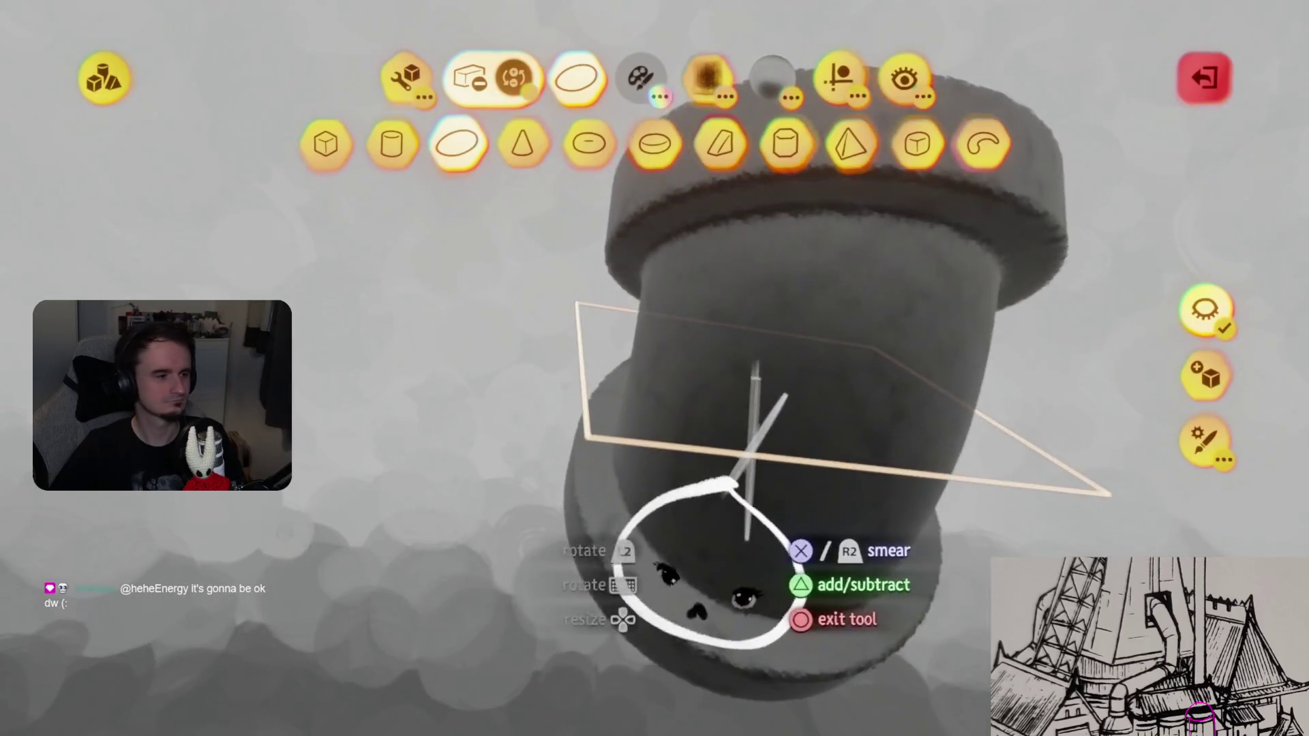
pyautogui.moveTo(709, 566); pyautogui.dragTo(719, 491, button='middle')
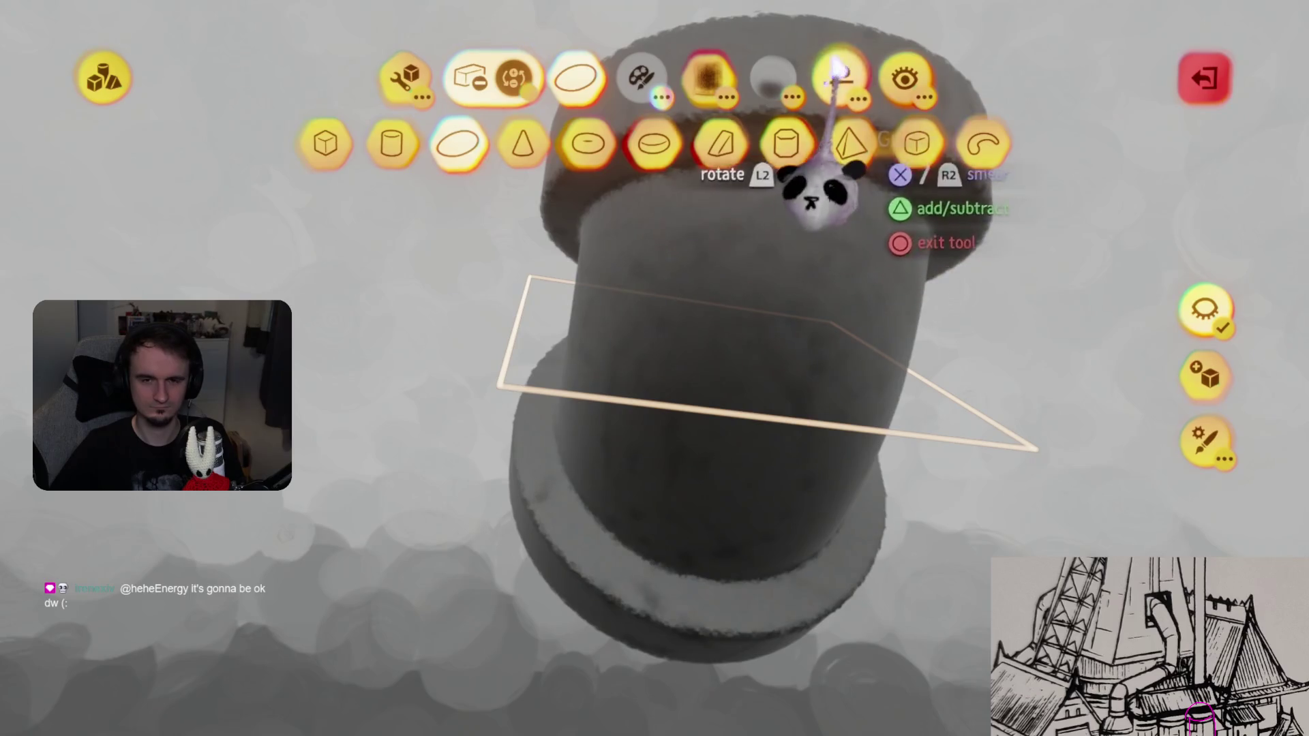
pyautogui.click(838, 71)
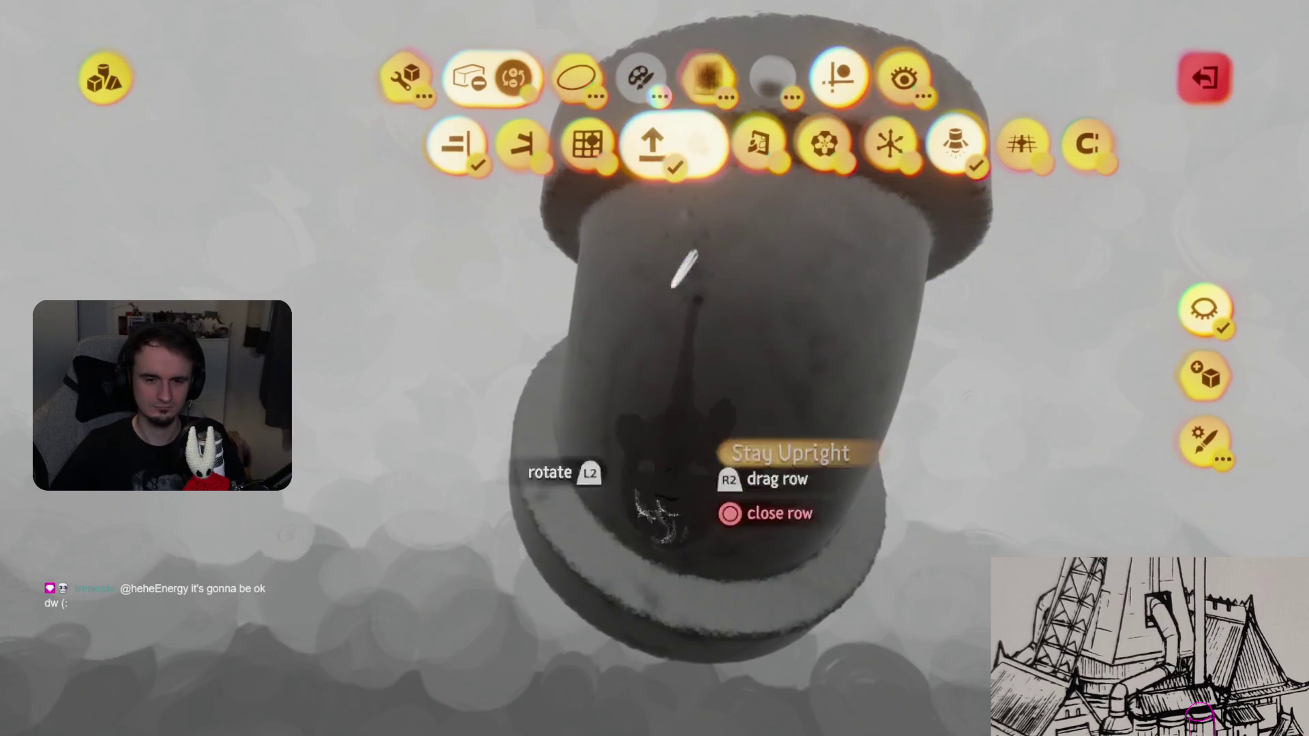
pyautogui.click(660, 145)
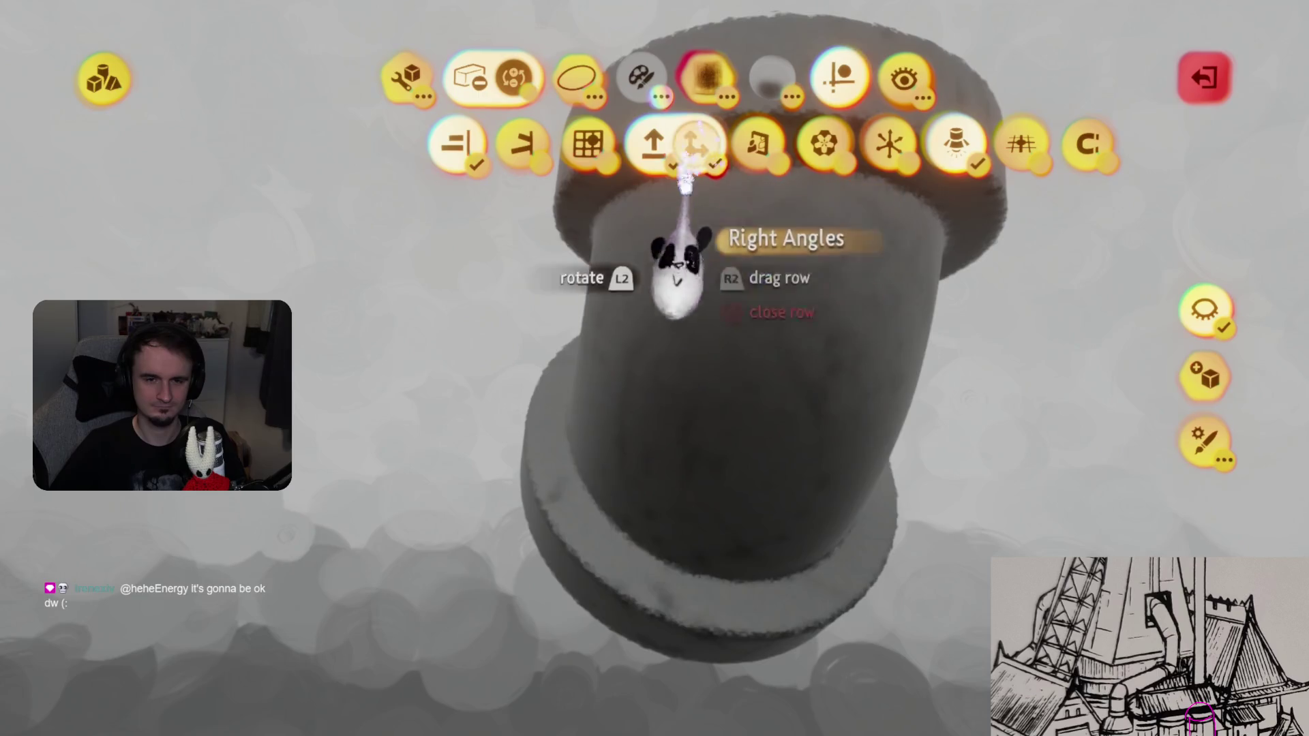
pyautogui.press('Escape')
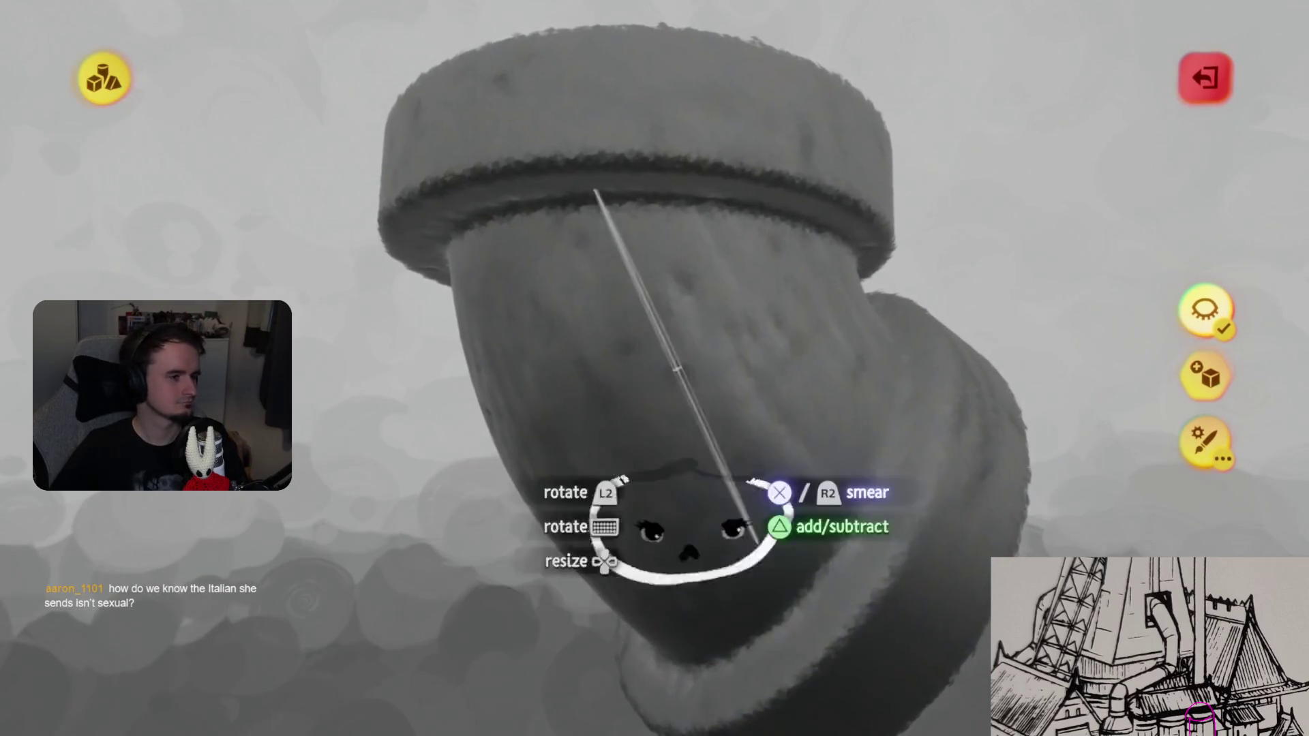
pyautogui.press('Escape')
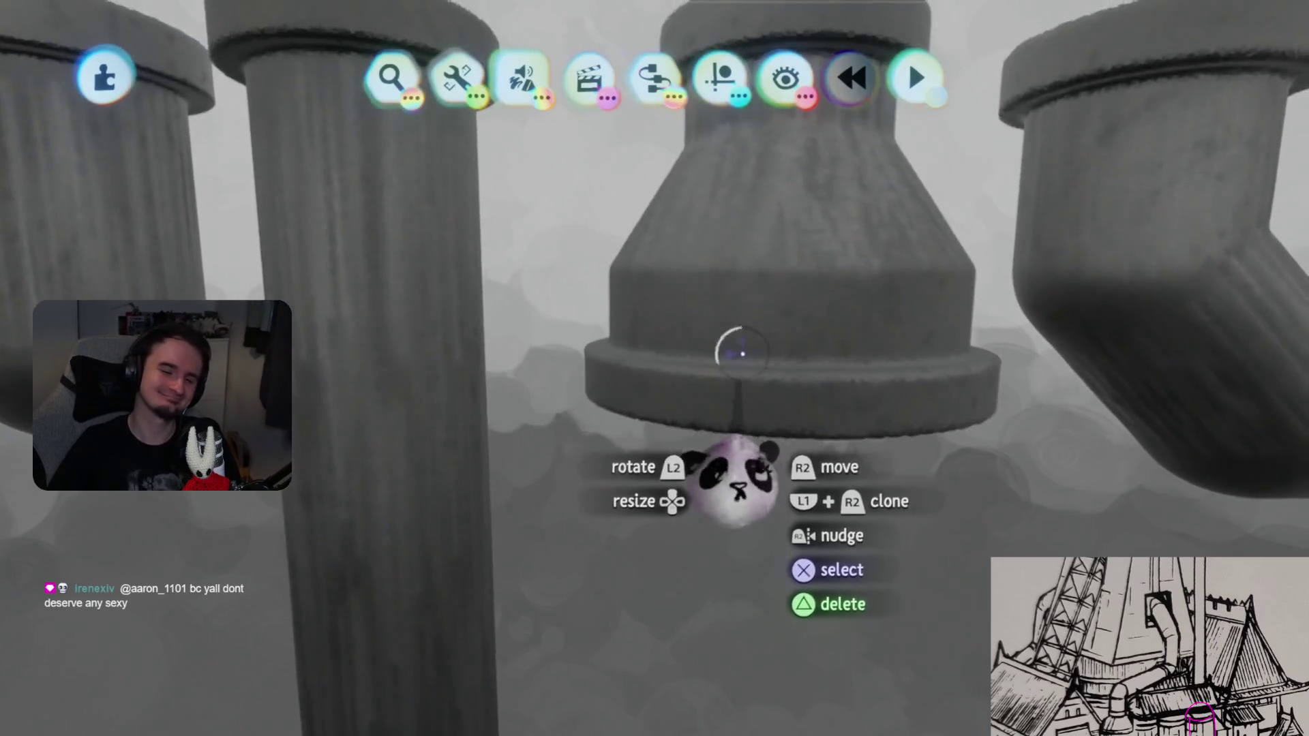
# - Look over the reducer pipe in sculpt mode, then open the tilted elbow with the cylinder shape
pyautogui.click(734, 352)
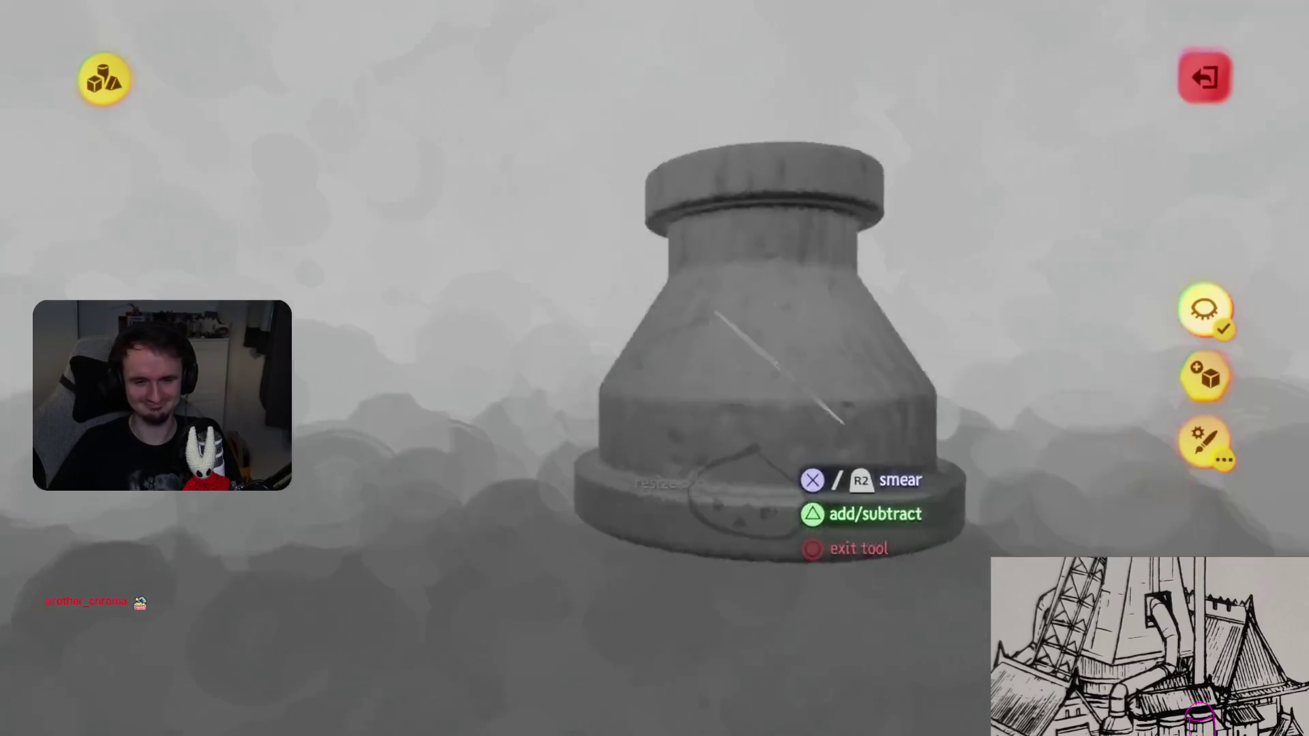
pyautogui.press('Escape')
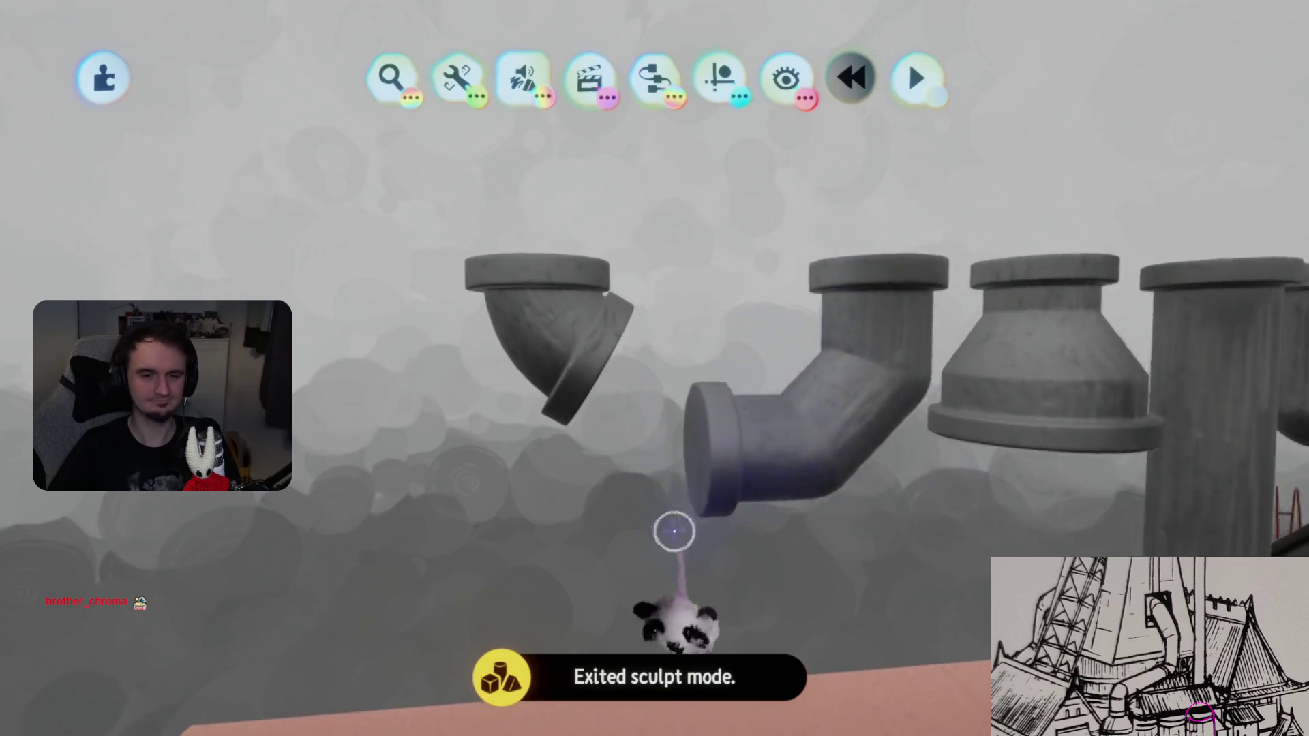
pyautogui.click(666, 388)
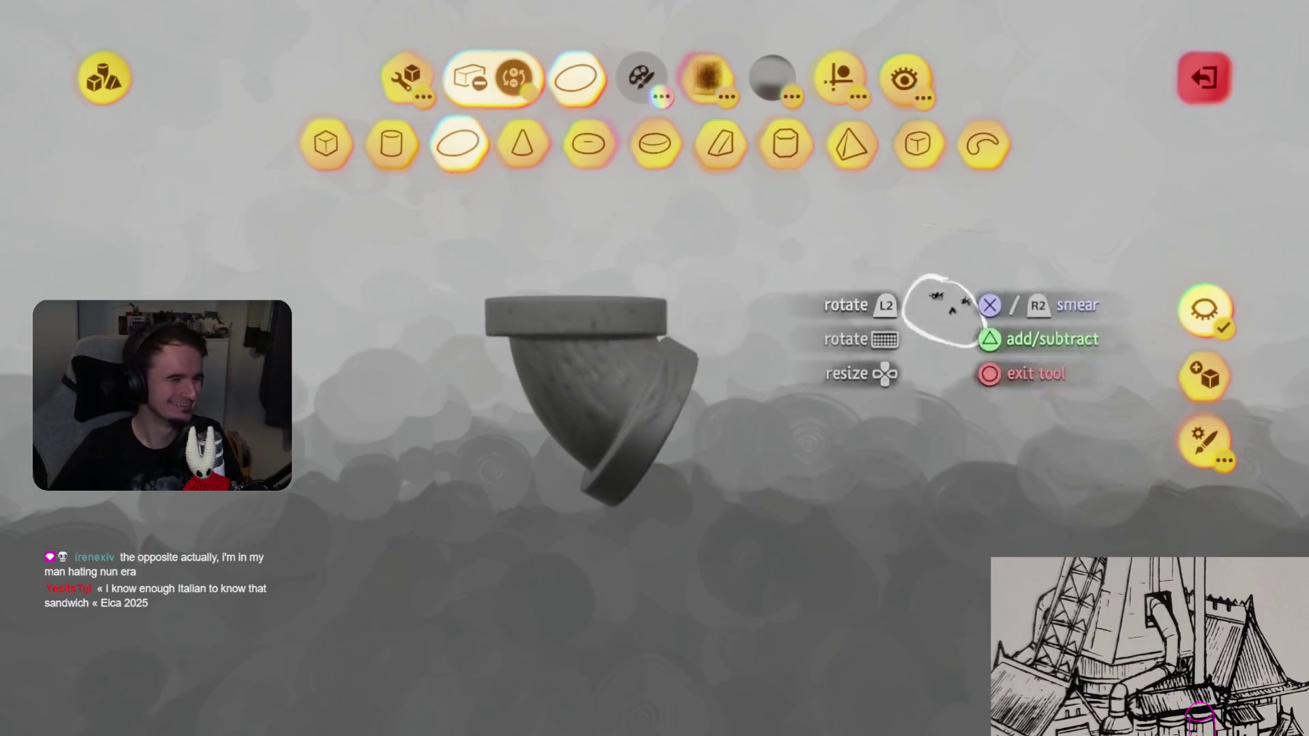
pyautogui.click(391, 142)
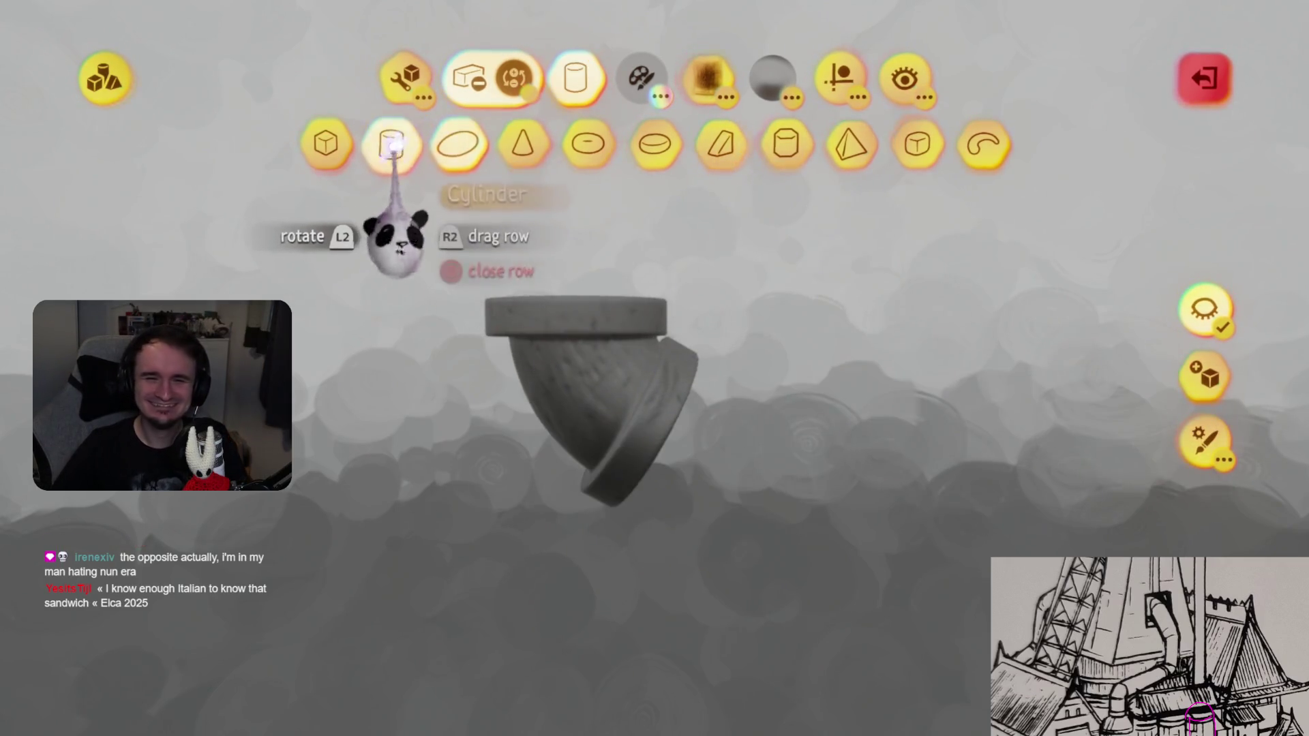
# - Check the elbow's Guides options, then switch to sculpting the straight vertical pipe
pyautogui.click(840, 76)
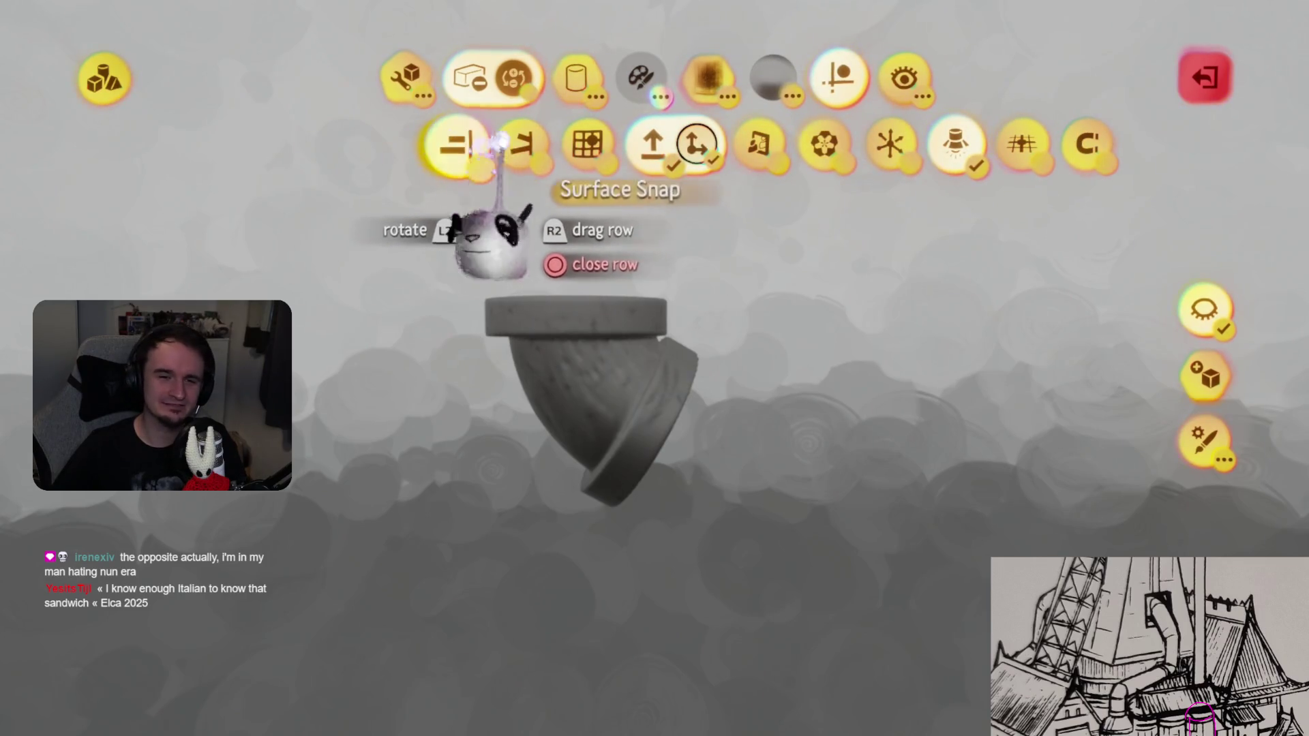
pyautogui.press('Escape')
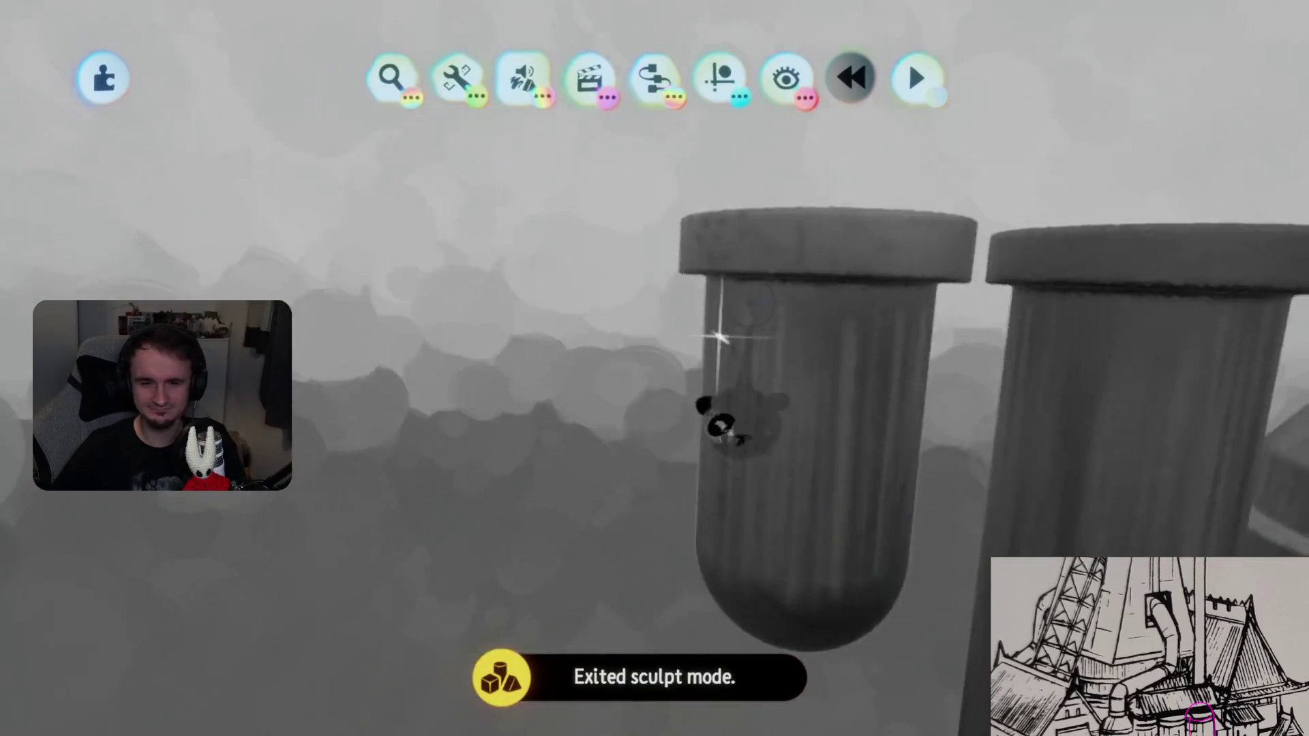
pyautogui.click(715, 334)
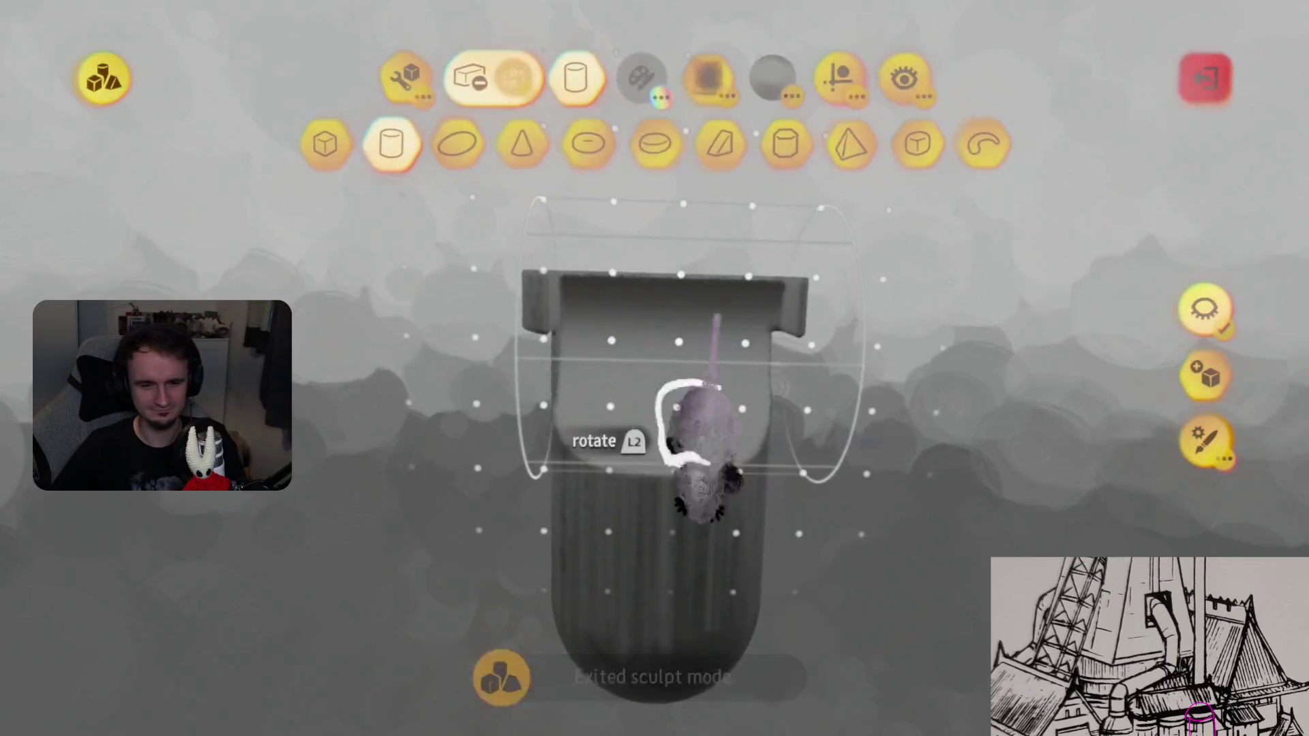
# - Spray-paint the straight pipe using a cylinder spray shape, then leave sculpt mode
pyautogui.click(406, 76)
pyautogui.click(823, 164)
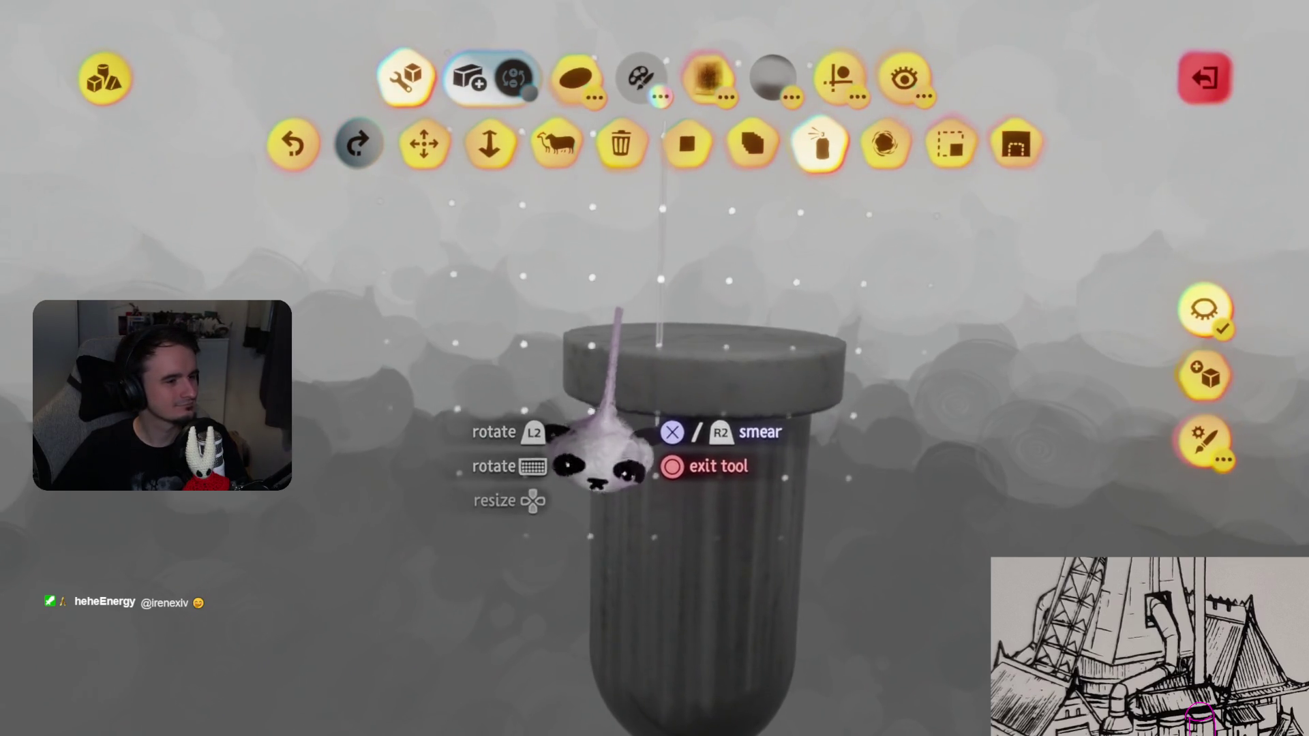
pyautogui.press('c')
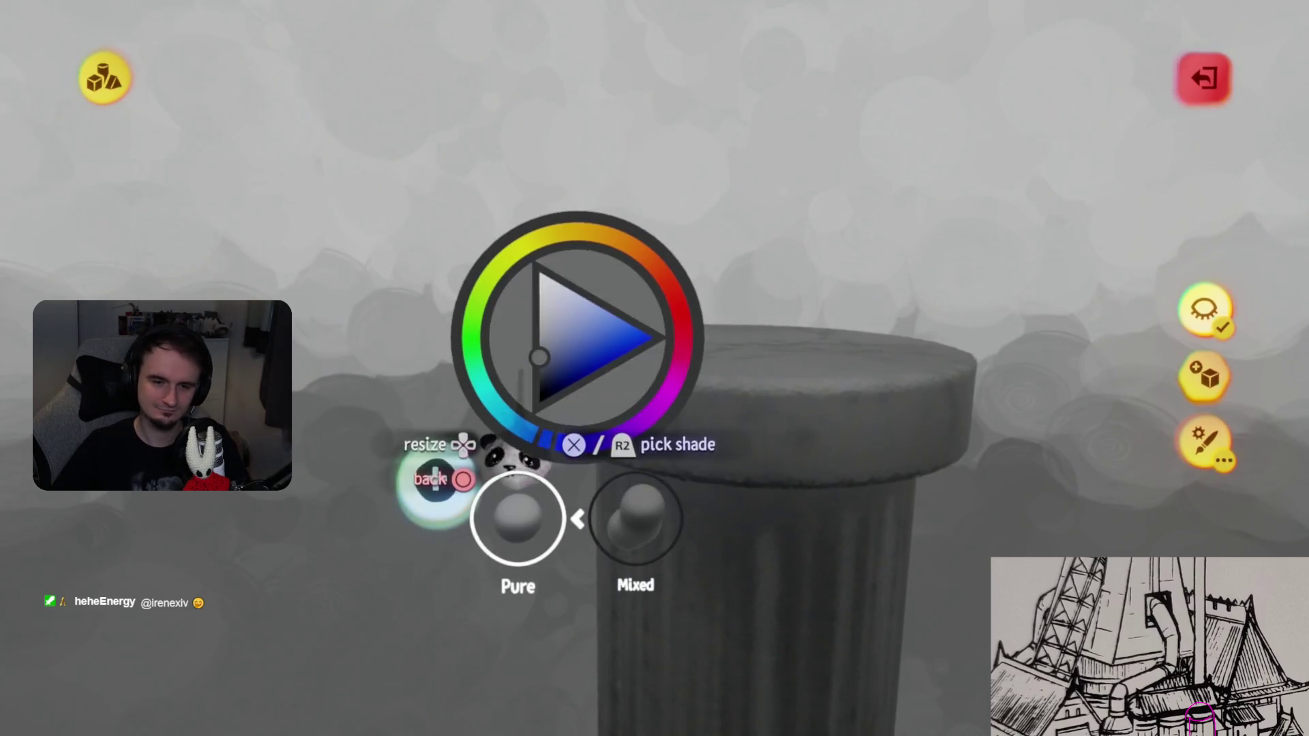
pyautogui.press('Escape')
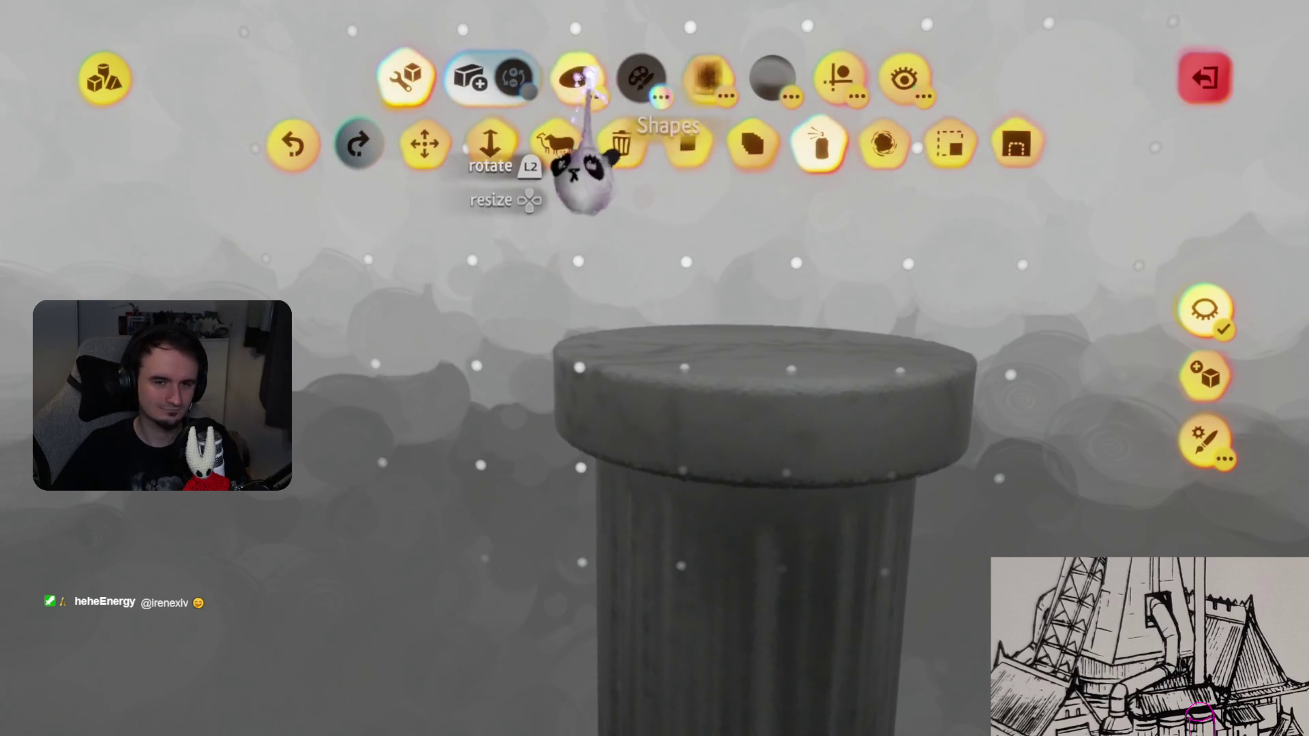
pyautogui.moveTo(576, 78)
pyautogui.click(390, 145)
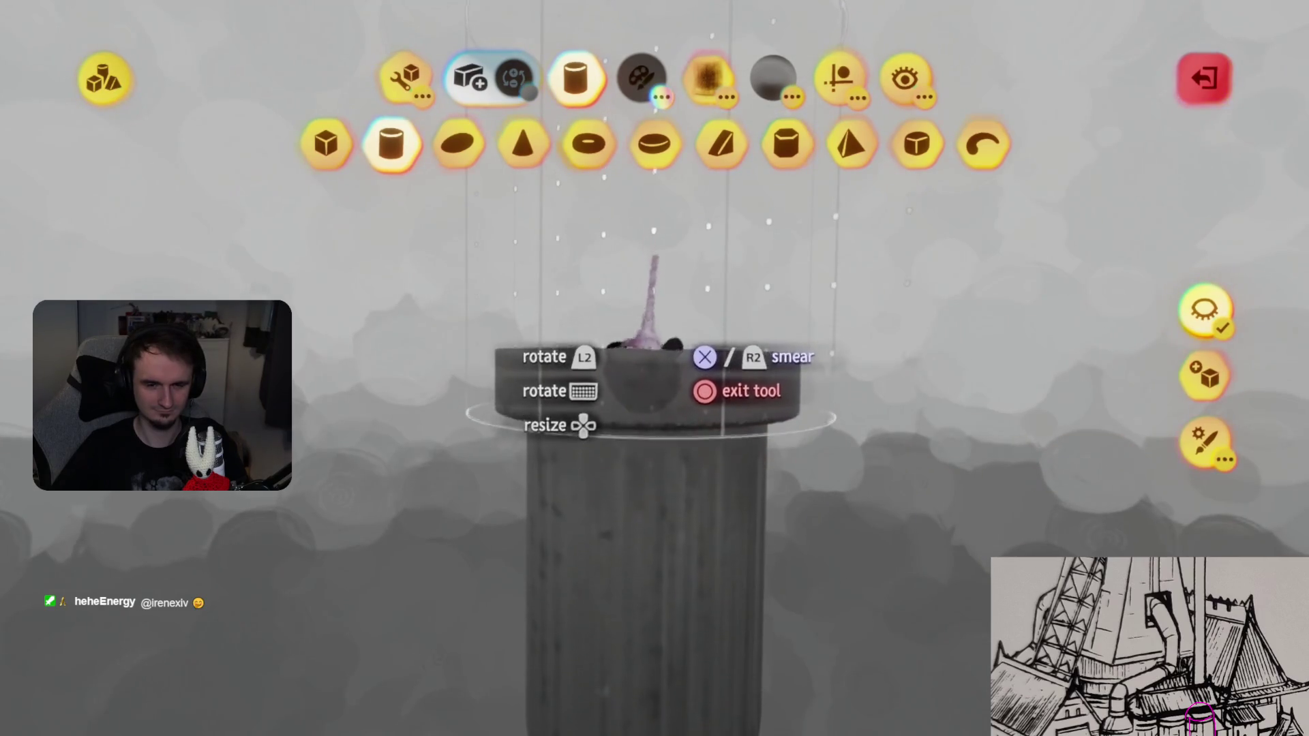
pyautogui.press('Escape')
pyautogui.press('Escape')
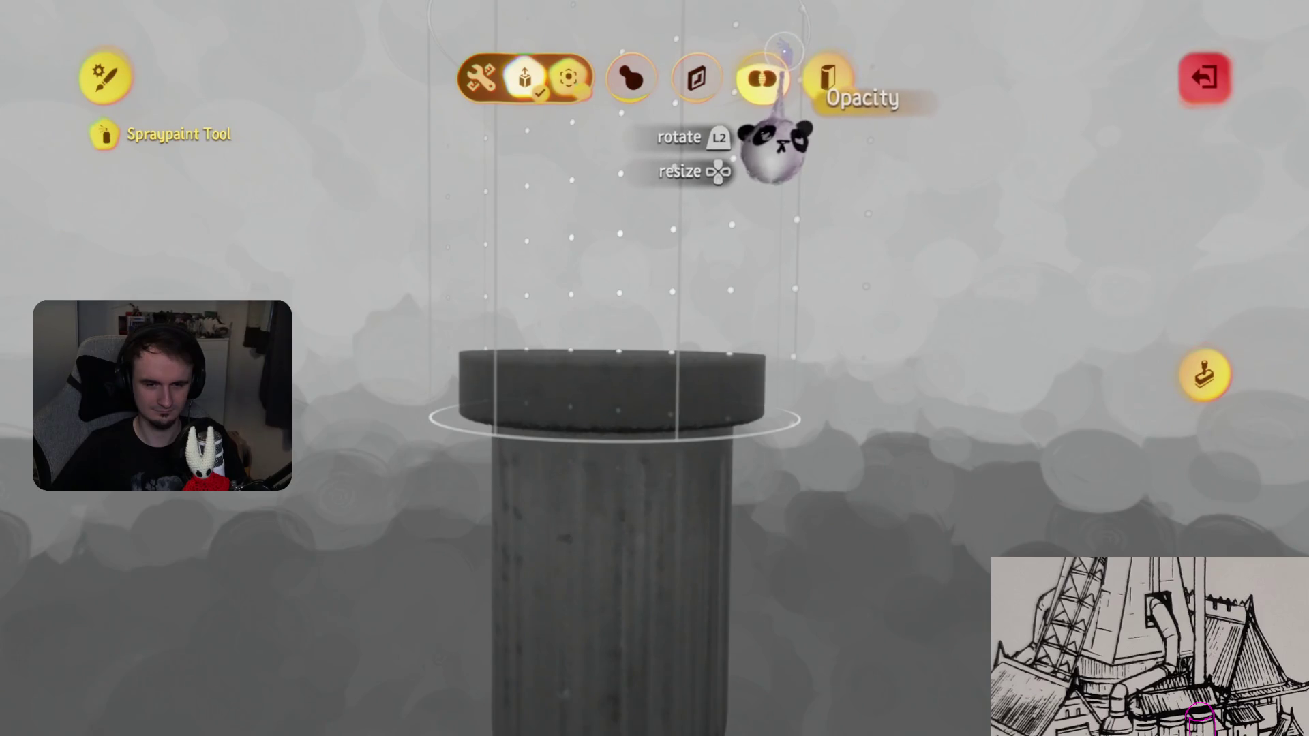
pyautogui.click(783, 51)
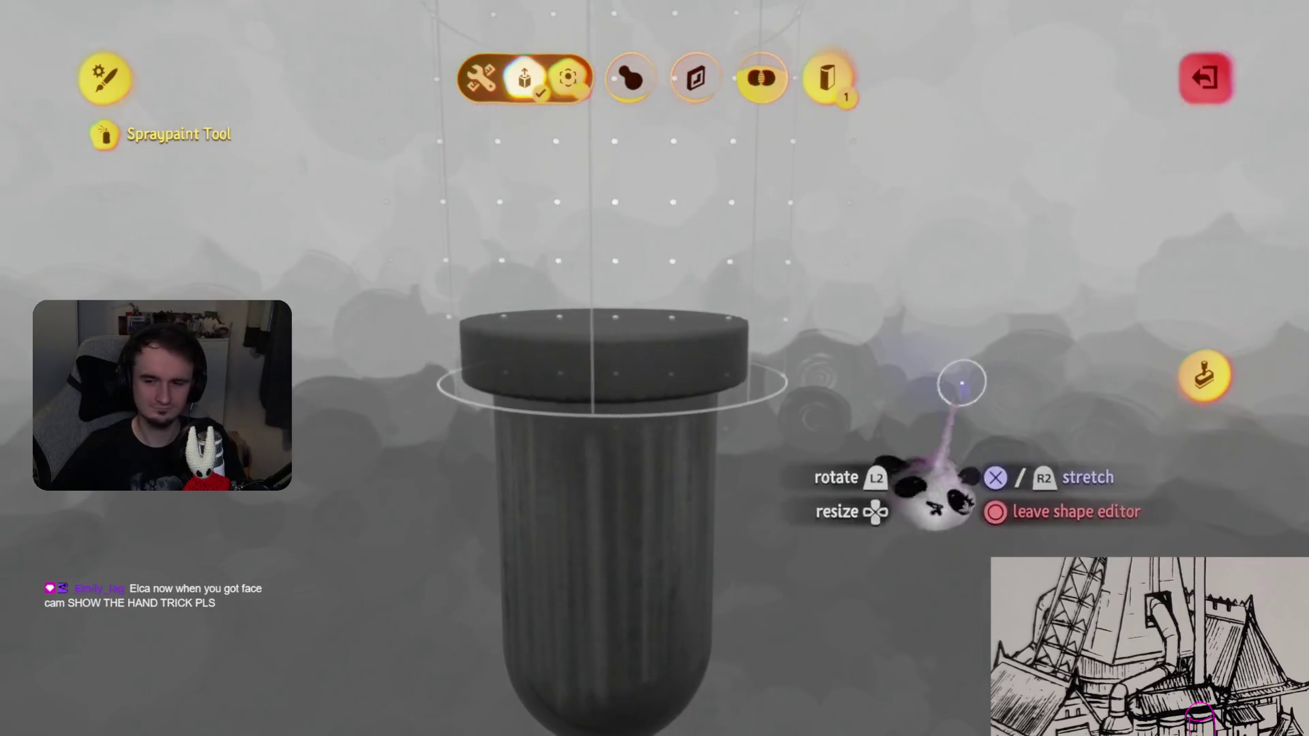
pyautogui.press('Escape')
pyautogui.press('Escape')
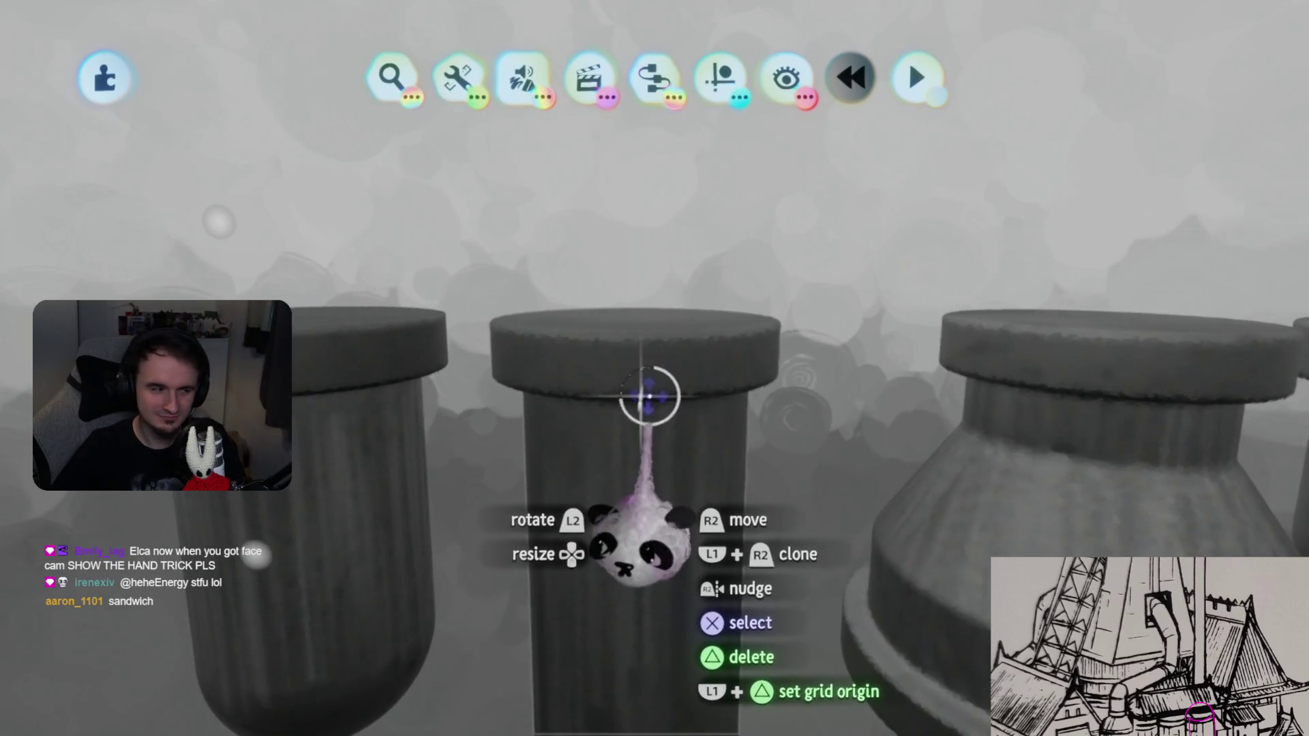
# - Briefly open the middle pillar, then the cone-shaped pipe piece, for sculpting
pyautogui.doubleClick(646, 387)
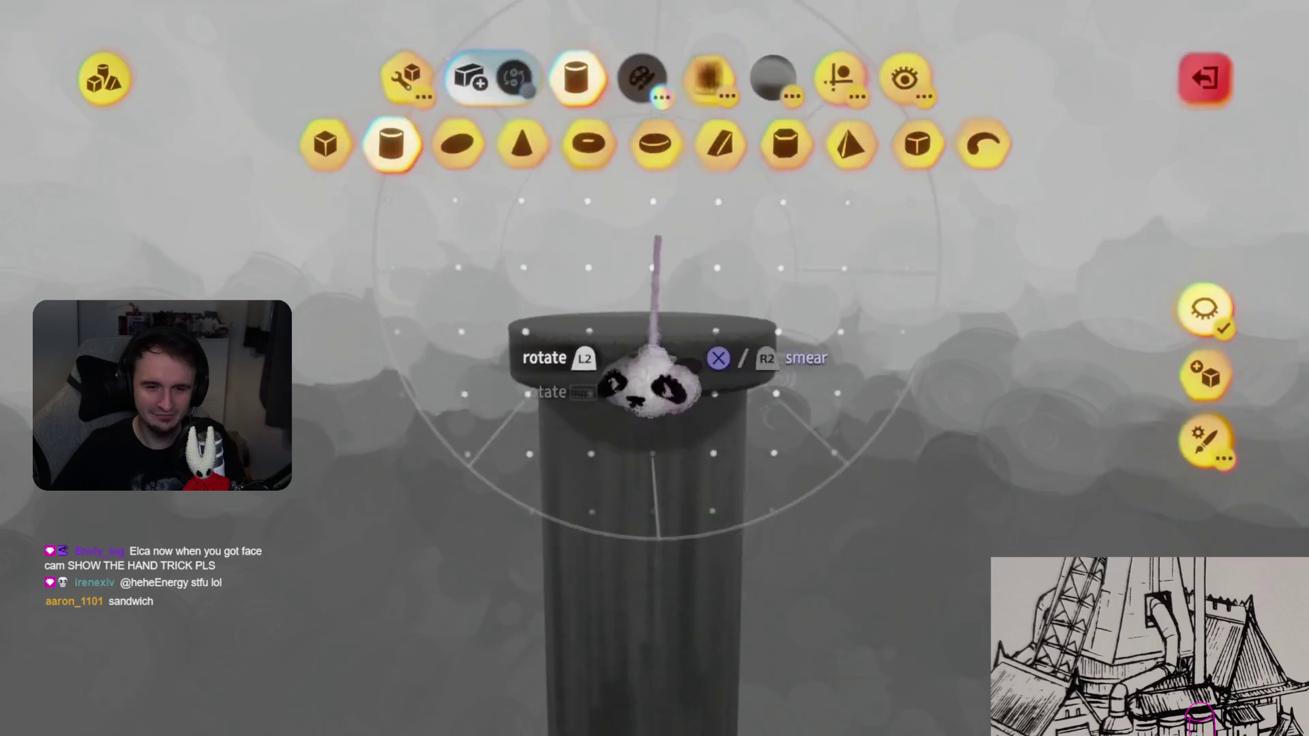
pyautogui.press('Escape')
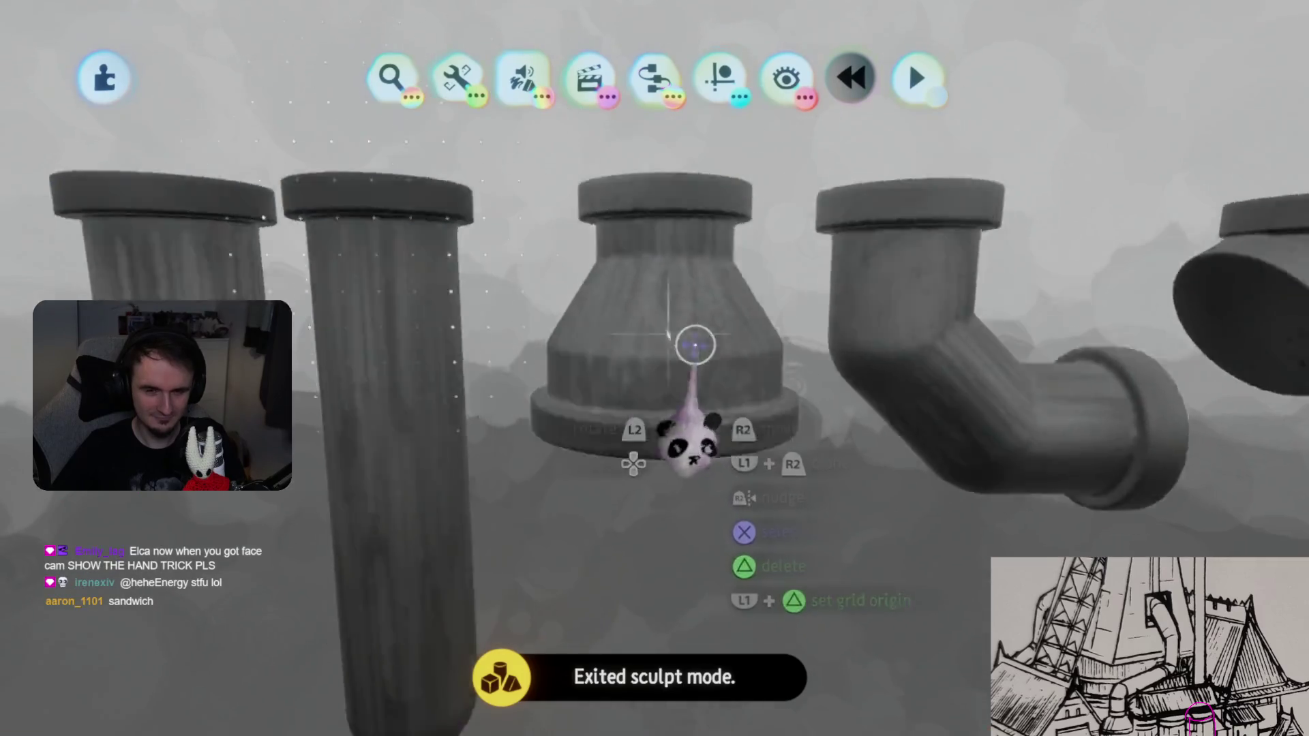
pyautogui.doubleClick(693, 342)
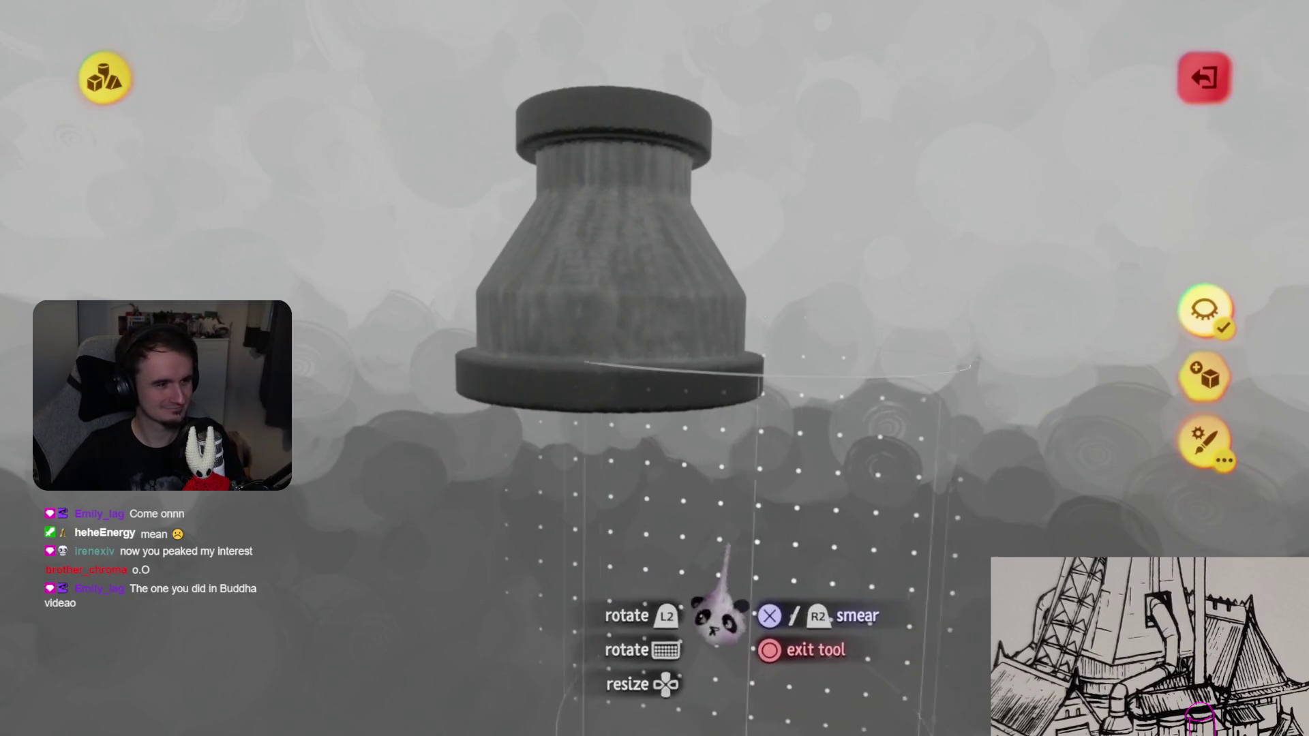
pyautogui.press('Escape')
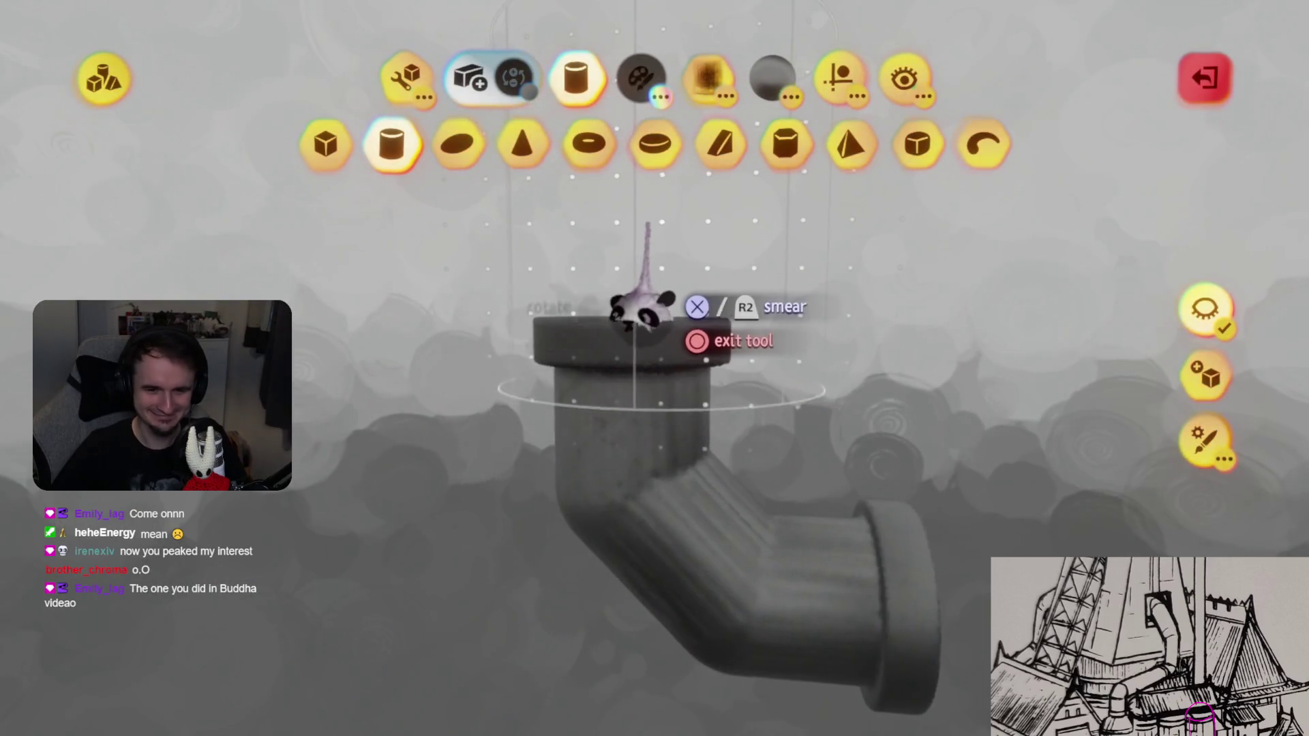
# - Undo the stray spray-paint stroke on the elbow pipe and add a grid guide
pyautogui.moveTo(584, 344)
pyautogui.mouseDown(button='middle')
pyautogui.moveTo(775, 409)
pyautogui.moveTo(723, 572)
pyautogui.moveTo(793, 654)
pyautogui.mouseUp(button='middle')
pyautogui.hotkey('ctrl', 'z')
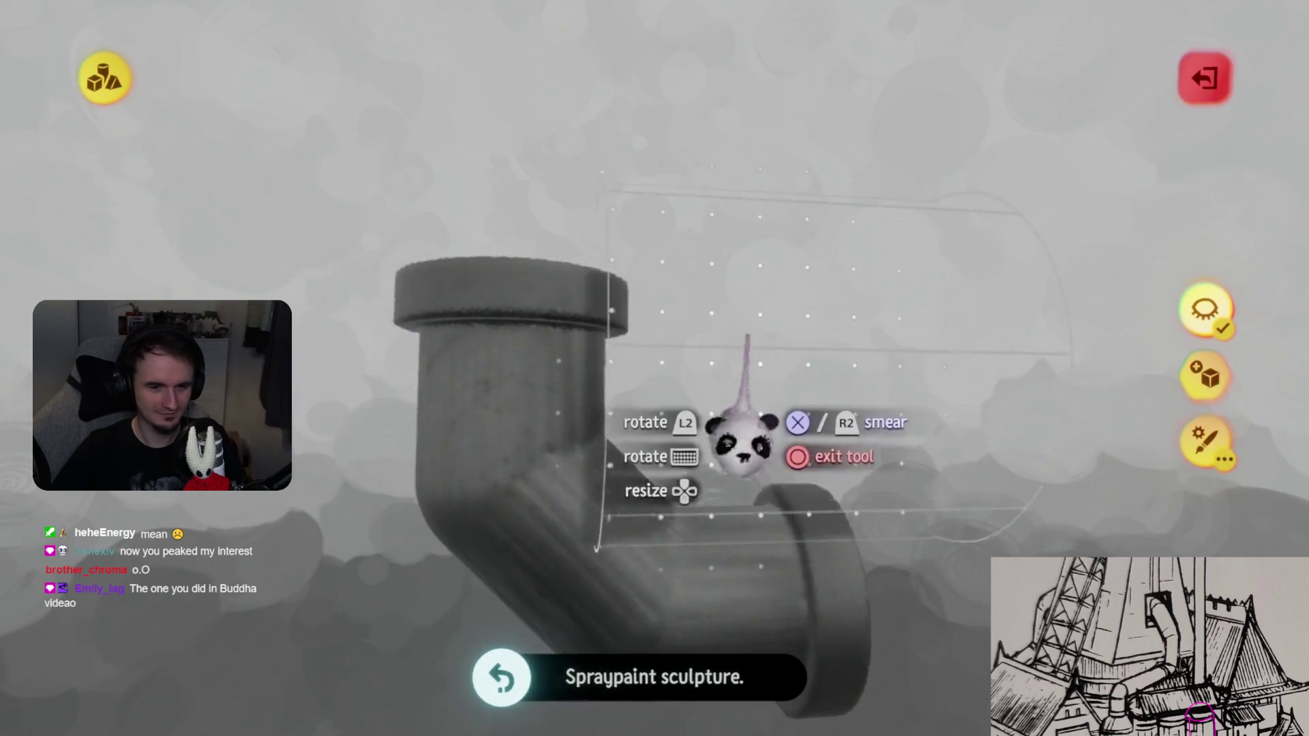
pyautogui.click(839, 80)
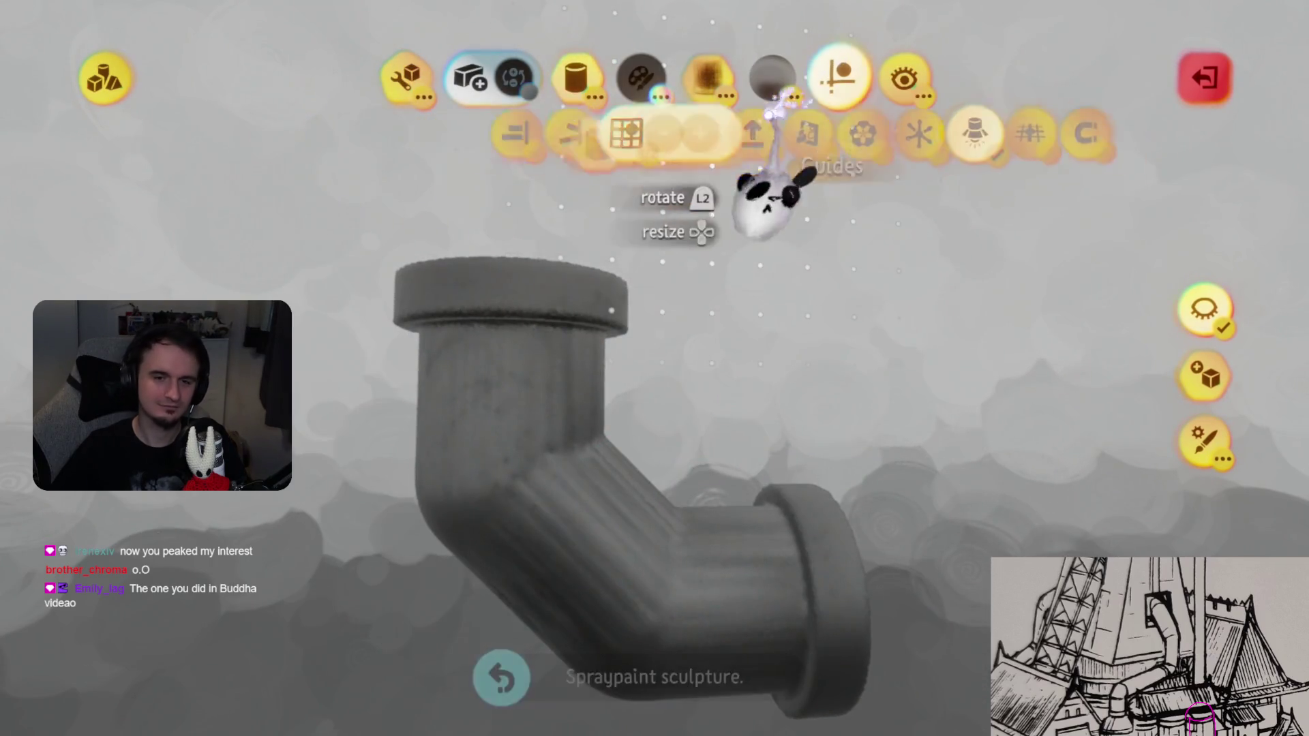
pyautogui.moveTo(702, 477)
pyautogui.mouseDown(button='middle')
pyautogui.moveTo(648, 356)
pyautogui.moveTo(593, 394)
pyautogui.moveTo(562, 395)
pyautogui.mouseUp(button='middle')
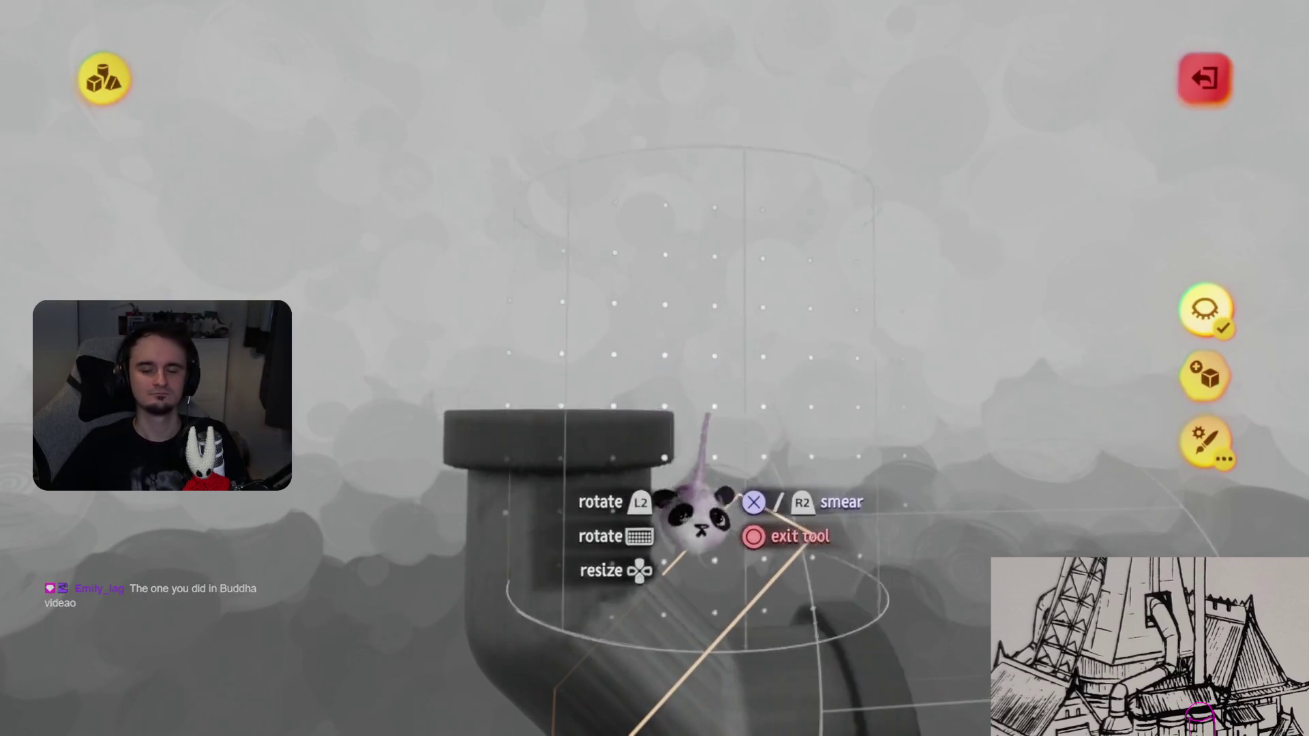
pyautogui.press('Escape')
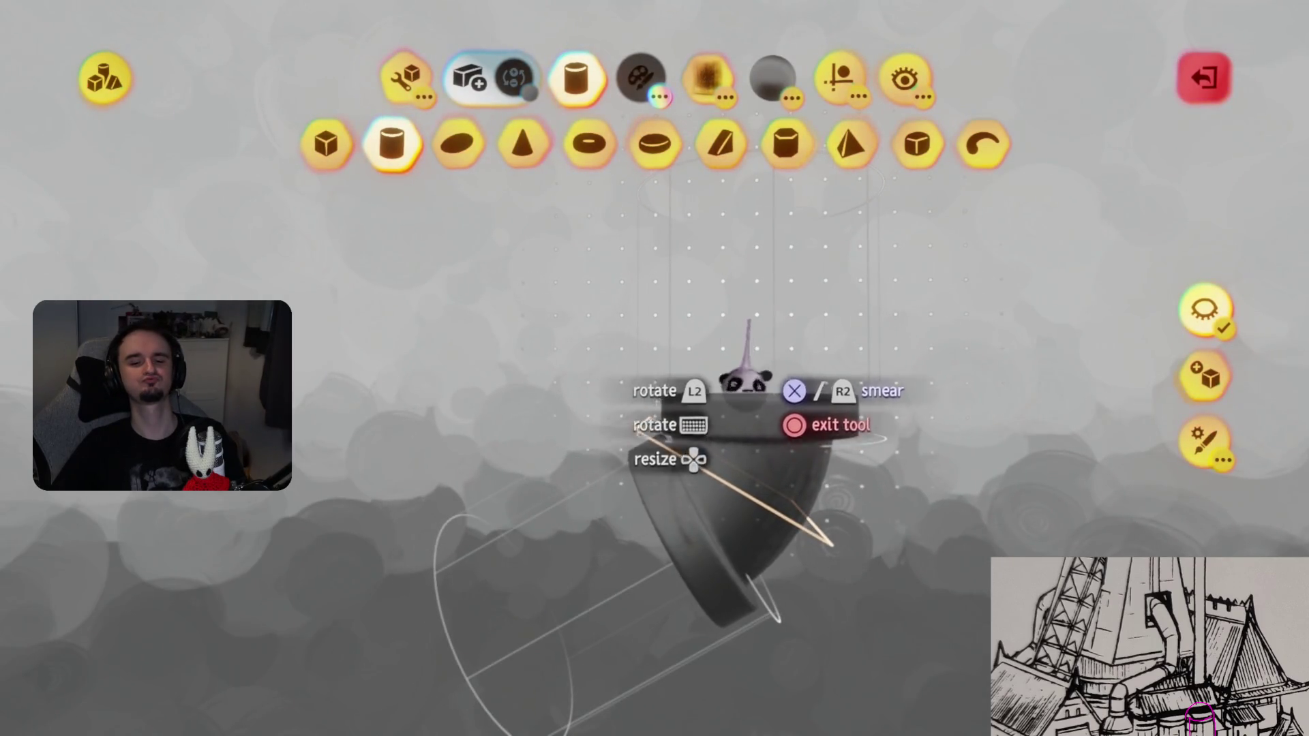
# - Turn off Grid Snap on the angled elbow and return to all the pipe pieces
pyautogui.moveTo(748, 385); pyautogui.dragTo(610, 505, button='middle')
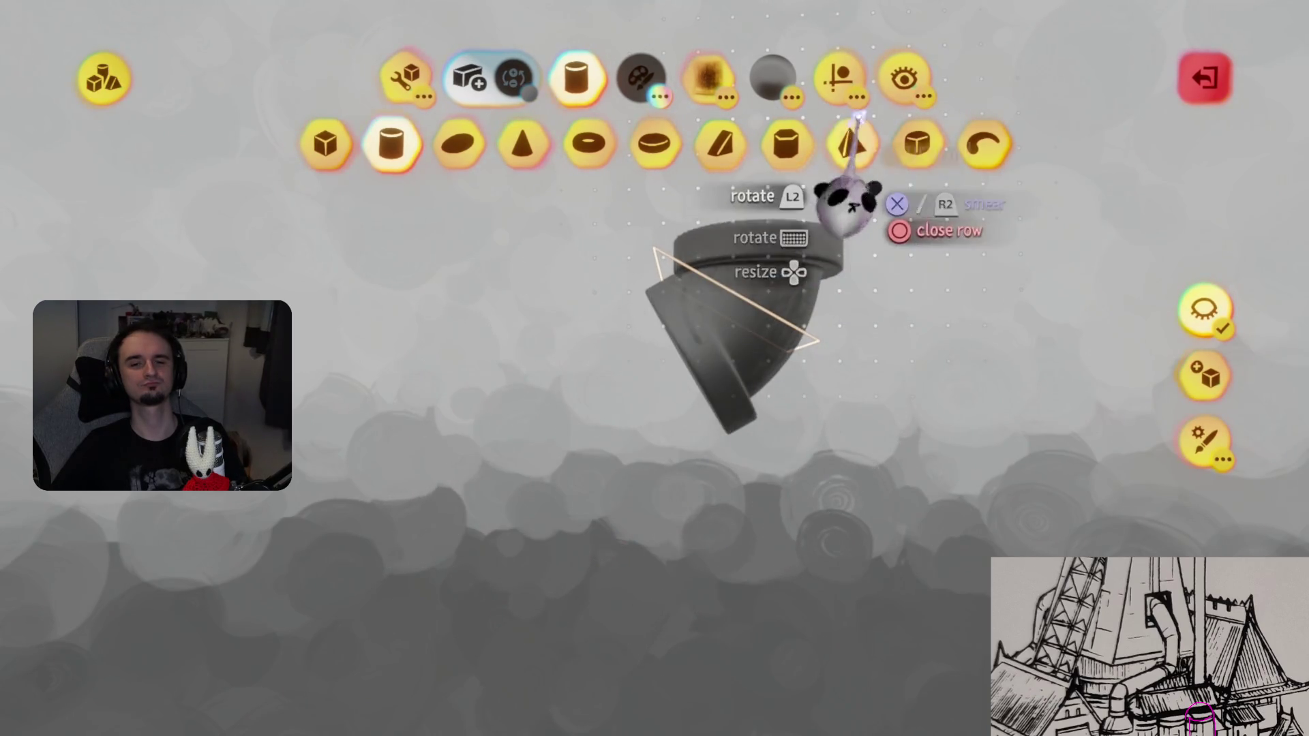
pyautogui.click(838, 77)
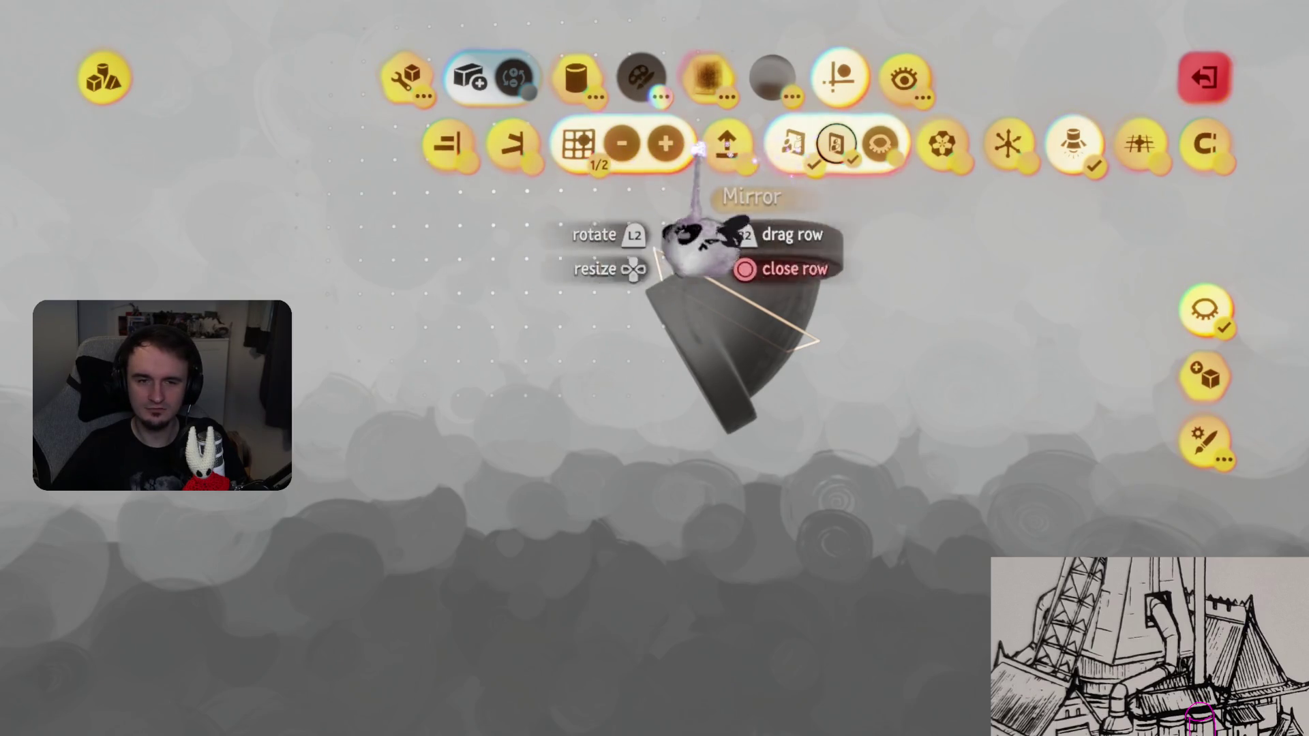
pyautogui.click(579, 145)
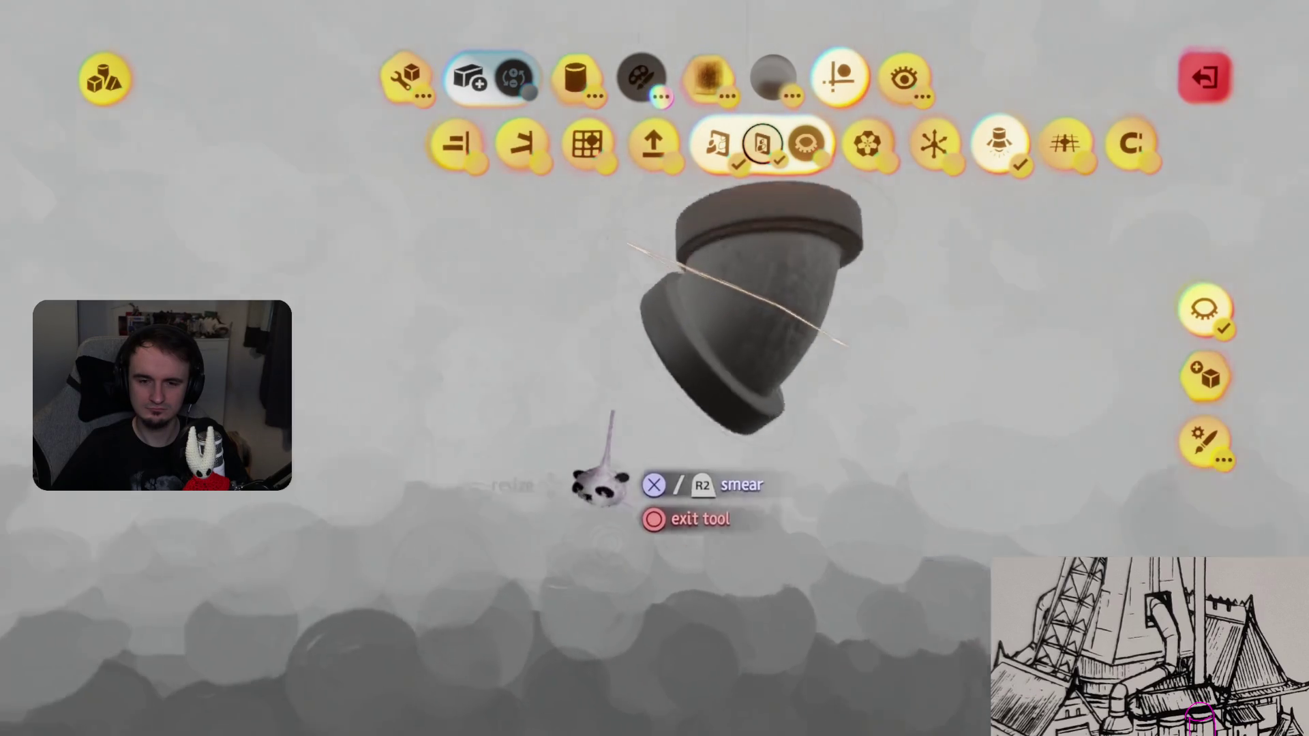
pyautogui.moveTo(584, 482); pyautogui.dragTo(599, 476, button='middle')
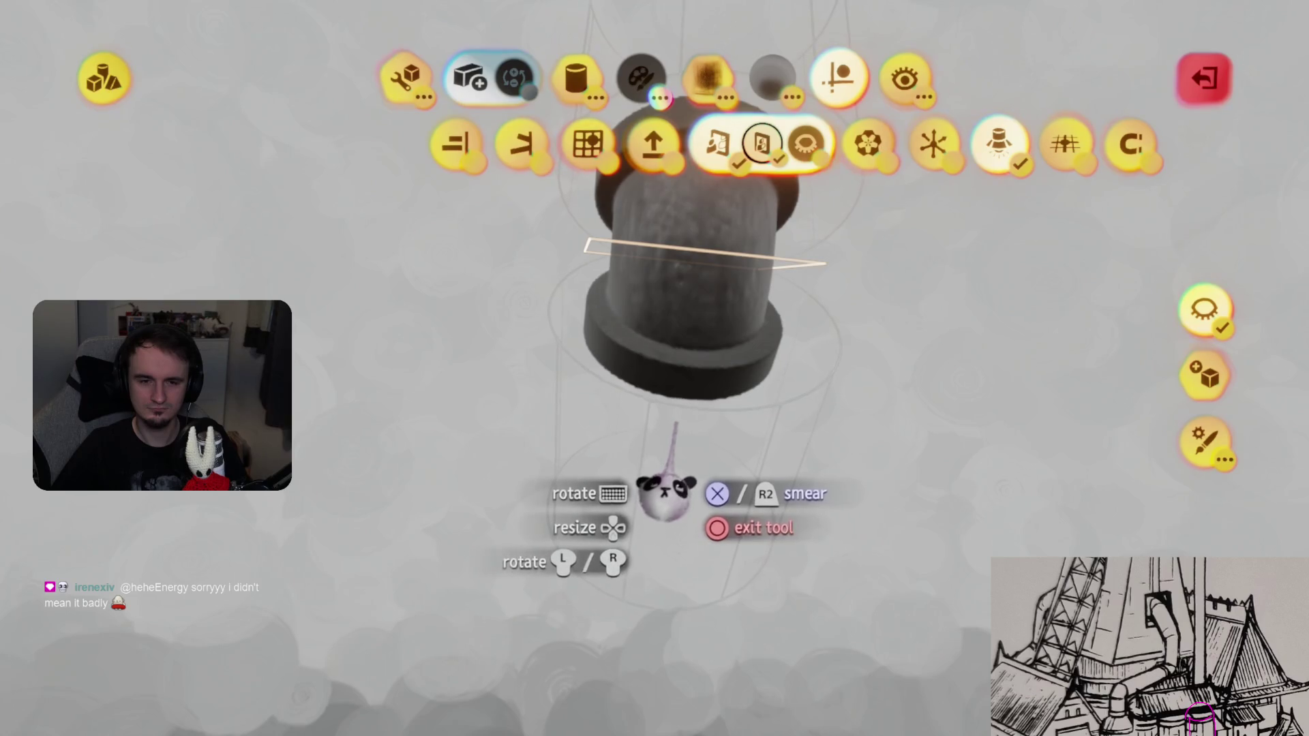
pyautogui.moveTo(667, 490); pyautogui.dragTo(668, 495, button='middle')
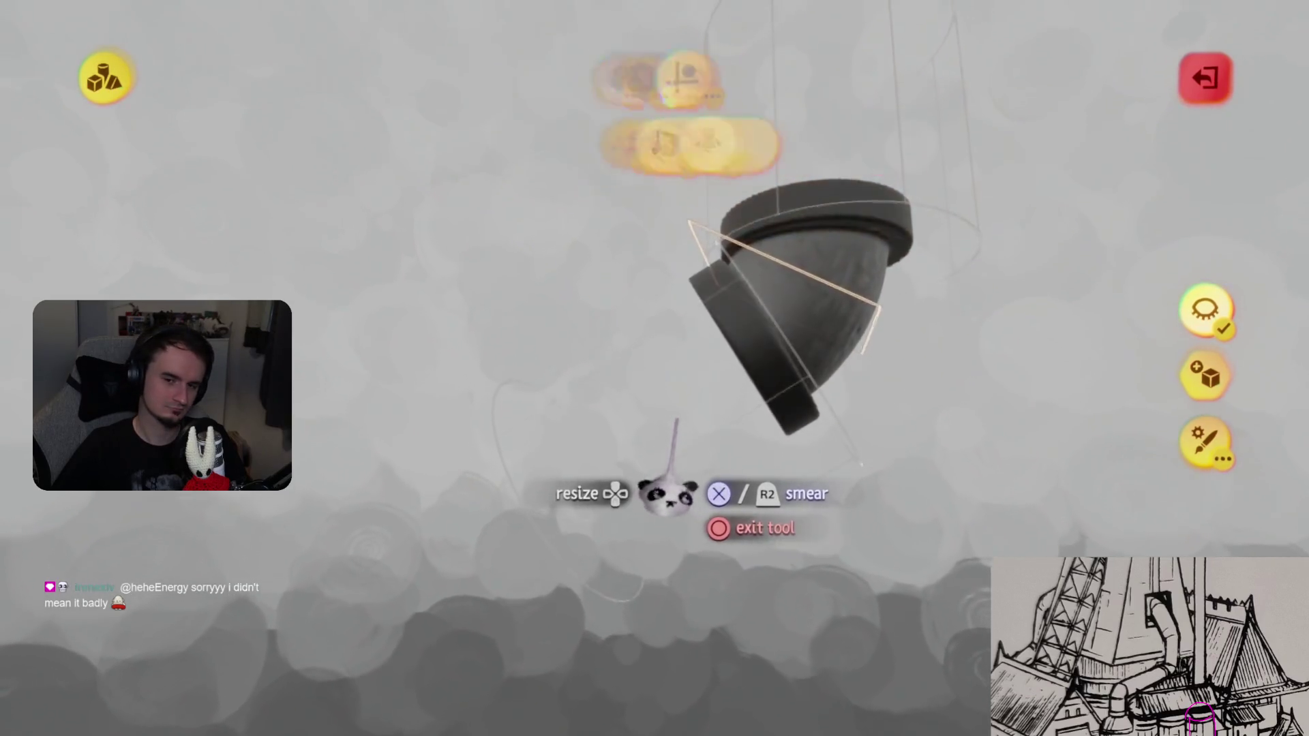
pyautogui.press('Escape')
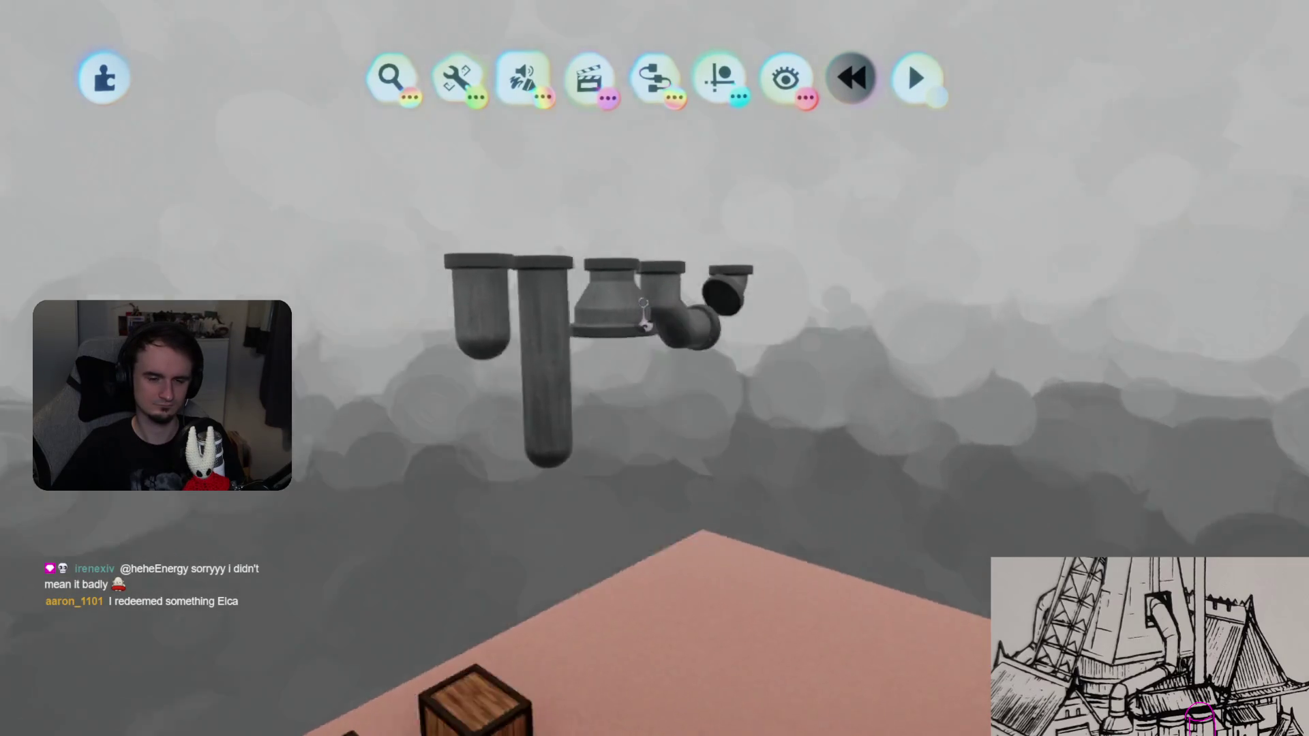
pyautogui.scroll(5, 695, 463)
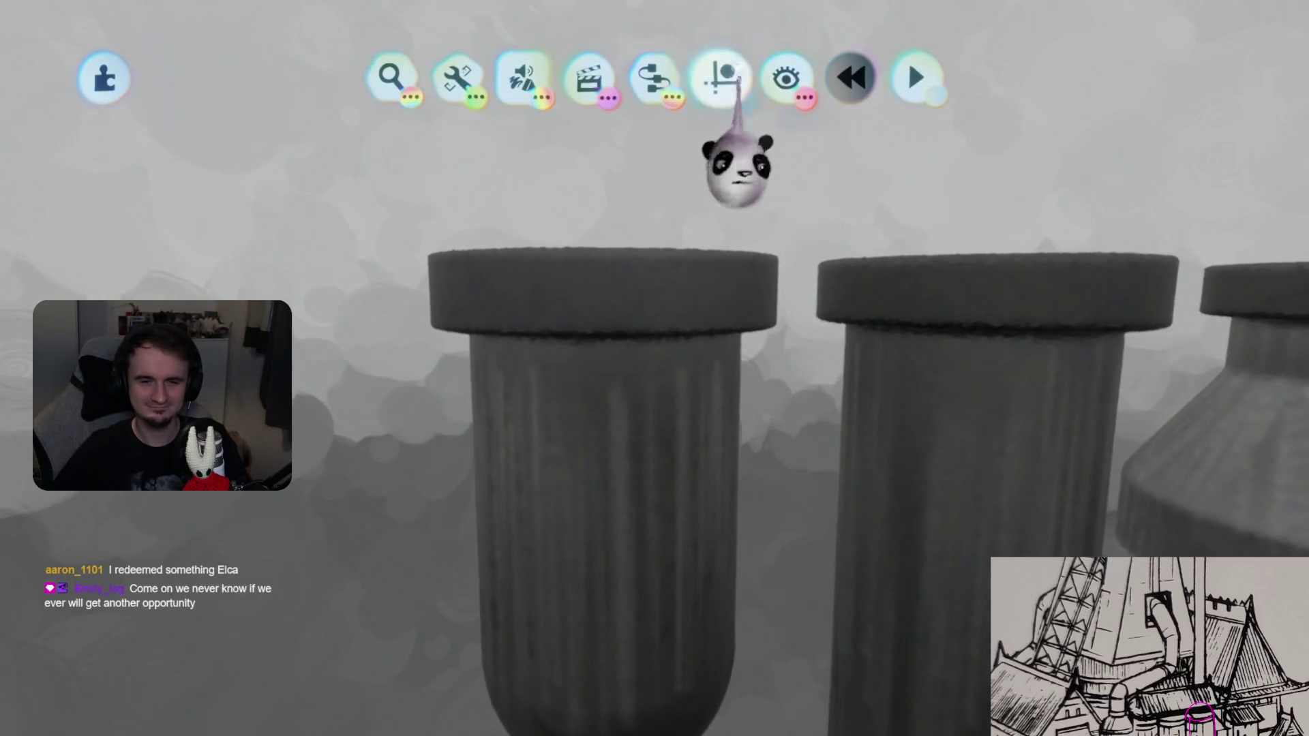
# - Open the straight pipe for sculpting with Shapes guides turned on around the column
pyautogui.click(720, 77)
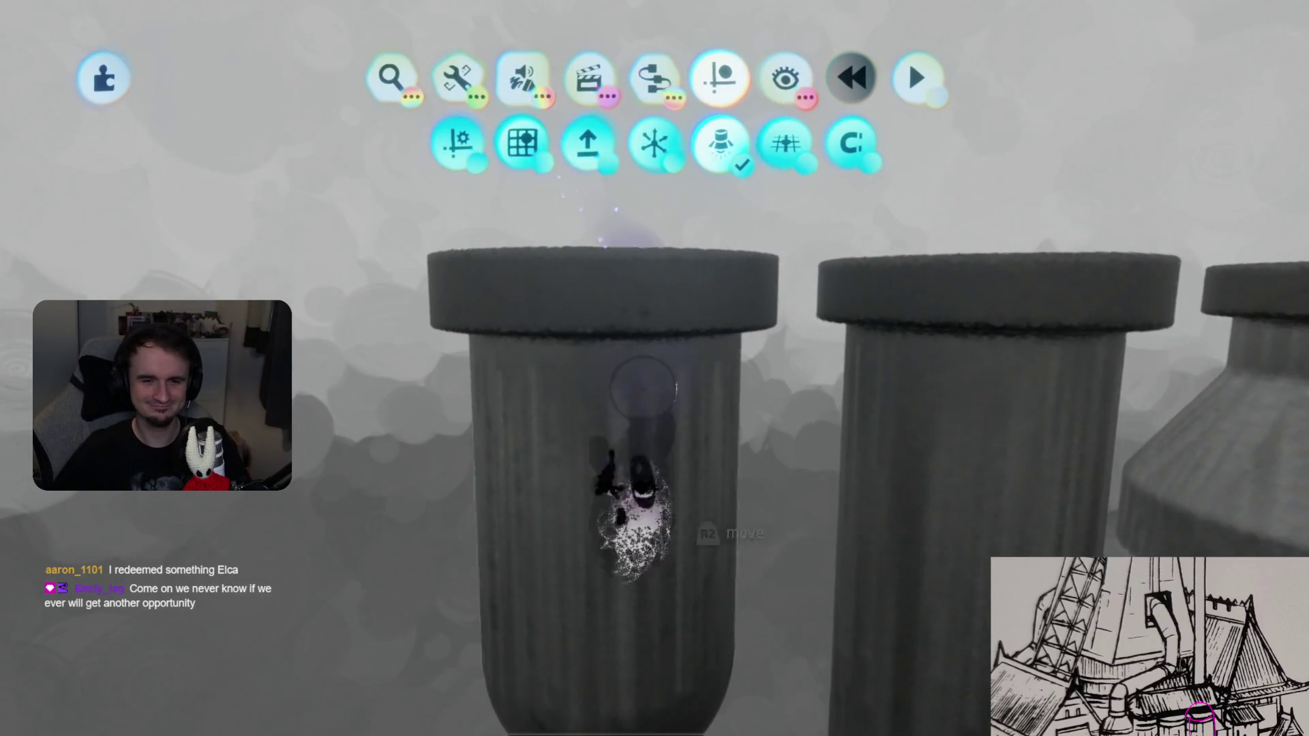
pyautogui.click(638, 320)
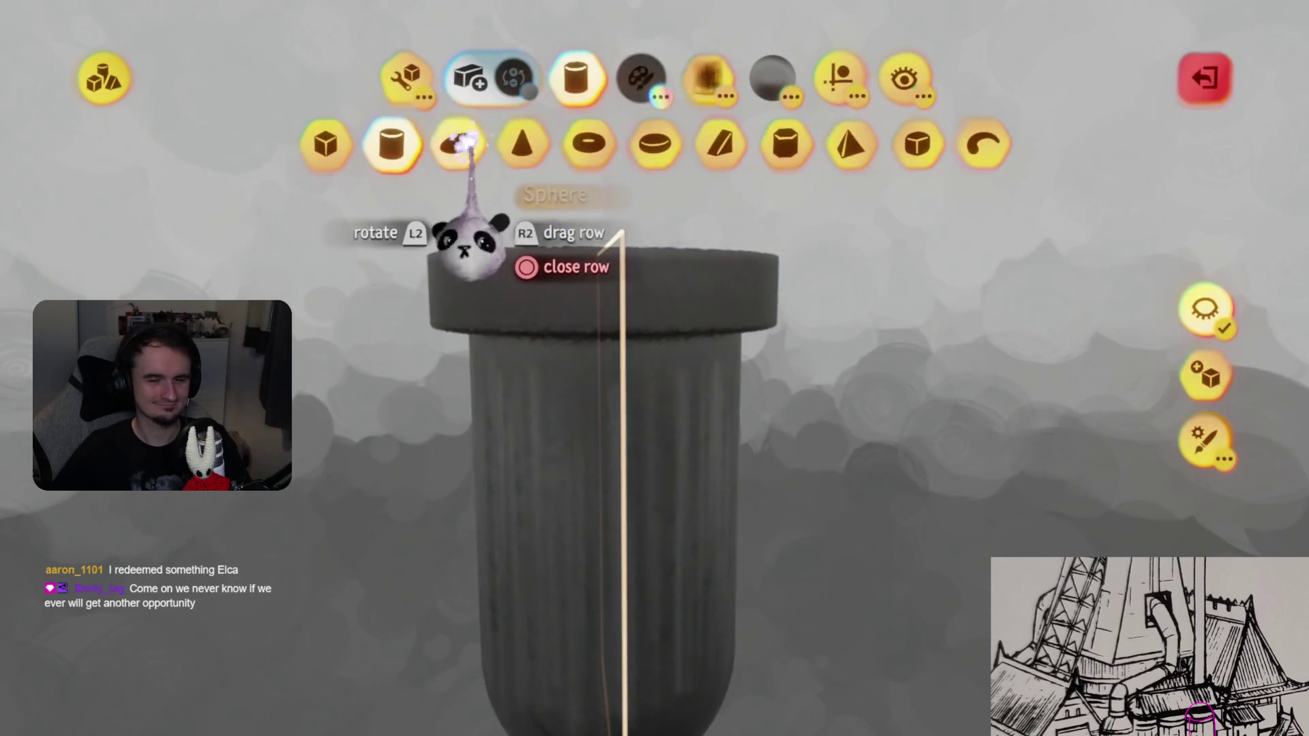
pyautogui.click(801, 92)
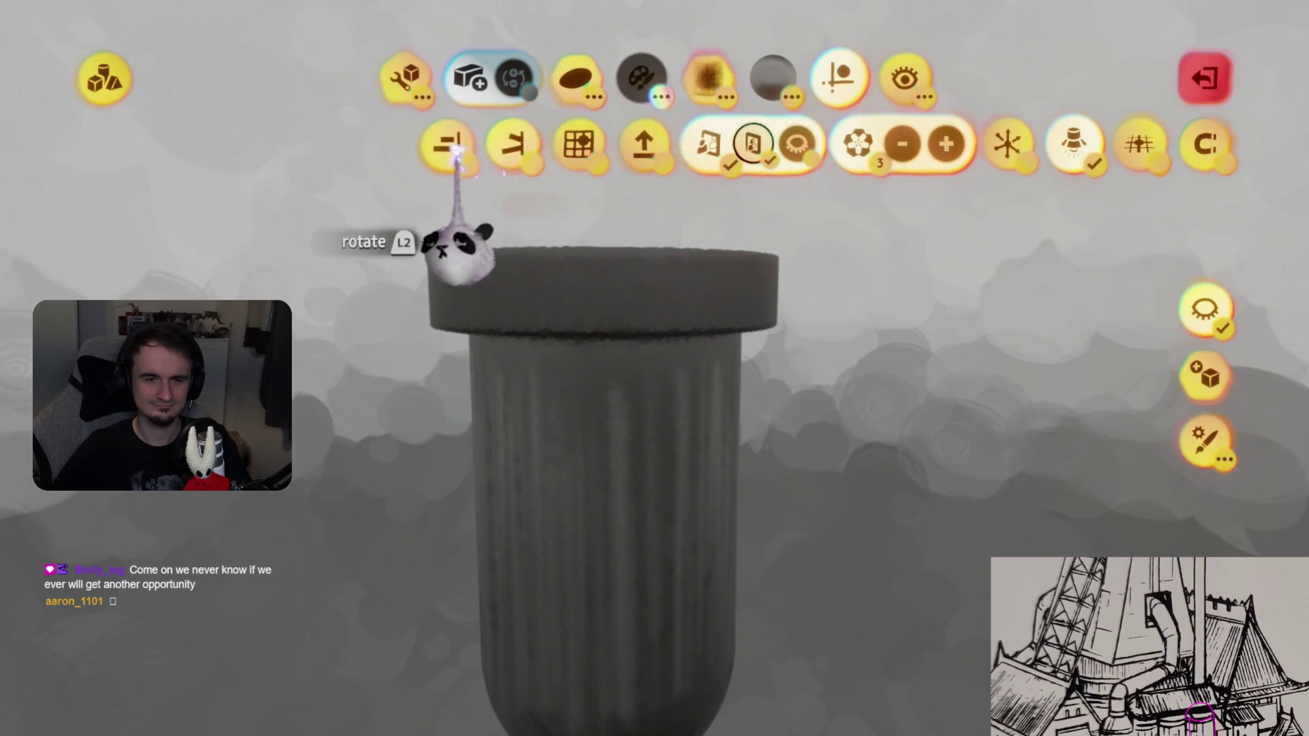
pyautogui.click(588, 170)
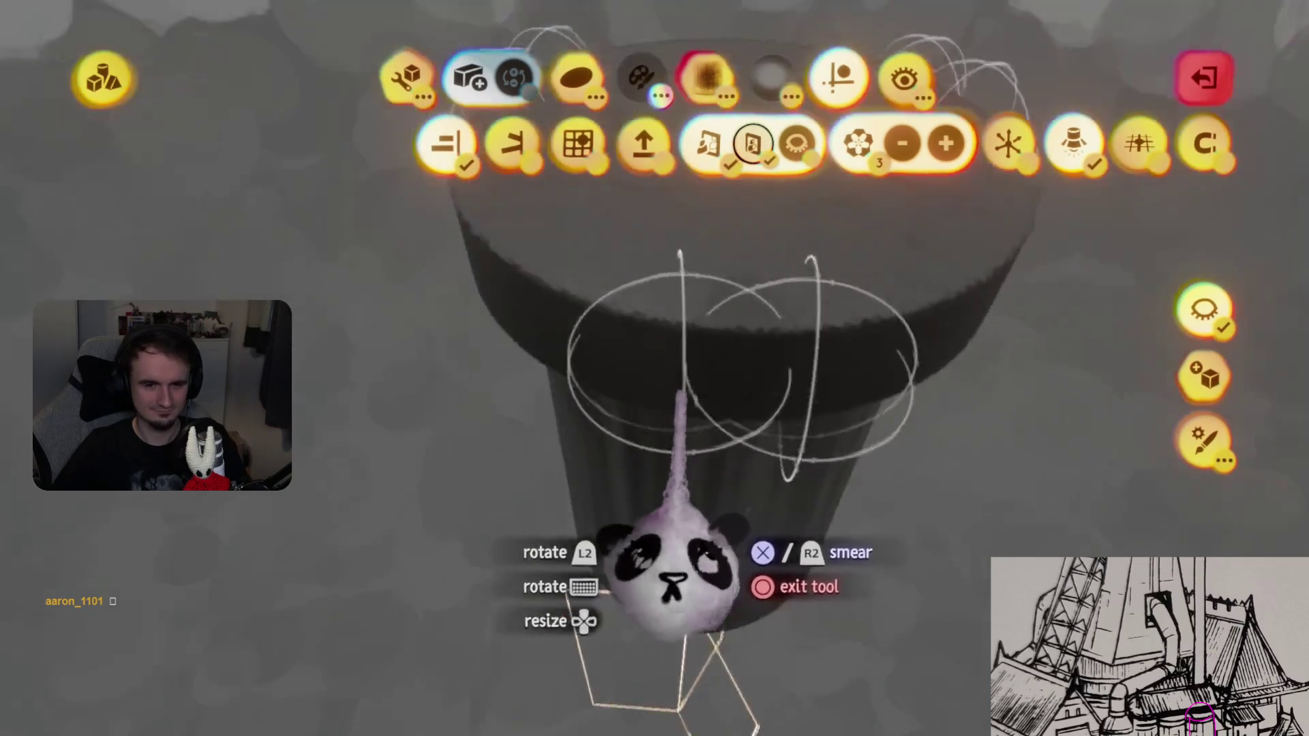
# - Pick a dark grey shade, spray it over the pipe rim, and return to the scene
pyautogui.press('c')
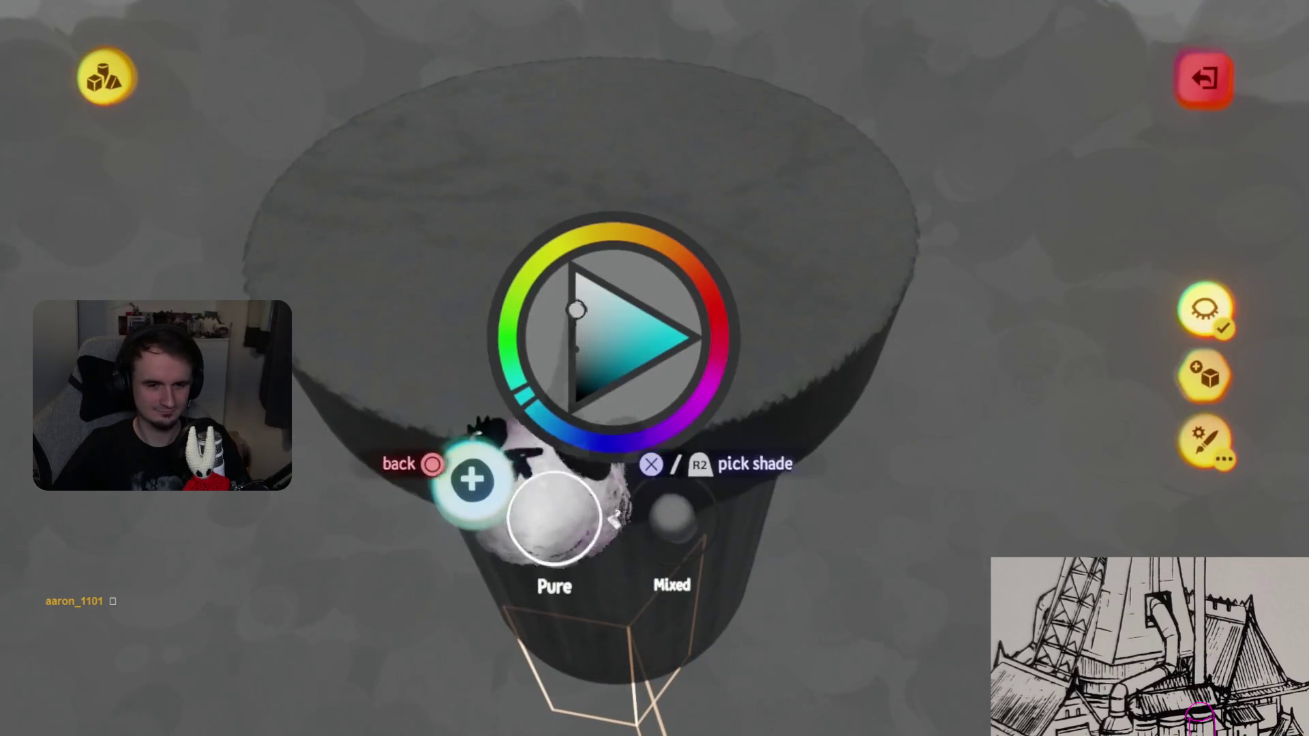
pyautogui.press('Escape')
pyautogui.press('Escape')
pyautogui.press('Escape')
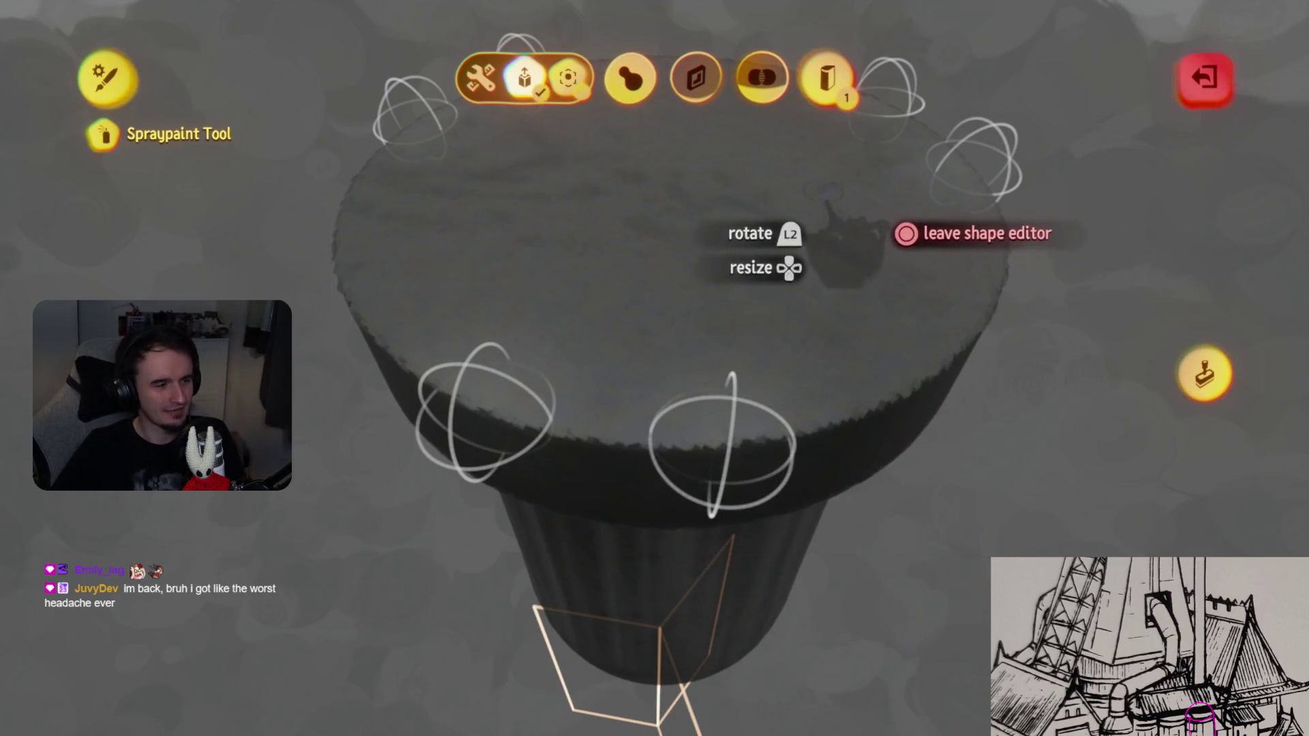
pyautogui.press('Escape')
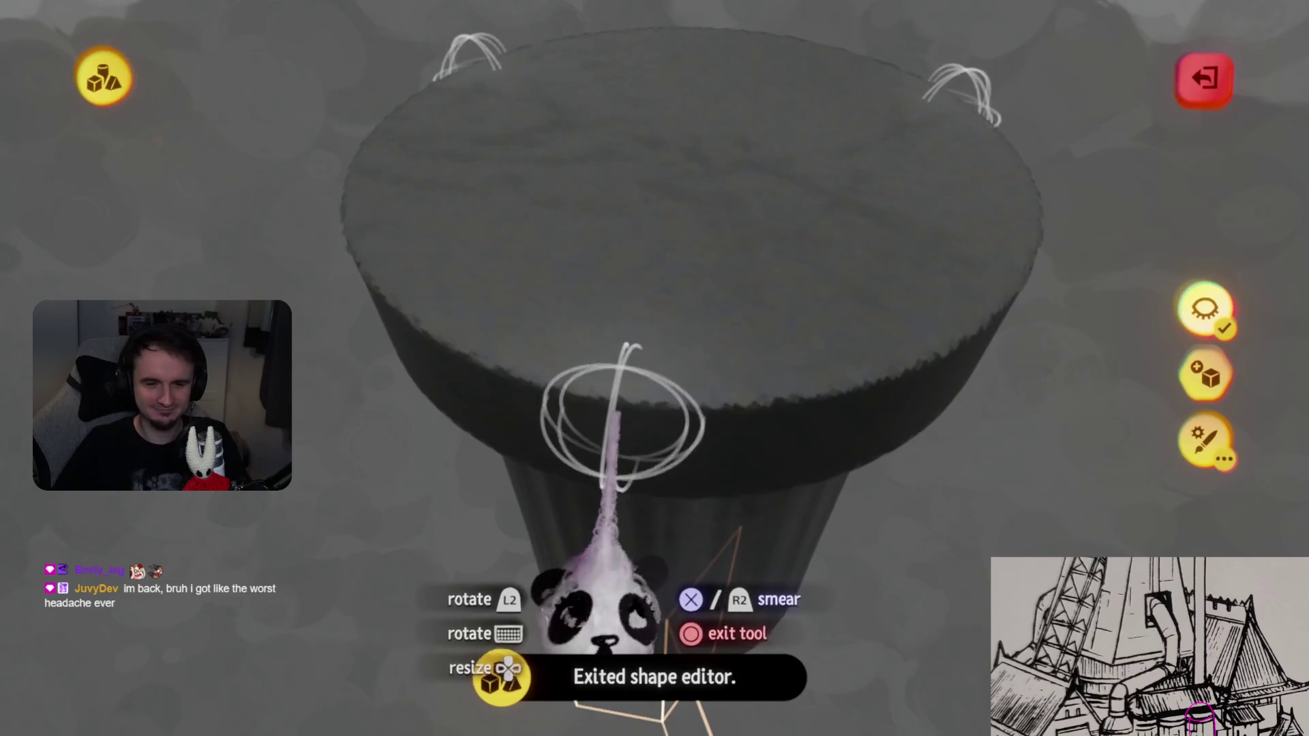
pyautogui.press('Escape')
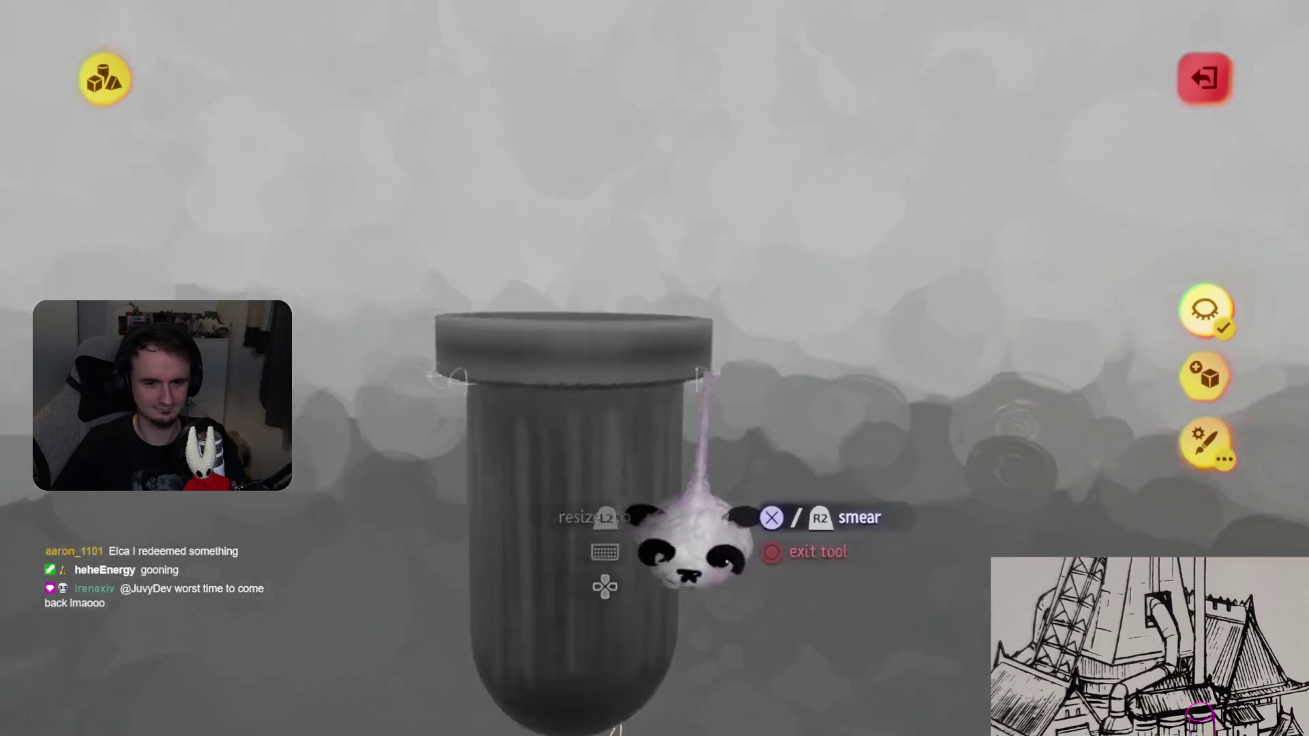
pyautogui.press('Escape')
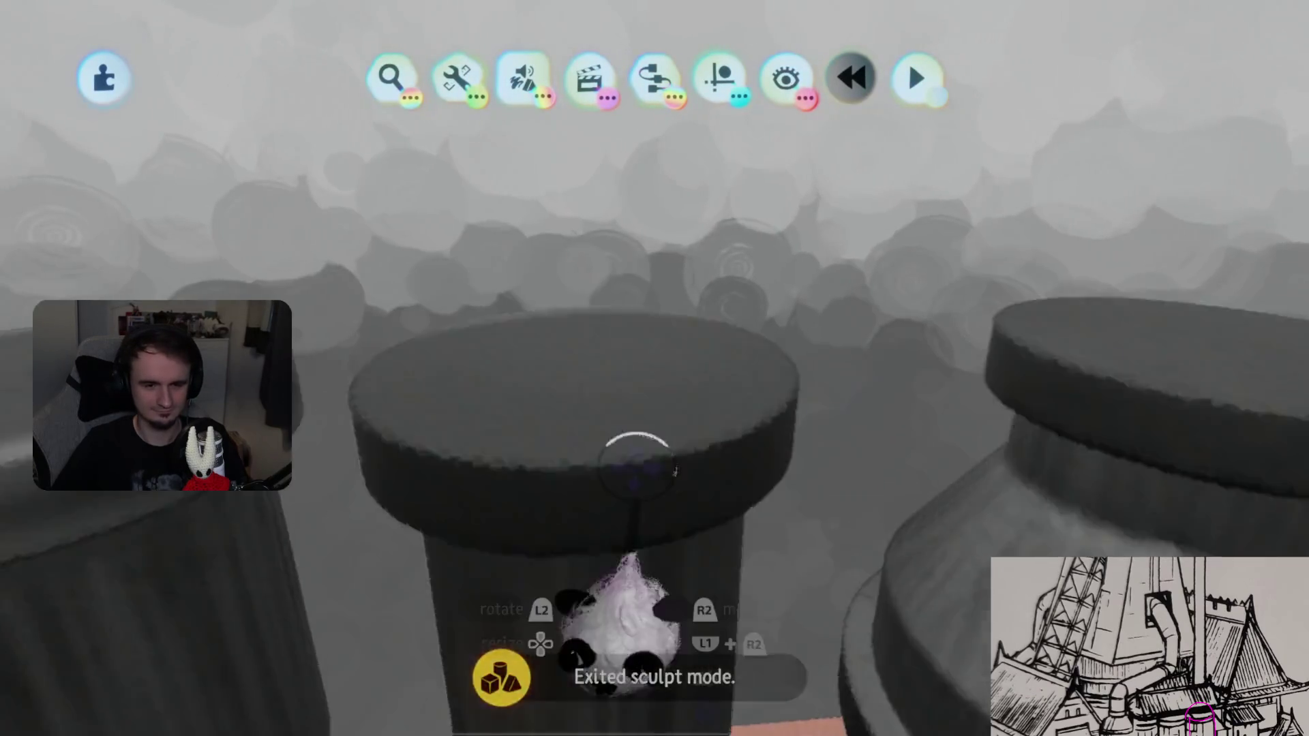
# - Repaint the slim column, then return to the grey pipes above the pink floor
pyautogui.click(617, 624)
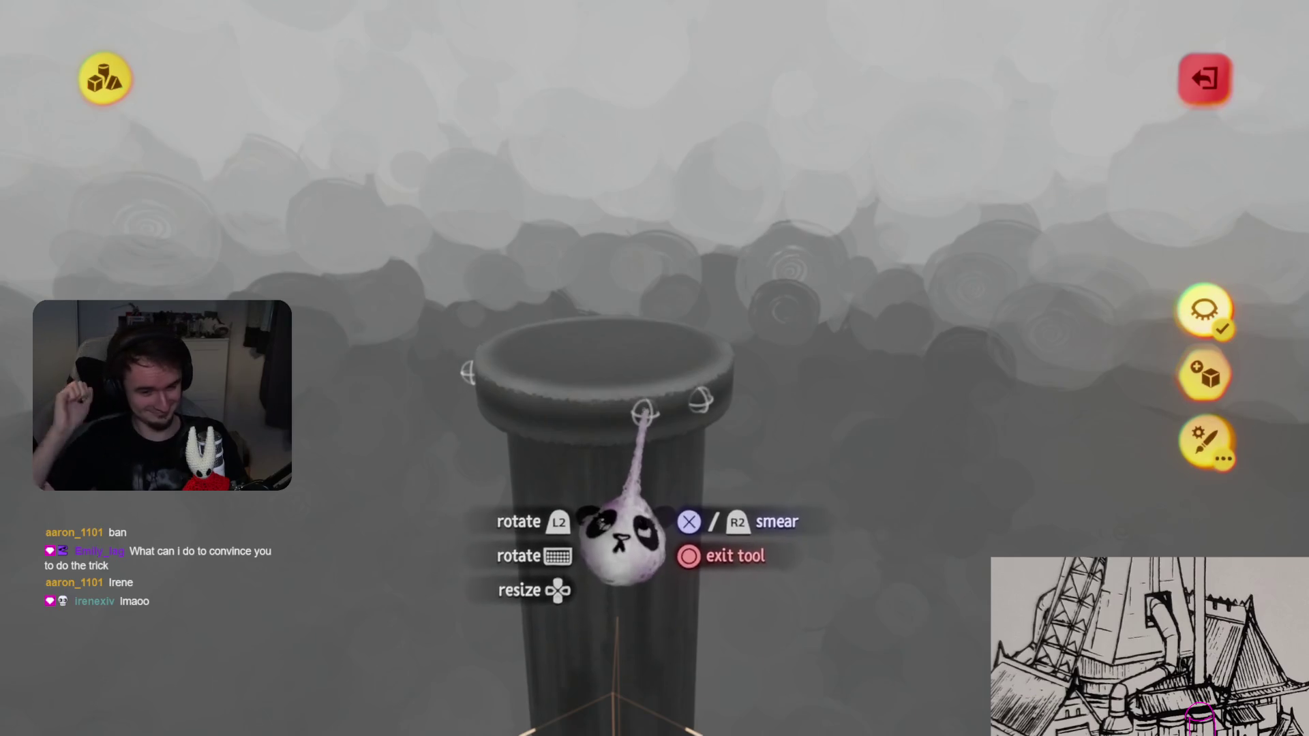
pyautogui.press('Escape')
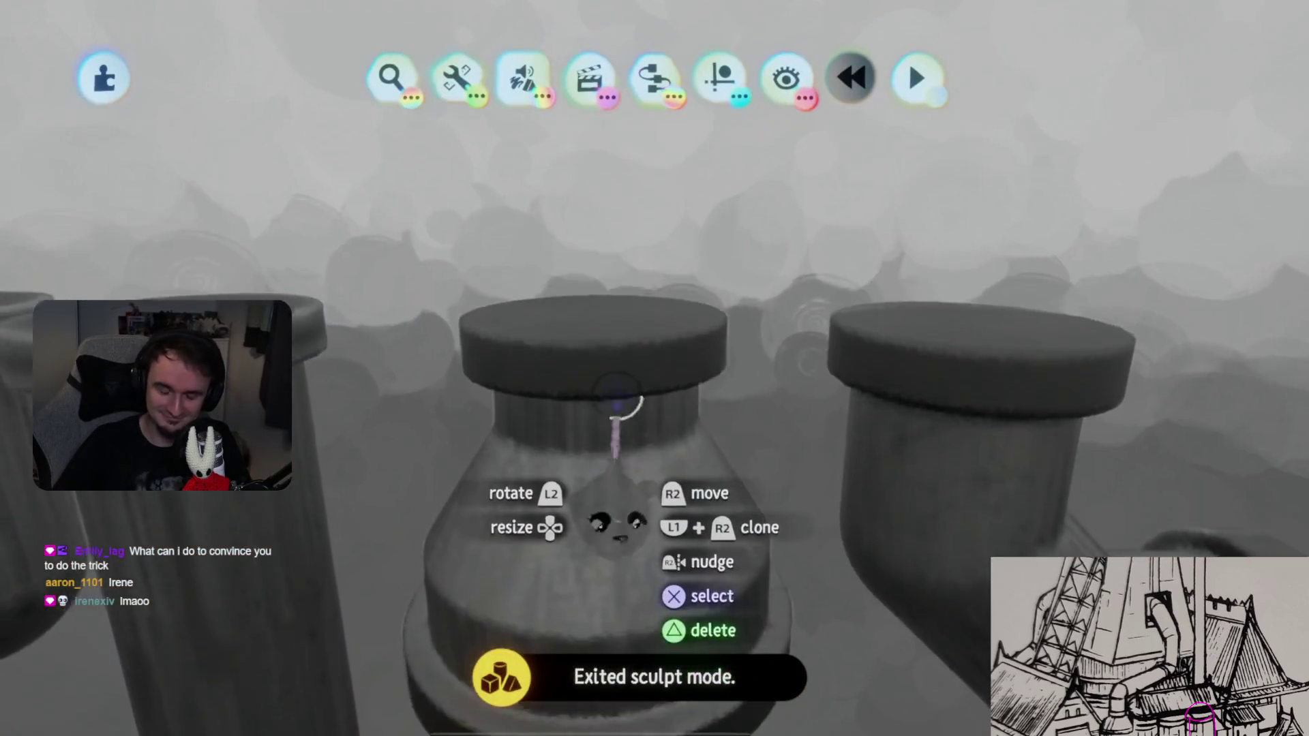
# - Open the flared cone-shaped reducer for sculpting, ready for mirrored spray-painting
pyautogui.click(609, 526)
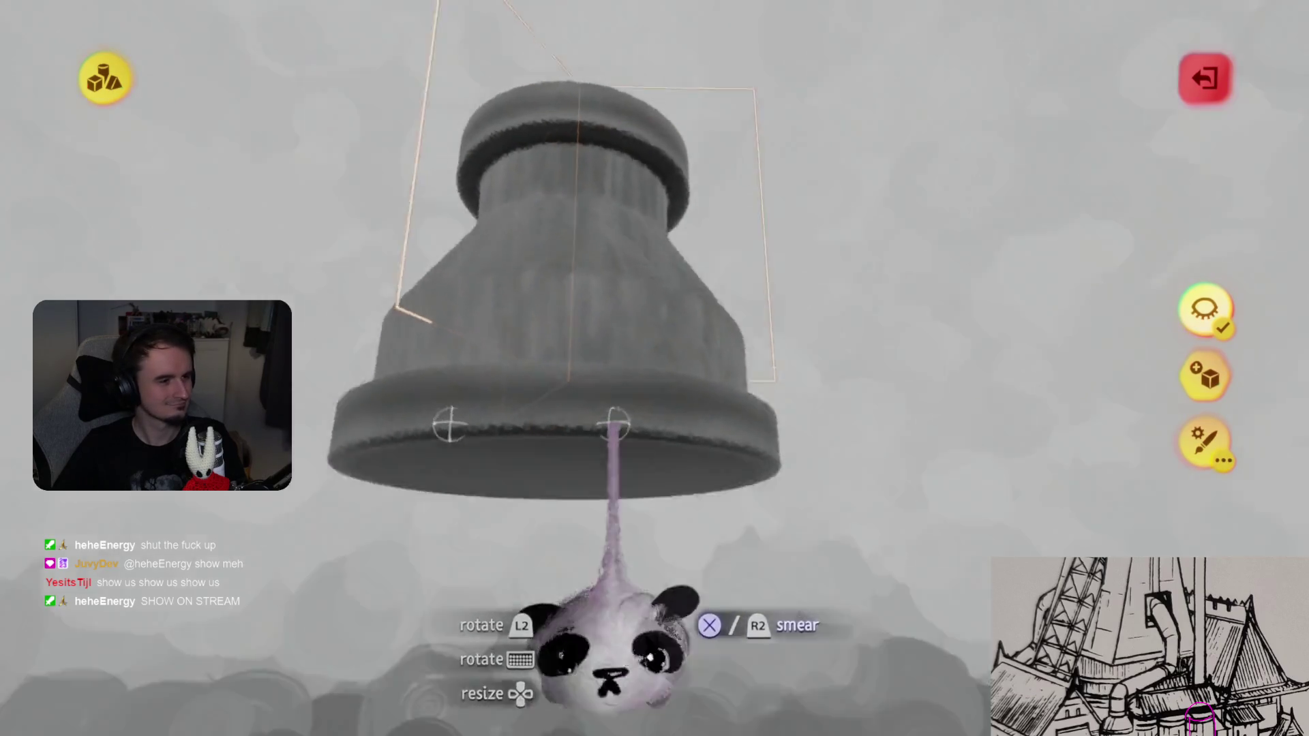
# - Leave the flared reducer and open the capped elbow pipe for sculpting
pyautogui.press('Escape')
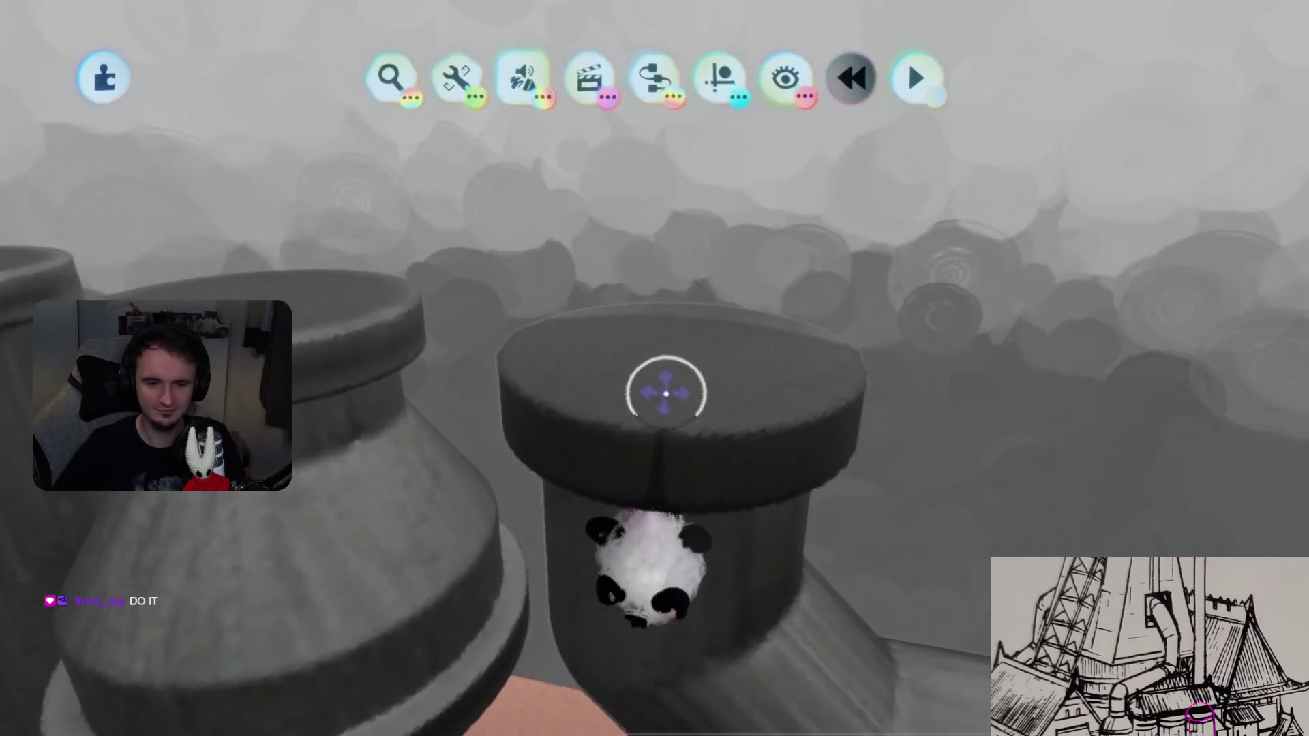
pyautogui.doubleClick(666, 393)
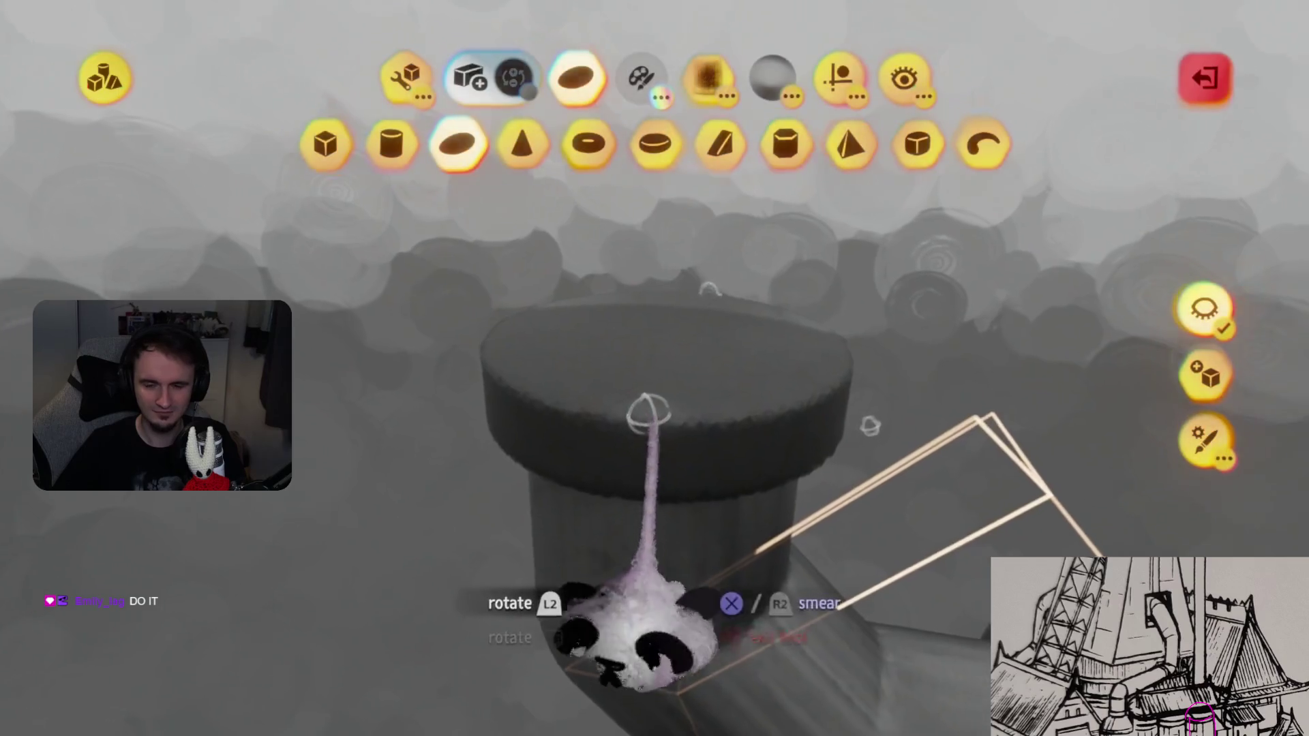
# - Show the Guides options, rework the elbow pipe's sculpt, and return to the scene
pyautogui.click(834, 81)
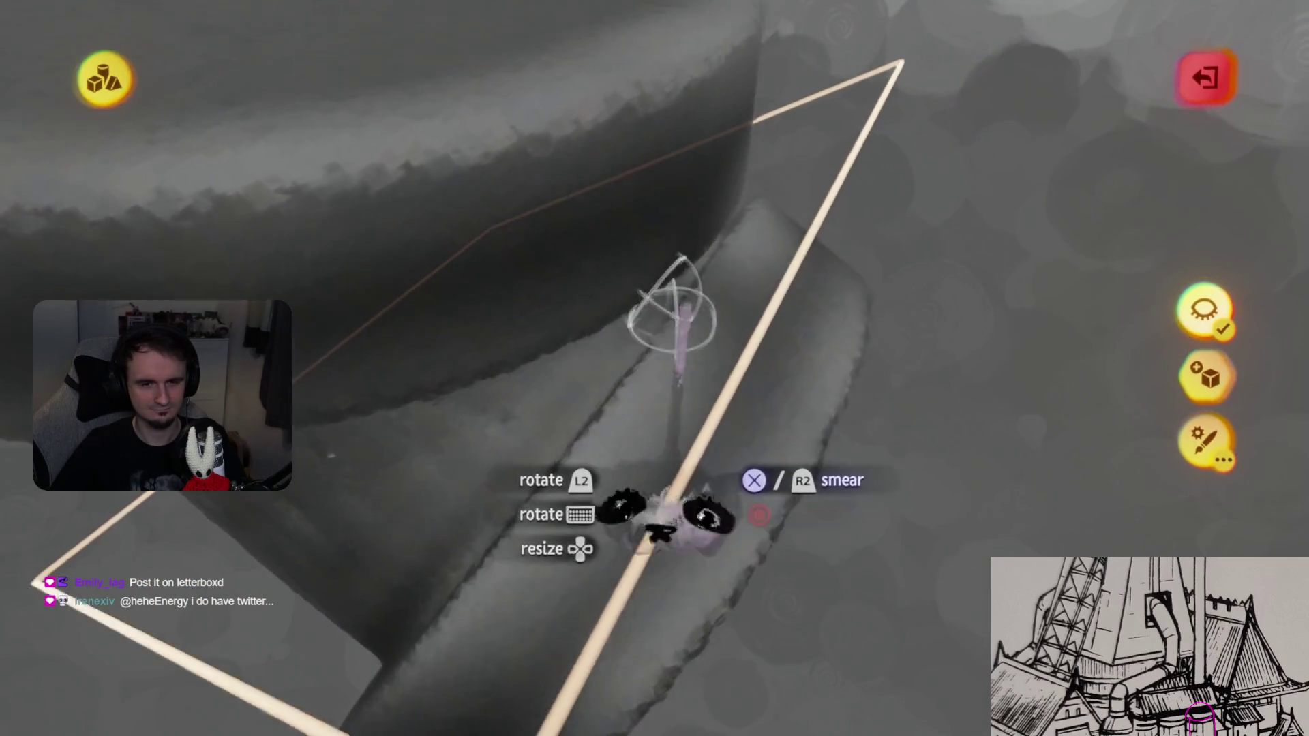
pyautogui.press('Escape')
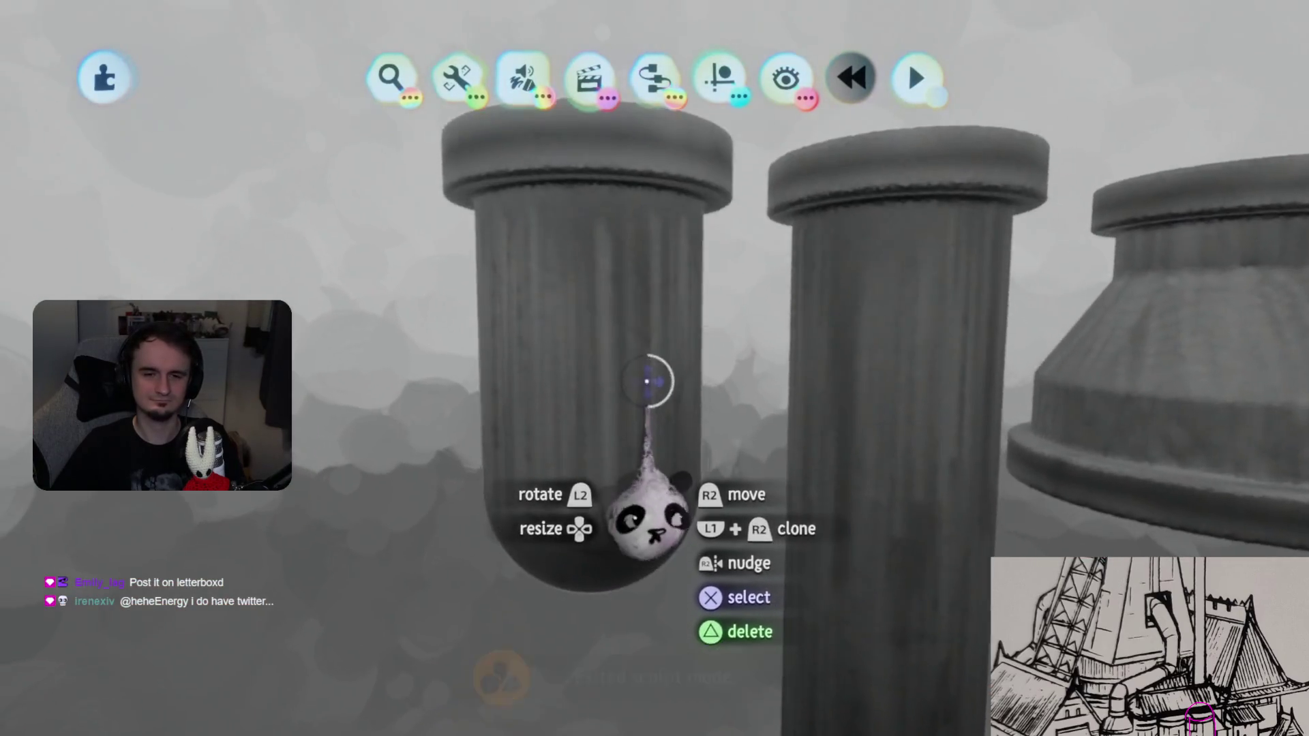
# - Enter sculpt mode and undo the accidental clone of the left pipe onto the tall pipe
pyautogui.press('Return')
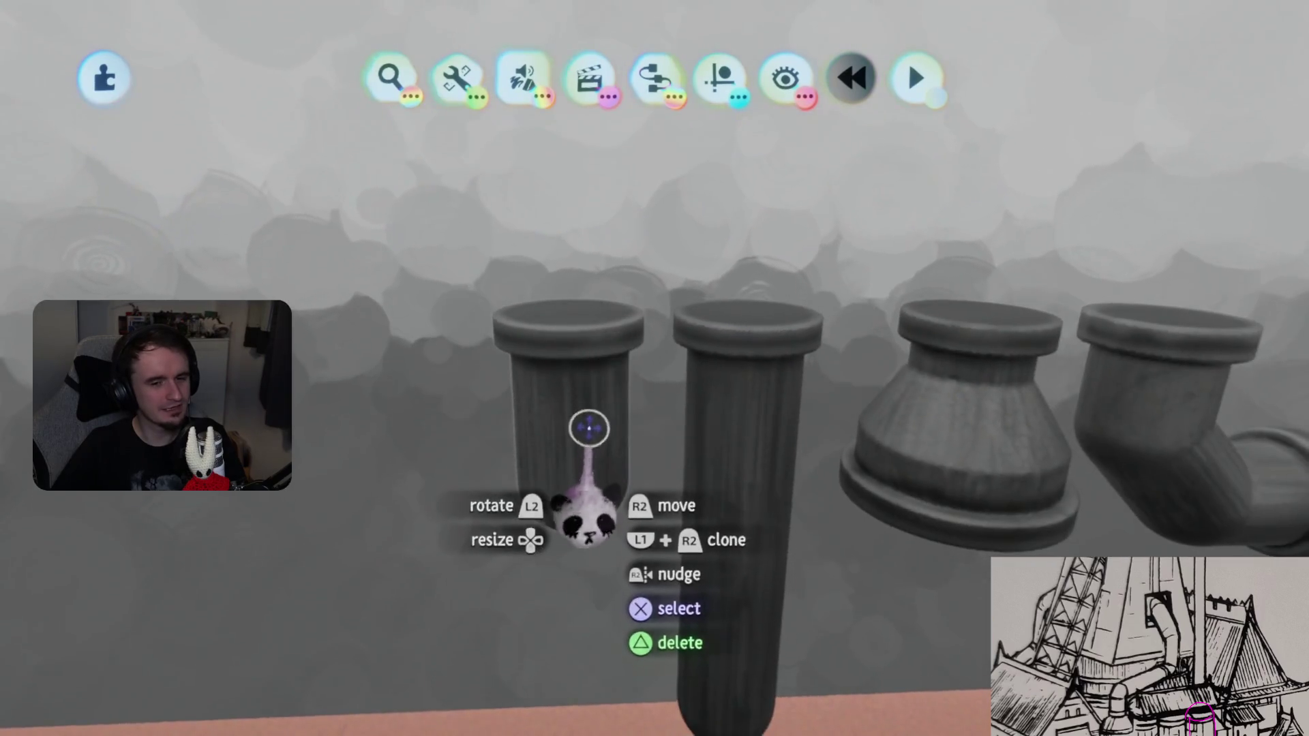
pyautogui.moveTo(589, 428); pyautogui.dragTo(770, 235)
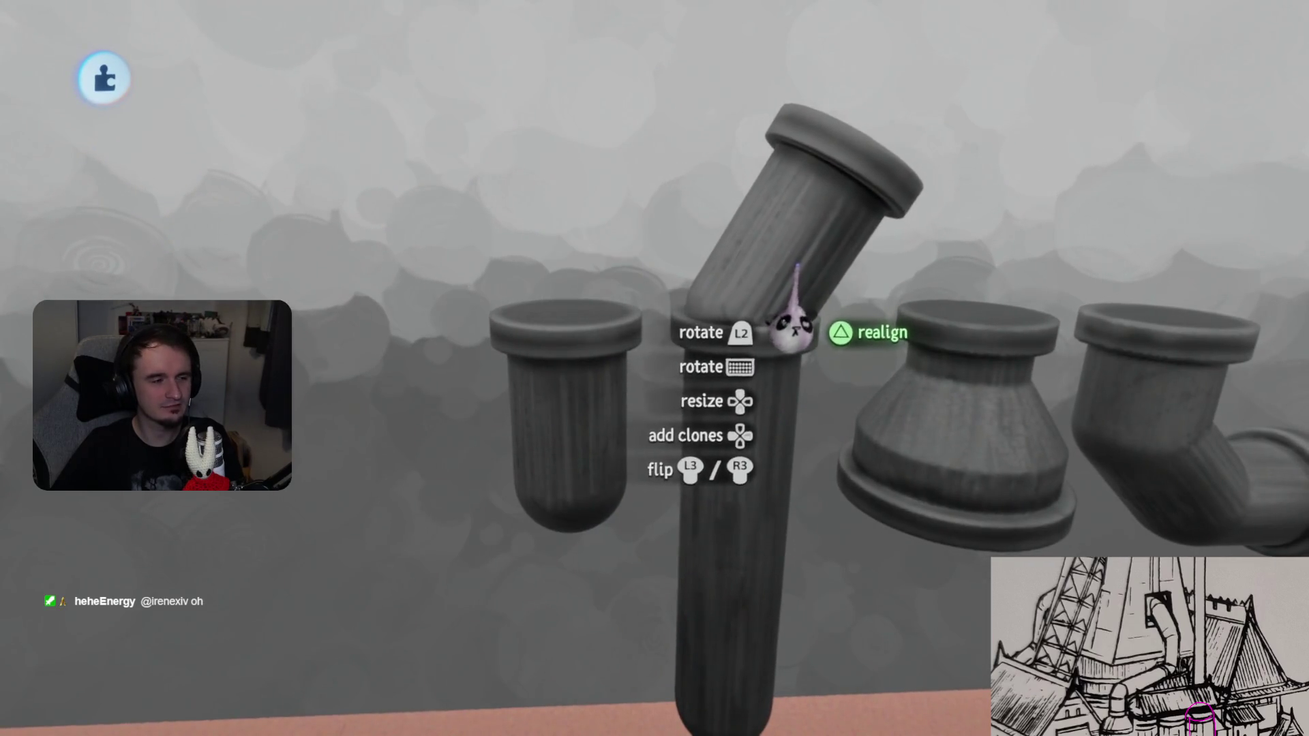
pyautogui.hotkey('ctrl', 'z')
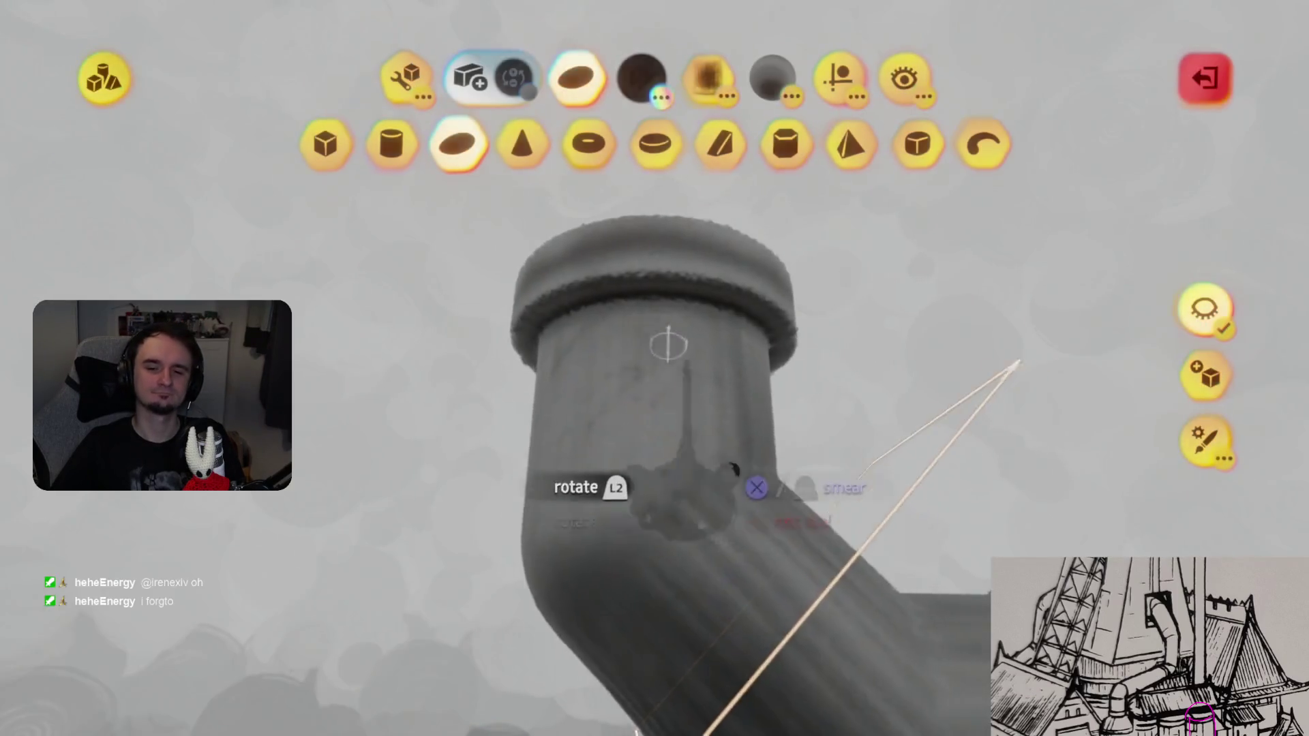
# - Orbit around the elbow pipe from below and other sides, then leave sculpt mode
pyautogui.moveTo(585, 297)
pyautogui.mouseDown(button='middle')
pyautogui.moveTo(608, 269)
pyautogui.moveTo(594, 263)
pyautogui.moveTo(614, 252)
pyautogui.moveTo(710, 278)
pyautogui.moveTo(672, 292)
pyautogui.moveTo(660, 269)
pyautogui.moveTo(732, 259)
pyautogui.moveTo(727, 277)
pyautogui.moveTo(692, 272)
pyautogui.mouseUp(button='middle')
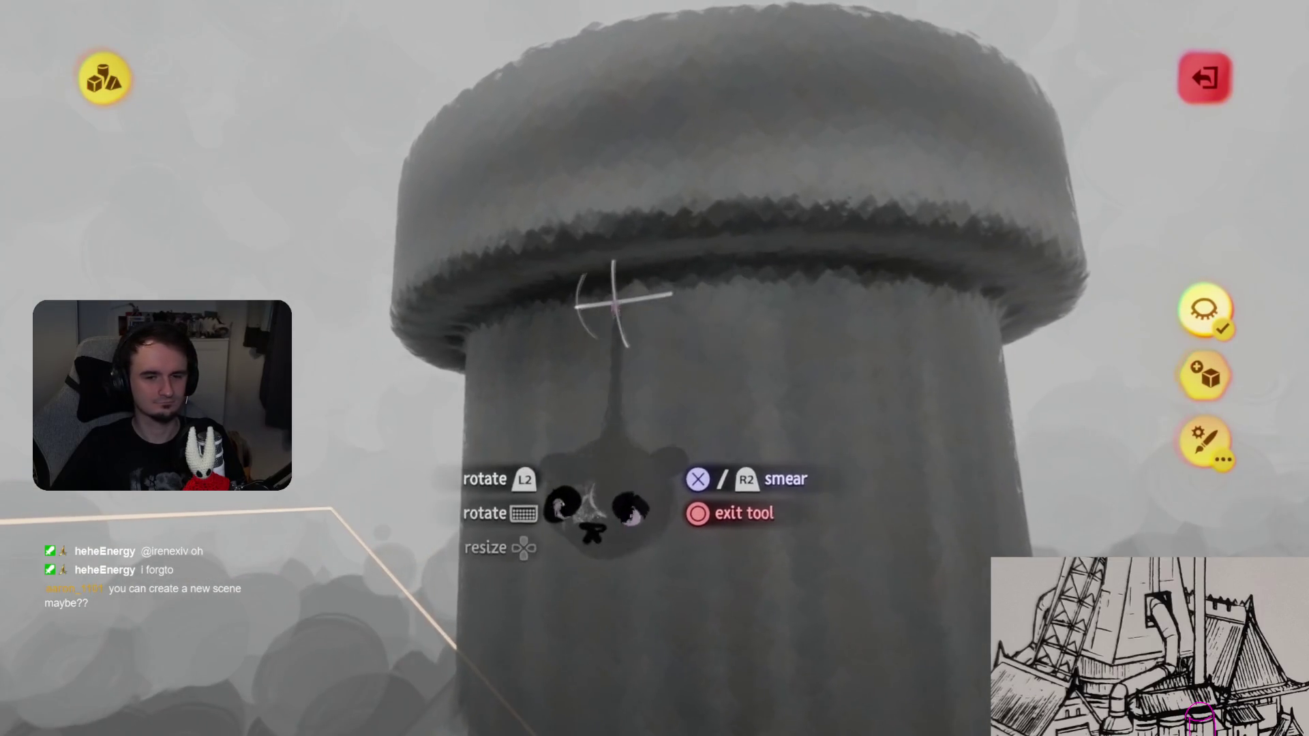
pyautogui.moveTo(563, 289)
pyautogui.mouseDown(button='middle')
pyautogui.moveTo(692, 292)
pyautogui.moveTo(622, 301)
pyautogui.moveTo(642, 248)
pyautogui.moveTo(699, 263)
pyautogui.moveTo(605, 268)
pyautogui.moveTo(657, 175)
pyautogui.moveTo(672, 193)
pyautogui.moveTo(602, 293)
pyautogui.mouseUp(button='middle')
pyautogui.moveTo(552, 258)
pyautogui.mouseDown(button='middle')
pyautogui.moveTo(627, 249)
pyautogui.moveTo(648, 278)
pyautogui.moveTo(623, 219)
pyautogui.moveTo(680, 249)
pyautogui.moveTo(637, 219)
pyautogui.moveTo(689, 219)
pyautogui.moveTo(643, 228)
pyautogui.moveTo(682, 218)
pyautogui.moveTo(701, 394)
pyautogui.moveTo(745, 292)
pyautogui.moveTo(702, 380)
pyautogui.moveTo(688, 290)
pyautogui.moveTo(628, 362)
pyautogui.moveTo(587, 382)
pyautogui.mouseUp(button='middle')
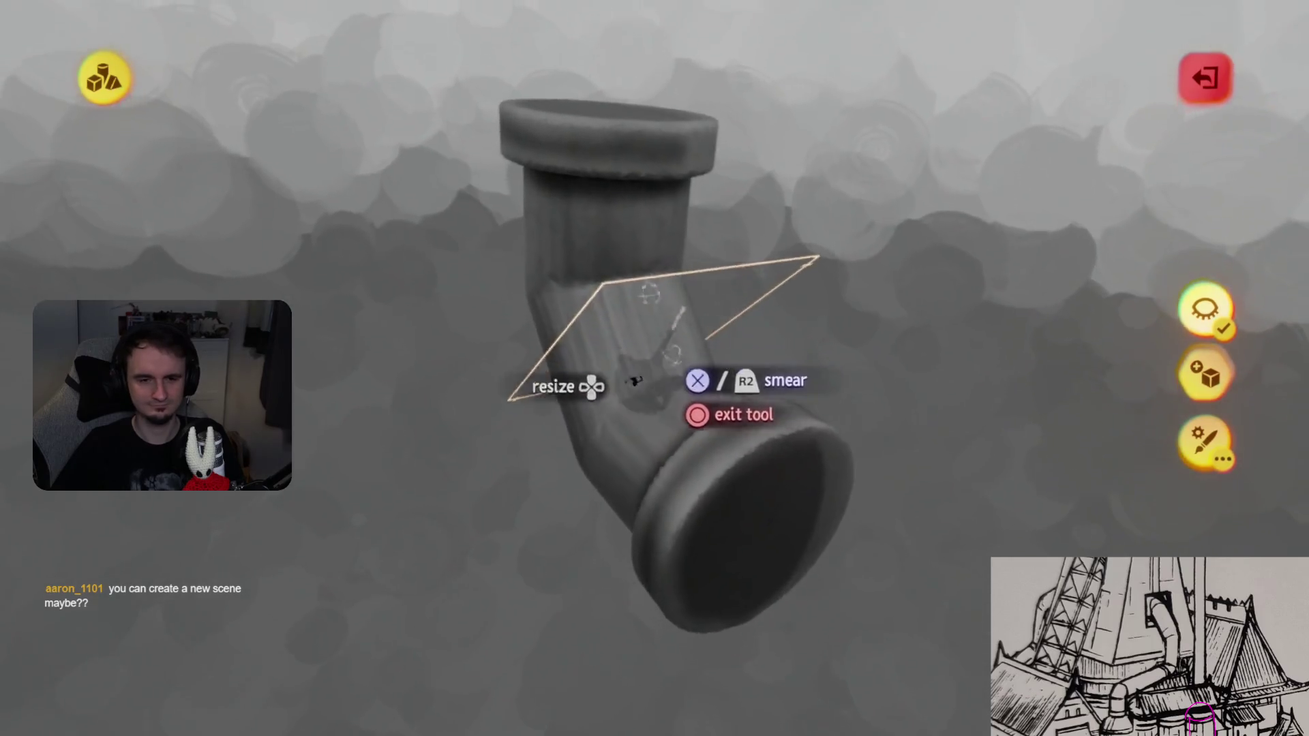
pyautogui.press('Escape')
# - Reopen the elbow pipe and inspect its rims from below, side-on and above
pyautogui.moveTo(699, 363); pyautogui.dragTo(681, 349, button='middle')
pyautogui.click(681, 349)
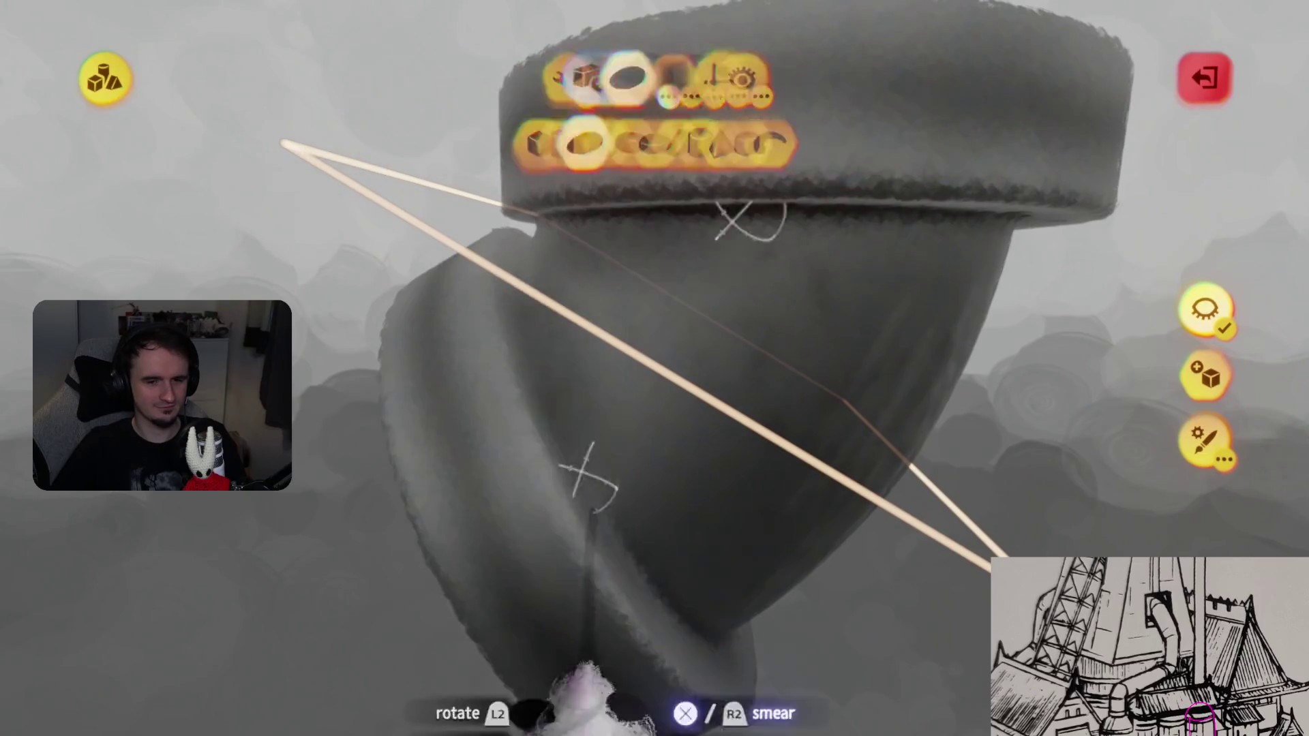
pyautogui.moveTo(586, 685)
pyautogui.mouseDown(button='middle')
pyautogui.moveTo(610, 716)
pyautogui.moveTo(619, 686)
pyautogui.moveTo(566, 545)
pyautogui.mouseUp(button='middle')
pyautogui.moveTo(558, 360); pyautogui.dragTo(563, 372, button='middle')
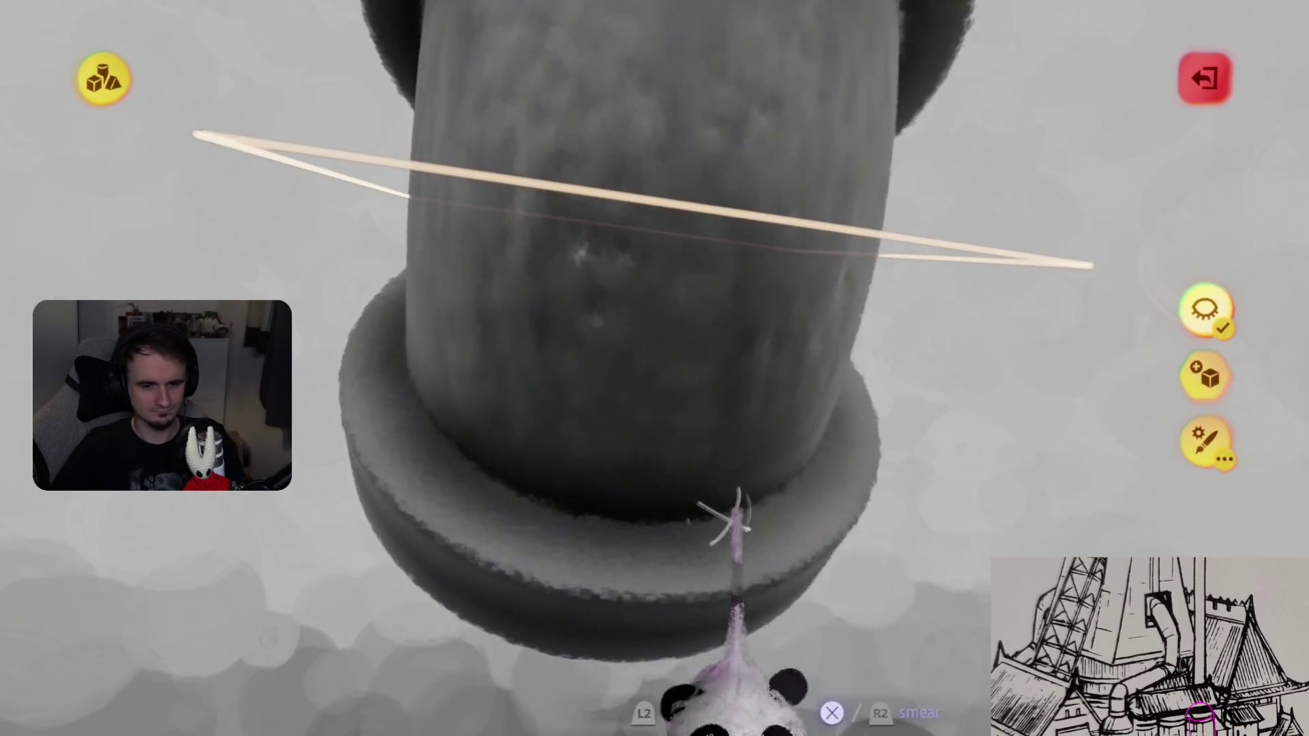
pyautogui.moveTo(733, 518); pyautogui.dragTo(702, 467, button='middle')
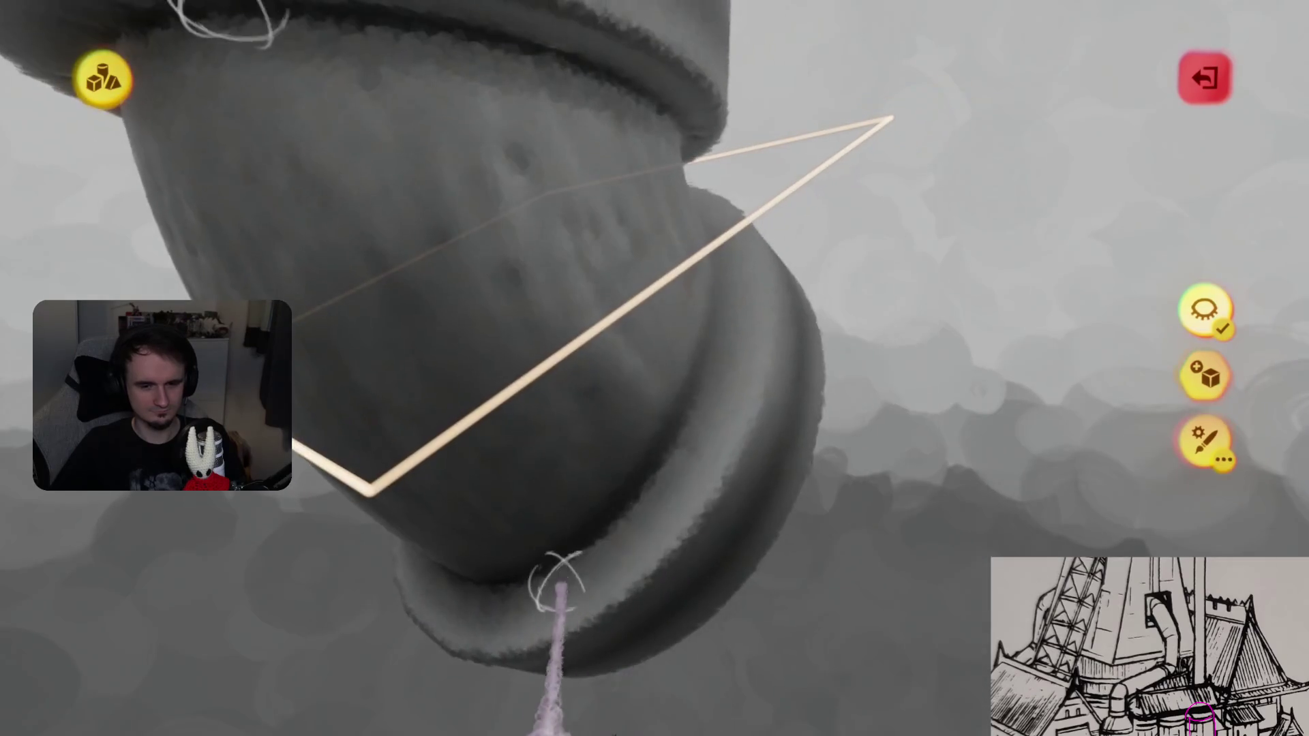
pyautogui.moveTo(702, 368); pyautogui.dragTo(644, 490, button='middle')
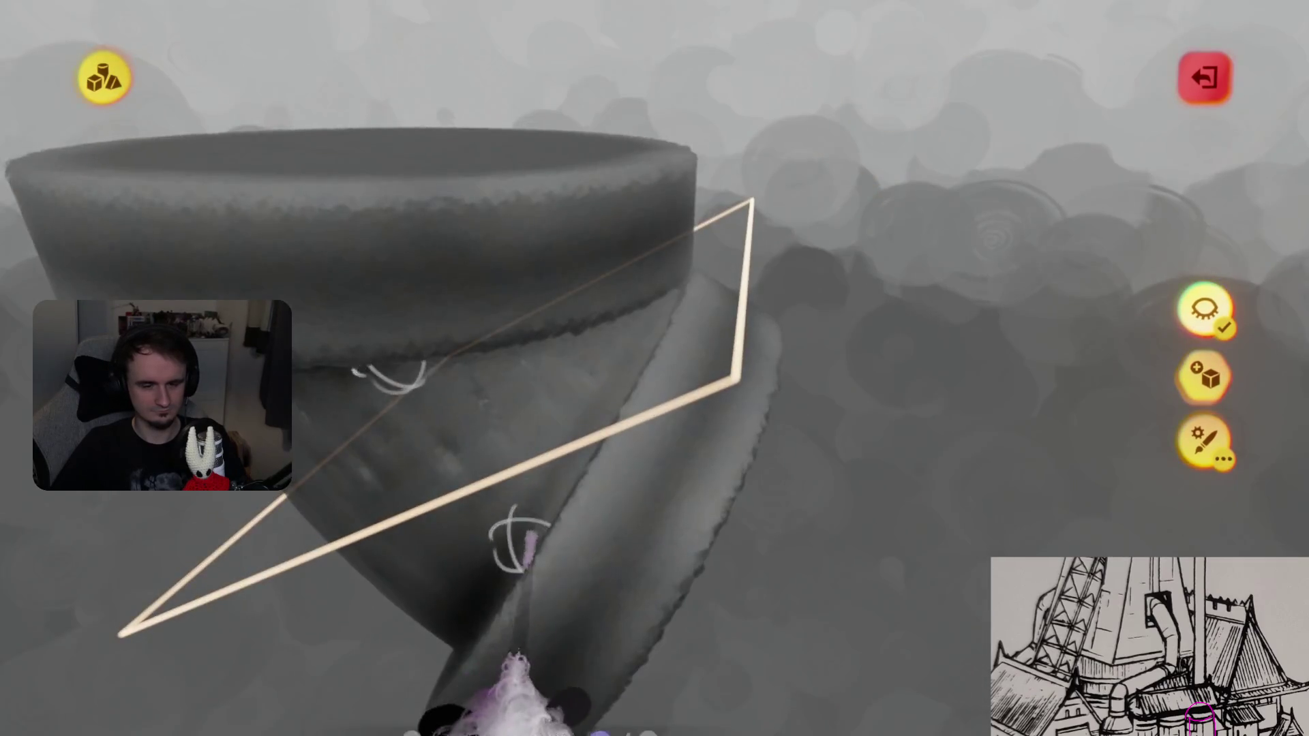
pyautogui.moveTo(518, 545); pyautogui.dragTo(535, 539, button='middle')
pyautogui.moveTo(579, 485)
pyautogui.mouseDown(button='middle')
pyautogui.moveTo(634, 464)
pyautogui.moveTo(641, 477)
pyautogui.moveTo(614, 593)
pyautogui.moveTo(501, 586)
pyautogui.moveTo(600, 631)
pyautogui.moveTo(641, 613)
pyautogui.moveTo(603, 515)
pyautogui.moveTo(558, 480)
pyautogui.mouseUp(button='middle')
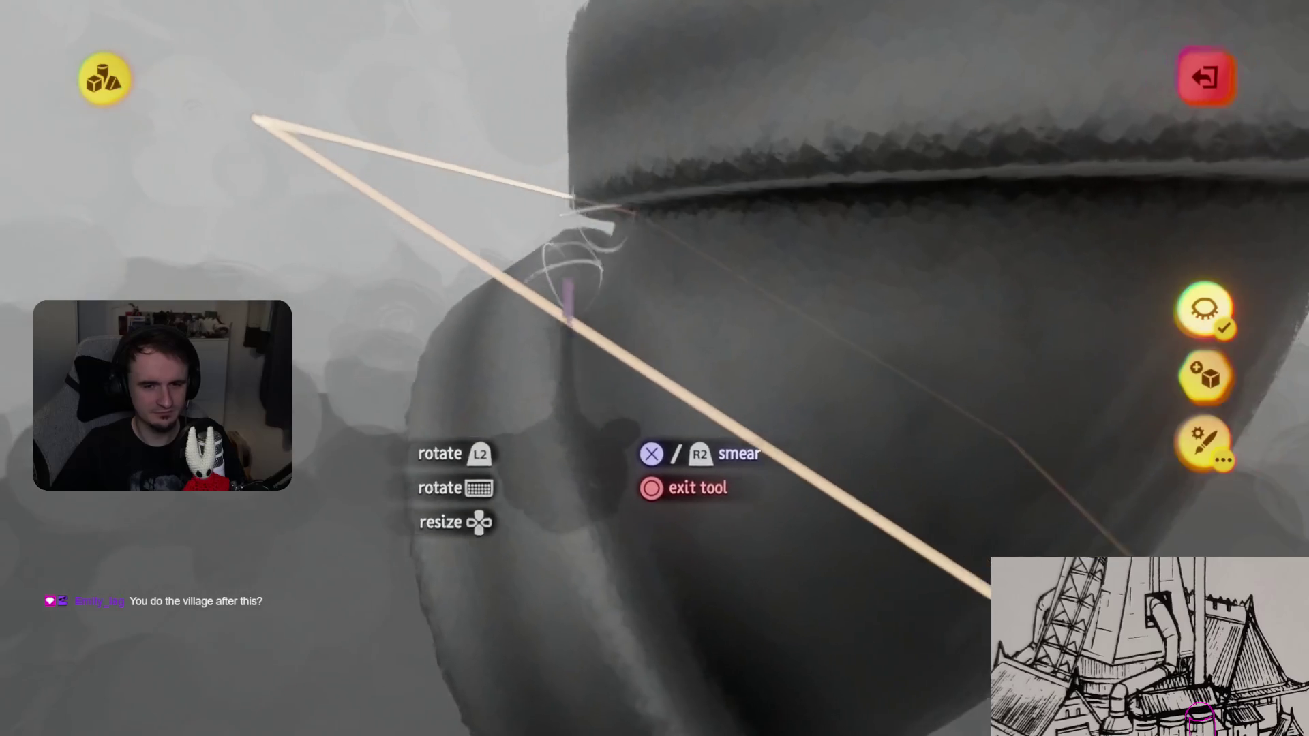
pyautogui.moveTo(644, 671); pyautogui.dragTo(605, 477, button='middle')
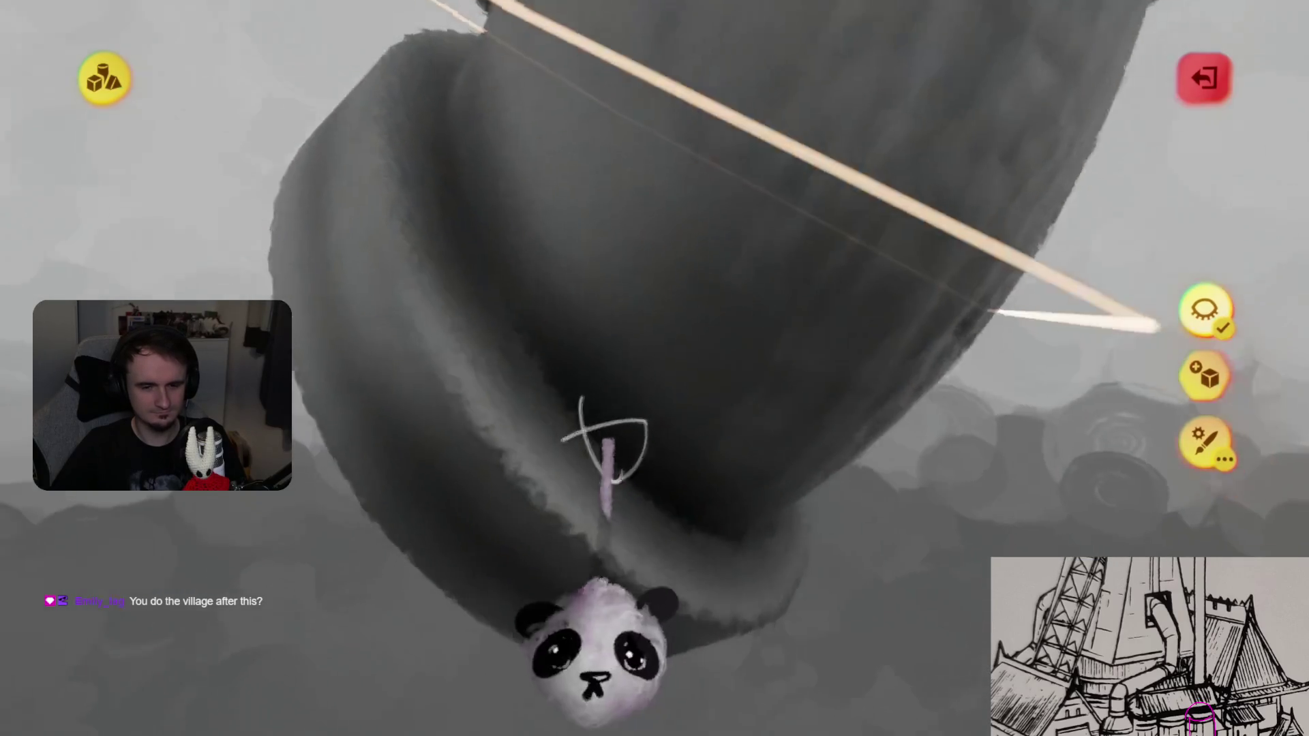
pyautogui.moveTo(627, 630); pyautogui.dragTo(671, 559, button='middle')
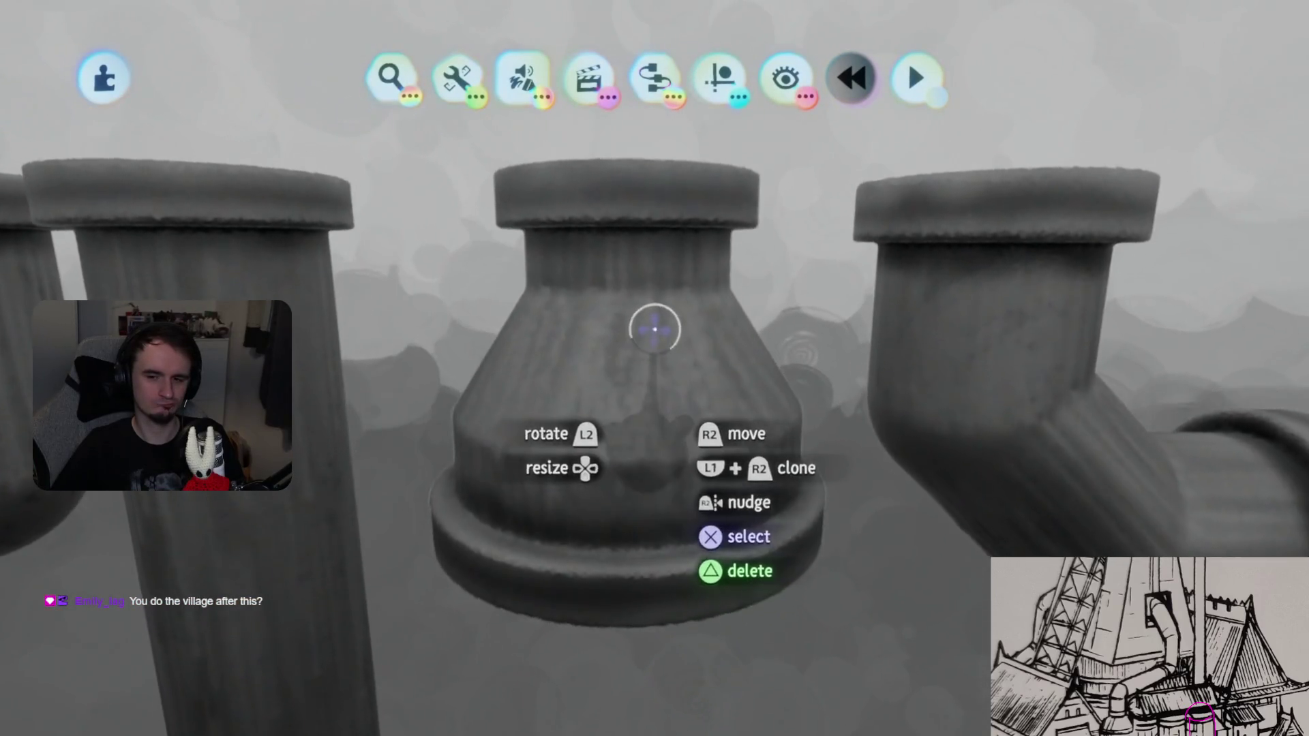
# - Undo the latest spray-paint stroke on the flared reducer pipe, inspect its neck, and leave sculpt mode
pyautogui.click(654, 330)
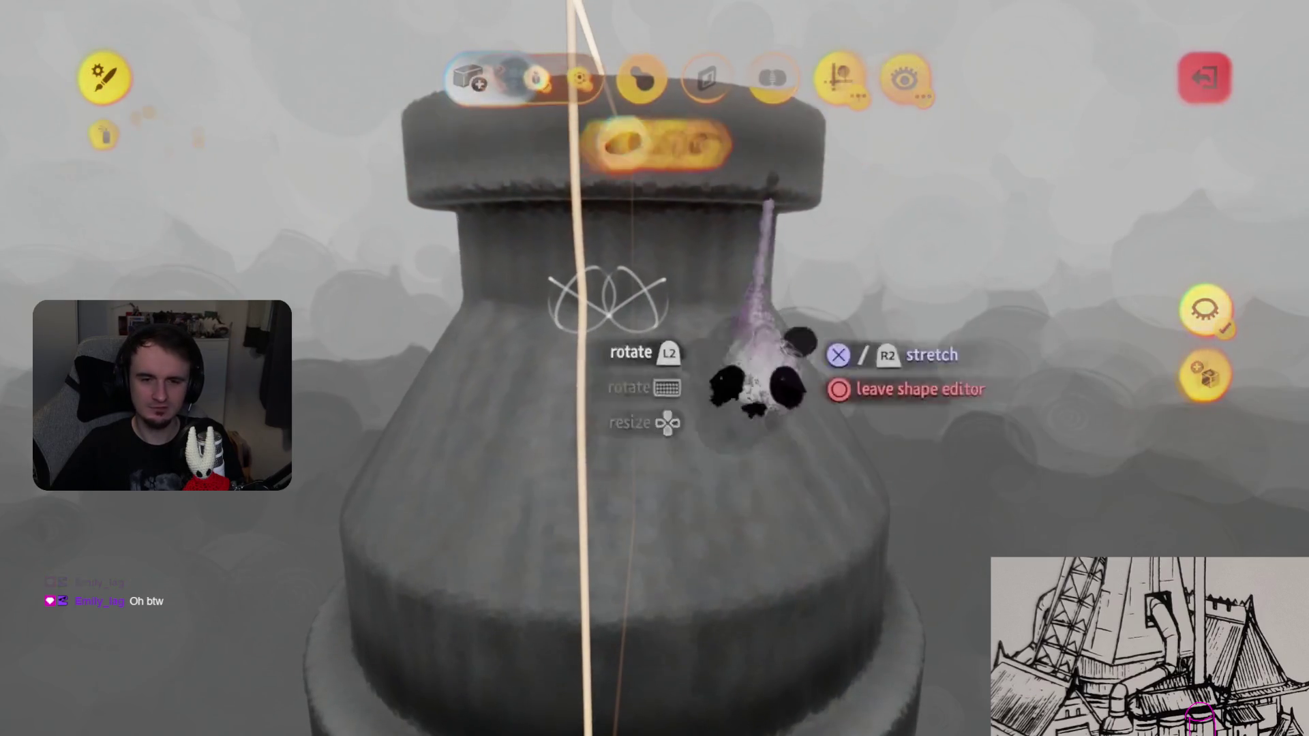
pyautogui.press('Escape')
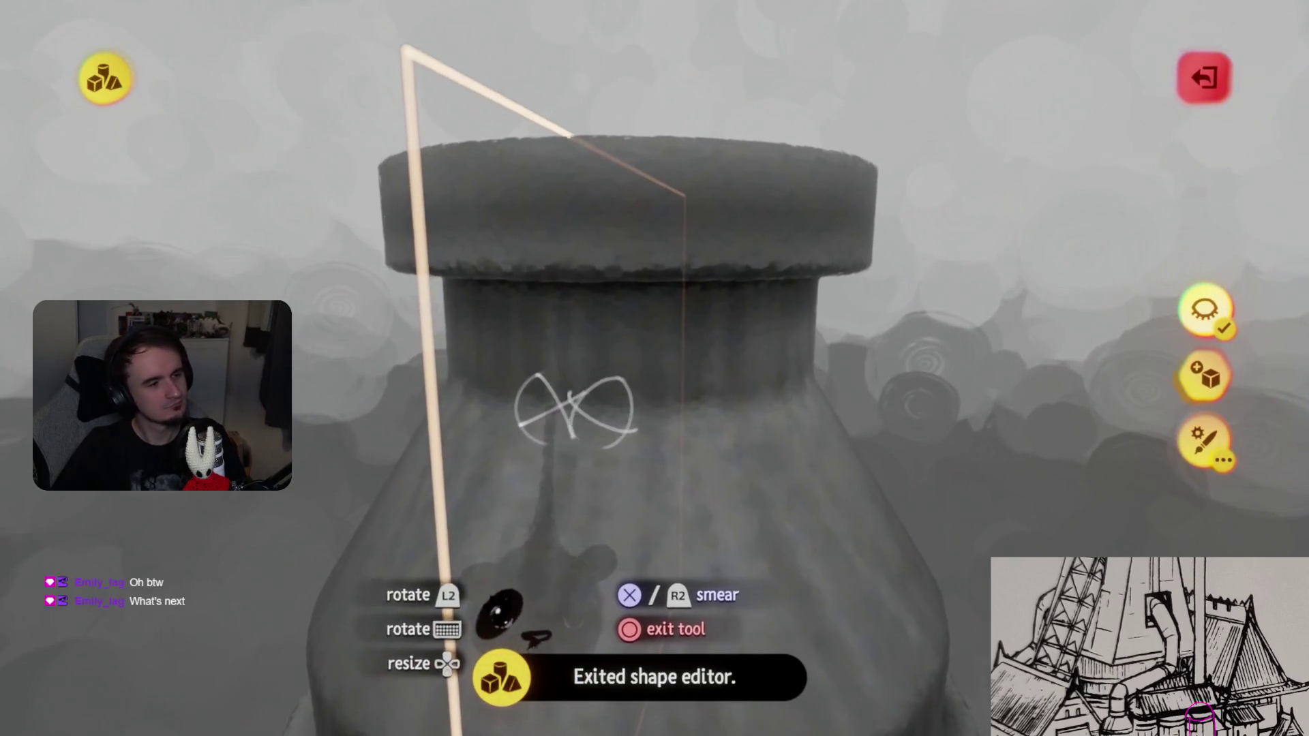
pyautogui.click(555, 623)
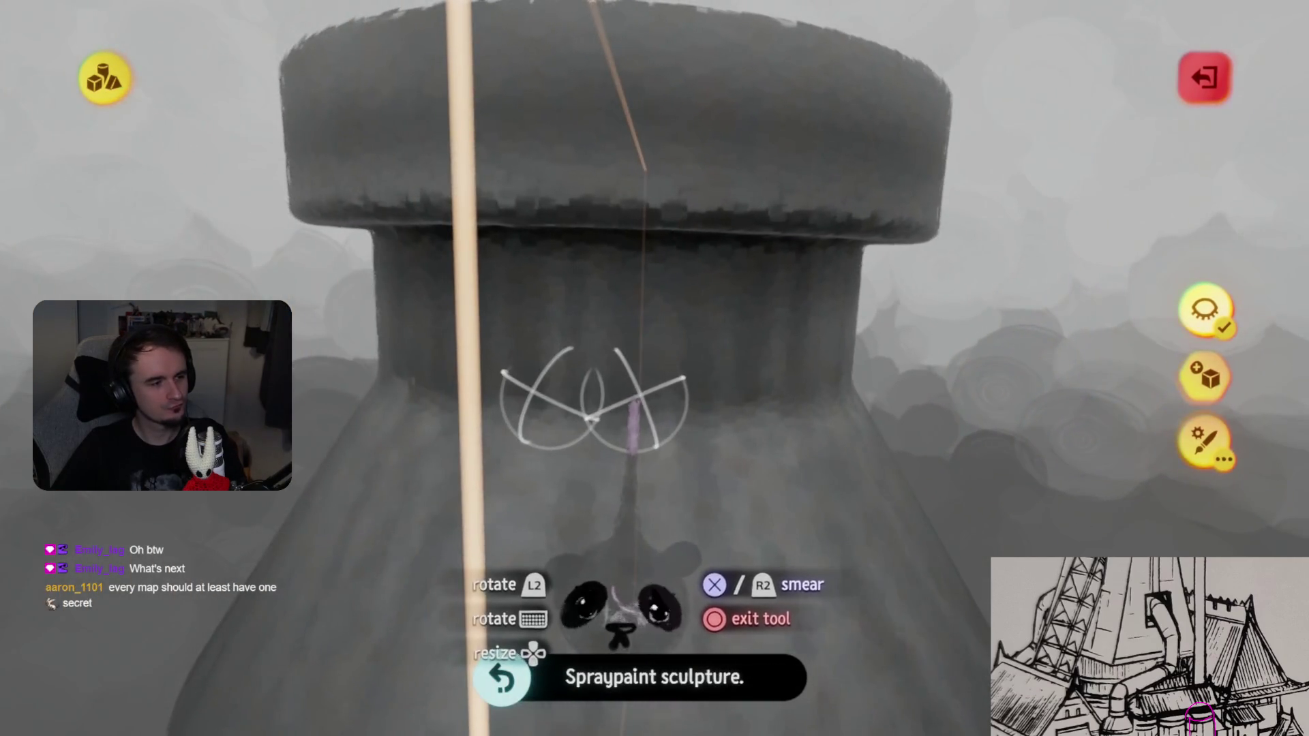
pyautogui.press('Escape')
pyautogui.press('Escape')
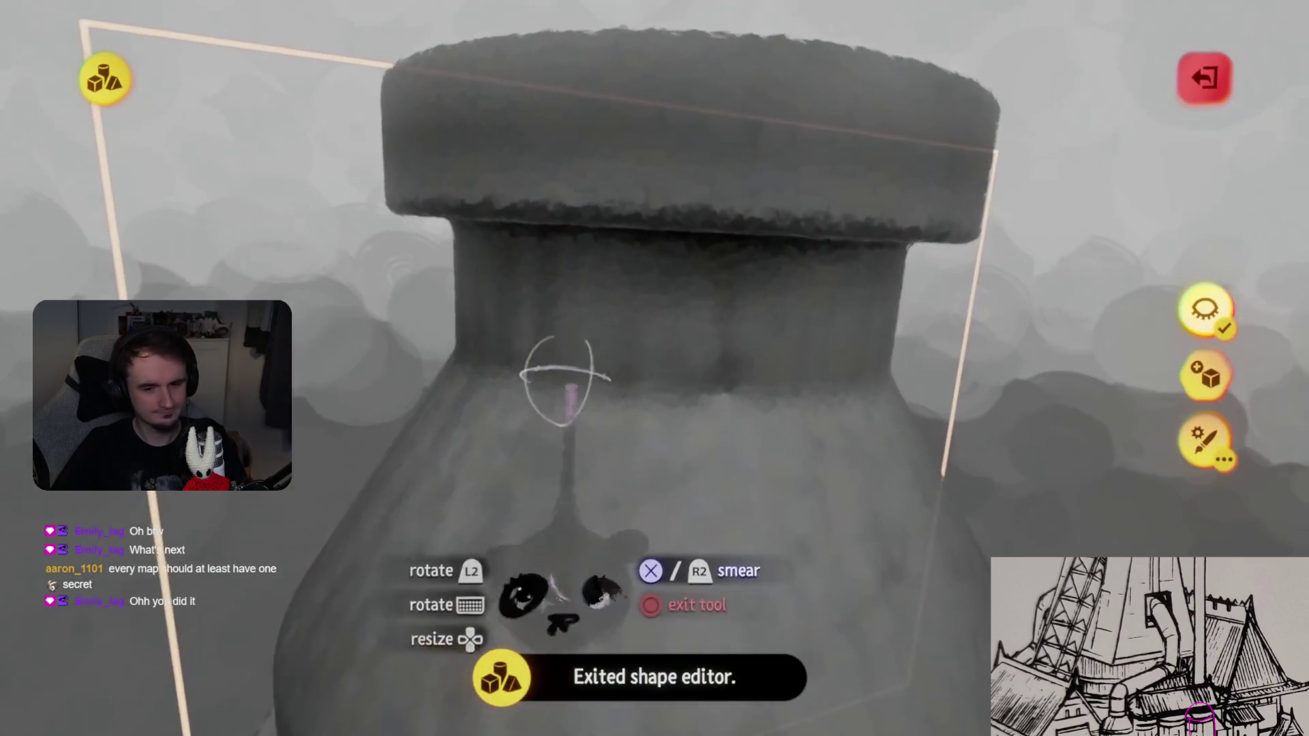
pyautogui.moveTo(564, 382)
pyautogui.mouseDown()
pyautogui.moveTo(672, 364)
pyautogui.moveTo(702, 374)
pyautogui.moveTo(599, 395)
pyautogui.moveTo(599, 380)
pyautogui.mouseUp()
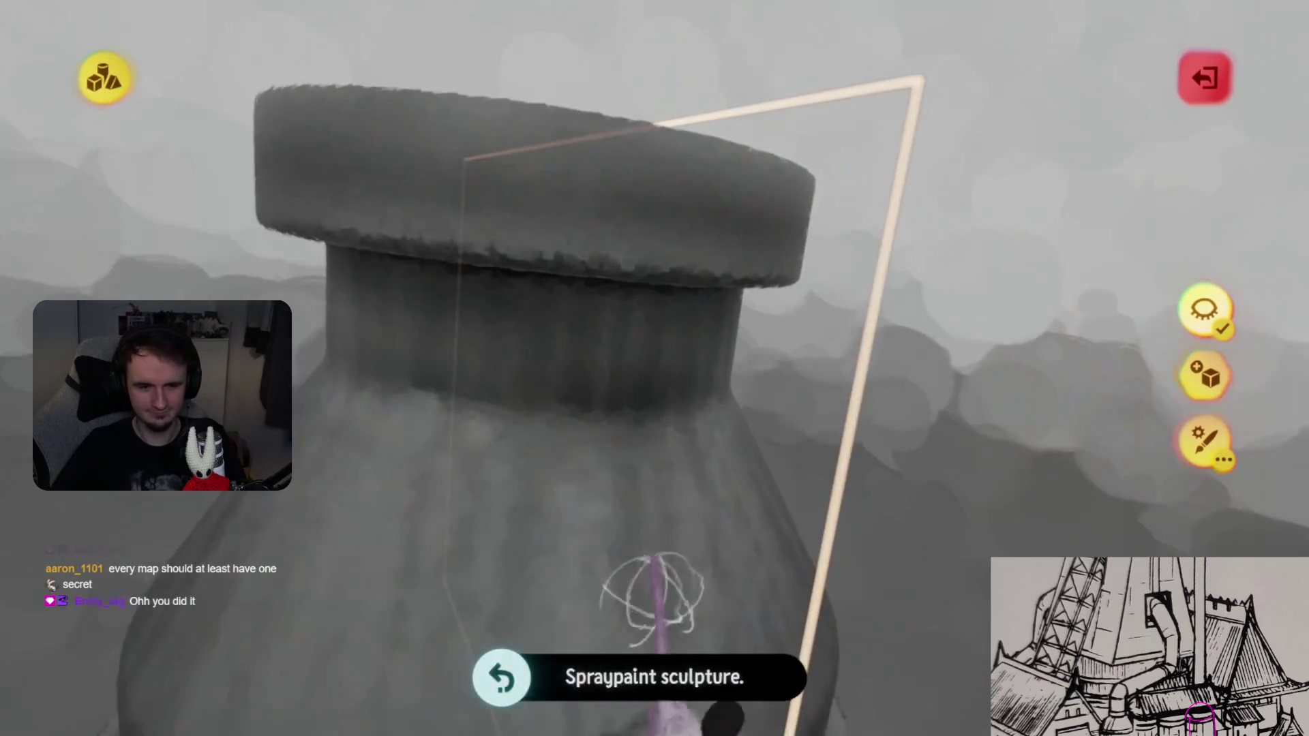
pyautogui.moveTo(675, 407)
pyautogui.mouseDown()
pyautogui.moveTo(584, 379)
pyautogui.moveTo(697, 426)
pyautogui.moveTo(563, 358)
pyautogui.moveTo(593, 378)
pyautogui.mouseUp()
pyautogui.moveTo(498, 368)
pyautogui.mouseDown()
pyautogui.moveTo(613, 422)
pyautogui.moveTo(637, 463)
pyautogui.moveTo(783, 467)
pyautogui.moveTo(617, 420)
pyautogui.mouseUp()
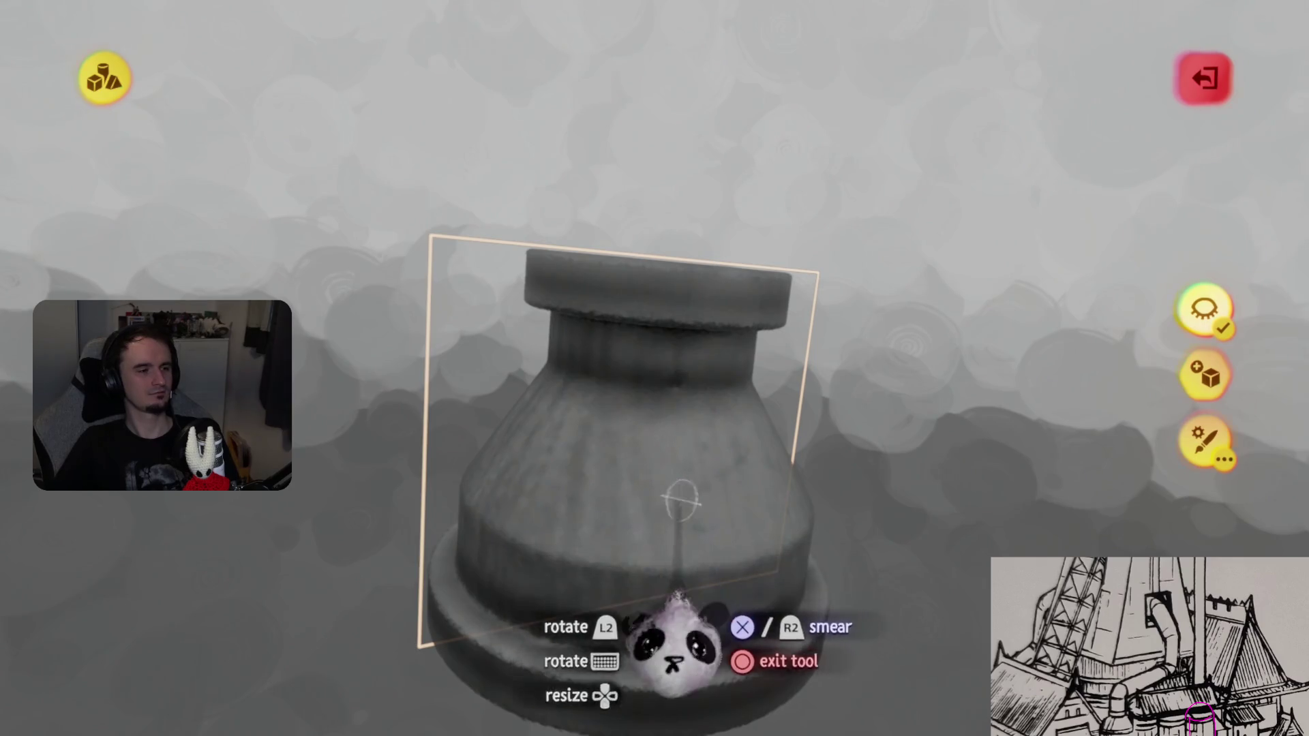
pyautogui.press('Escape')
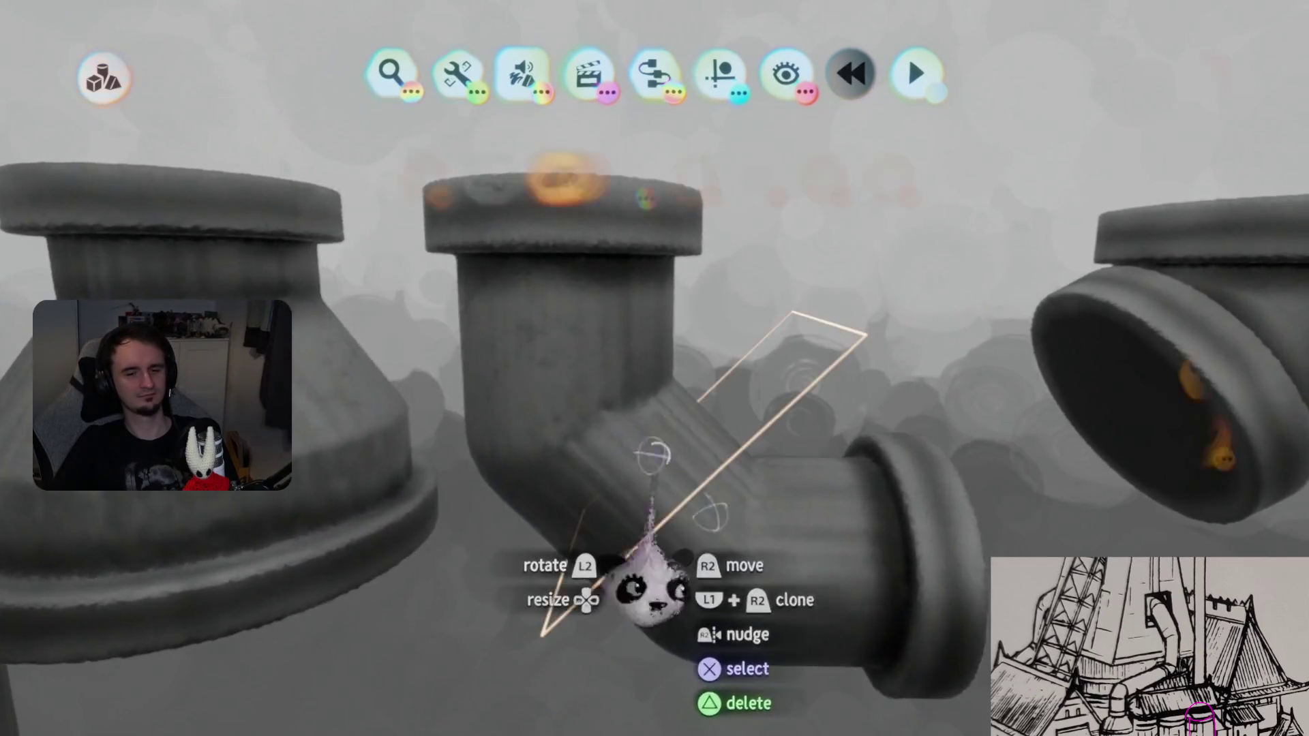
pyautogui.doubleClick(653, 592)
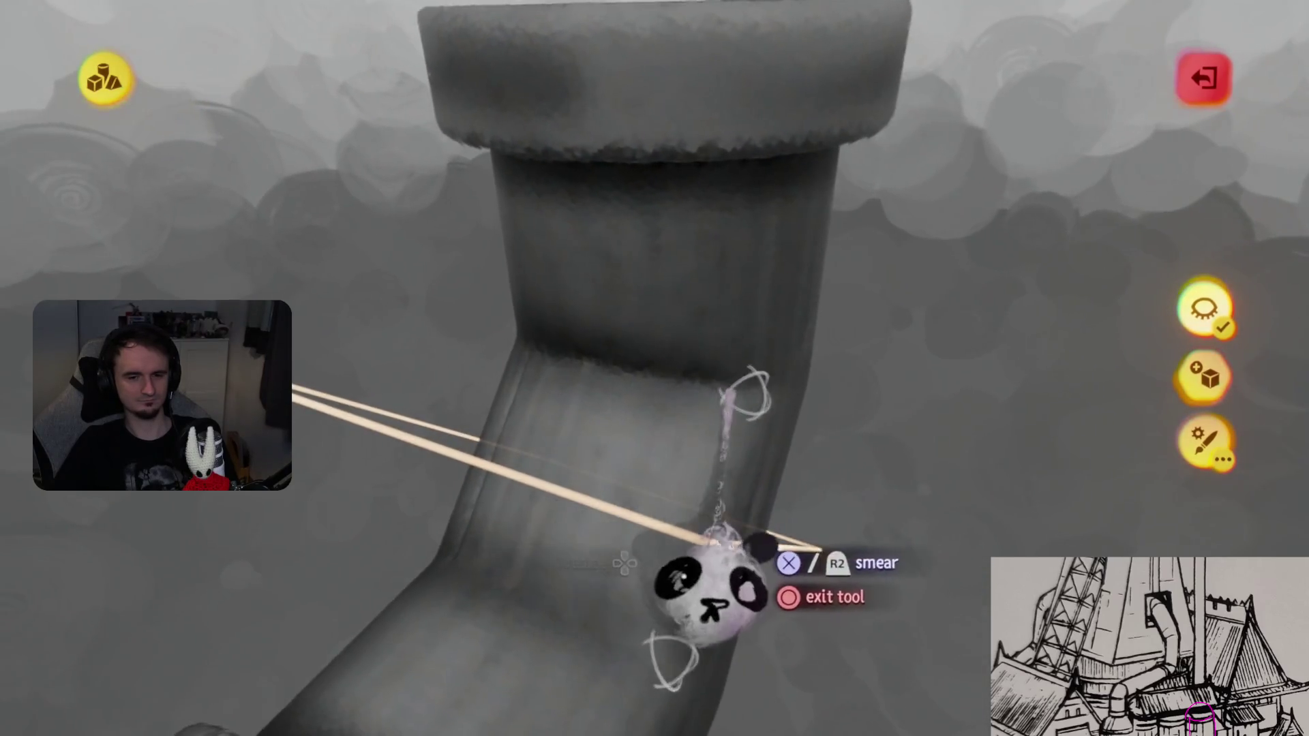
pyautogui.press('Escape')
pyautogui.press('Escape')
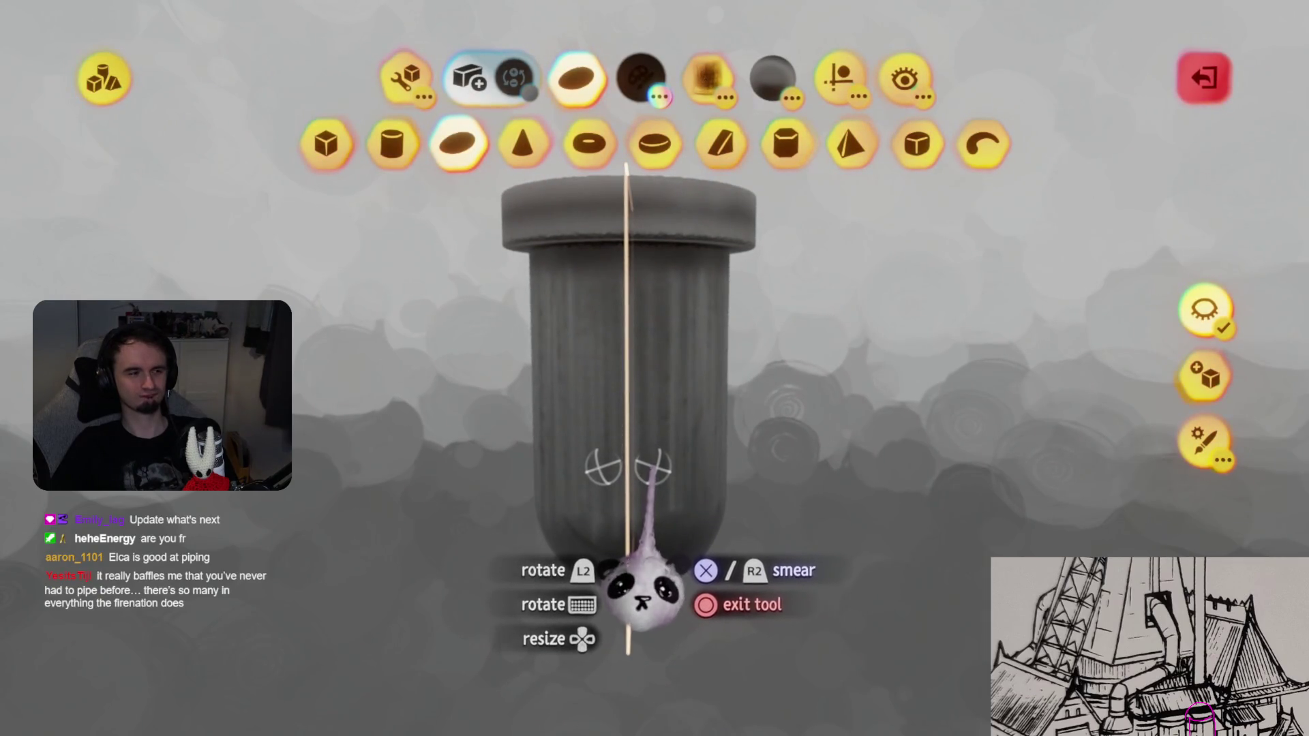
pyautogui.press('Escape')
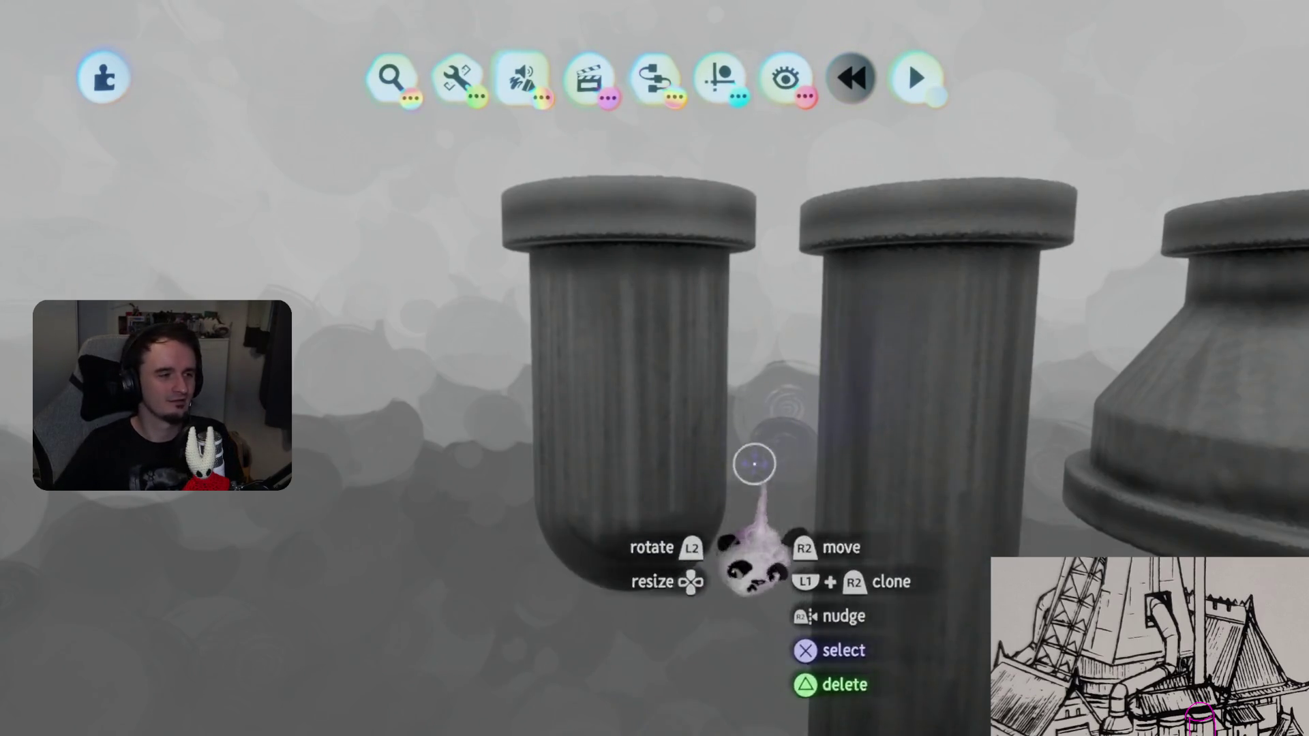
pyautogui.click(634, 402)
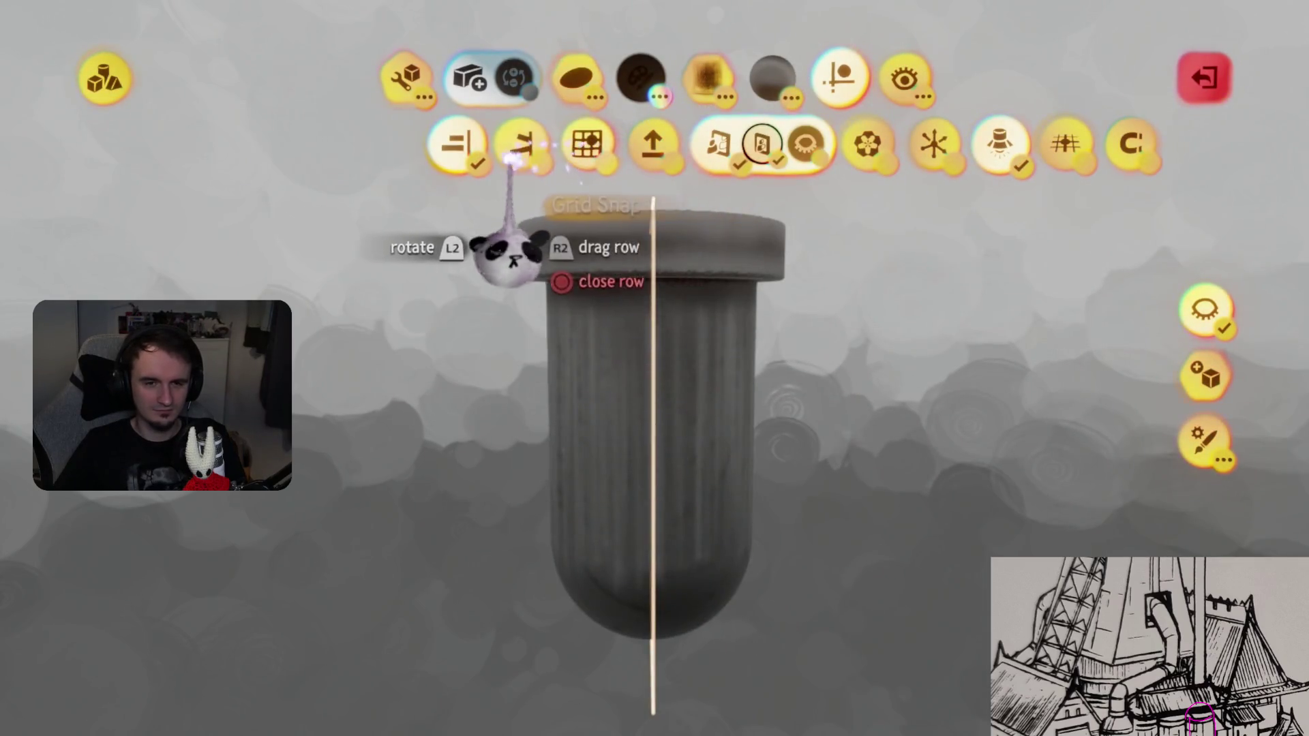
# - Turn off the vertical guide line and switch the brush to the curved shape
pyautogui.click(718, 145)
pyautogui.click(576, 77)
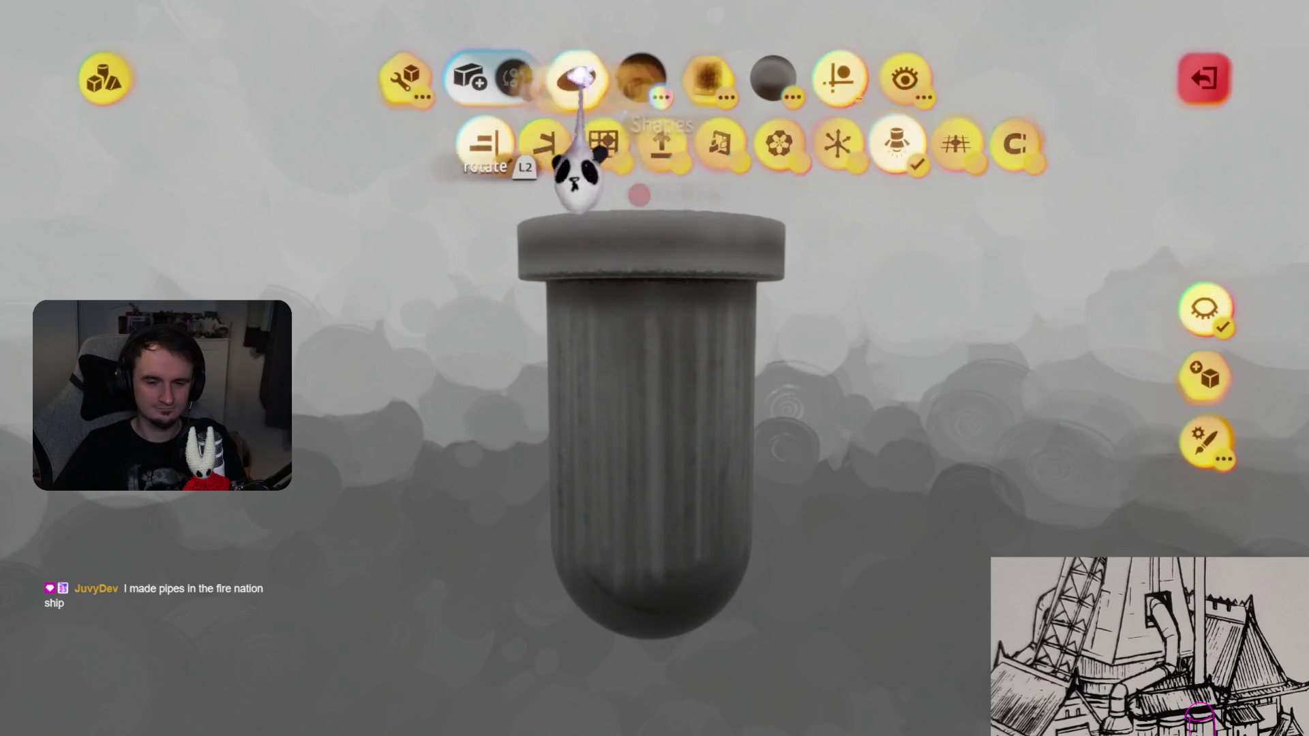
pyautogui.click(983, 144)
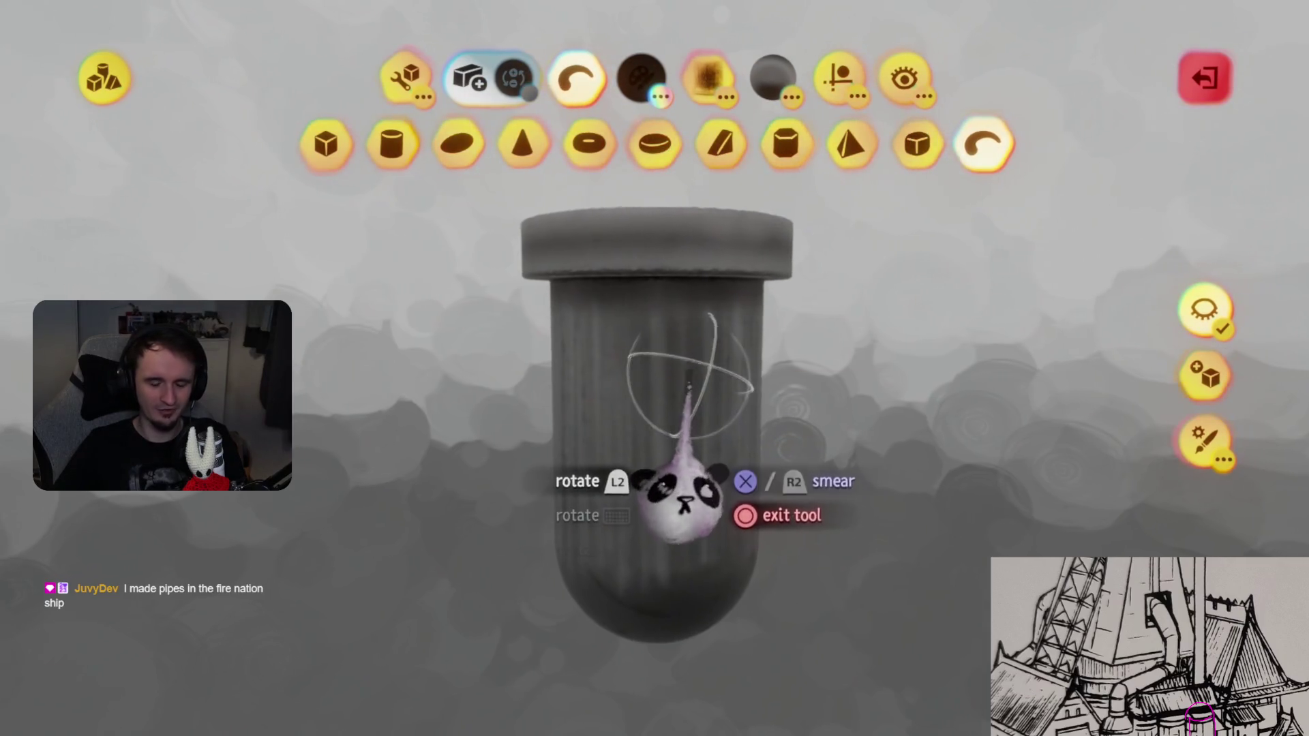
pyautogui.scroll(5, 680, 491)
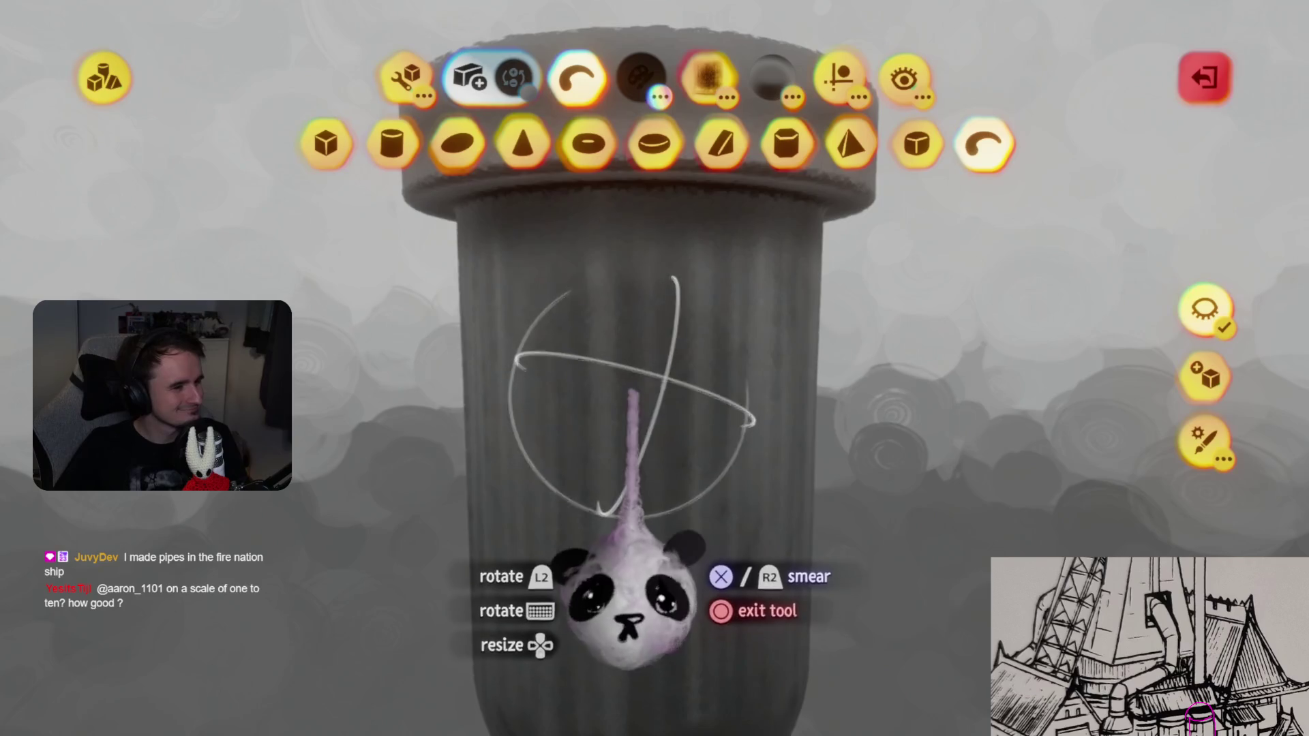
# - Pick an orange shade and stretch the capsule streak down the tall pipe, then stop sculpting
pyautogui.click(644, 77)
pyautogui.click(611, 137)
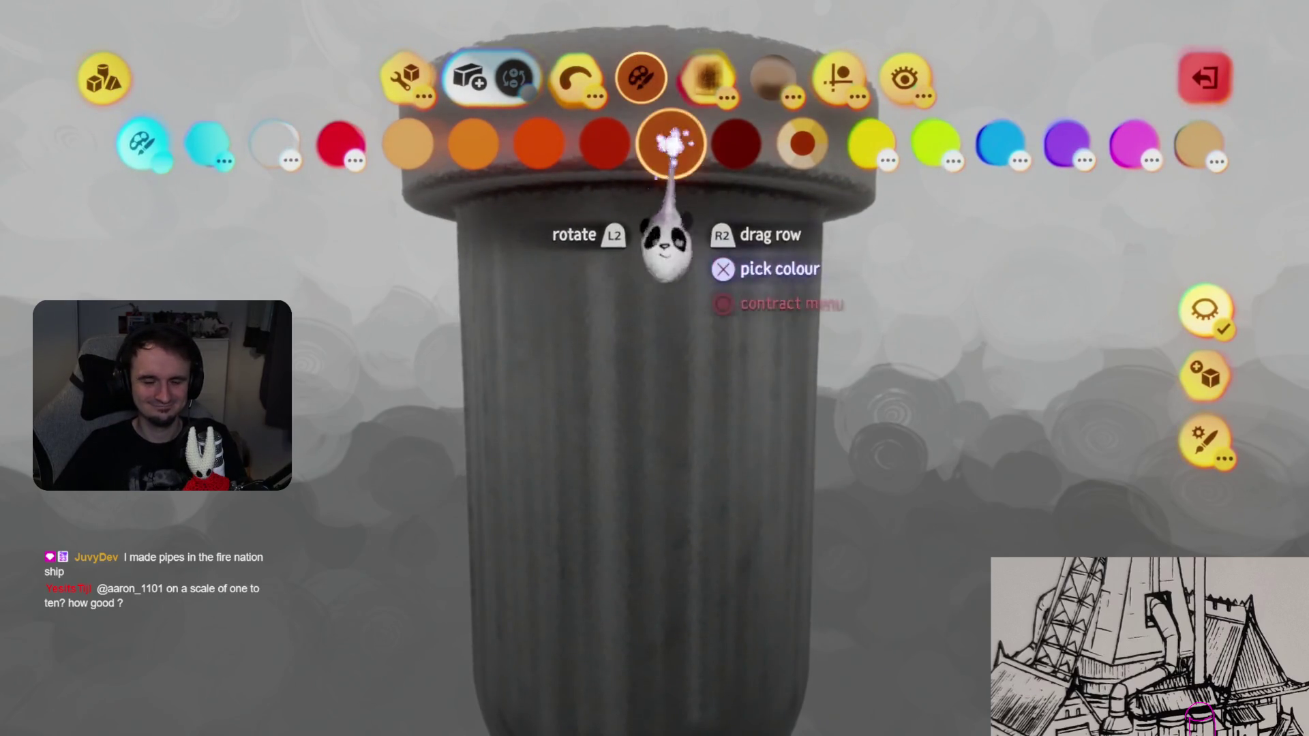
pyautogui.press('Escape')
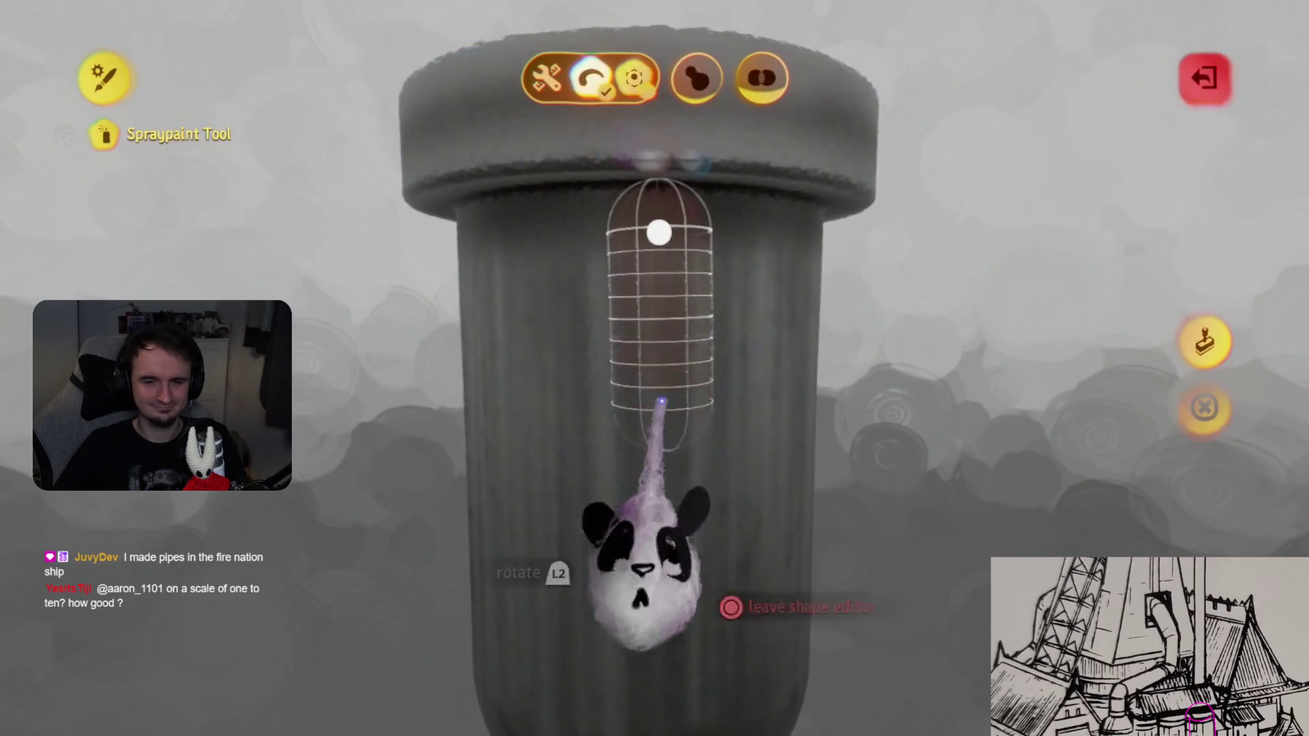
pyautogui.moveTo(662, 402); pyautogui.dragTo(664, 538)
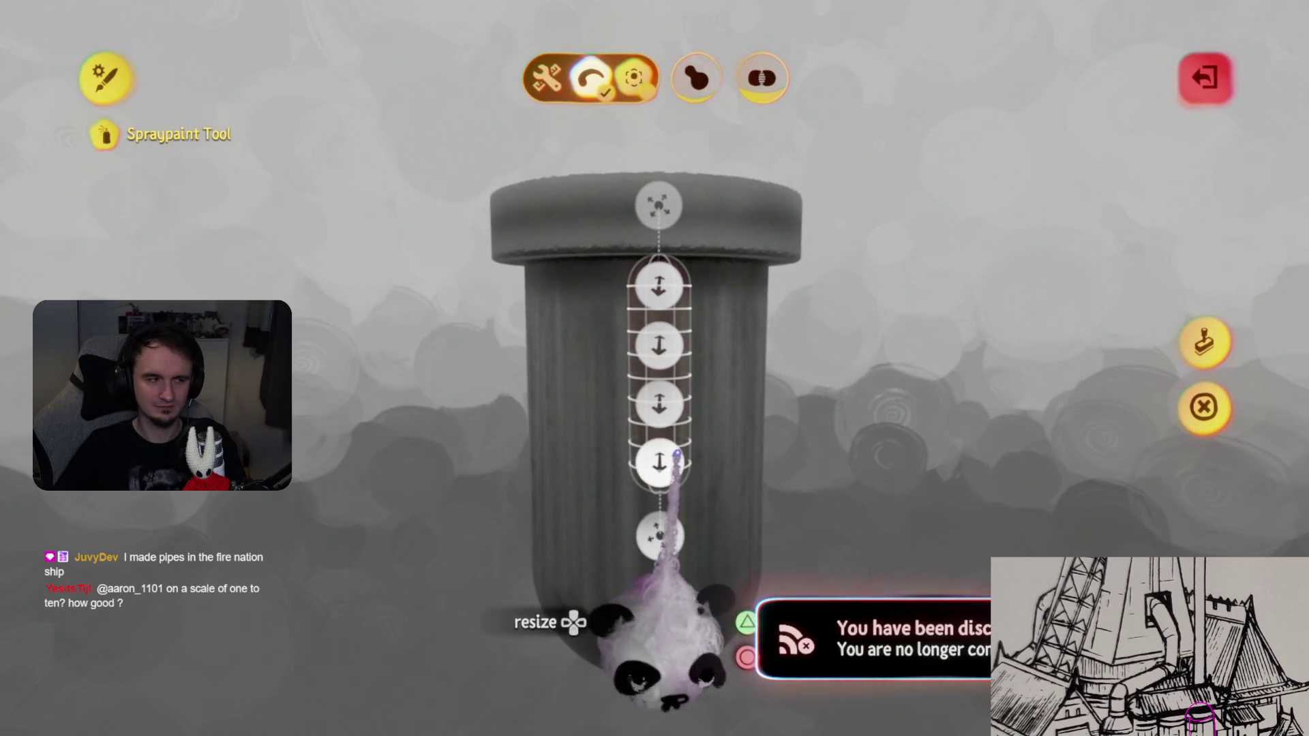
pyautogui.press('Escape')
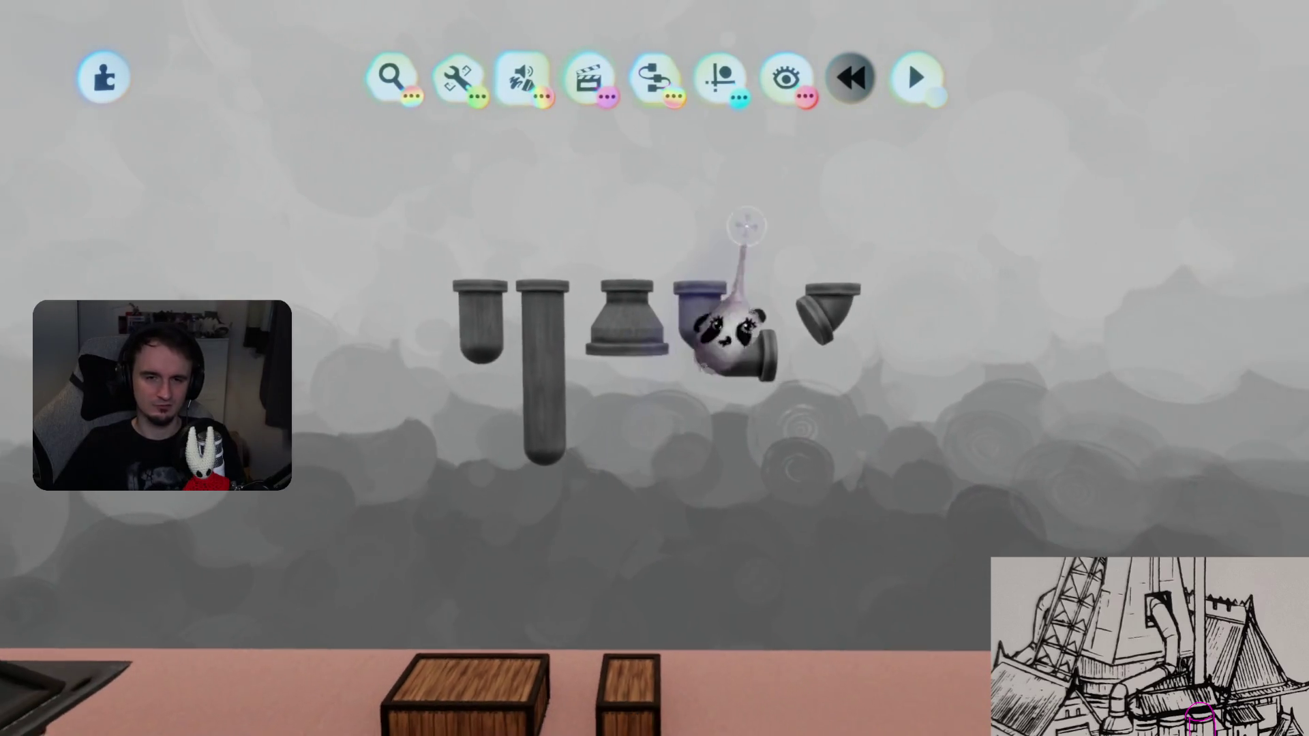
# - Clone the pipe group into the scene and bring the copy over the pink rooftop
pyautogui.click(719, 76)
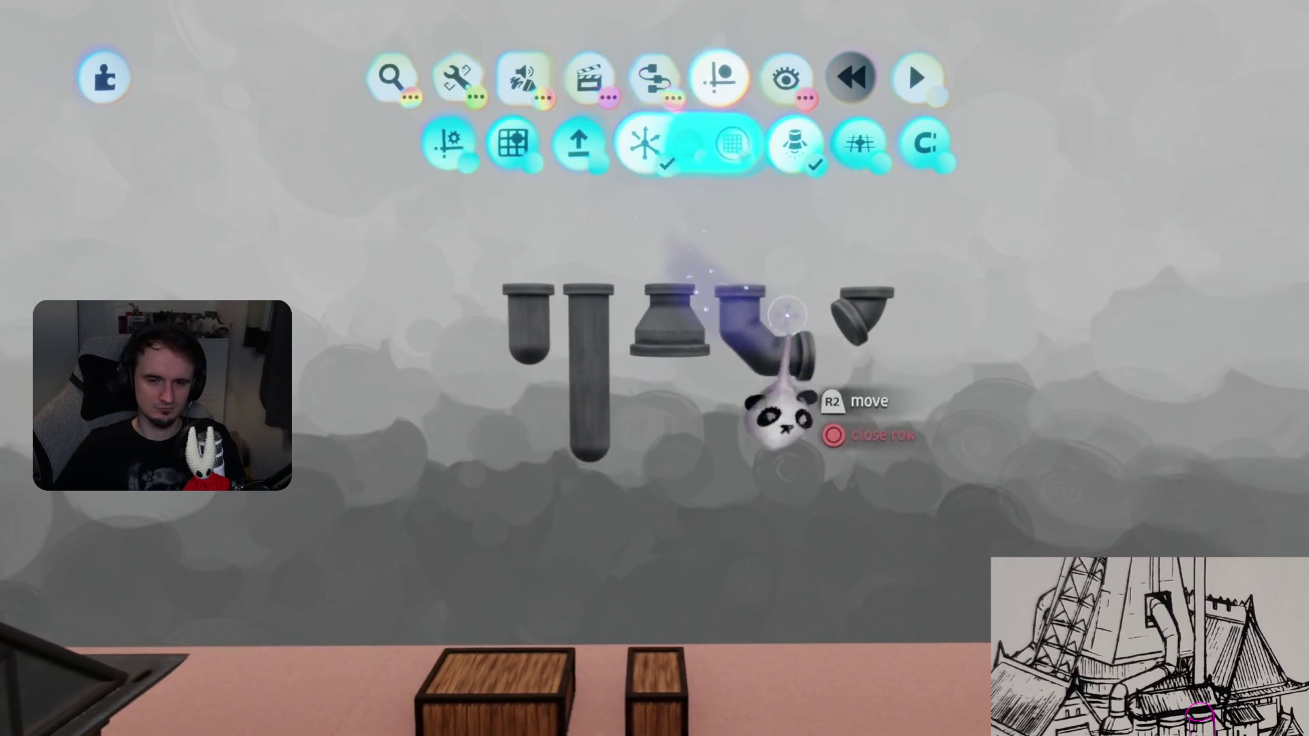
pyautogui.moveTo(549, 330); pyautogui.dragTo(503, 382)
pyautogui.hotkey('ctrl', 'z')
pyautogui.moveTo(503, 327)
pyautogui.mouseDown()
pyautogui.moveTo(546, 350)
pyautogui.moveTo(555, 473)
pyautogui.moveTo(599, 468)
pyautogui.moveTo(590, 477)
pyautogui.moveTo(634, 490)
pyautogui.moveTo(653, 518)
pyautogui.moveTo(644, 572)
pyautogui.moveTo(648, 466)
pyautogui.mouseUp()
pyautogui.moveTo(675, 225)
pyautogui.mouseDown()
pyautogui.moveTo(584, 219)
pyautogui.moveTo(702, 374)
pyautogui.moveTo(702, 389)
pyautogui.moveTo(684, 392)
pyautogui.mouseUp()
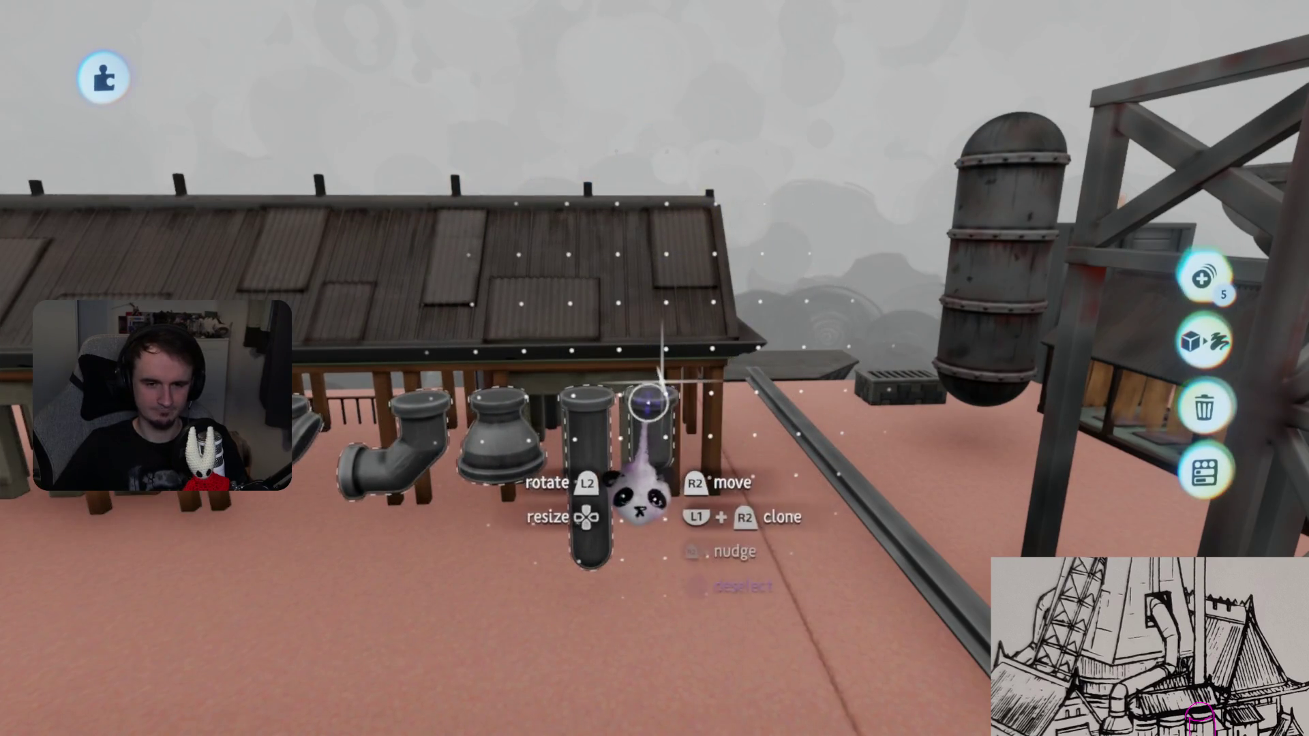
# - Resize the pipe copy to 250% and set it down on the roof
pyautogui.moveTo(640, 426)
pyautogui.mouseDown()
pyautogui.moveTo(681, 395)
pyautogui.moveTo(666, 409)
pyautogui.moveTo(658, 341)
pyautogui.mouseUp()
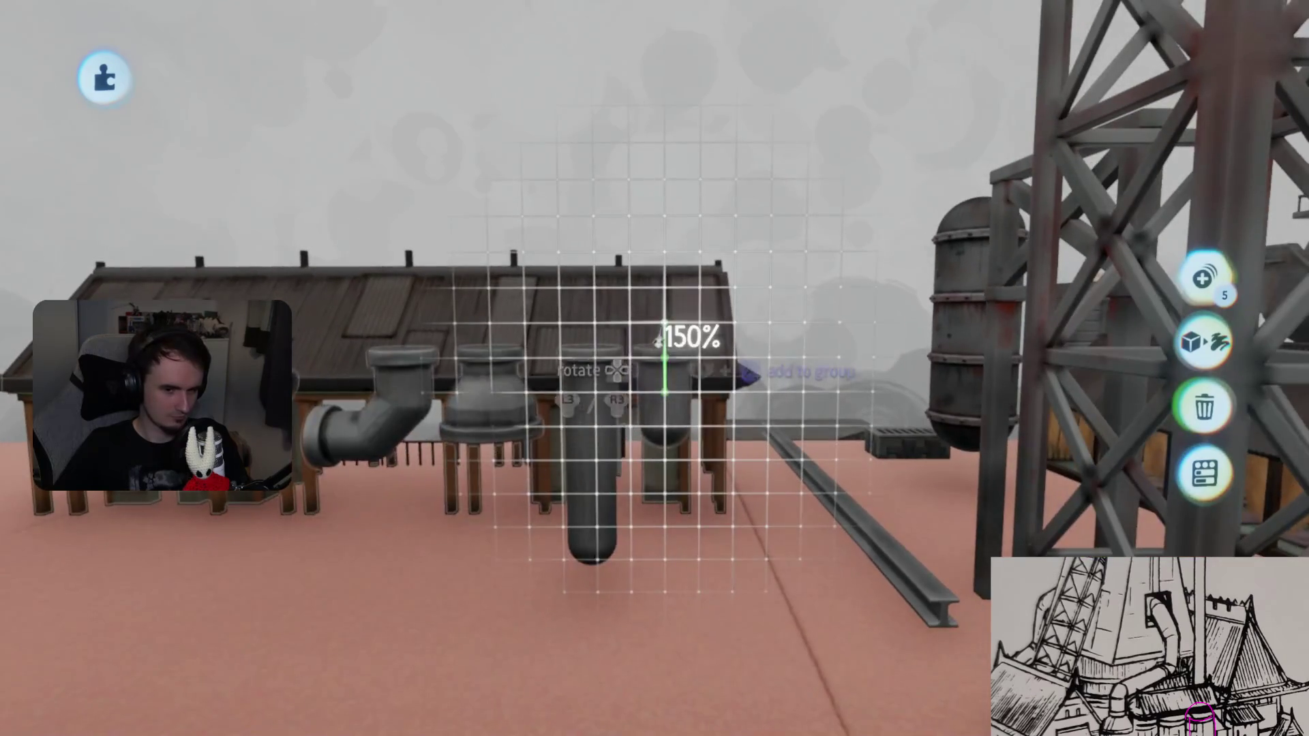
pyautogui.moveTo(615, 214)
pyautogui.mouseDown()
pyautogui.moveTo(660, 247)
pyautogui.moveTo(656, 299)
pyautogui.moveTo(633, 261)
pyautogui.moveTo(623, 271)
pyautogui.mouseUp()
pyautogui.moveTo(660, 227)
pyautogui.mouseDown()
pyautogui.moveTo(659, 192)
pyautogui.moveTo(688, 185)
pyautogui.moveTo(702, 266)
pyautogui.moveTo(681, 245)
pyautogui.moveTo(670, 135)
pyautogui.moveTo(689, 520)
pyautogui.mouseUp()
pyautogui.press('Tab')
pyautogui.press('Escape')
pyautogui.moveTo(794, 143)
pyautogui.mouseDown()
pyautogui.moveTo(739, 409)
pyautogui.moveTo(657, 520)
pyautogui.moveTo(672, 292)
pyautogui.moveTo(628, 404)
pyautogui.mouseUp()
# - Leave sculpting and check the sculpture settings in the tweak menu
pyautogui.press('Escape')
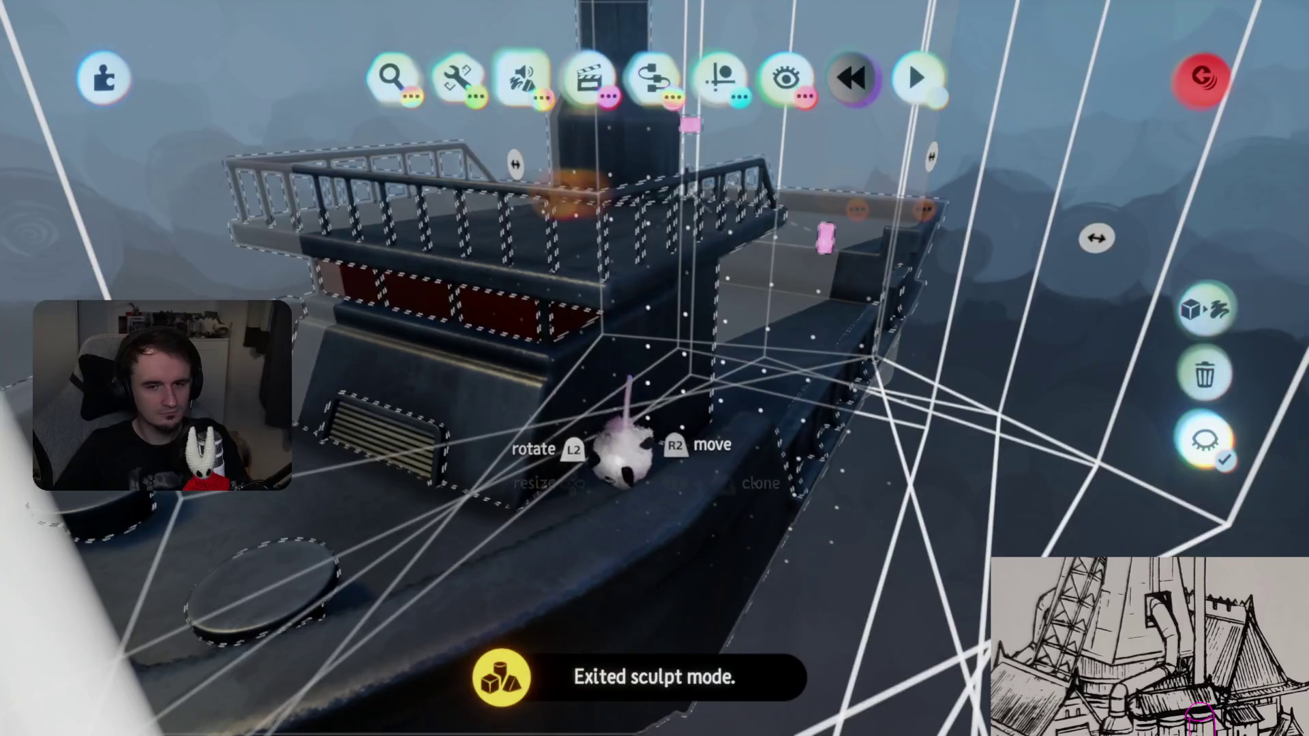
pyautogui.press('Escape')
pyautogui.moveTo(743, 555); pyautogui.dragTo(692, 334)
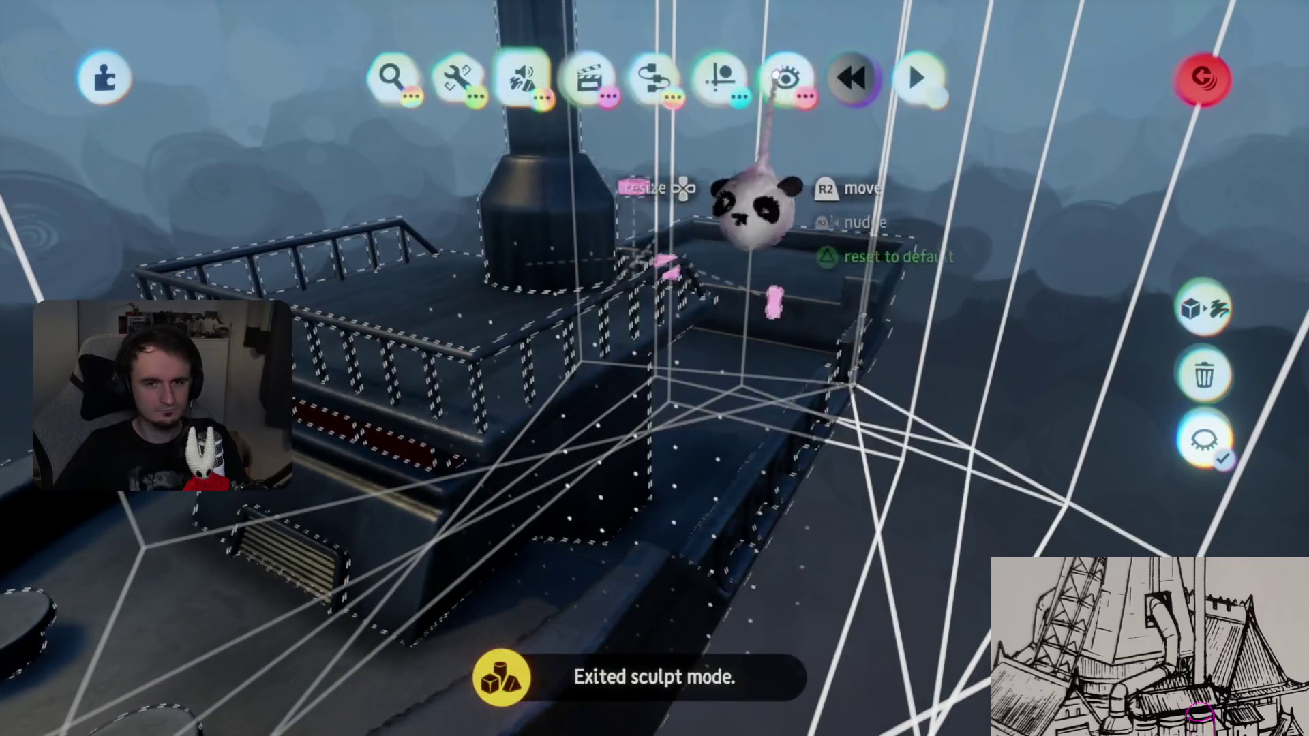
pyautogui.click(784, 77)
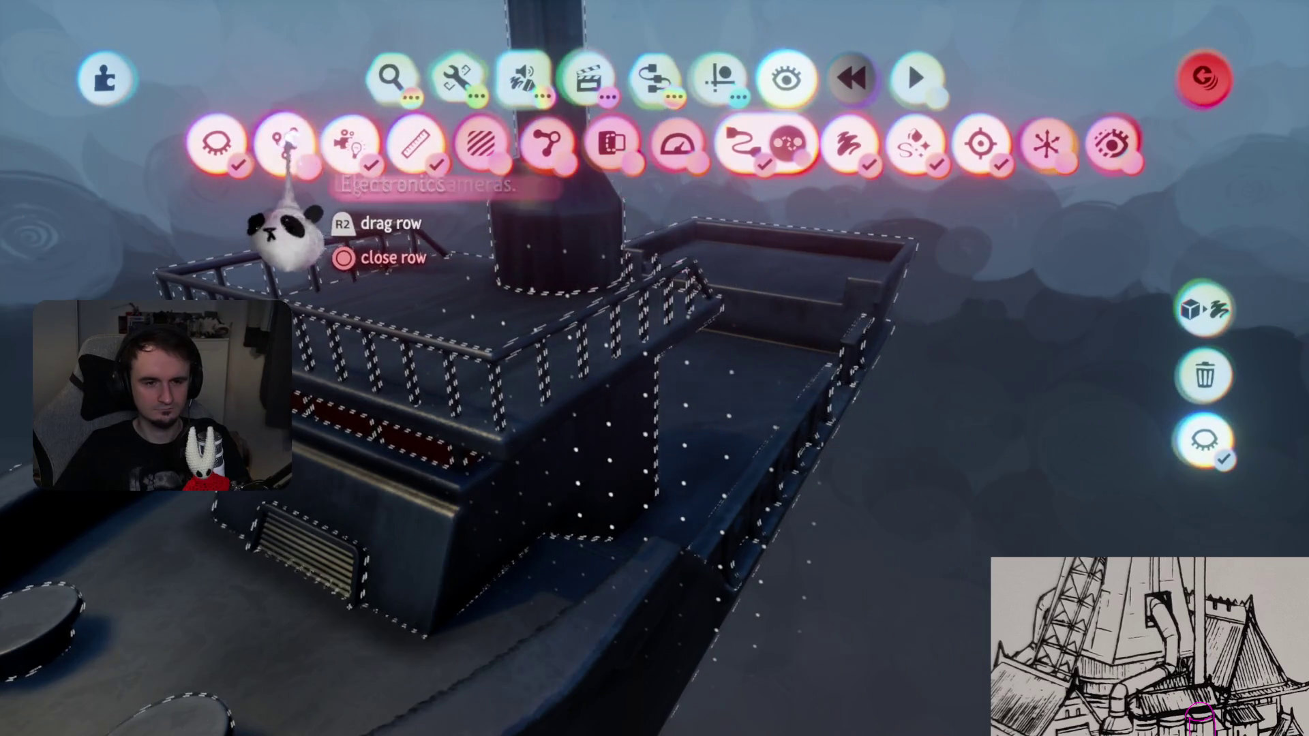
pyautogui.click(593, 381)
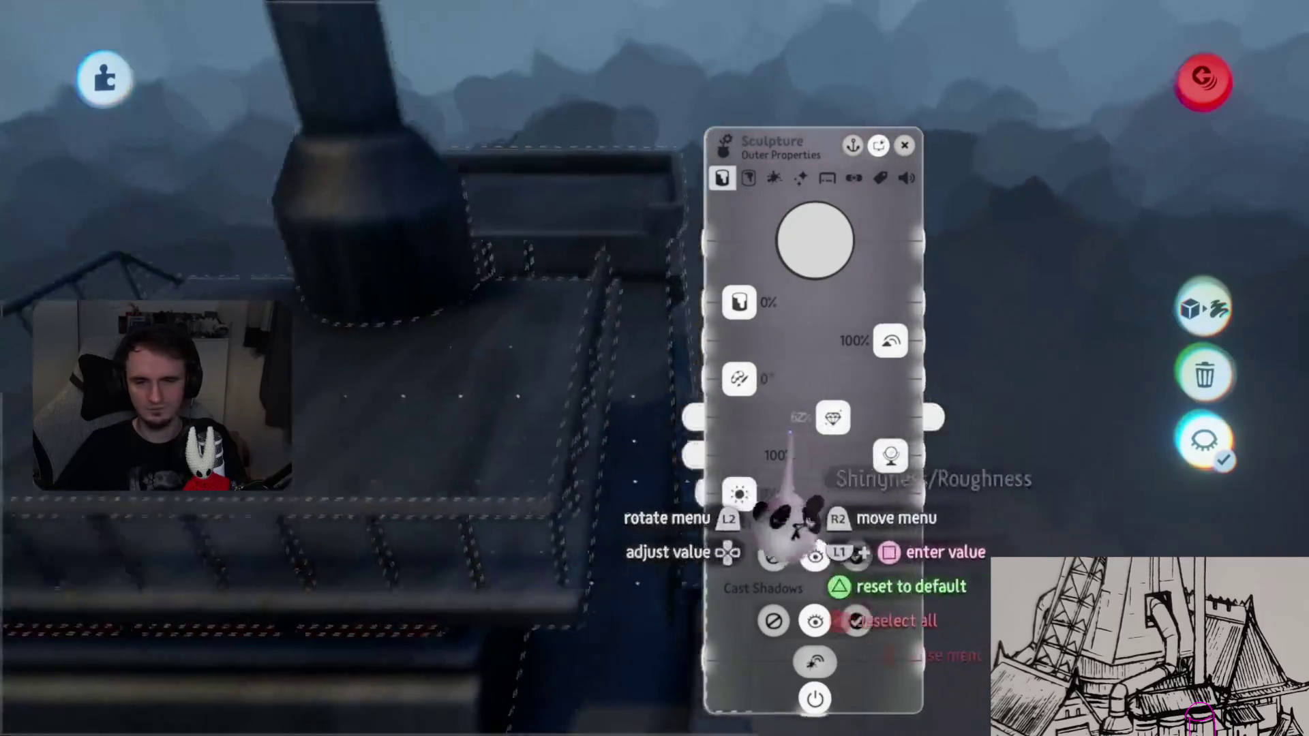
pyautogui.press('Escape')
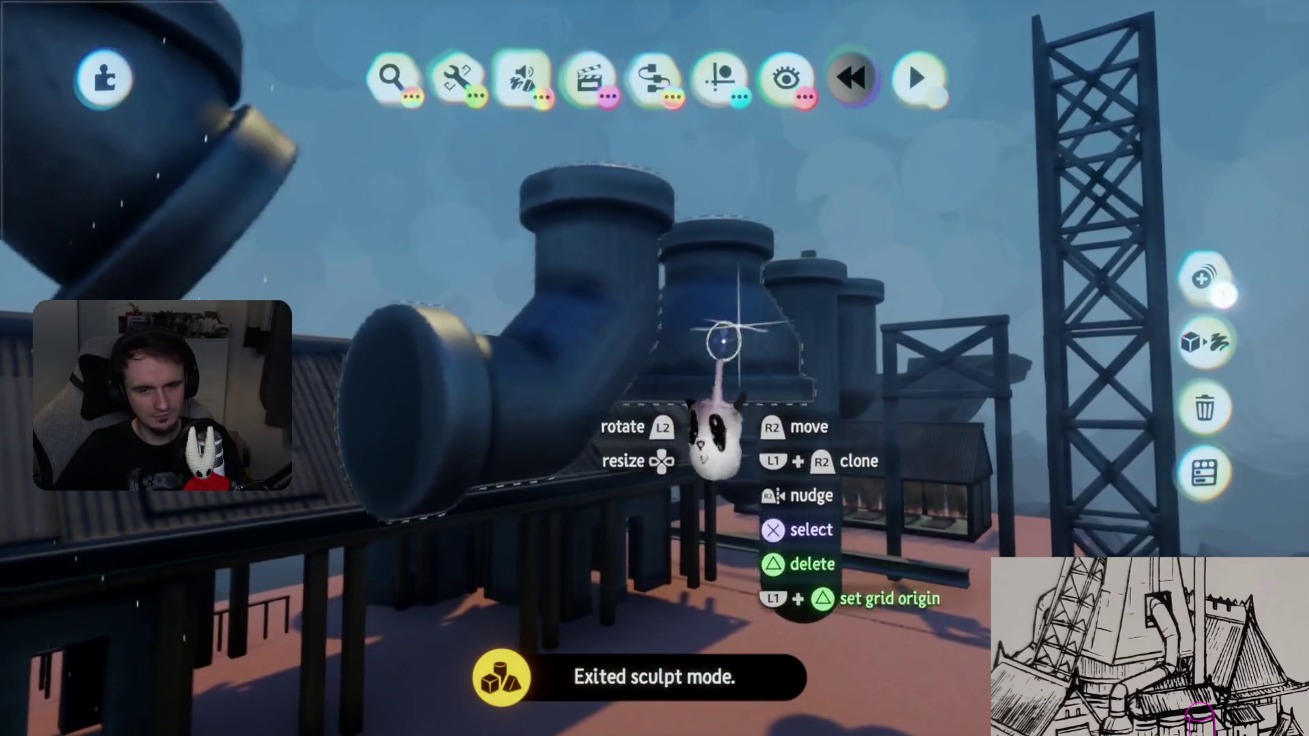
# - Adjust the pipe pieces' Shininess and Roughness, then bring up the pause menu
pyautogui.click(815, 324)
pyautogui.click(695, 409)
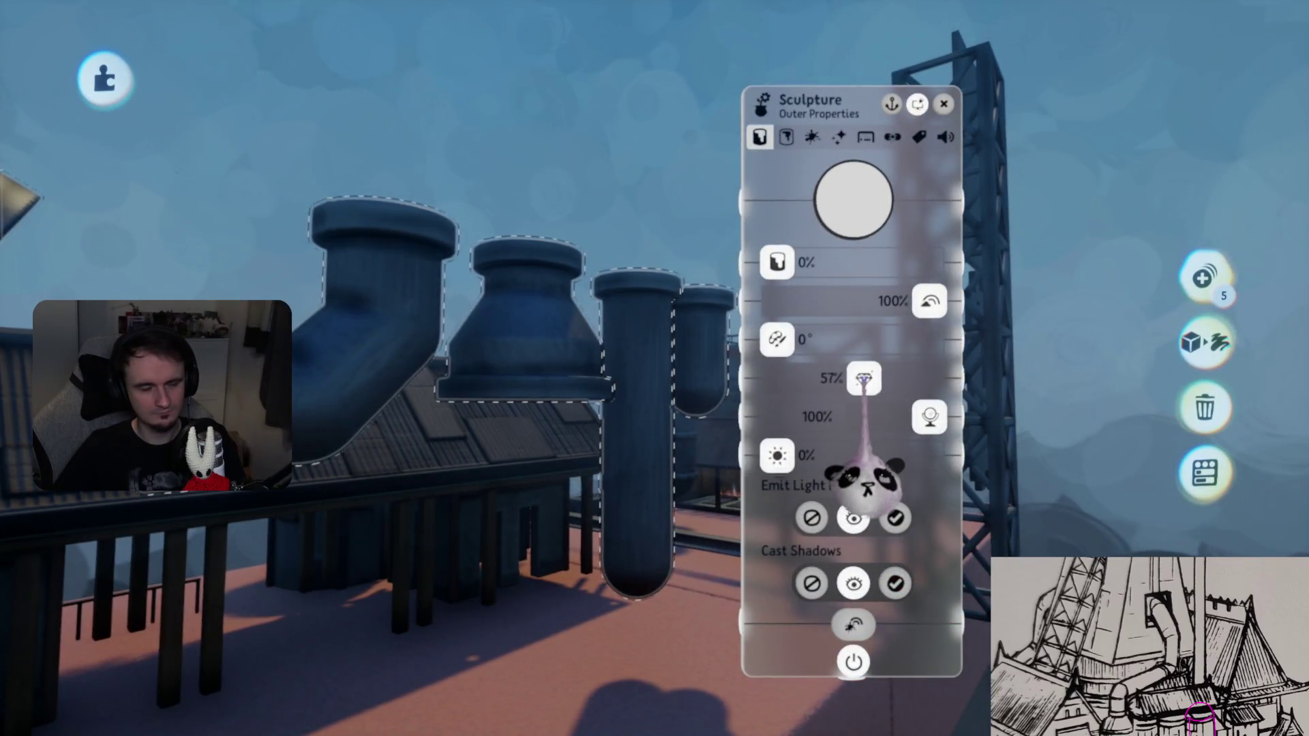
pyautogui.press('Escape')
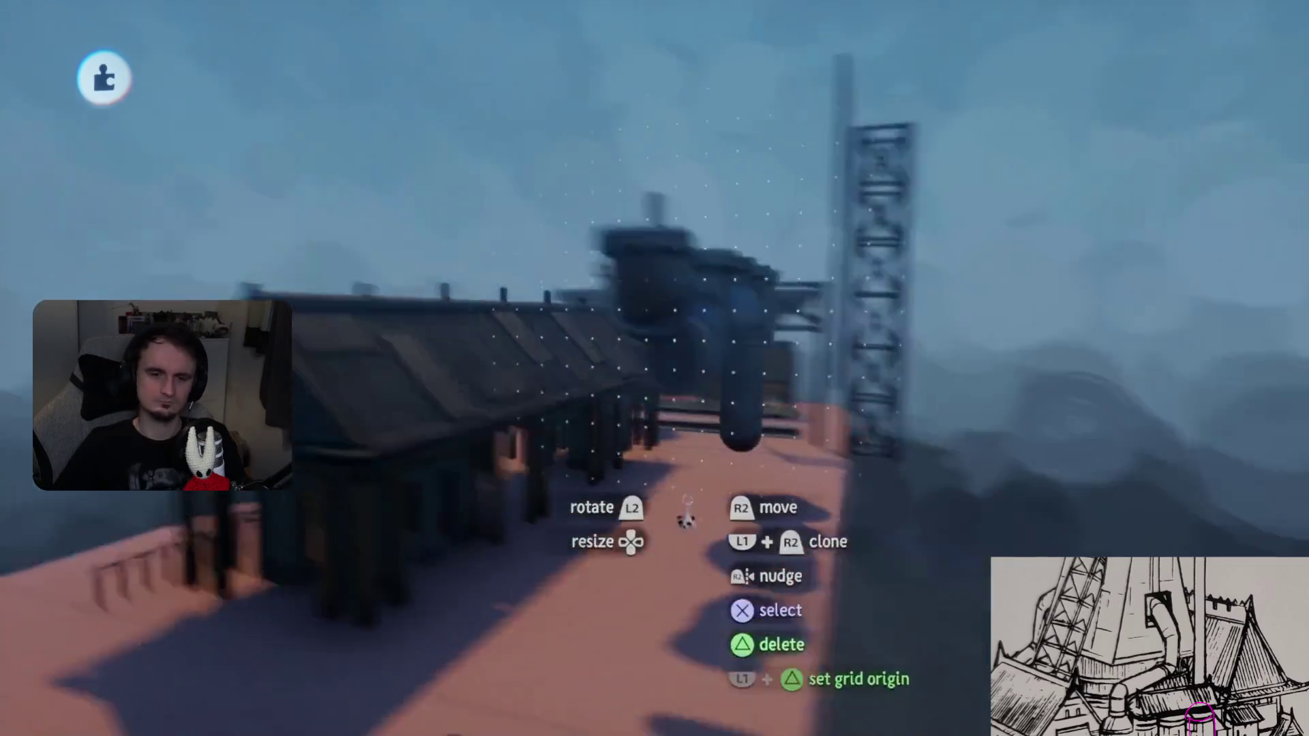
pyautogui.moveTo(685, 521)
pyautogui.mouseDown(button='middle')
pyautogui.moveTo(672, 453)
pyautogui.moveTo(672, 511)
pyautogui.moveTo(693, 391)
pyautogui.moveTo(666, 321)
pyautogui.moveTo(702, 340)
pyautogui.mouseUp(button='middle')
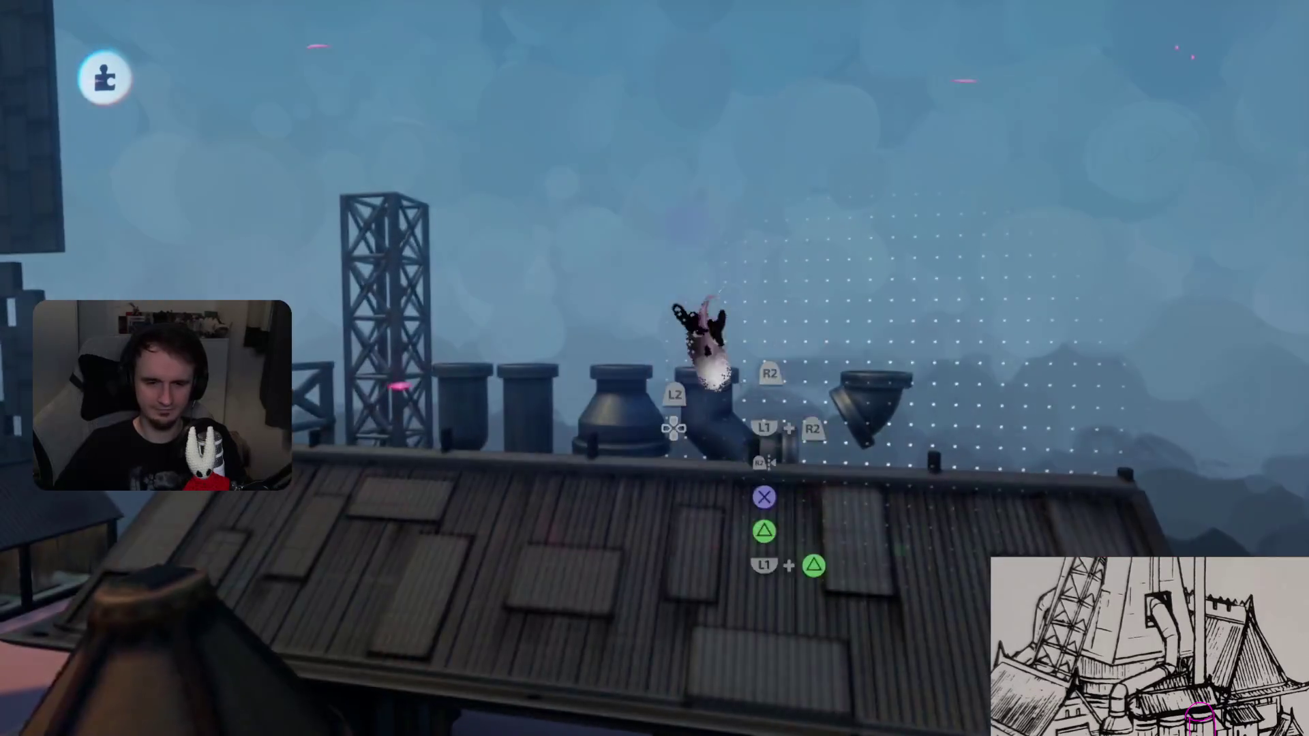
pyautogui.press('Escape')
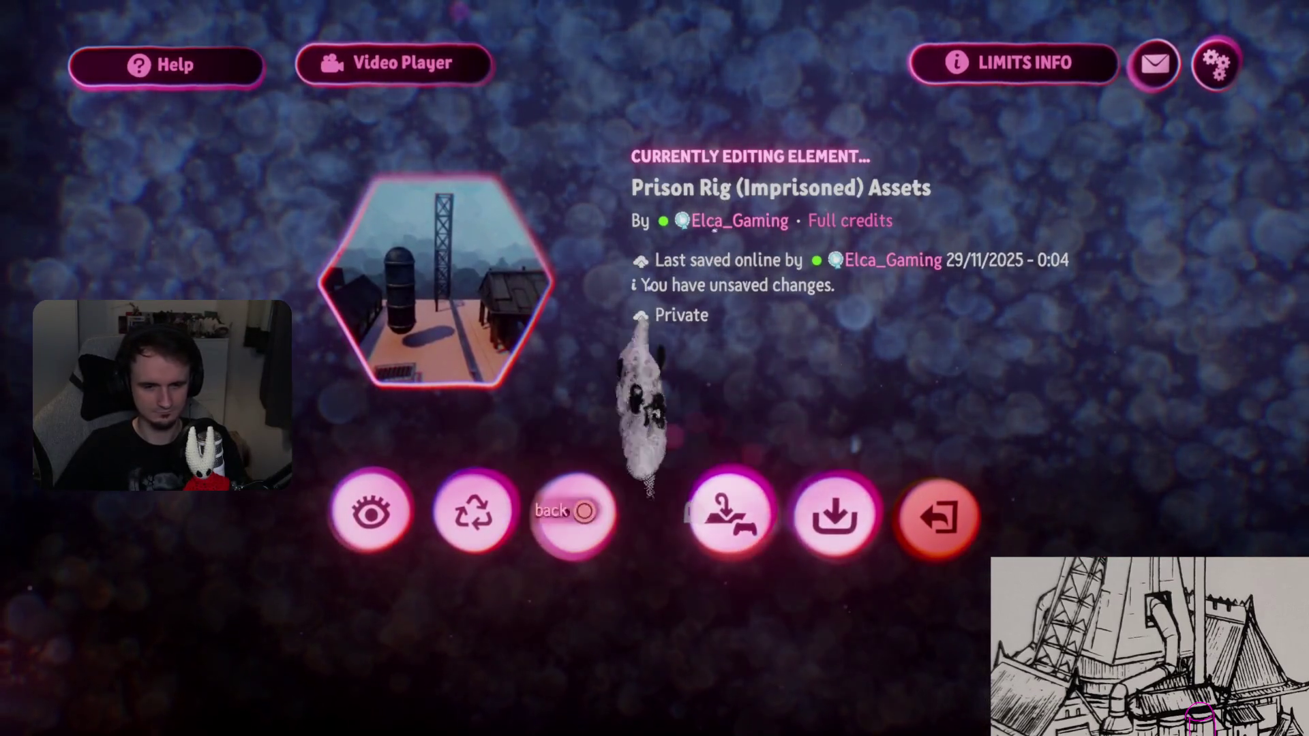
# - Save Prison Rig (Imprisoned) Assets as a private online version and reopen it from its creation page
pyautogui.click(858, 530)
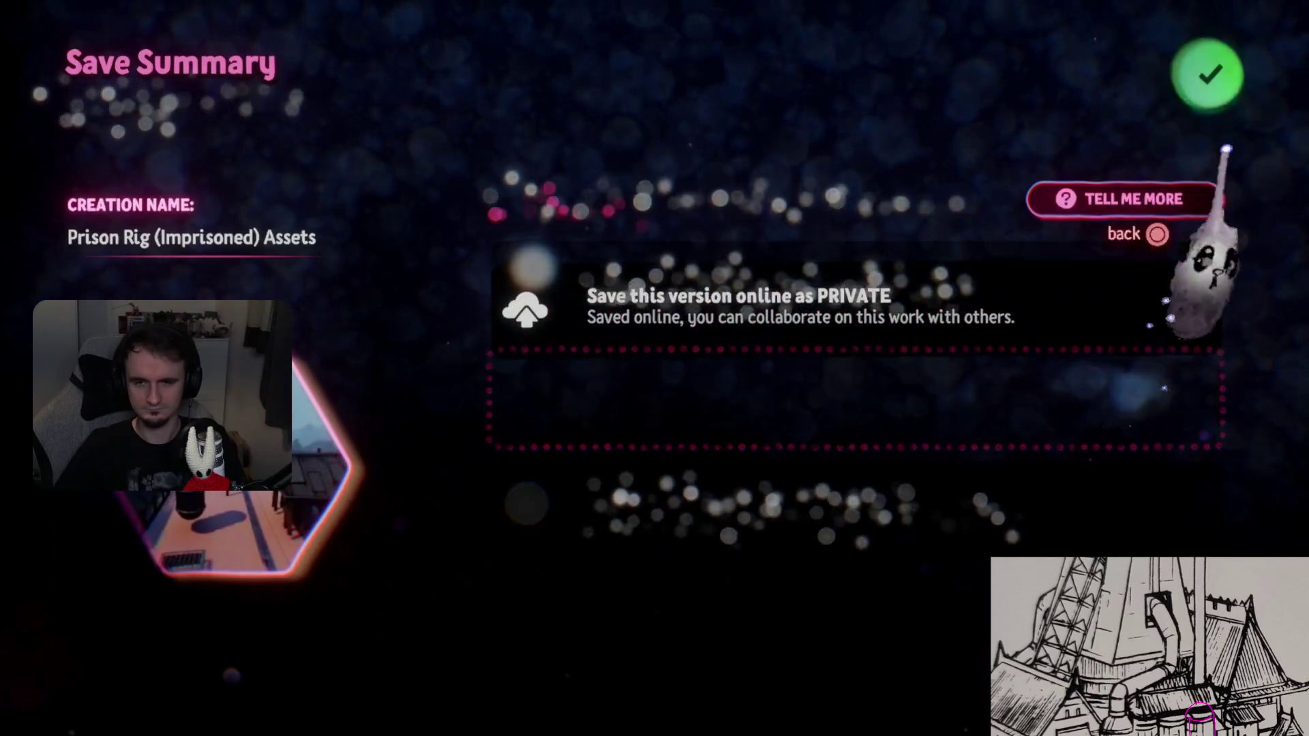
pyautogui.click(1200, 102)
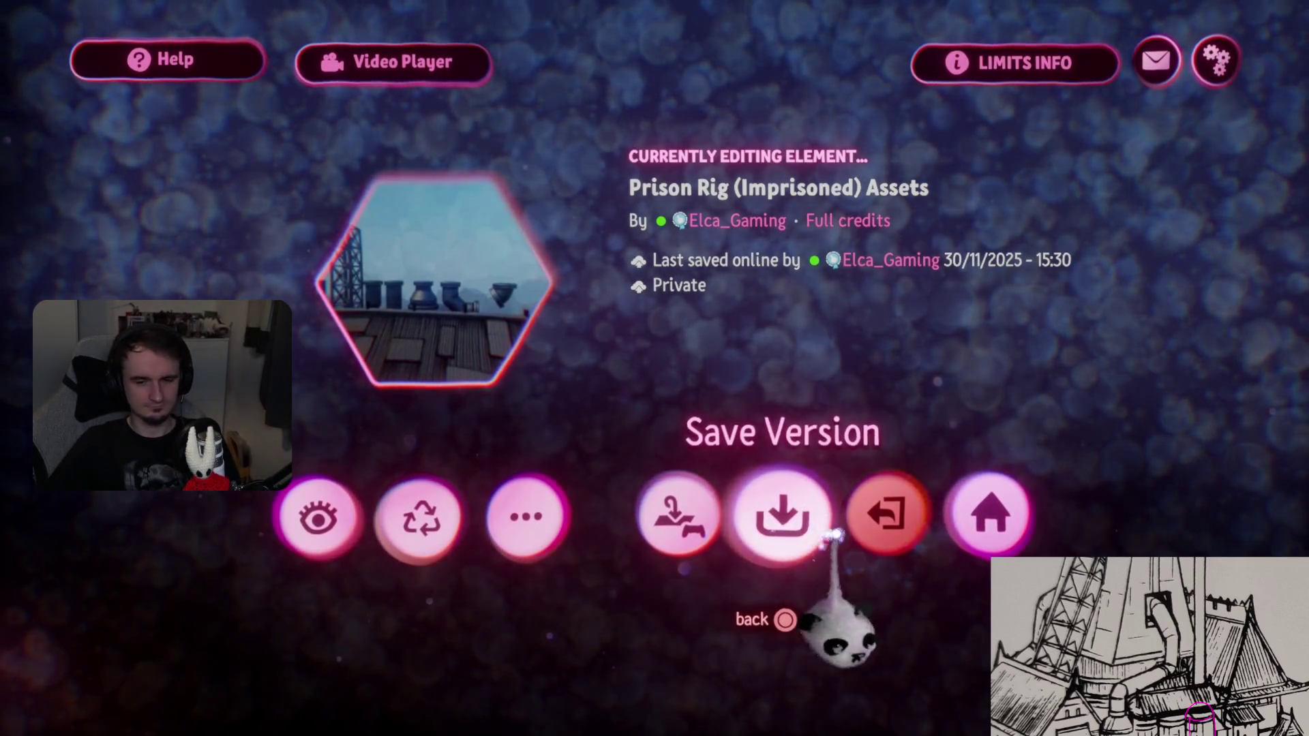
pyautogui.click(903, 545)
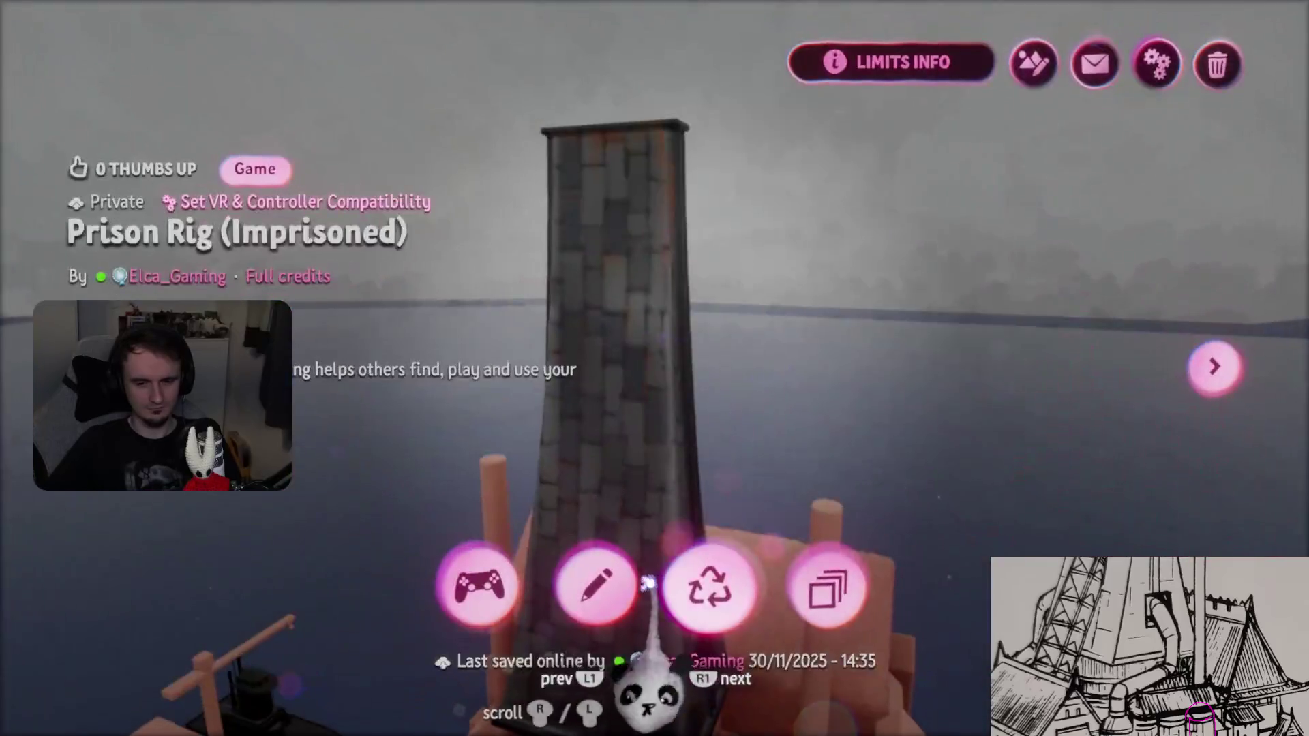
pyautogui.click(593, 584)
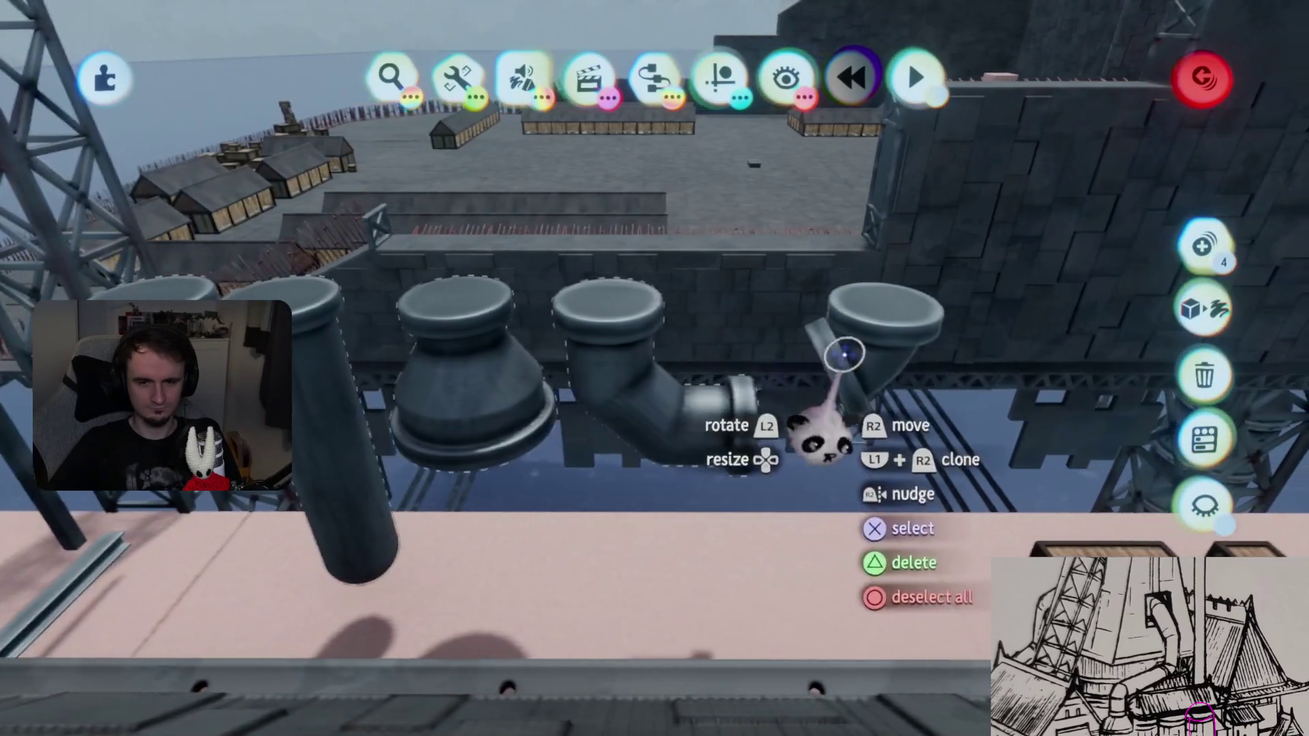
# - Turn on Grid Snap and clone the pipe group onto the wall top toward the tanks
pyautogui.click(719, 77)
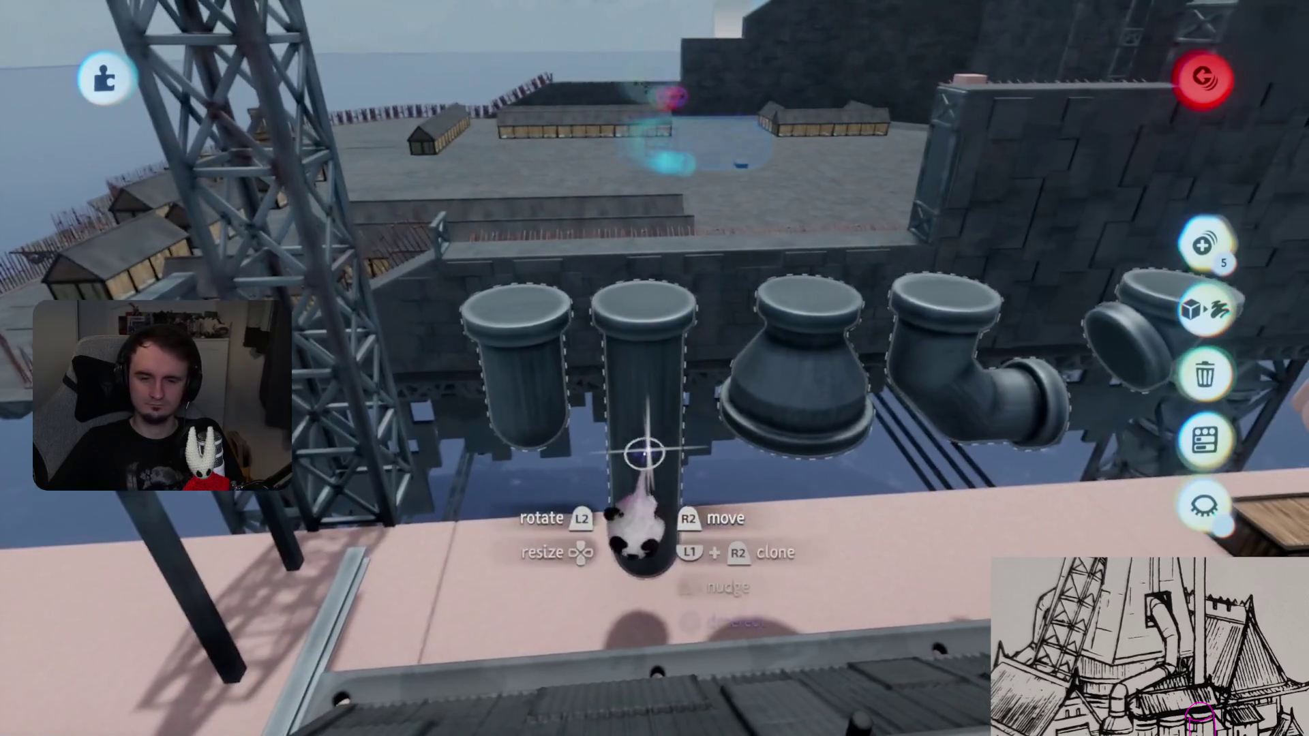
pyautogui.moveTo(644, 454)
pyautogui.mouseDown()
pyautogui.moveTo(645, 283)
pyautogui.moveTo(648, 356)
pyautogui.moveTo(666, 359)
pyautogui.moveTo(646, 338)
pyautogui.moveTo(680, 292)
pyautogui.moveTo(682, 370)
pyautogui.mouseUp()
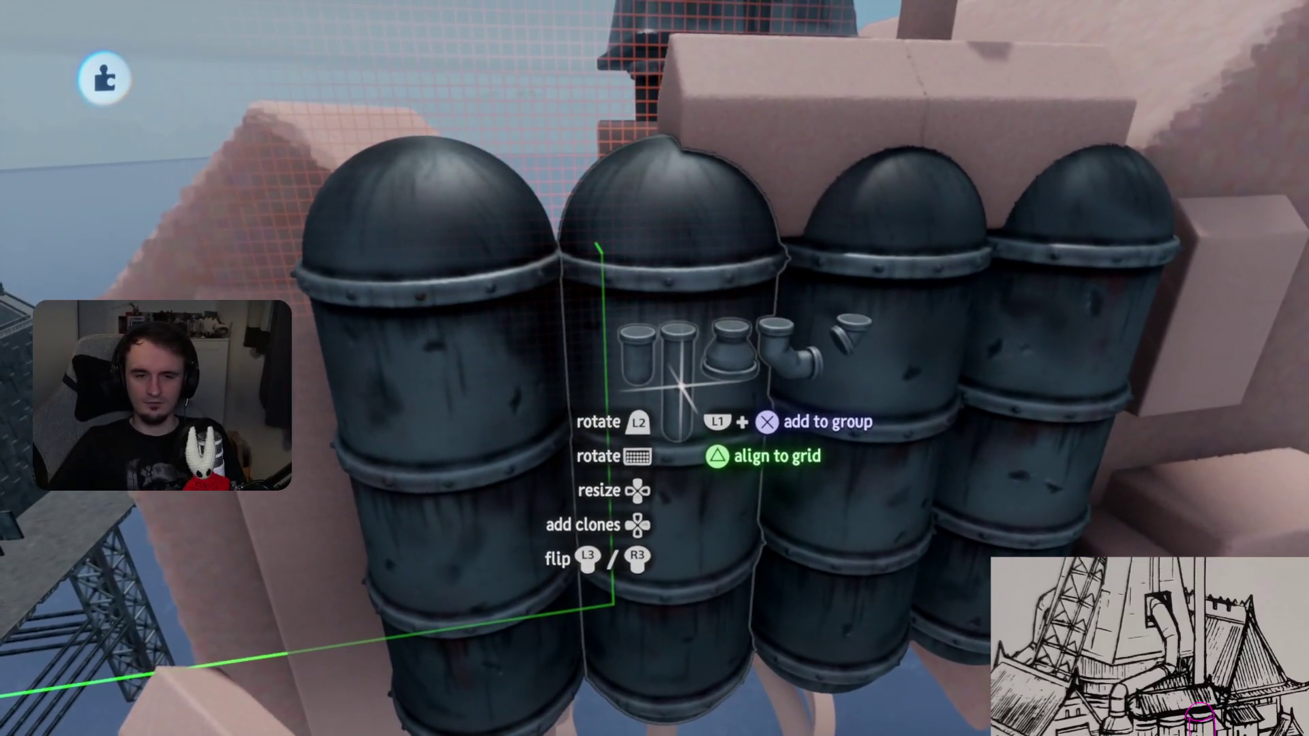
# - Carry the 400% pipe group over to the domed tanks and release it
pyautogui.moveTo(681, 368)
pyautogui.mouseDown()
pyautogui.moveTo(658, 215)
pyautogui.moveTo(614, 345)
pyautogui.moveTo(622, 368)
pyautogui.moveTo(612, 300)
pyautogui.mouseUp()
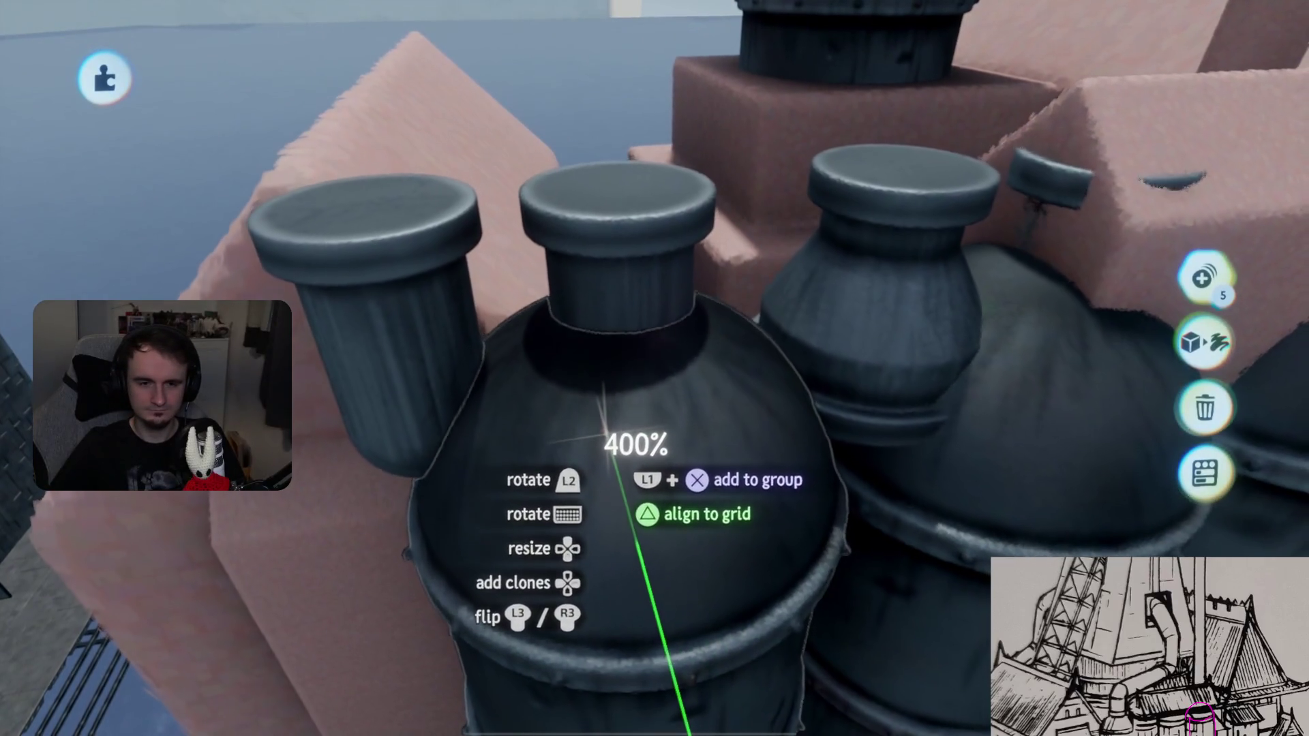
pyautogui.moveTo(603, 409)
pyautogui.mouseDown()
pyautogui.moveTo(646, 235)
pyautogui.moveTo(639, 463)
pyautogui.moveTo(687, 432)
pyautogui.mouseUp()
pyautogui.press('Escape')
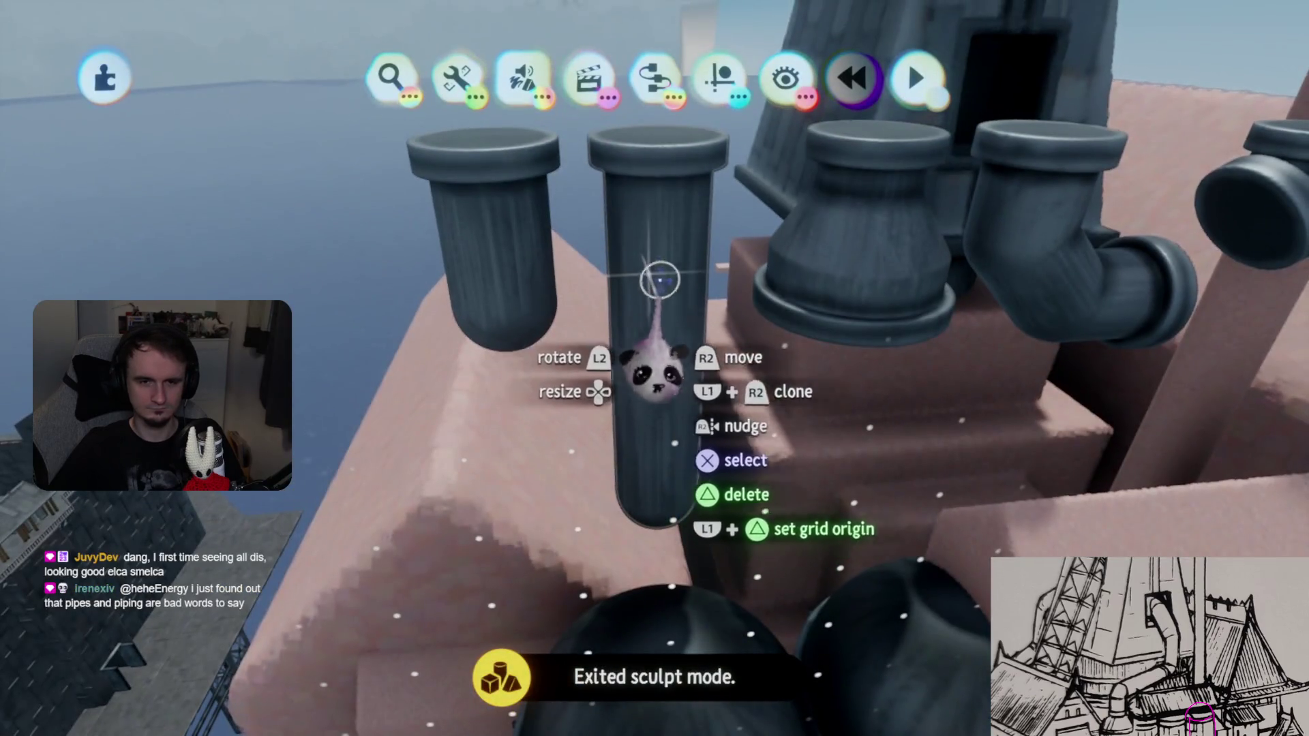
# - Select all five pipe pieces and raise them high above the roofs
pyautogui.click(520, 211)
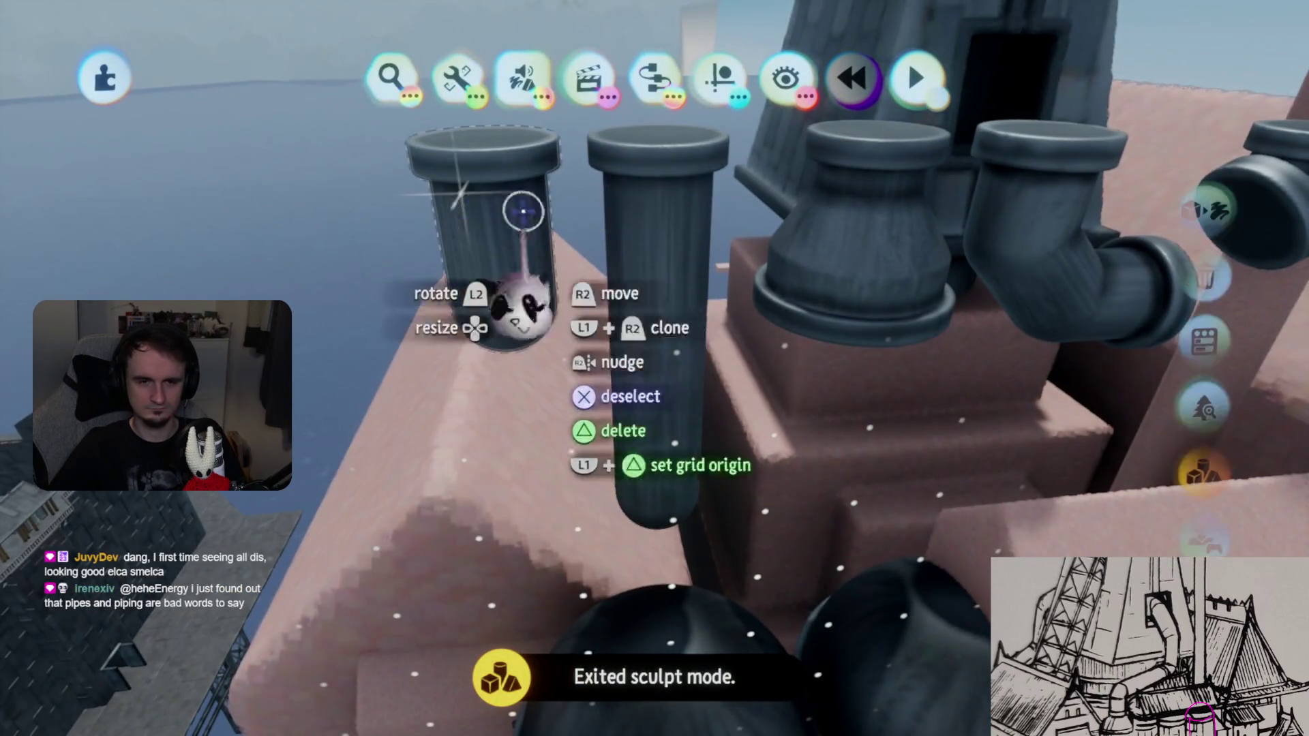
pyautogui.click(704, 236)
pyautogui.click(771, 198)
pyautogui.click(937, 194)
pyautogui.click(1081, 179)
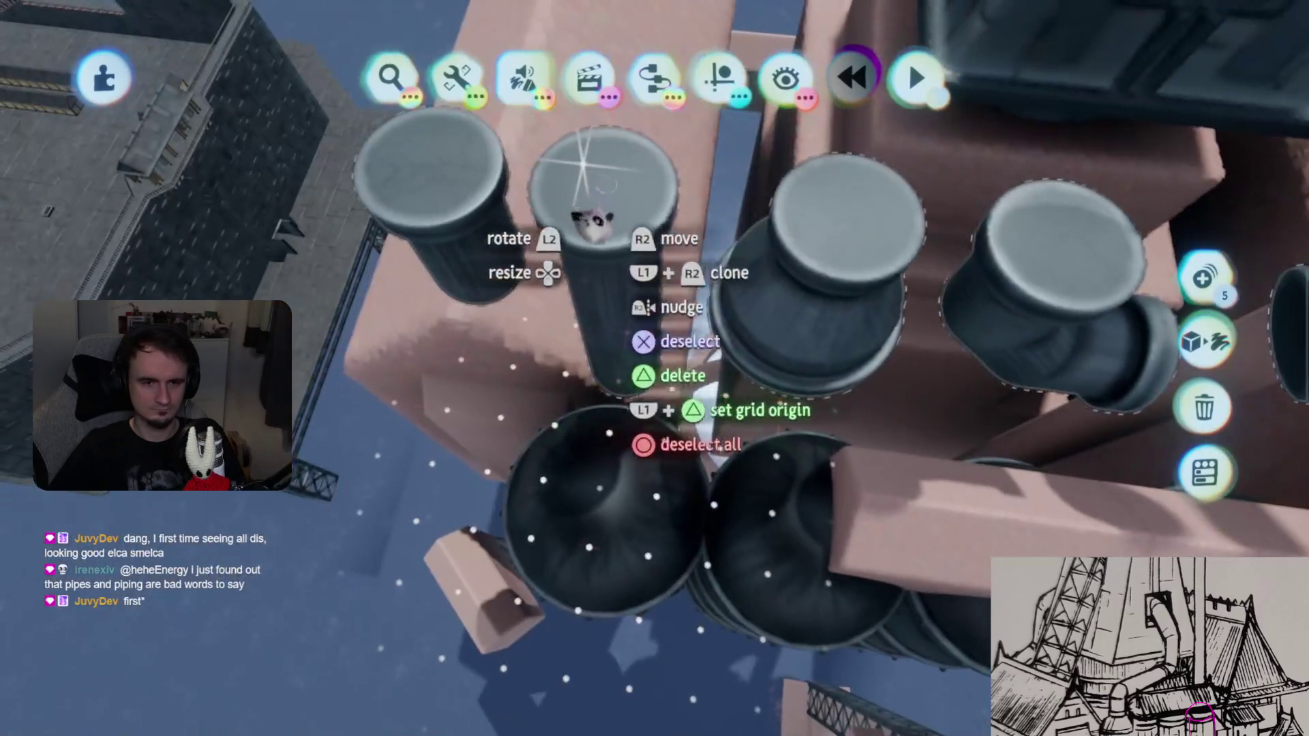
pyautogui.moveTo(600, 205); pyautogui.dragTo(551, 382)
pyautogui.moveTo(616, 463)
pyautogui.mouseDown()
pyautogui.moveTo(636, 467)
pyautogui.moveTo(525, 462)
pyautogui.moveTo(702, 408)
pyautogui.moveTo(698, 570)
pyautogui.moveTo(672, 477)
pyautogui.moveTo(671, 647)
pyautogui.moveTo(671, 495)
pyautogui.mouseUp()
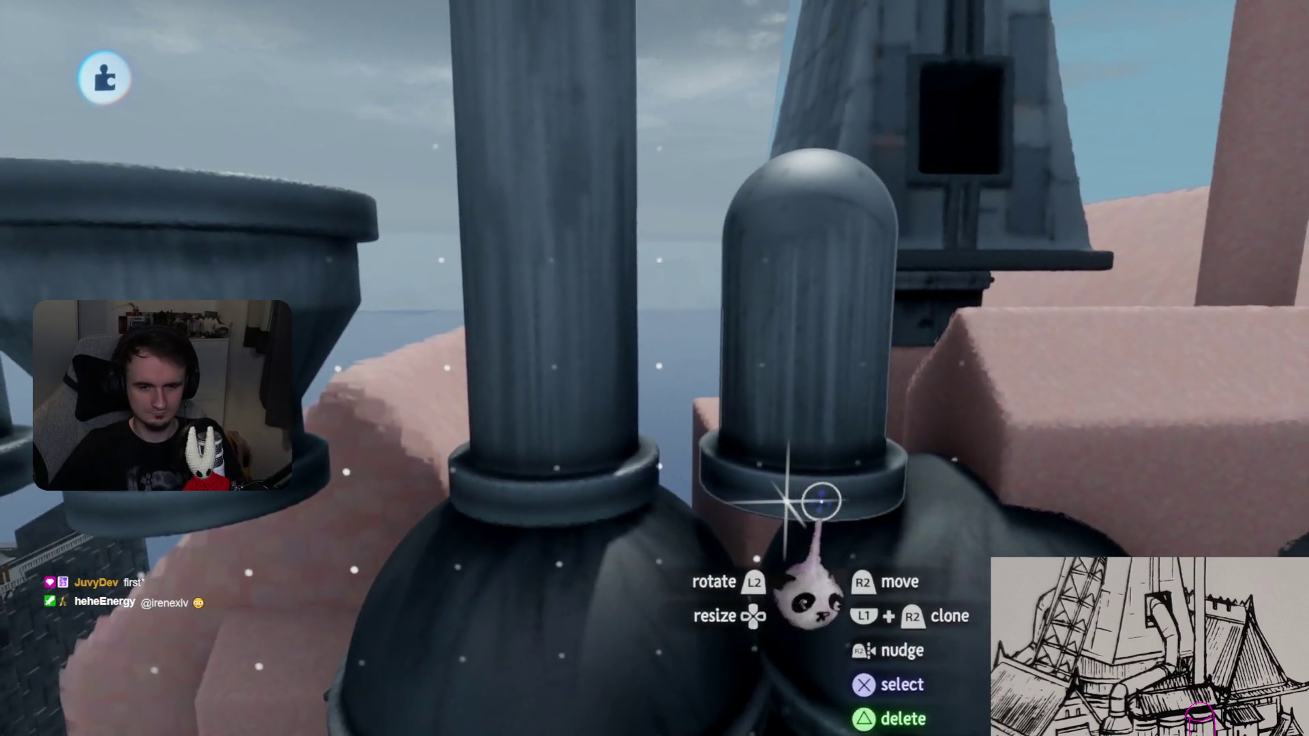
# - Resize the column piece to 86% and seat it on top of the domed tank
pyautogui.moveTo(822, 501)
pyautogui.mouseDown()
pyautogui.moveTo(784, 542)
pyautogui.moveTo(786, 481)
pyautogui.moveTo(767, 465)
pyautogui.mouseUp()
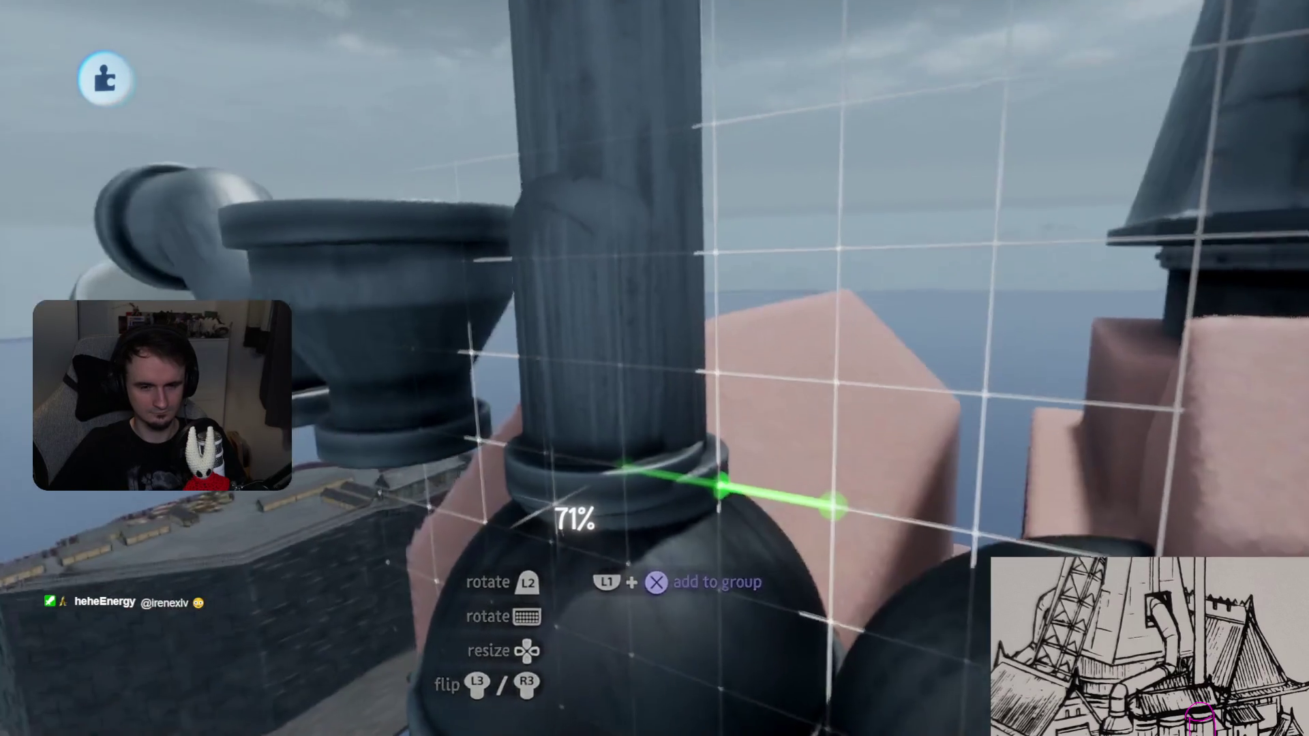
pyautogui.moveTo(832, 506)
pyautogui.mouseDown()
pyautogui.moveTo(538, 443)
pyautogui.moveTo(504, 453)
pyautogui.moveTo(774, 497)
pyautogui.mouseUp()
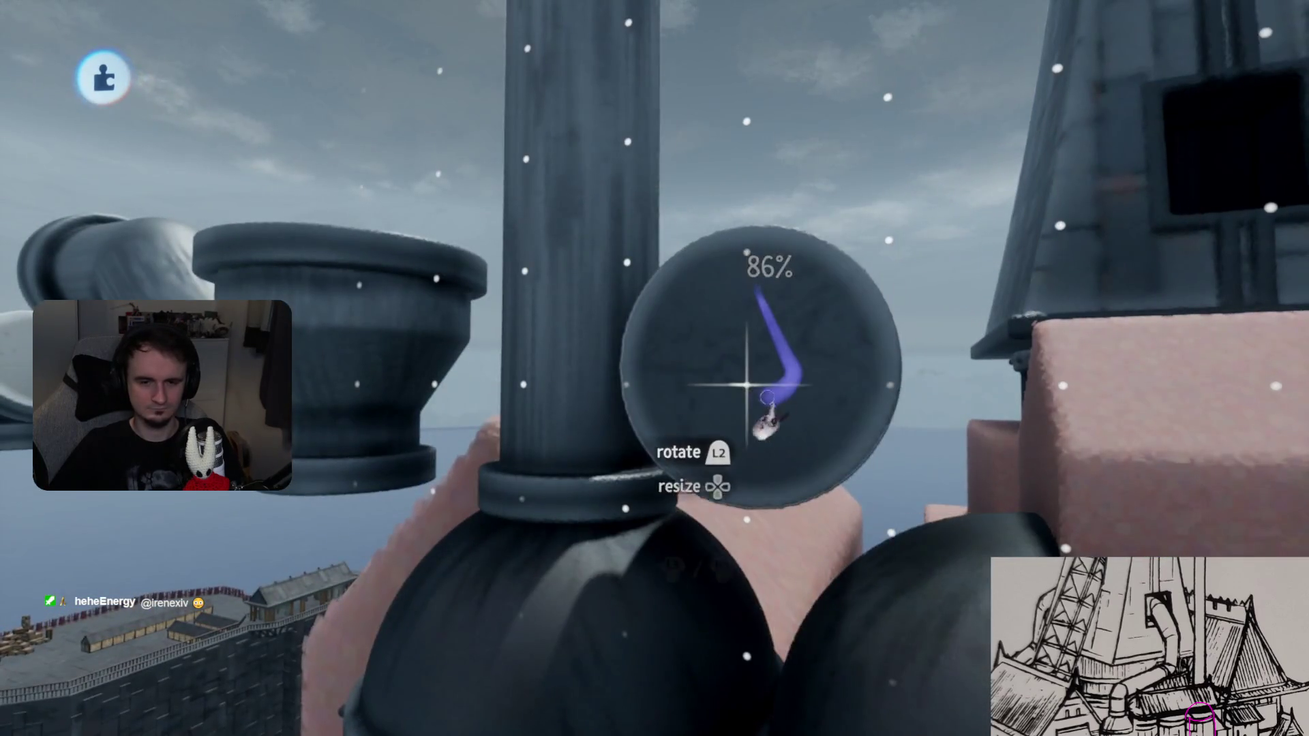
pyautogui.moveTo(741, 394)
pyautogui.mouseDown()
pyautogui.moveTo(739, 526)
pyautogui.moveTo(768, 525)
pyautogui.moveTo(745, 555)
pyautogui.moveTo(687, 525)
pyautogui.moveTo(666, 555)
pyautogui.moveTo(704, 540)
pyautogui.moveTo(702, 419)
pyautogui.mouseUp()
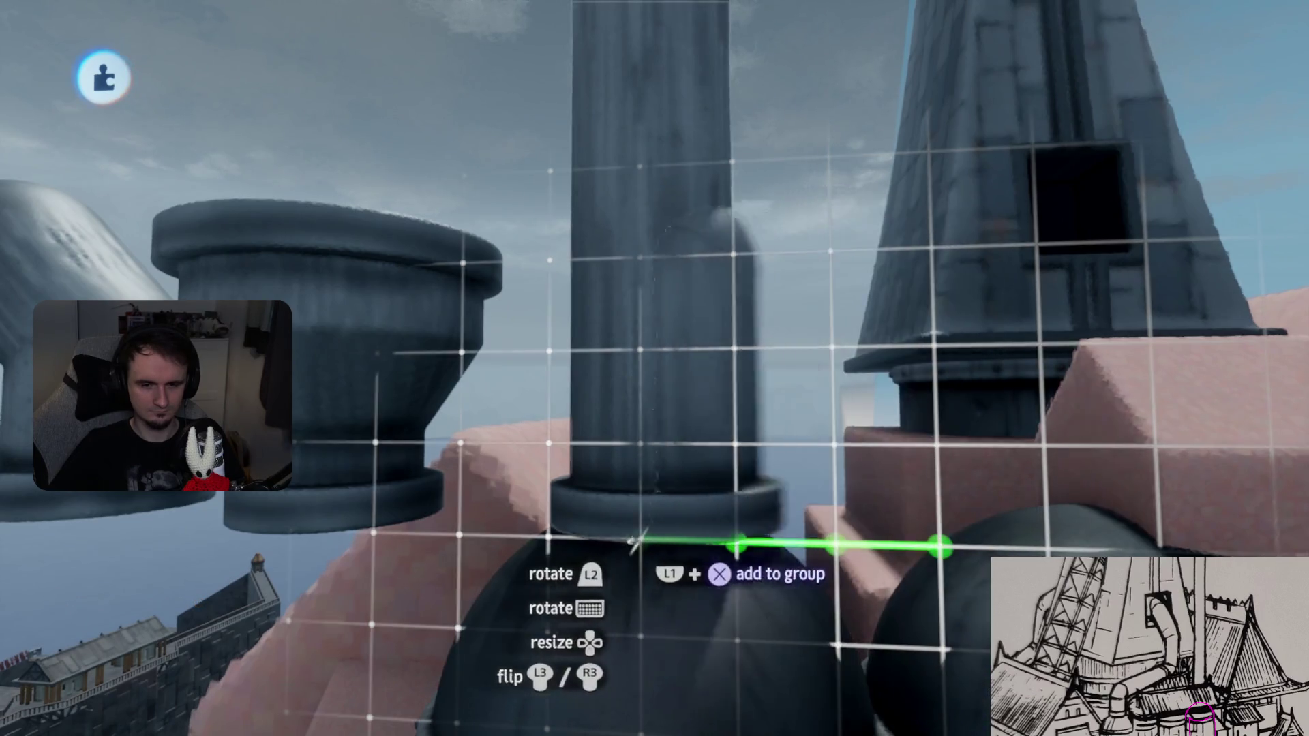
pyautogui.moveTo(639, 539)
pyautogui.mouseDown()
pyautogui.moveTo(663, 298)
pyautogui.moveTo(789, 315)
pyautogui.moveTo(754, 269)
pyautogui.moveTo(715, 341)
pyautogui.mouseUp()
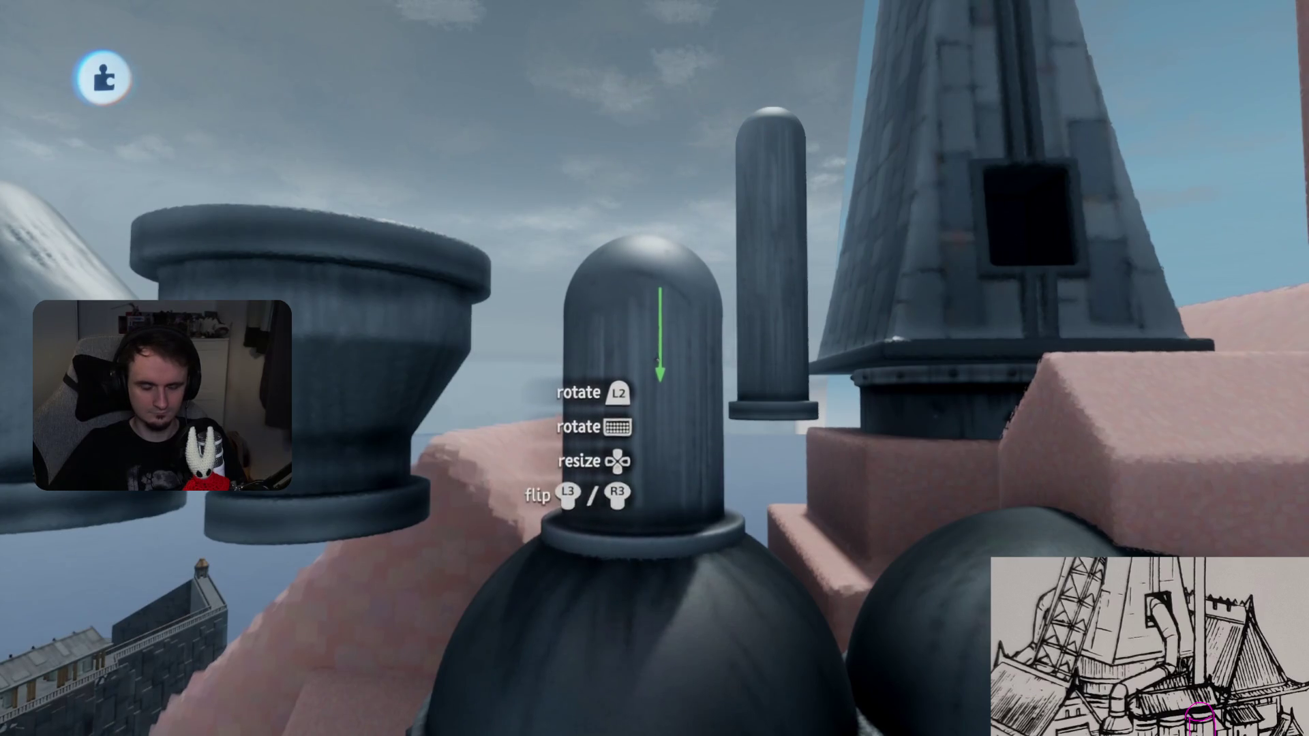
pyautogui.scroll(-10, 658, 361)
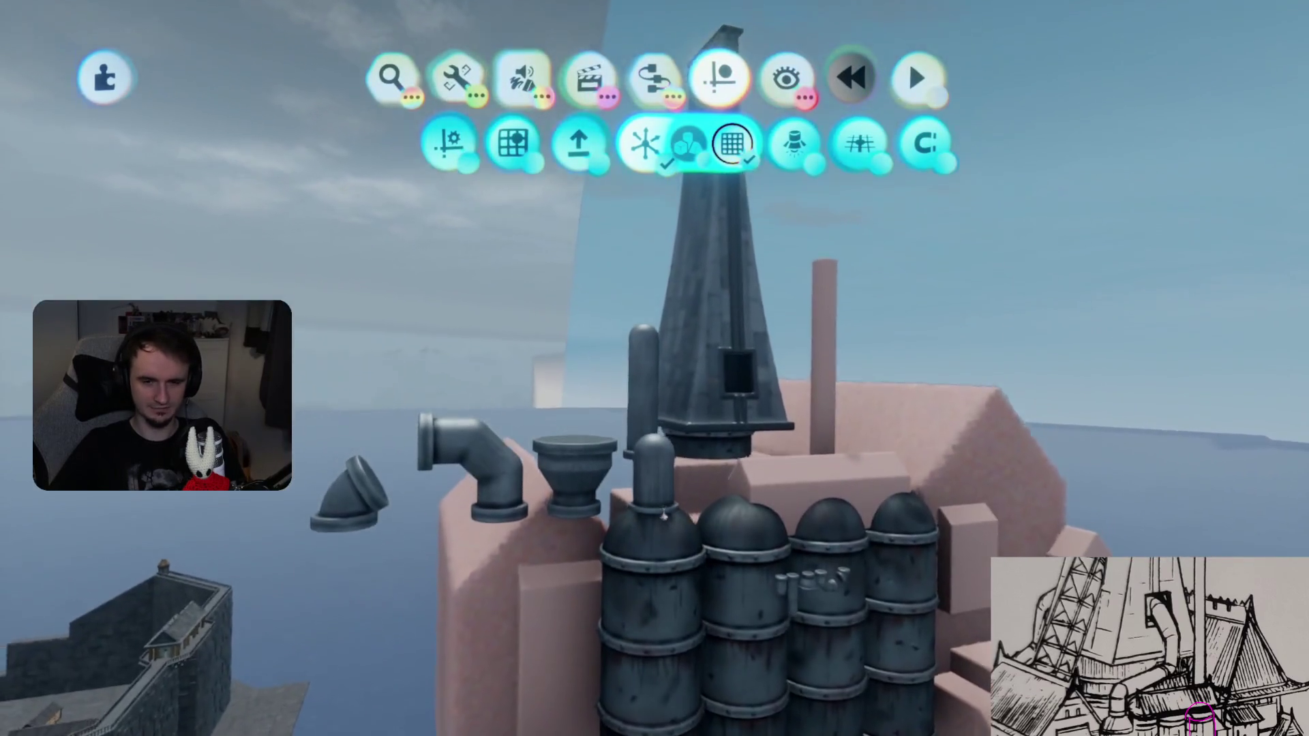
# - Try fitting the elbow pipe onto the vertical pipe facing the tower, then undo the move
pyautogui.scroll(8, 657, 409)
pyautogui.moveTo(619, 386)
pyautogui.mouseDown()
pyautogui.moveTo(821, 426)
pyautogui.moveTo(827, 381)
pyautogui.mouseUp()
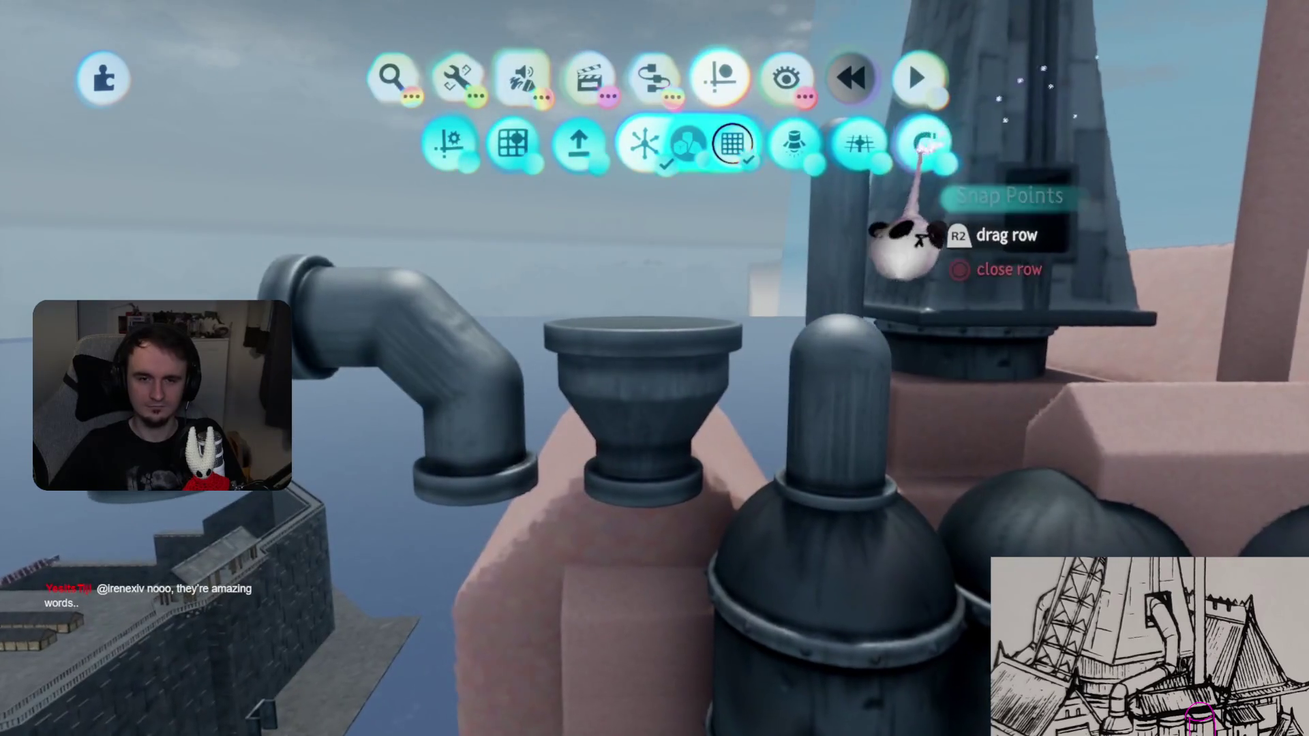
pyautogui.press('Escape')
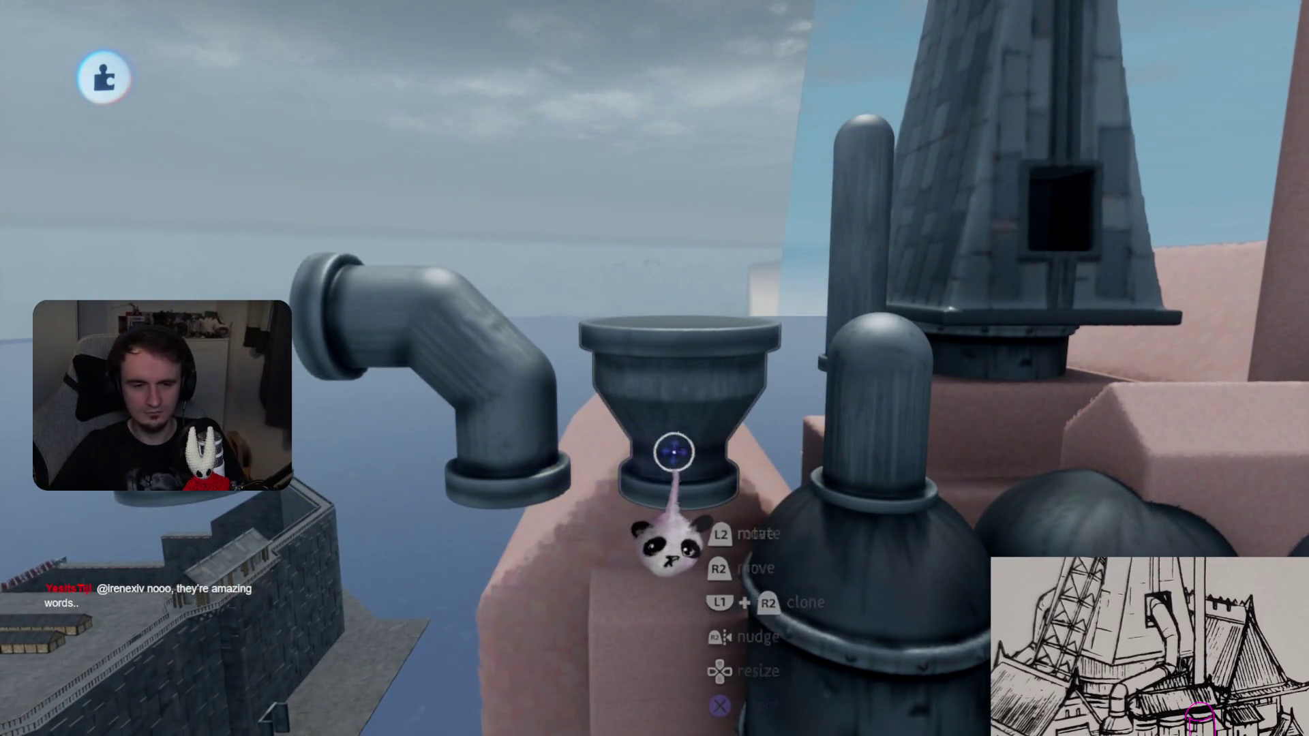
pyautogui.moveTo(466, 409); pyautogui.dragTo(639, 231)
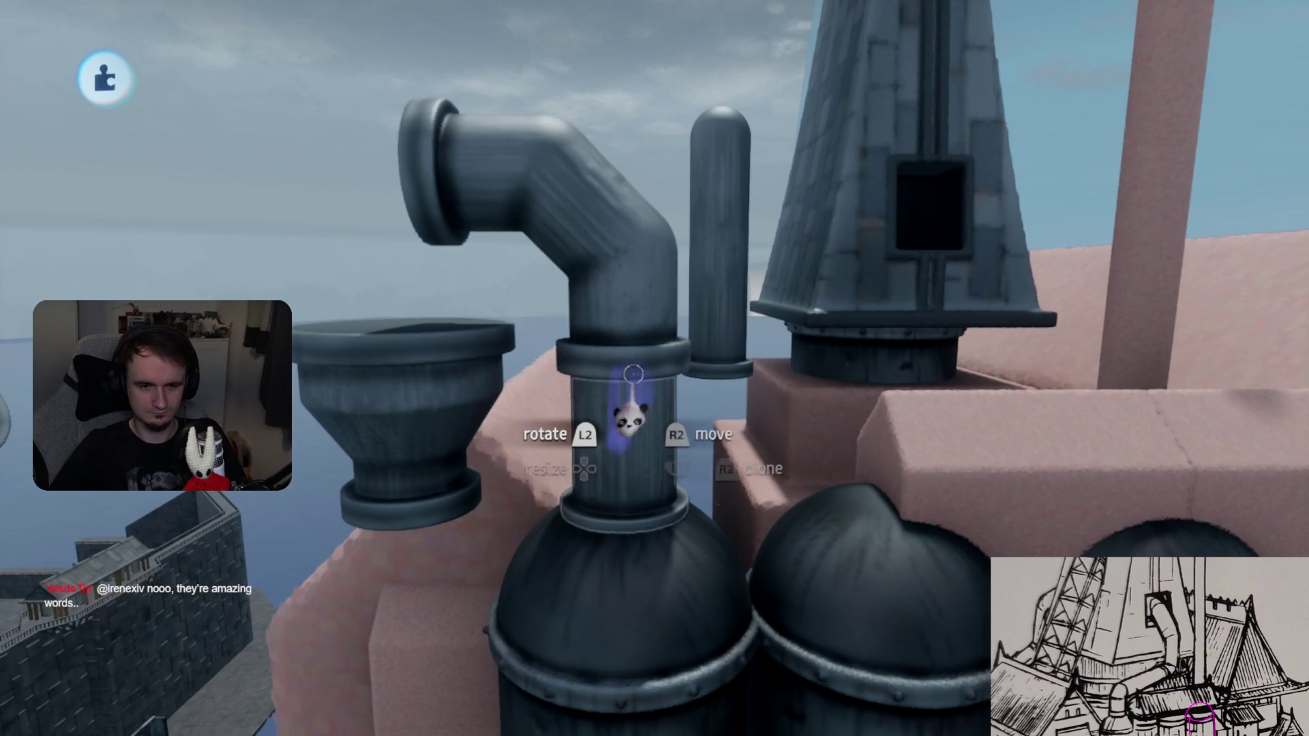
pyautogui.moveTo(634, 351); pyautogui.dragTo(629, 361)
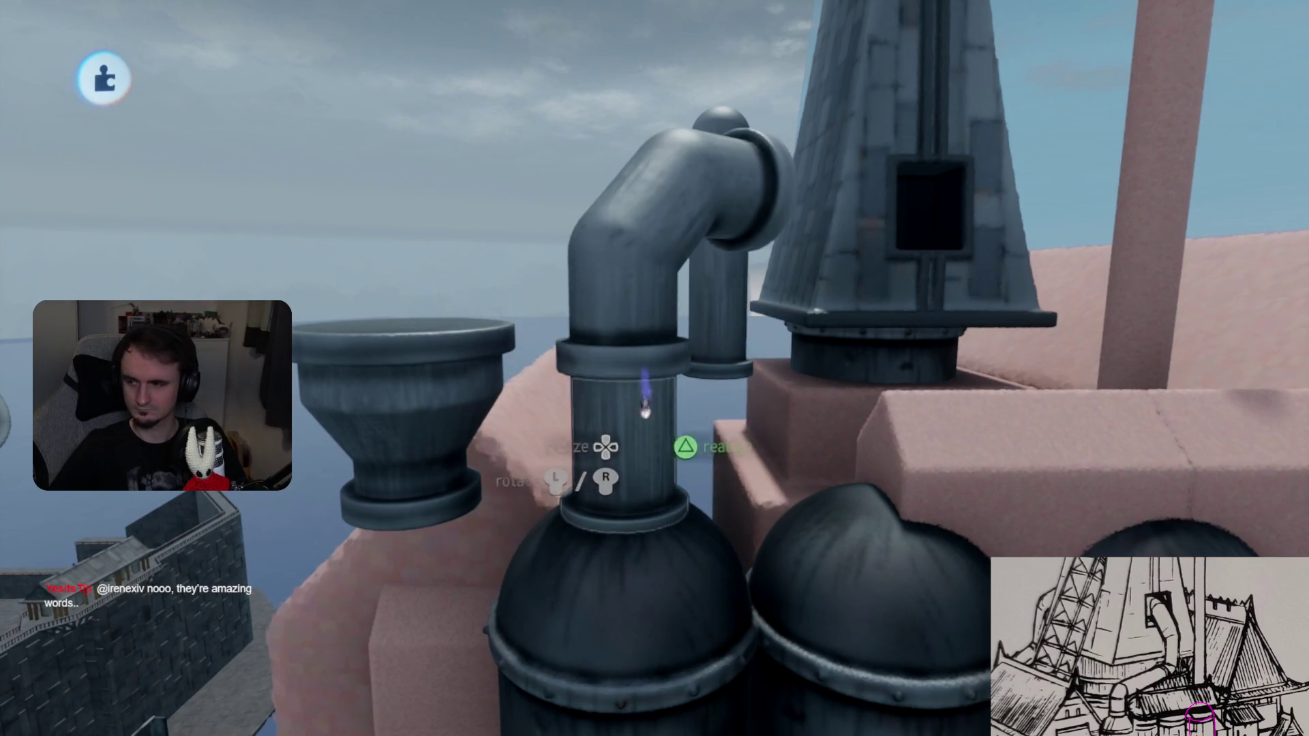
pyautogui.moveTo(644, 407); pyautogui.dragTo(644, 370)
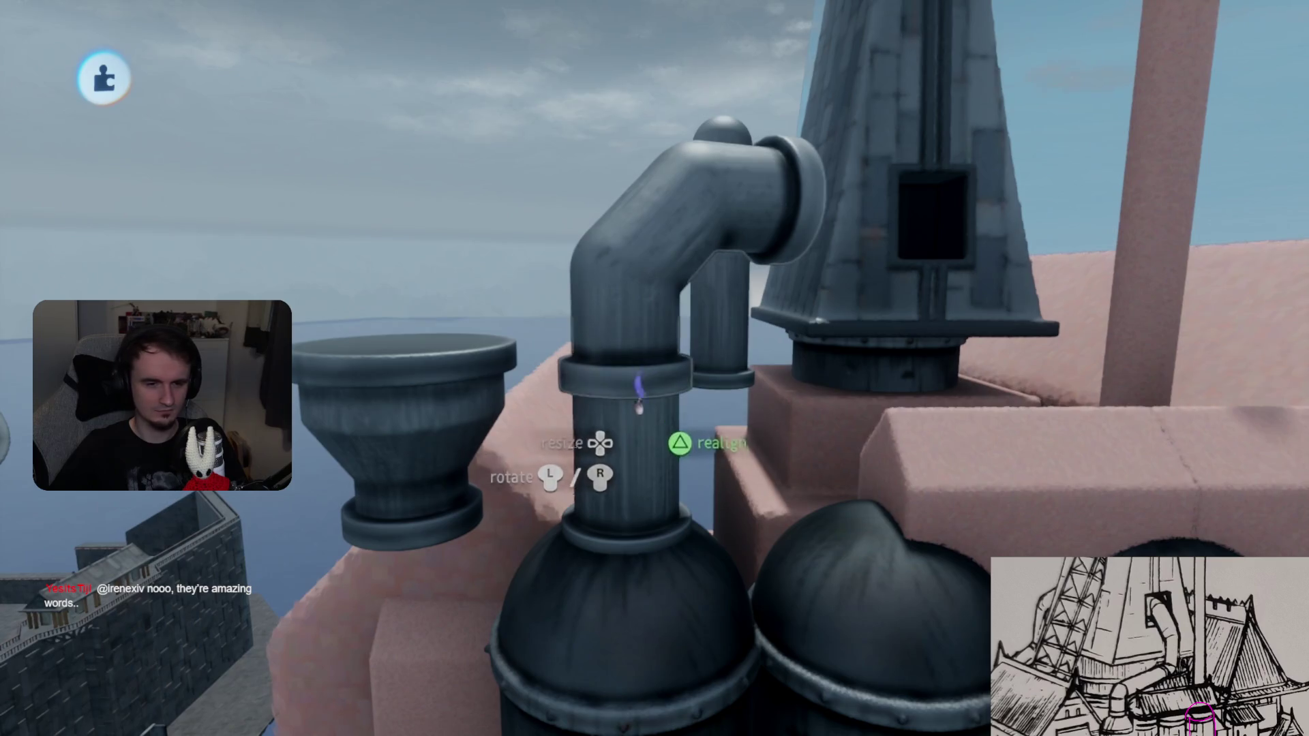
pyautogui.moveTo(678, 458)
pyautogui.mouseDown(button='middle')
pyautogui.moveTo(593, 424)
pyautogui.moveTo(359, 372)
pyautogui.mouseUp(button='middle')
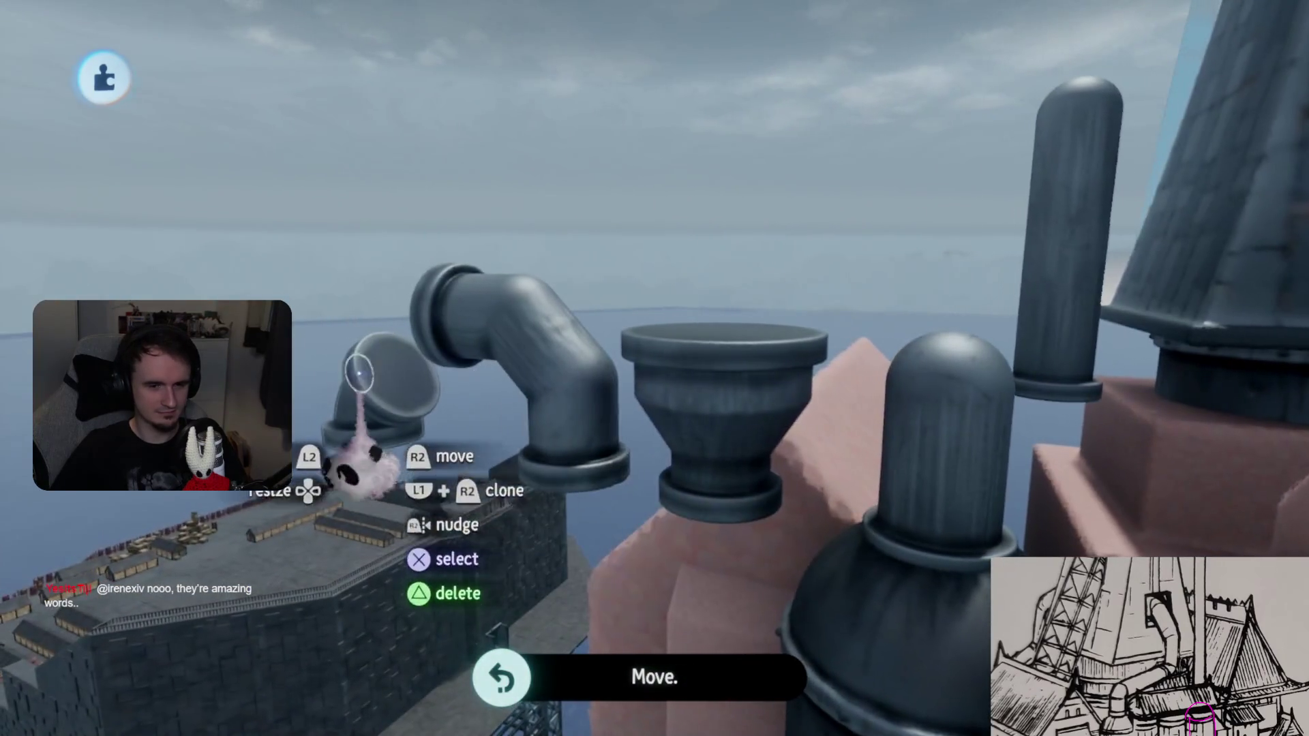
# - Turn on grid snapping at 16 and shift the selected pipe pieces along the grid
pyautogui.click(736, 400)
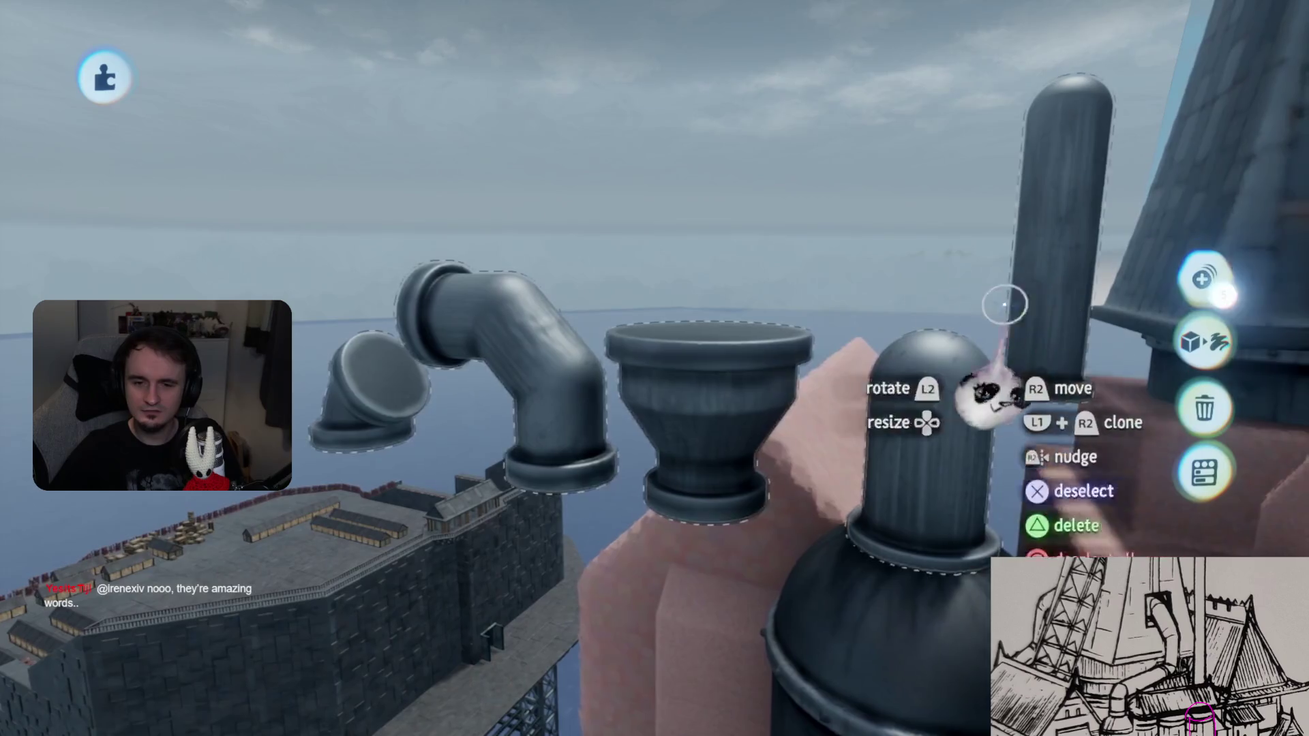
pyautogui.press('Tab')
pyautogui.click(722, 144)
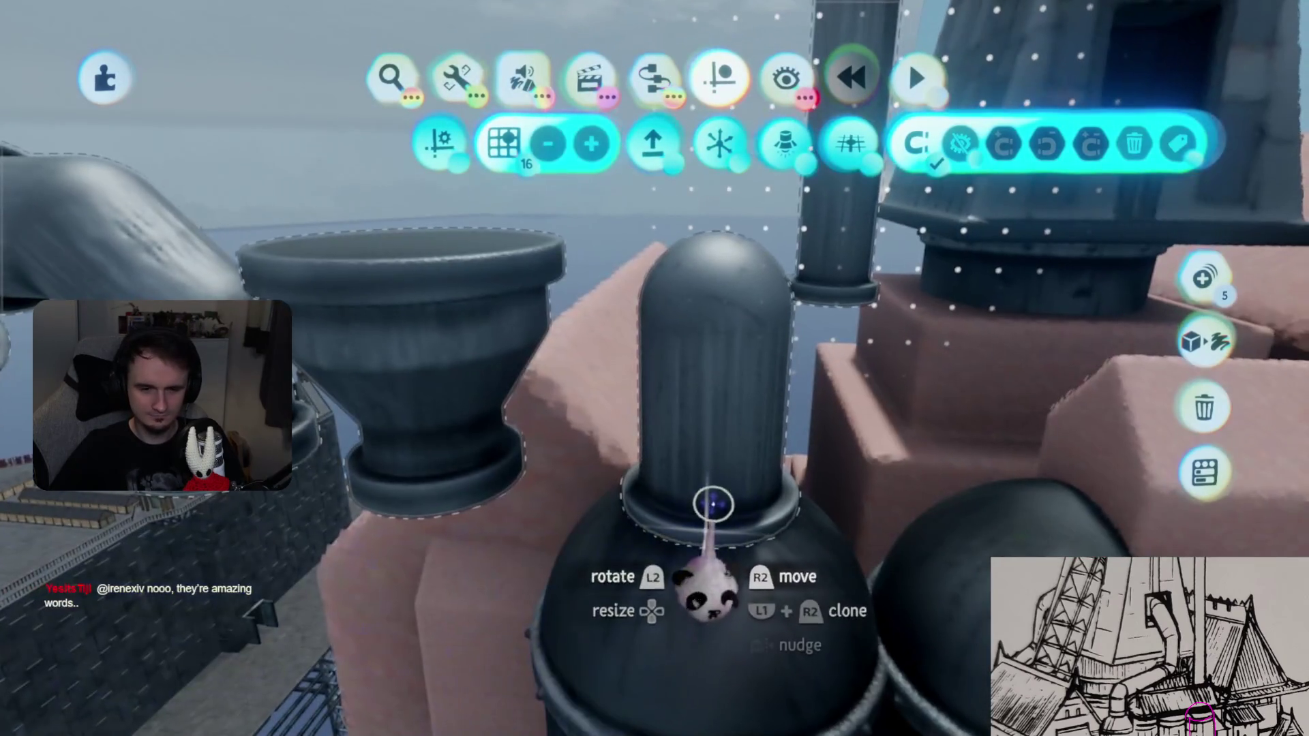
pyautogui.moveTo(711, 488)
pyautogui.mouseDown()
pyautogui.moveTo(707, 277)
pyautogui.moveTo(712, 409)
pyautogui.mouseUp()
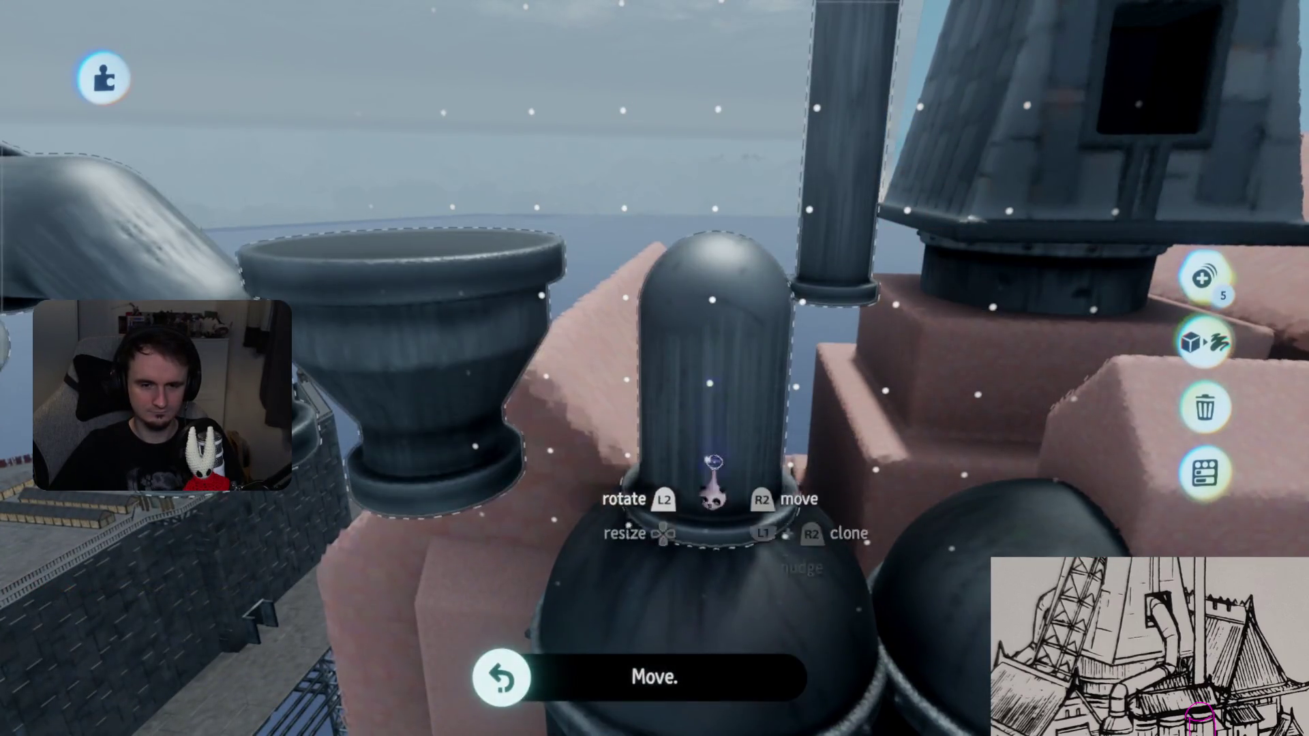
pyautogui.moveTo(715, 492)
pyautogui.mouseDown()
pyautogui.moveTo(686, 438)
pyautogui.moveTo(702, 534)
pyautogui.moveTo(672, 435)
pyautogui.moveTo(665, 587)
pyautogui.moveTo(686, 482)
pyautogui.moveTo(678, 438)
pyautogui.mouseUp()
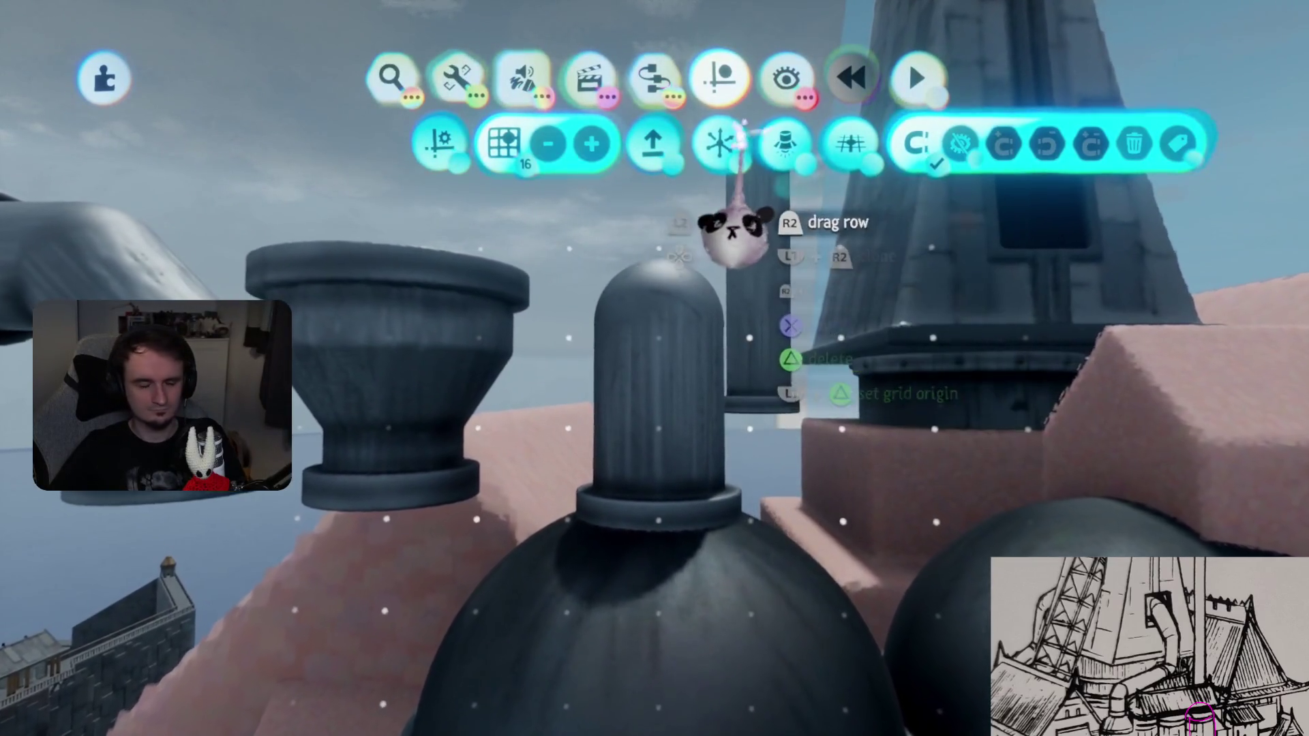
# - Enable Snap Points and lift the elbow pipe back onto the vertical pipe
pyautogui.click(718, 143)
pyautogui.press('Escape')
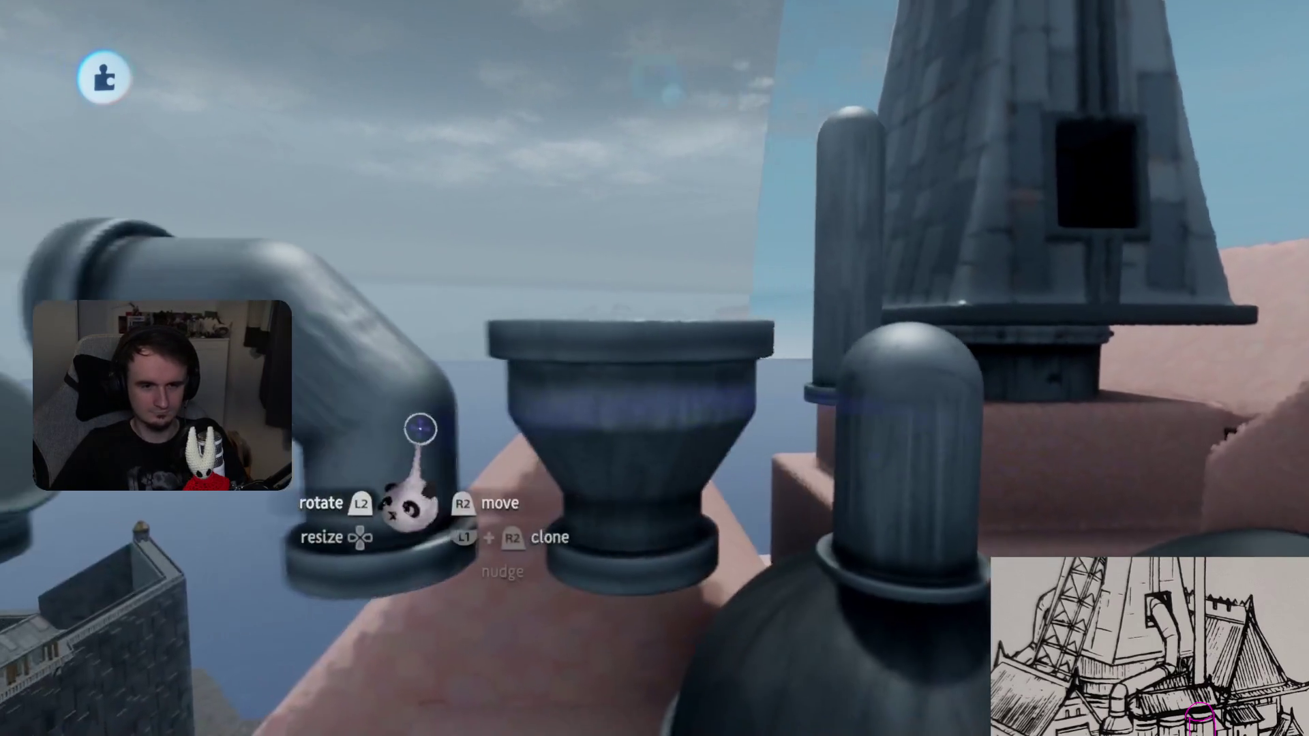
pyautogui.press('Escape')
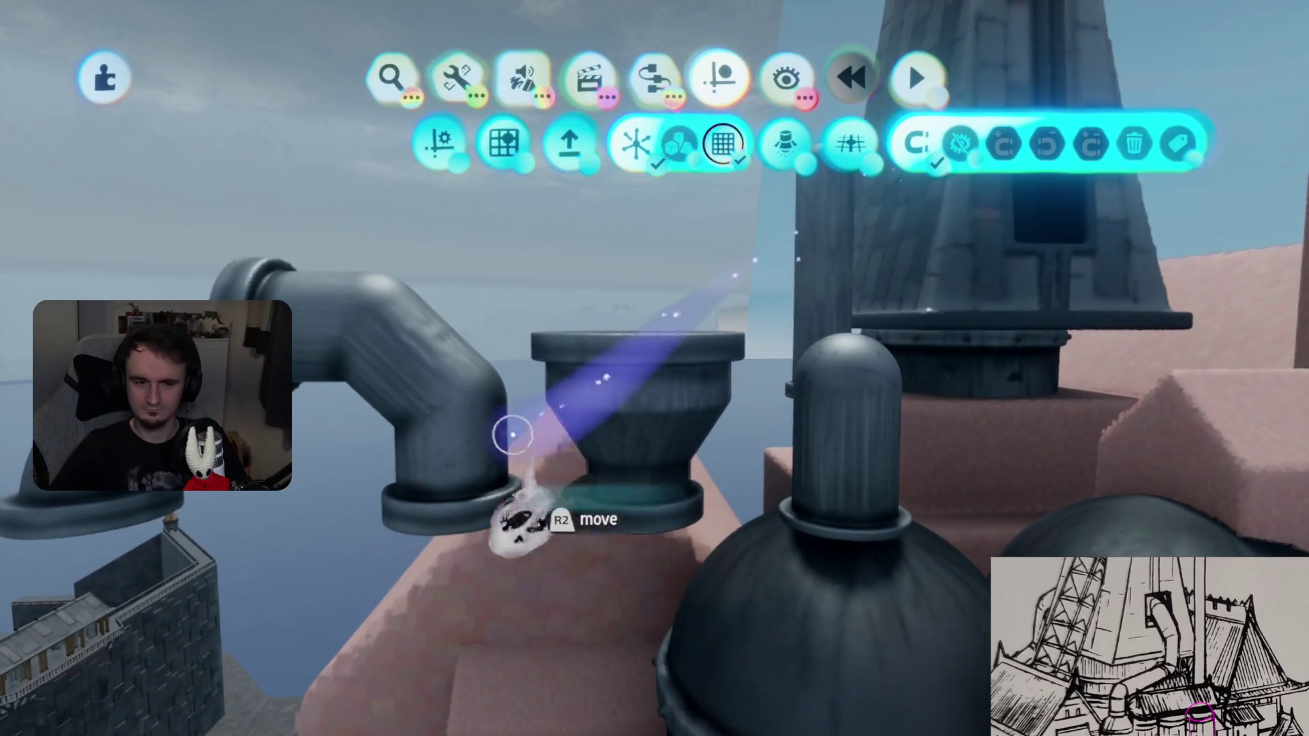
pyautogui.moveTo(511, 440)
pyautogui.mouseDown()
pyautogui.moveTo(714, 334)
pyautogui.moveTo(698, 320)
pyautogui.mouseUp()
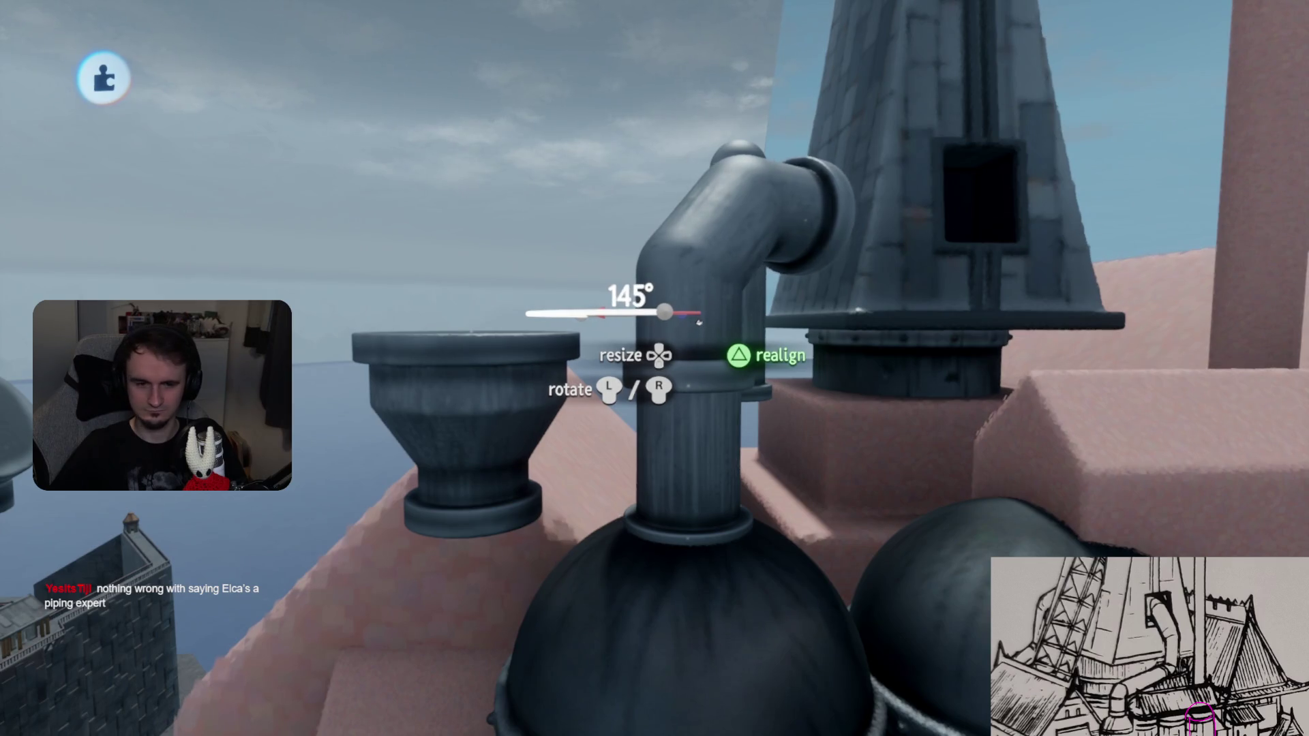
pyautogui.press('Escape')
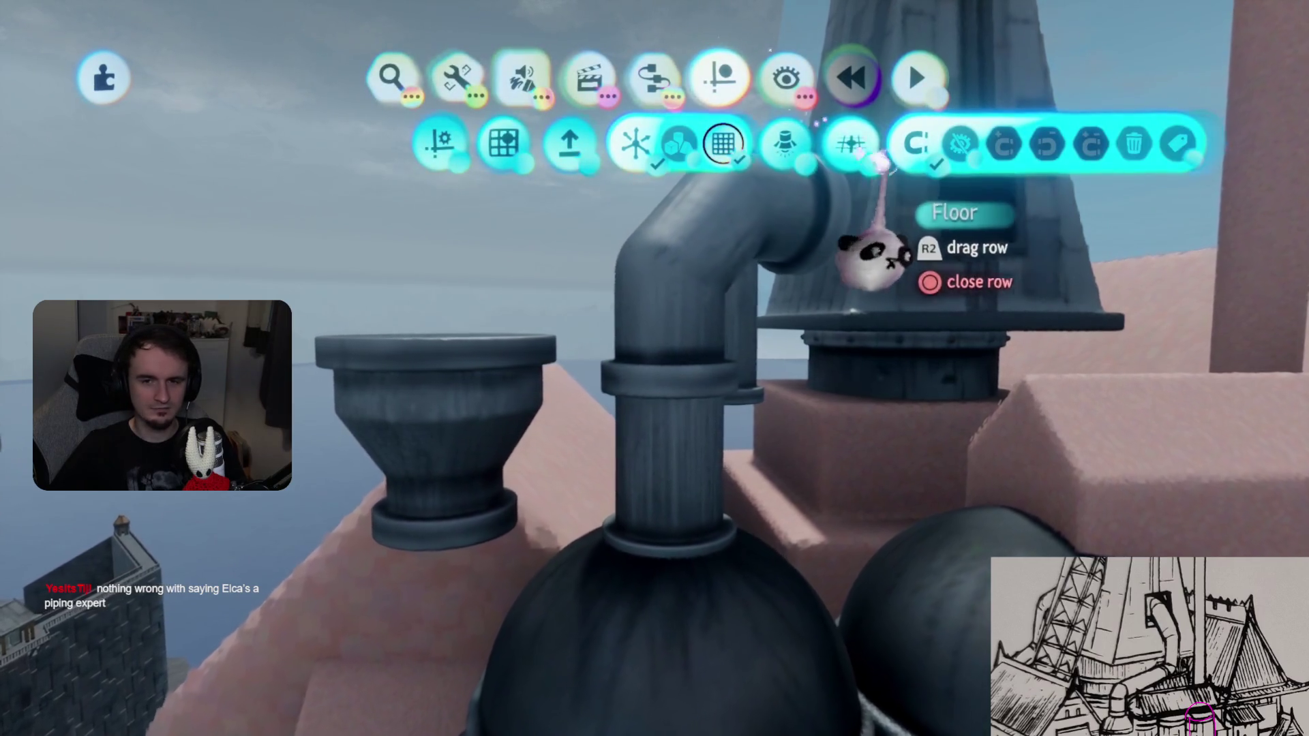
pyautogui.click(910, 140)
pyautogui.moveTo(657, 368); pyautogui.dragTo(670, 334)
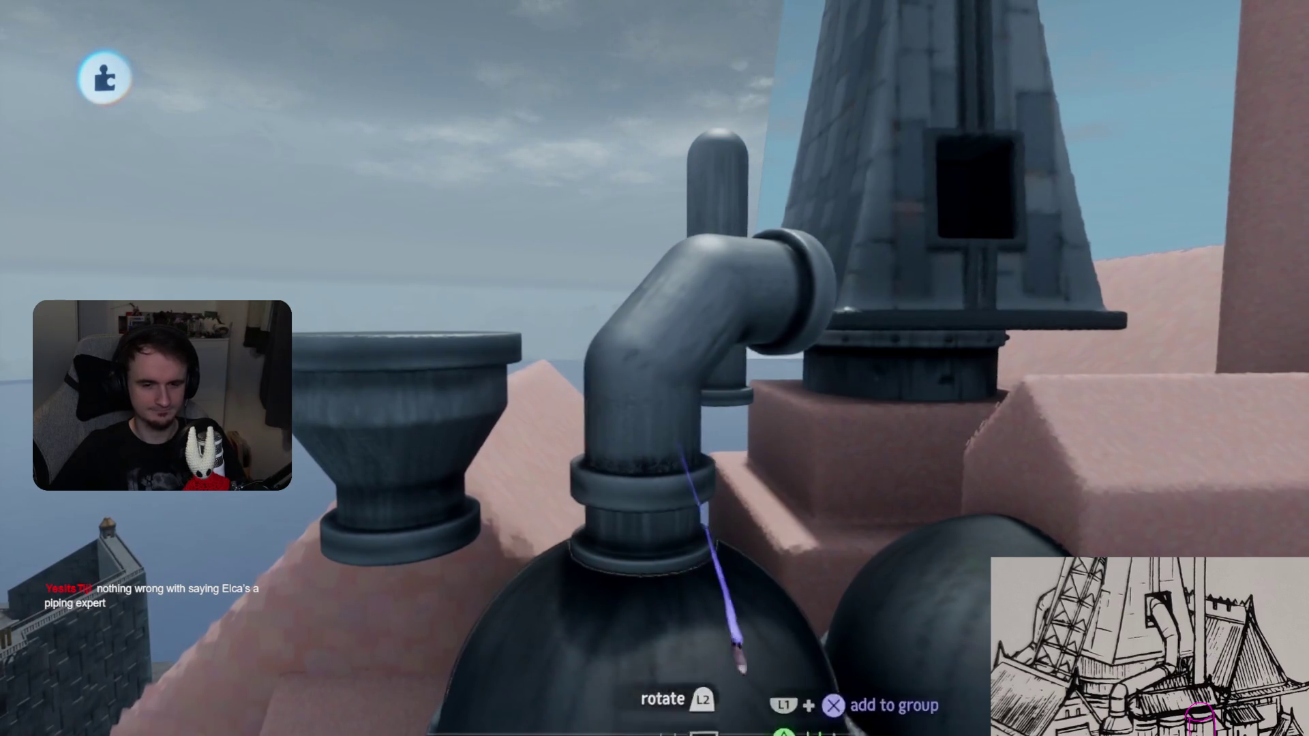
# - Seat the elbow on the vertical pipe and attach a straight pipe to its outlet
pyautogui.moveTo(740, 665); pyautogui.dragTo(681, 633)
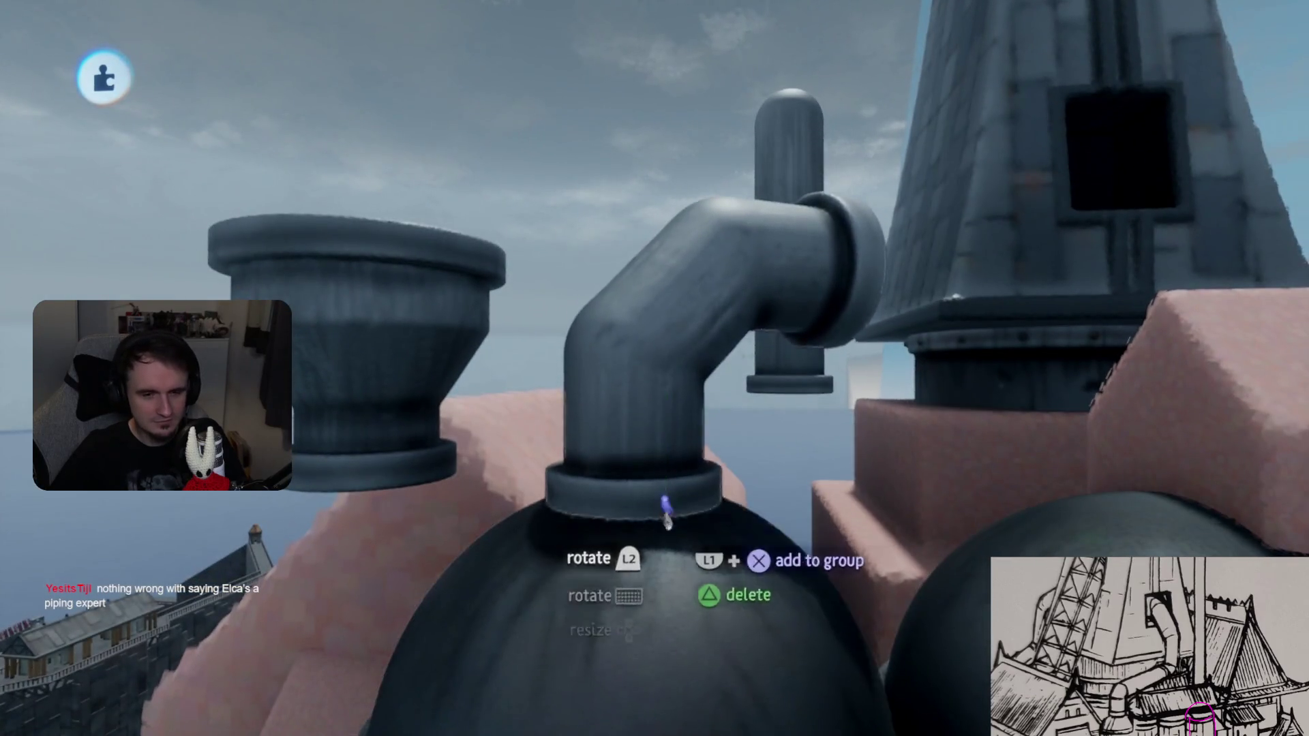
pyautogui.moveTo(409, 249); pyautogui.dragTo(653, 360)
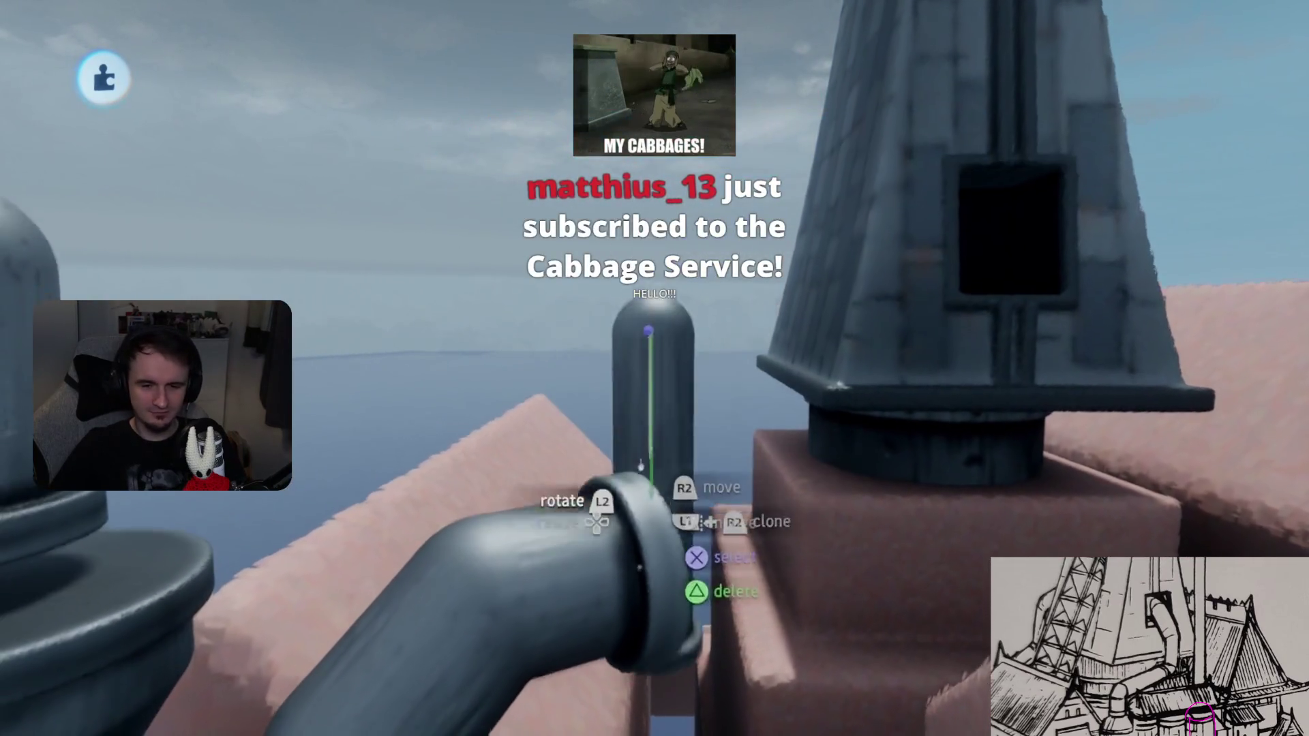
pyautogui.moveTo(661, 416)
pyautogui.mouseDown()
pyautogui.moveTo(736, 325)
pyautogui.moveTo(742, 345)
pyautogui.moveTo(691, 412)
pyautogui.moveTo(653, 417)
pyautogui.moveTo(632, 500)
pyautogui.moveTo(603, 460)
pyautogui.moveTo(599, 423)
pyautogui.mouseUp()
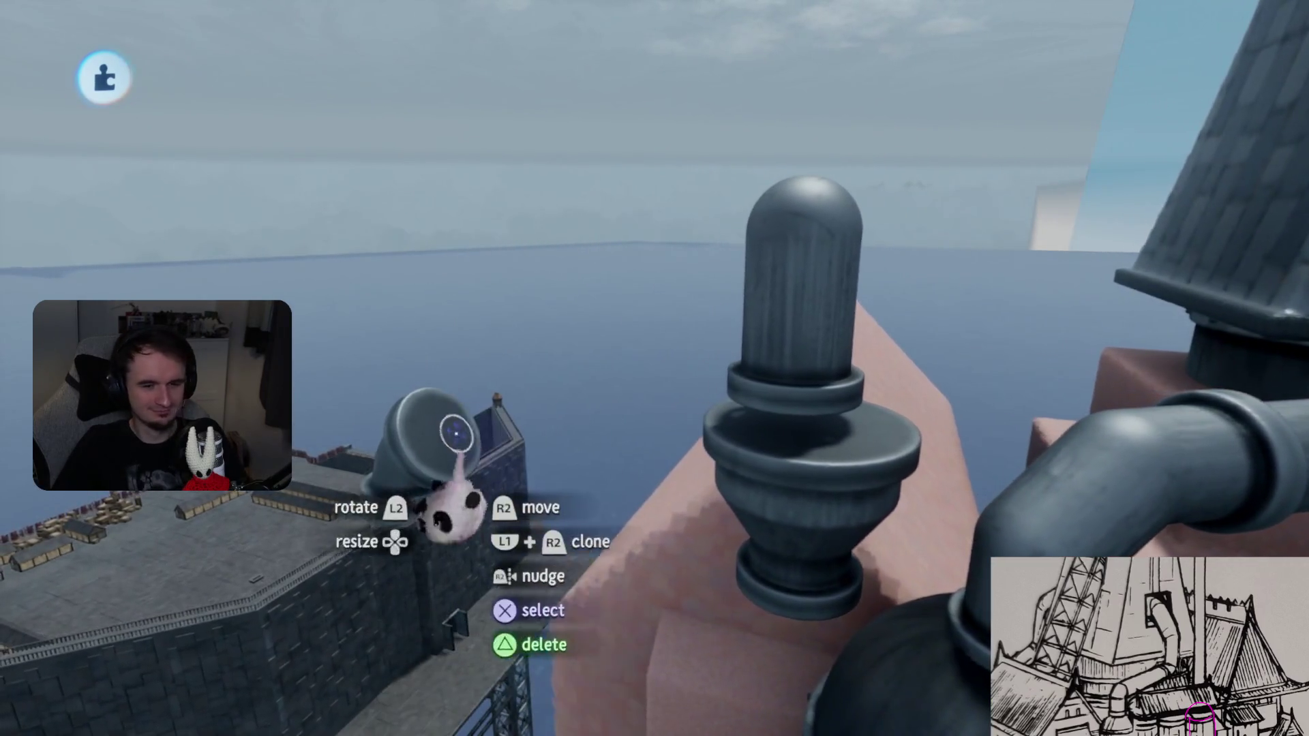
# - Tilt the end fitting 45° toward the tower and seat it at the tower's base
pyautogui.moveTo(455, 432)
pyautogui.mouseDown()
pyautogui.moveTo(775, 527)
pyautogui.moveTo(702, 424)
pyautogui.moveTo(709, 396)
pyautogui.mouseUp()
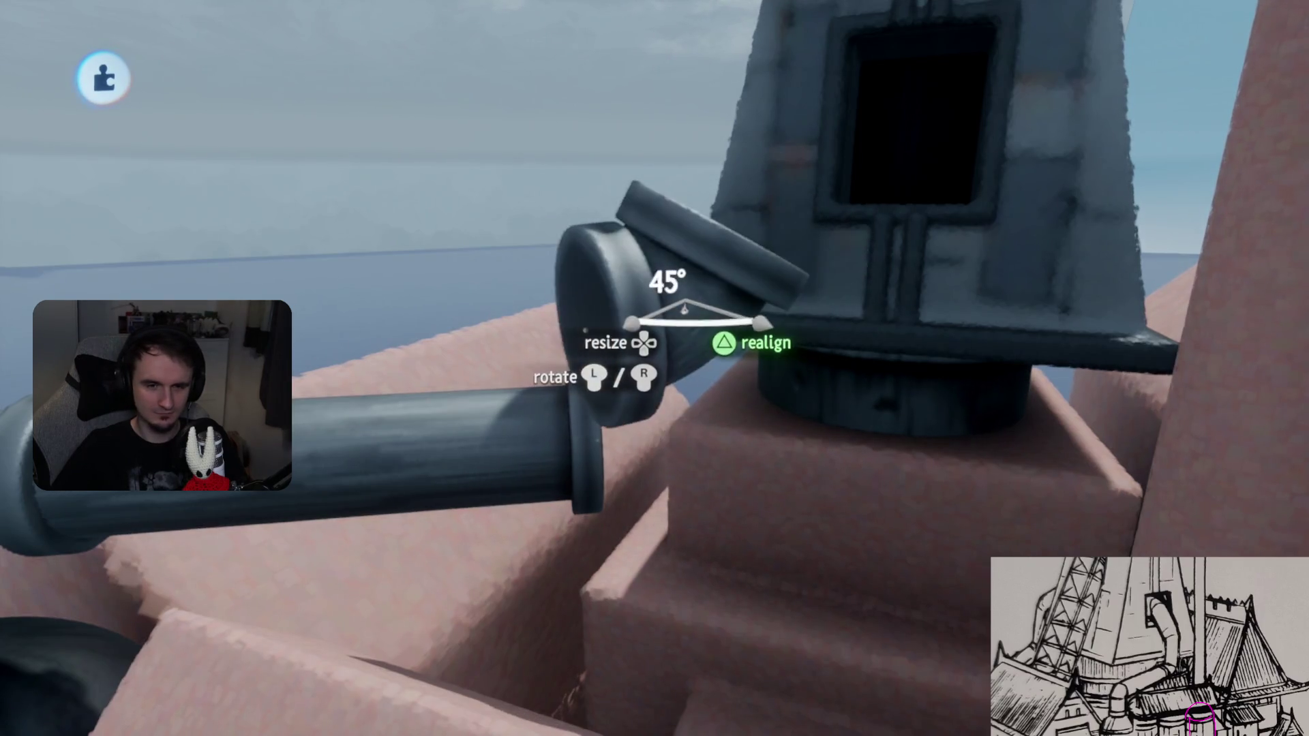
pyautogui.moveTo(690, 327); pyautogui.dragTo(706, 236)
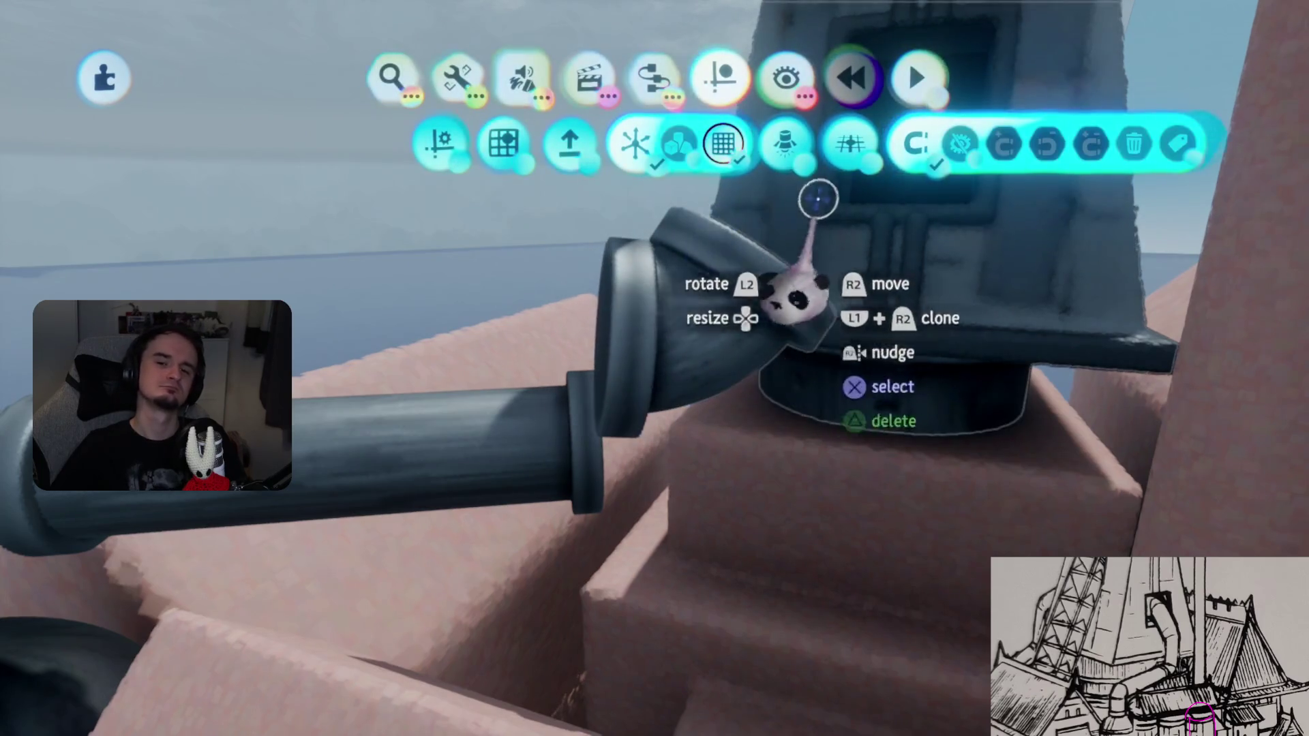
pyautogui.click(917, 145)
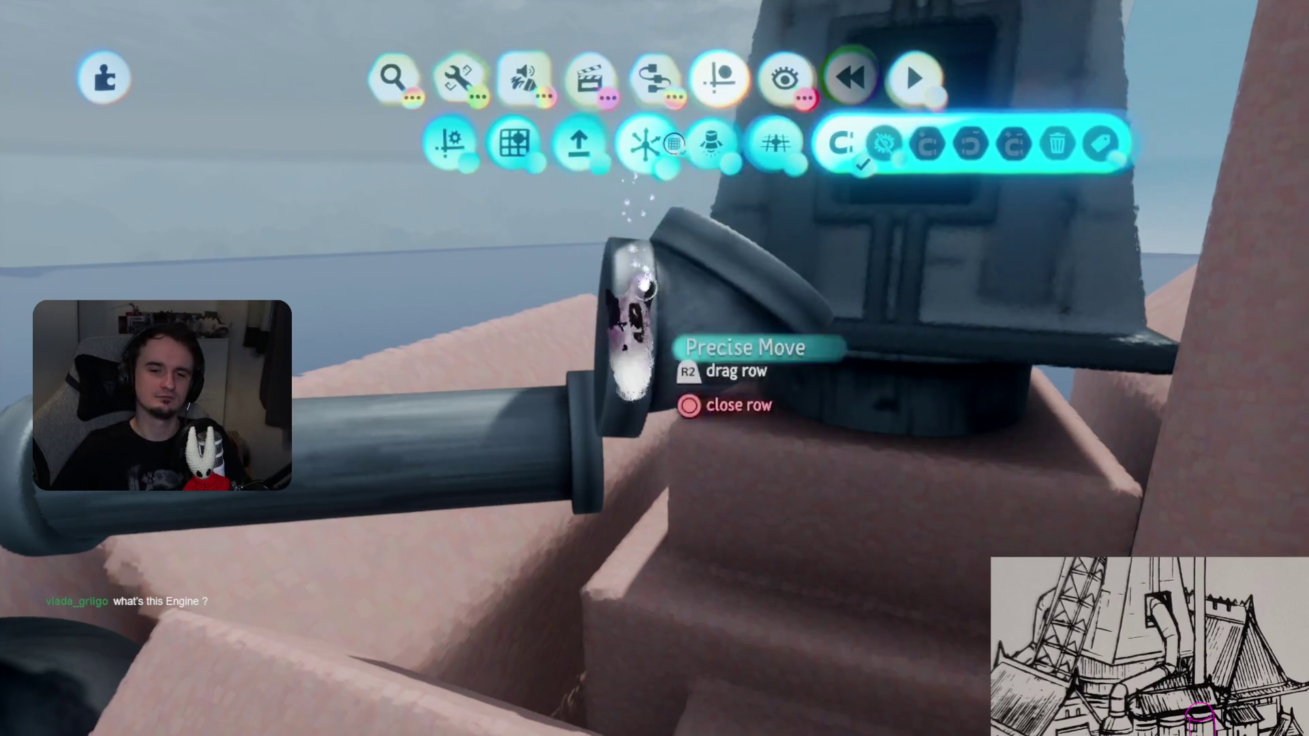
pyautogui.press('Escape')
pyautogui.moveTo(675, 463)
pyautogui.mouseDown(button='middle')
pyautogui.moveTo(702, 376)
pyautogui.moveTo(660, 409)
pyautogui.moveTo(686, 382)
pyautogui.moveTo(700, 396)
pyautogui.moveTo(660, 418)
pyautogui.mouseUp(button='middle')
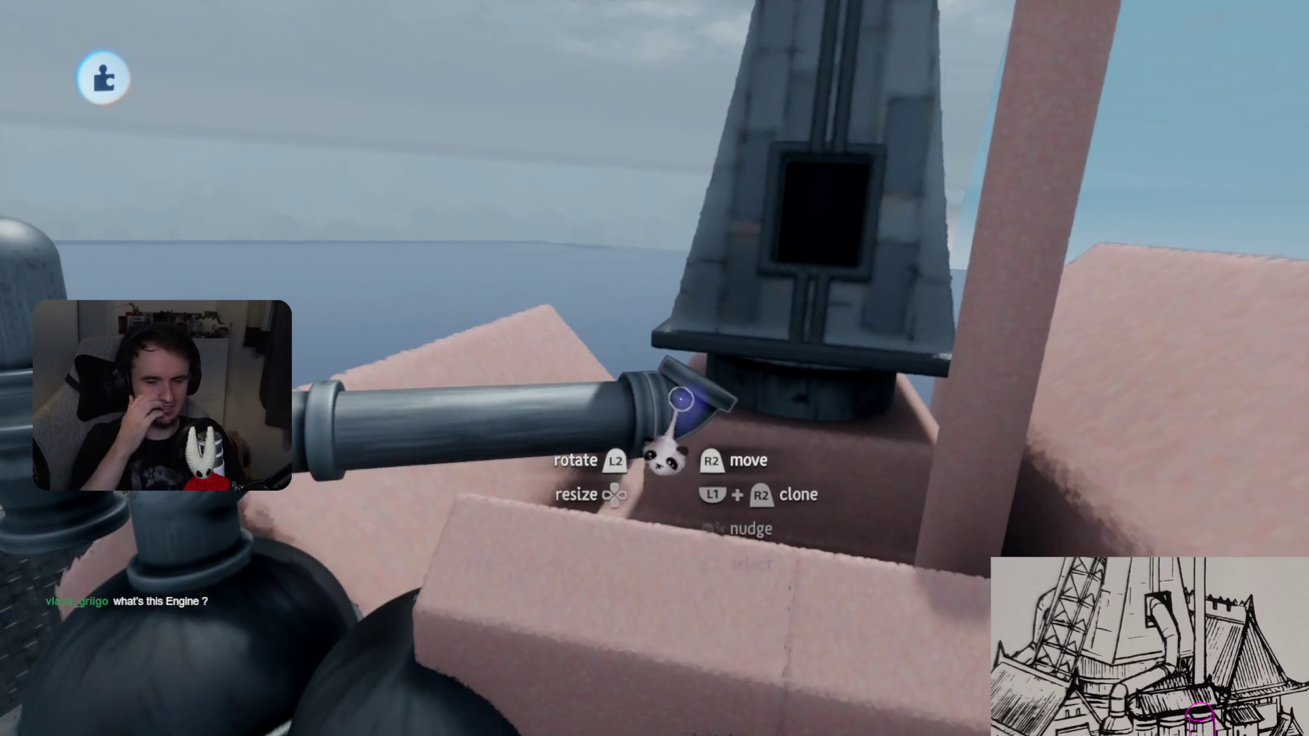
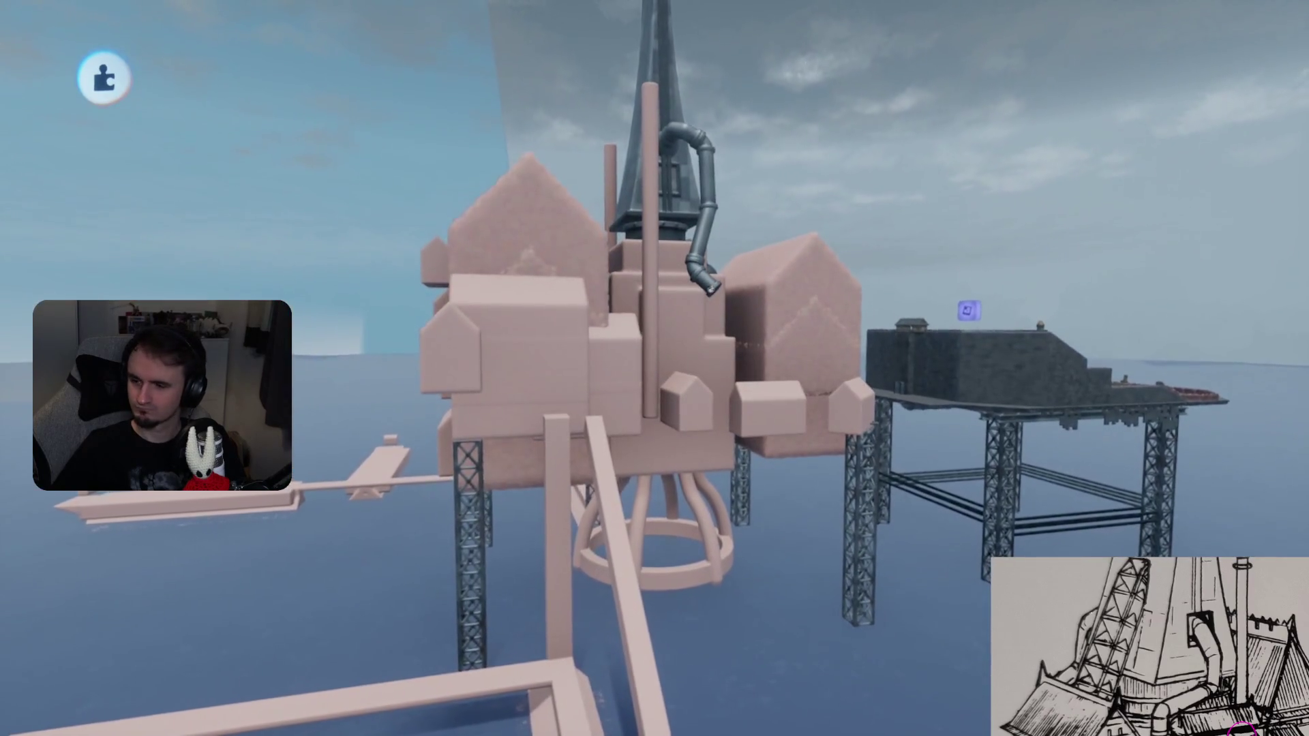
# - Detach the end cap from the pipe elbow and snap a straight pipe segment onto it
pyautogui.press('w')
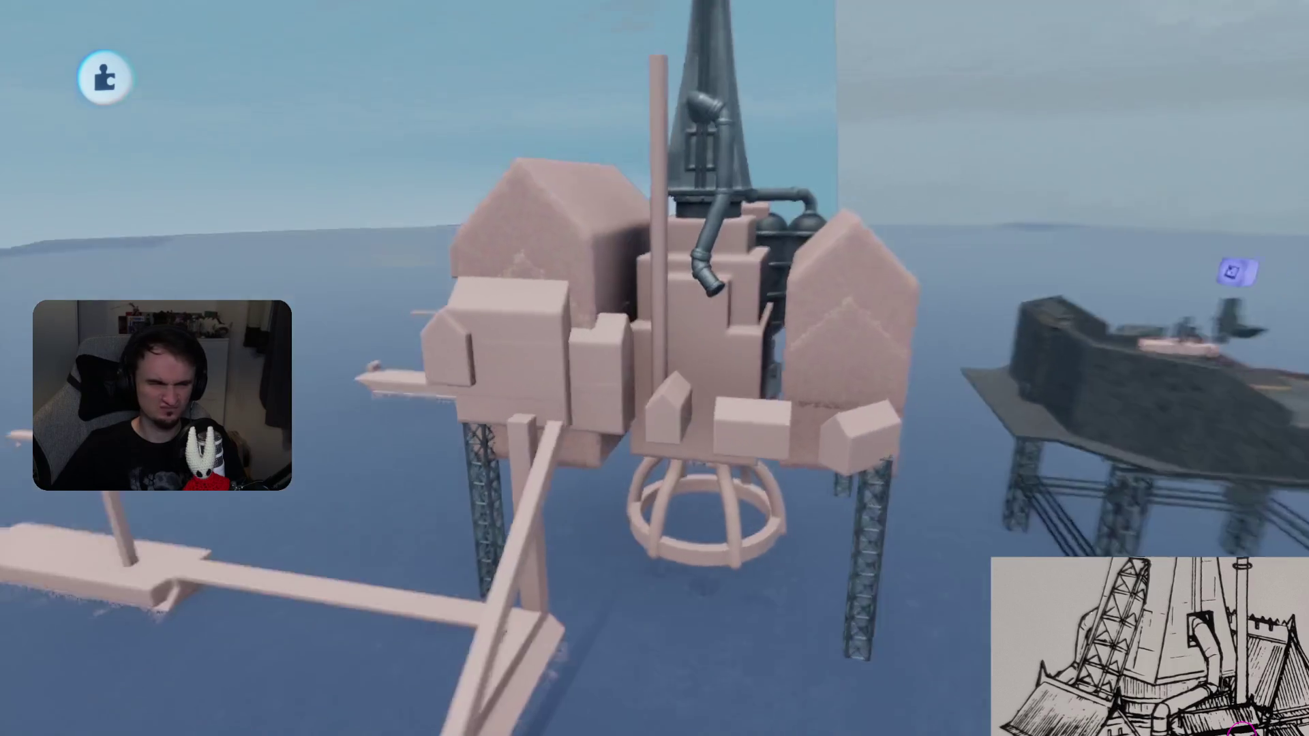
pyautogui.moveTo(691, 307); pyautogui.dragTo(610, 358)
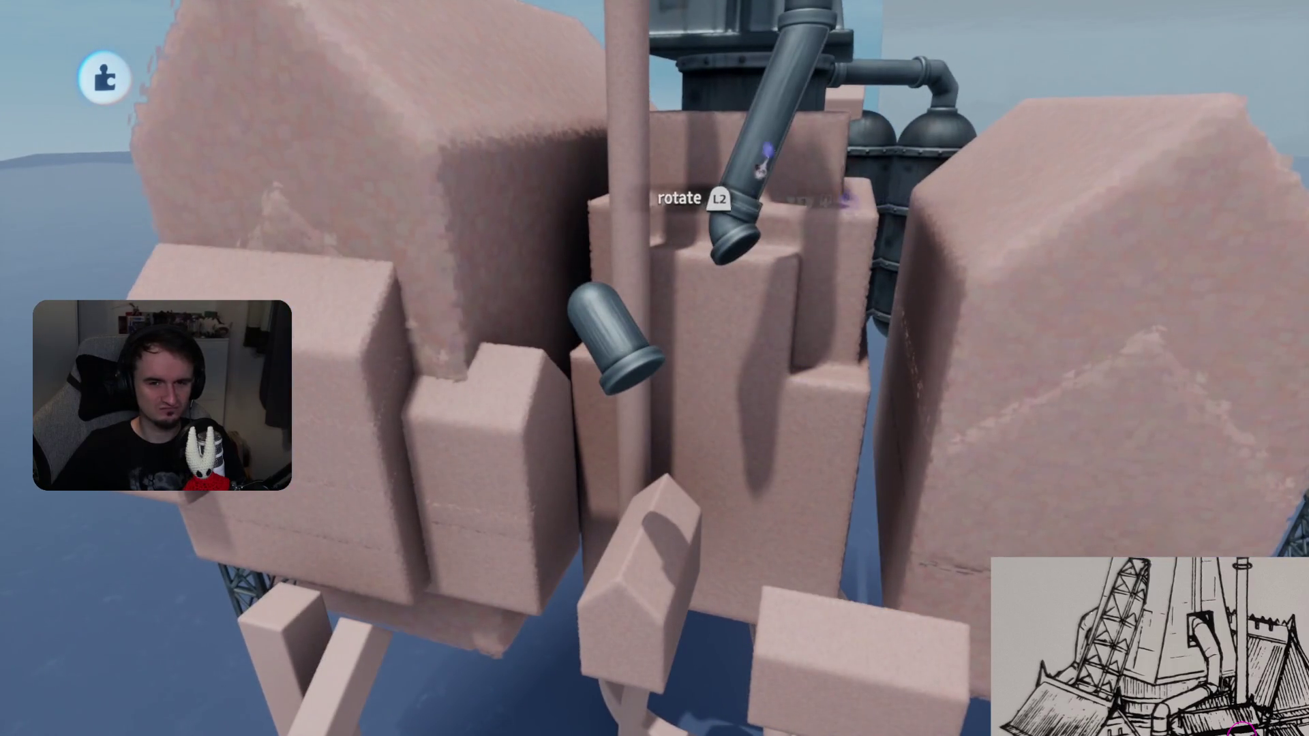
pyautogui.moveTo(820, 408); pyautogui.dragTo(820, 334)
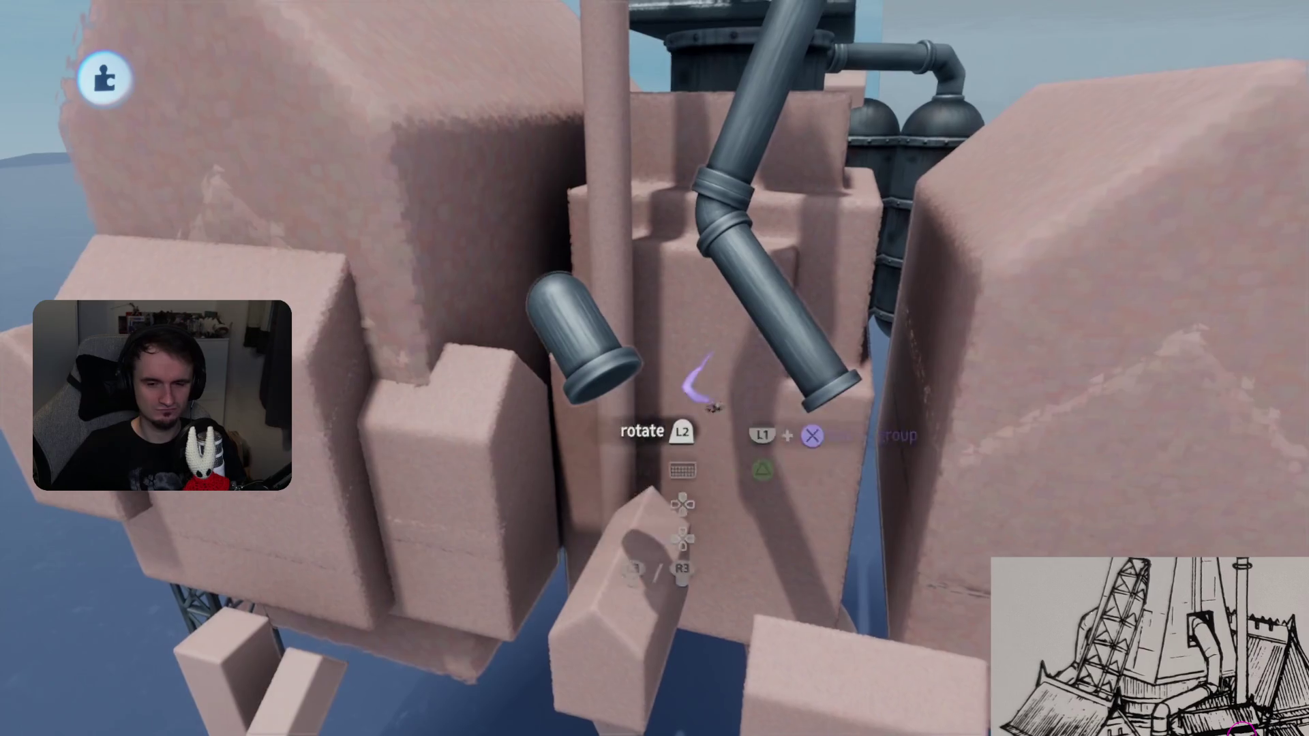
# - Add a copy of the elbow at the pipe's lower end and fit the dome cap on it
pyautogui.scroll(-5, 713, 407)
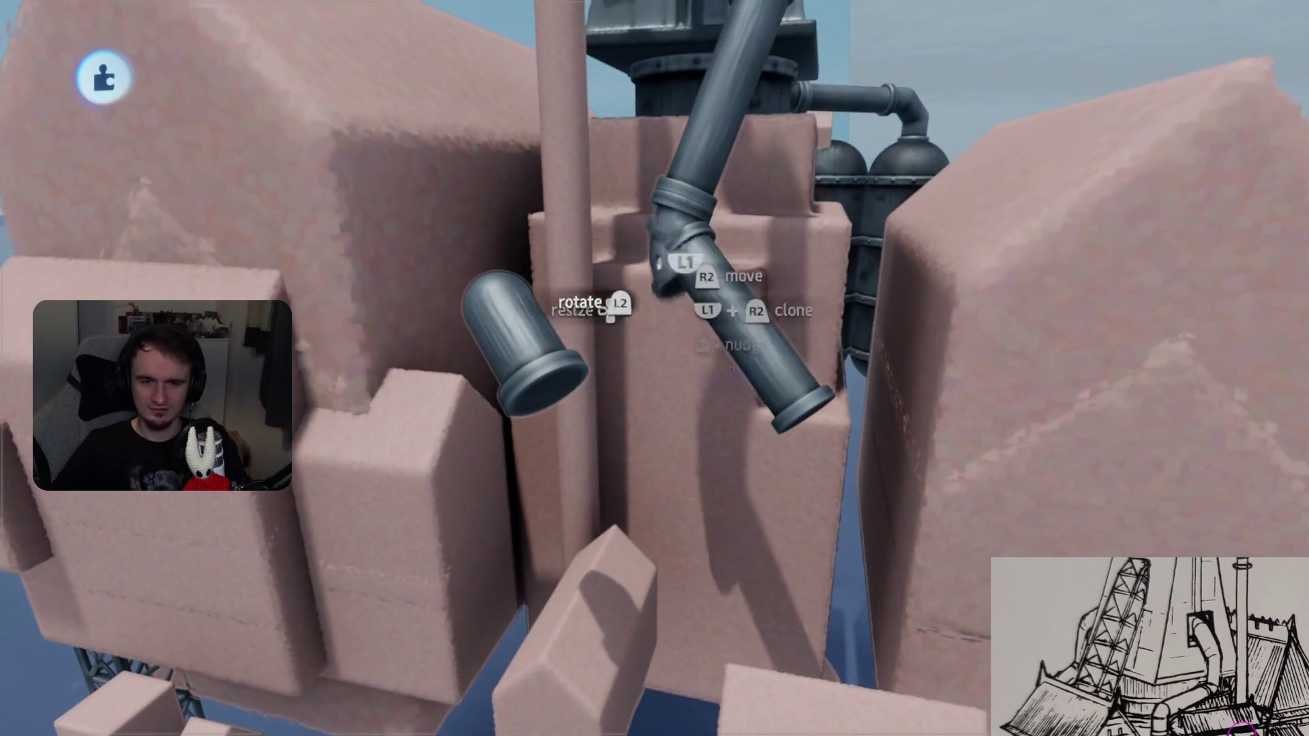
pyautogui.moveTo(657, 267); pyautogui.dragTo(790, 467)
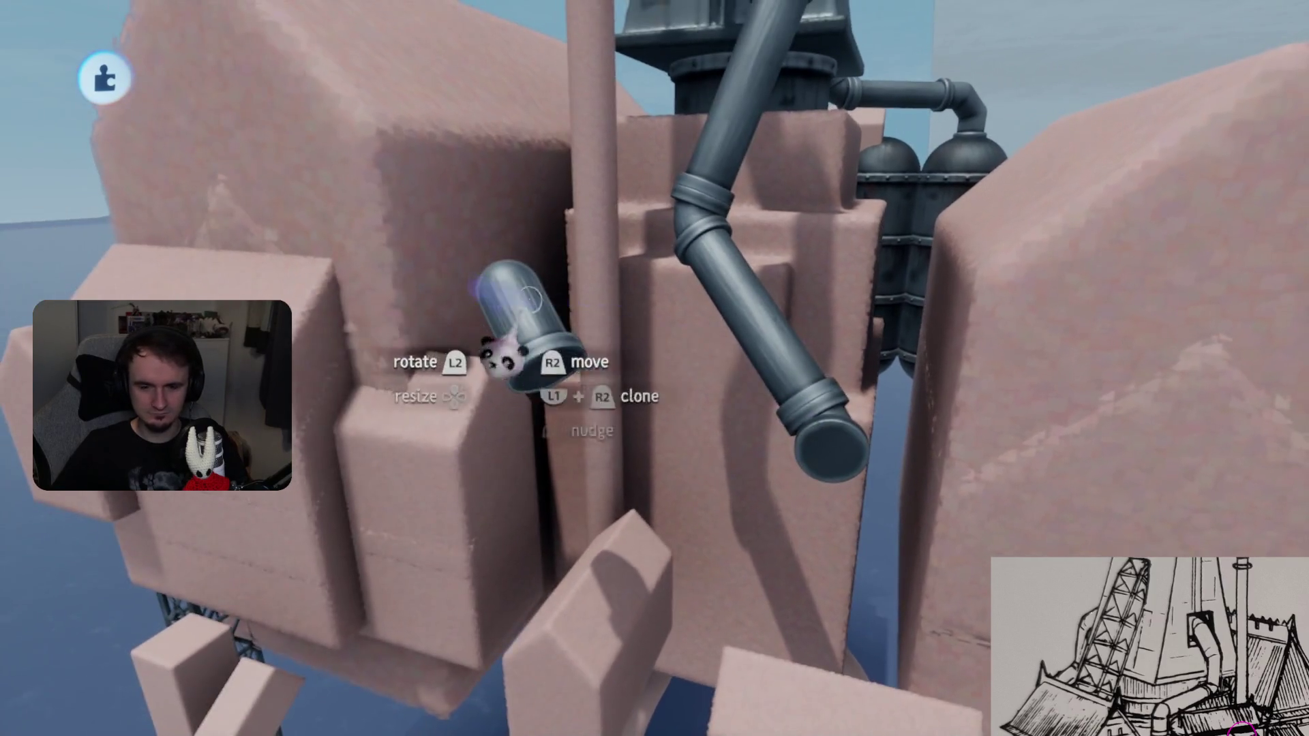
pyautogui.moveTo(477, 341); pyautogui.dragTo(809, 479)
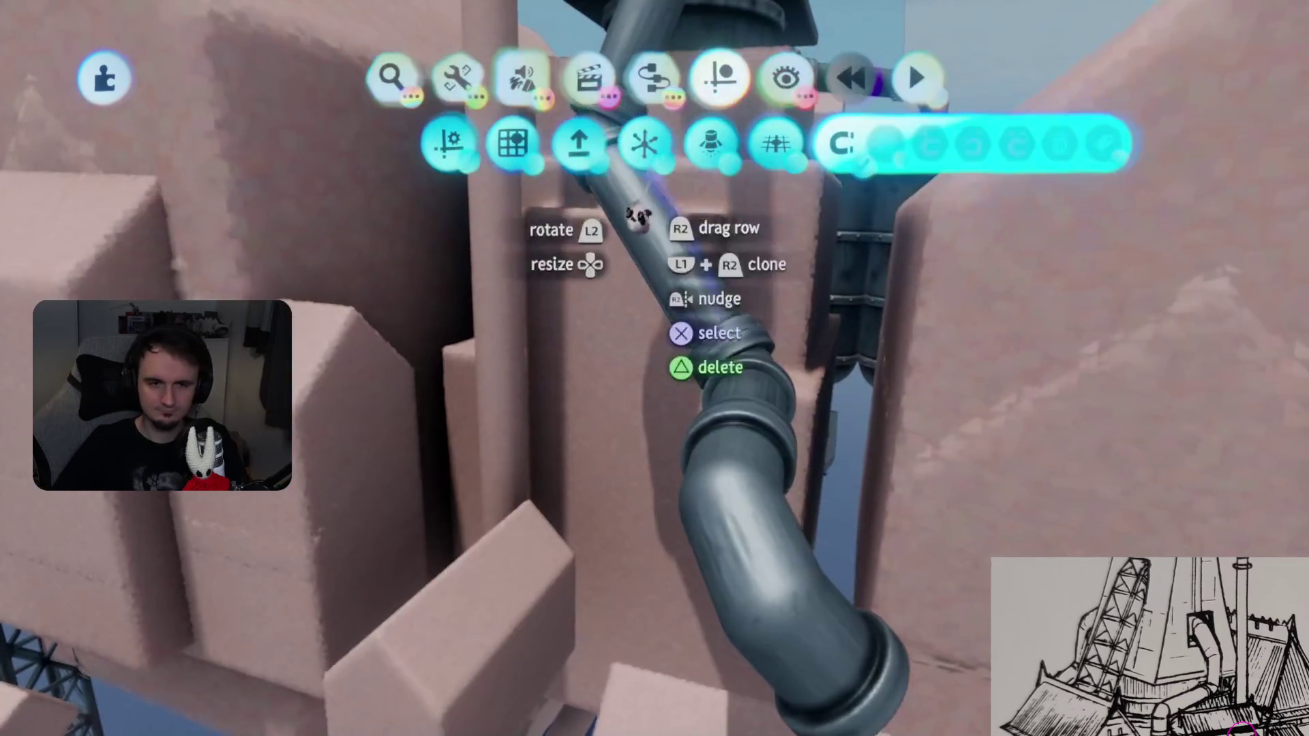
# - Turn on Precise Move and Grid Snap at size 16 in the Guides menu
pyautogui.press('Escape')
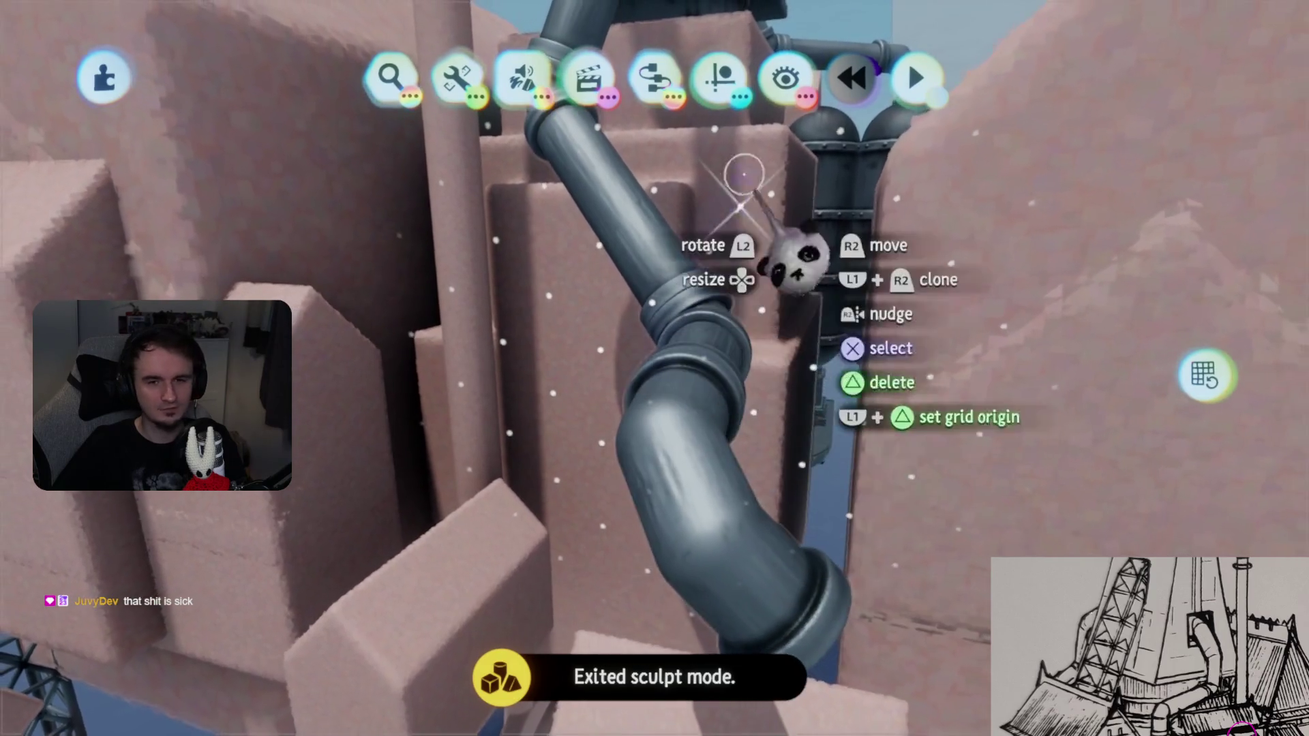
pyautogui.click(720, 76)
pyautogui.click(720, 150)
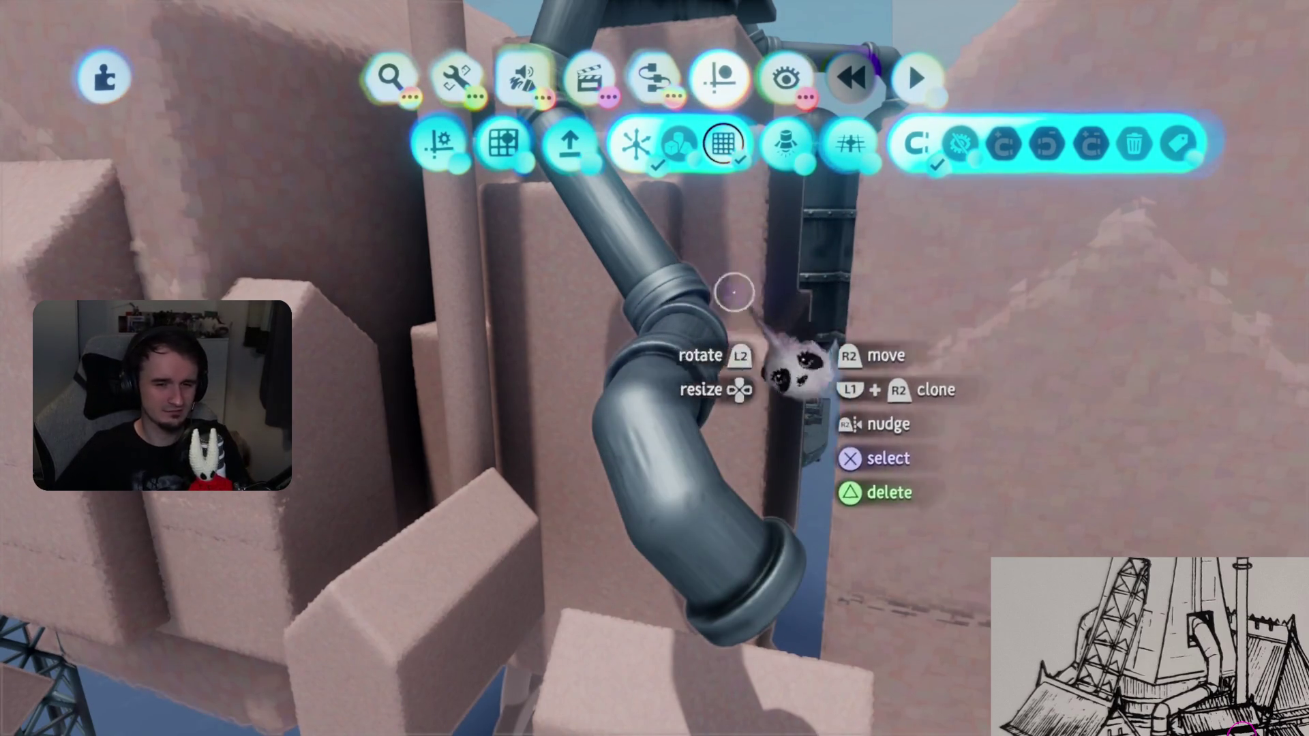
pyautogui.click(504, 142)
# - Rotate the lower pipe elbow to about 44° so its capped end points down
pyautogui.moveTo(696, 302); pyautogui.dragTo(708, 287, button='middle')
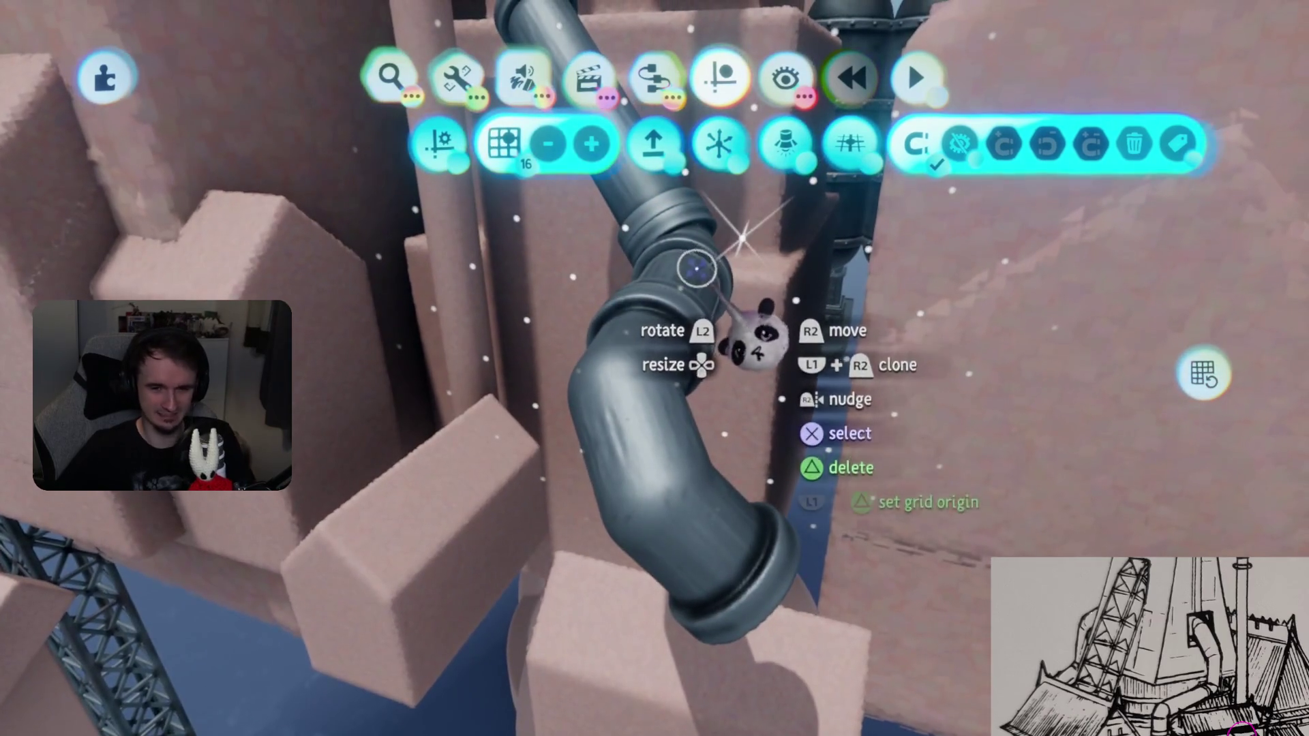
pyautogui.doubleClick(709, 287)
pyautogui.press('Escape')
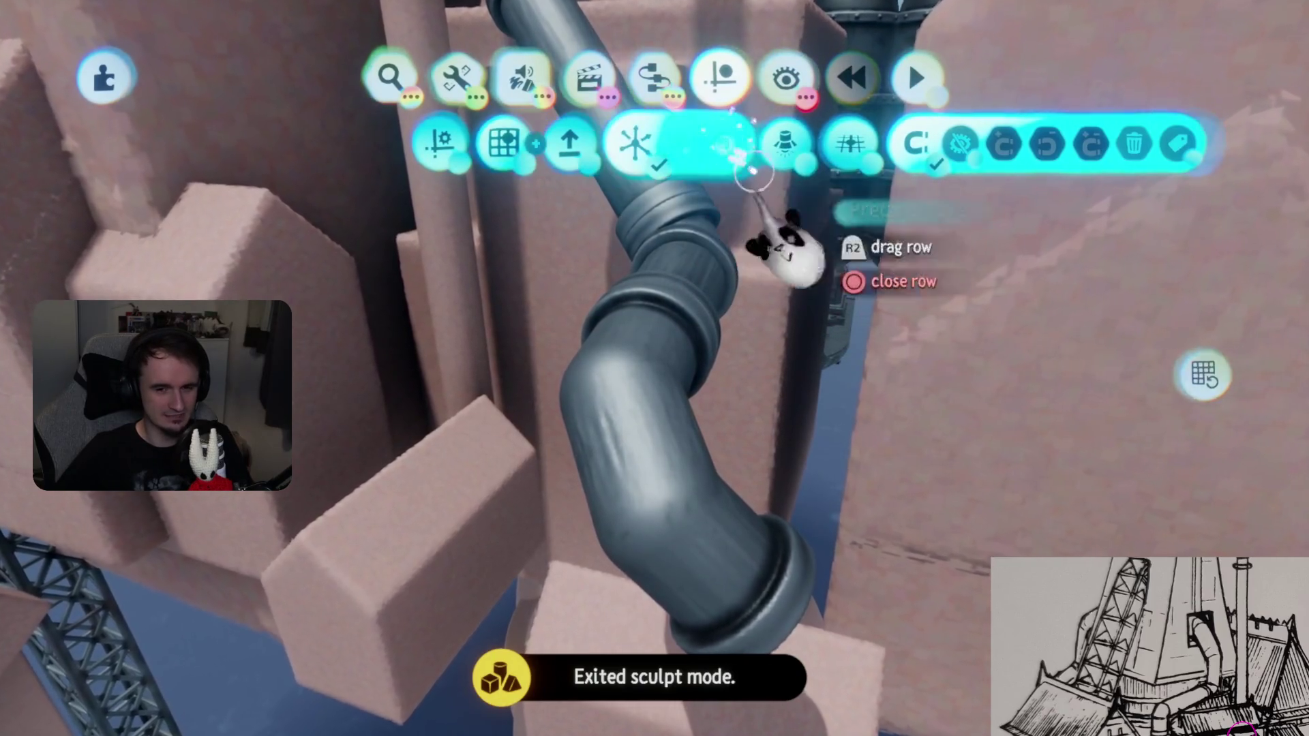
pyautogui.moveTo(704, 330)
pyautogui.mouseDown(button='middle')
pyautogui.moveTo(584, 239)
pyautogui.moveTo(677, 389)
pyautogui.moveTo(714, 430)
pyautogui.moveTo(736, 415)
pyautogui.mouseUp(button='middle')
pyautogui.moveTo(736, 416)
pyautogui.mouseDown()
pyautogui.moveTo(745, 307)
pyautogui.moveTo(735, 334)
pyautogui.mouseUp()
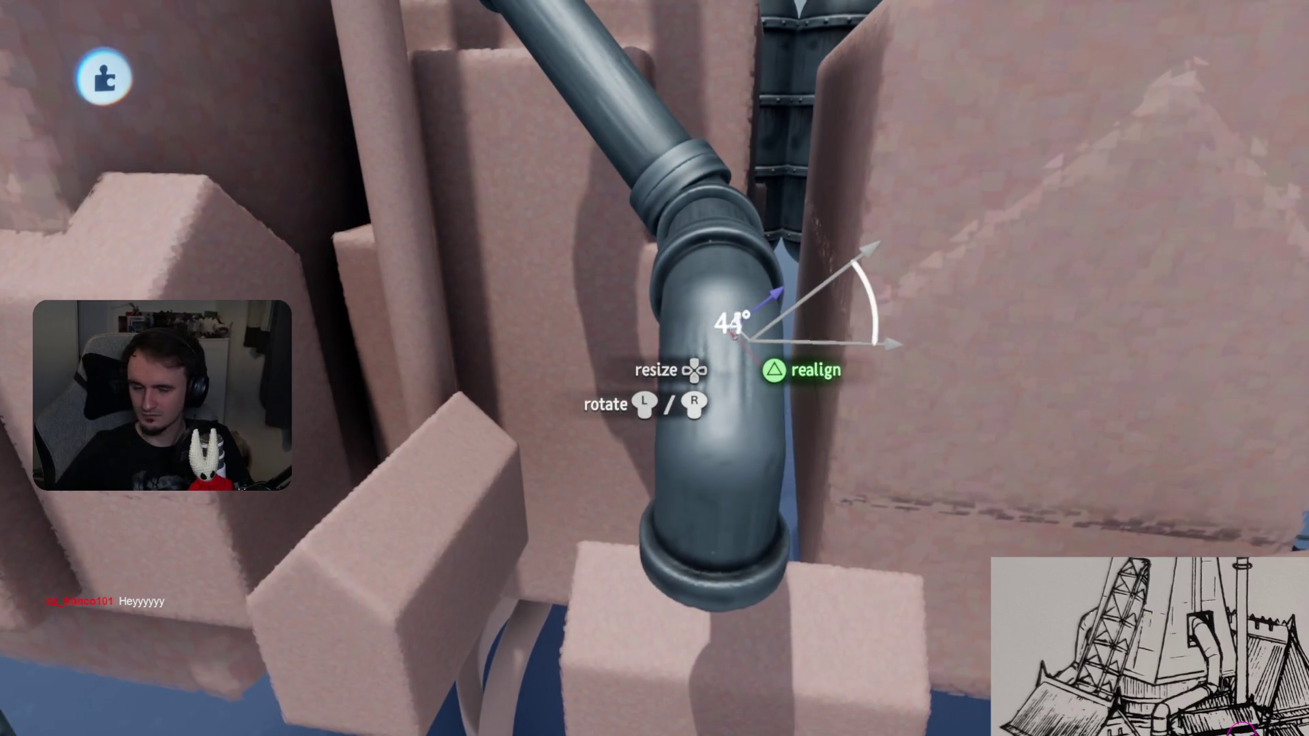
# - Pull a pipe piece out beside the pink block, turned 90° to hang straight down
pyautogui.moveTo(728, 273)
pyautogui.mouseDown(button='middle')
pyautogui.moveTo(685, 317)
pyautogui.moveTo(498, 341)
pyautogui.mouseUp(button='middle')
pyautogui.moveTo(682, 340); pyautogui.dragTo(765, 252, button='middle')
pyautogui.moveTo(765, 252)
pyautogui.mouseDown()
pyautogui.moveTo(730, 482)
pyautogui.moveTo(736, 459)
pyautogui.moveTo(675, 453)
pyautogui.mouseUp()
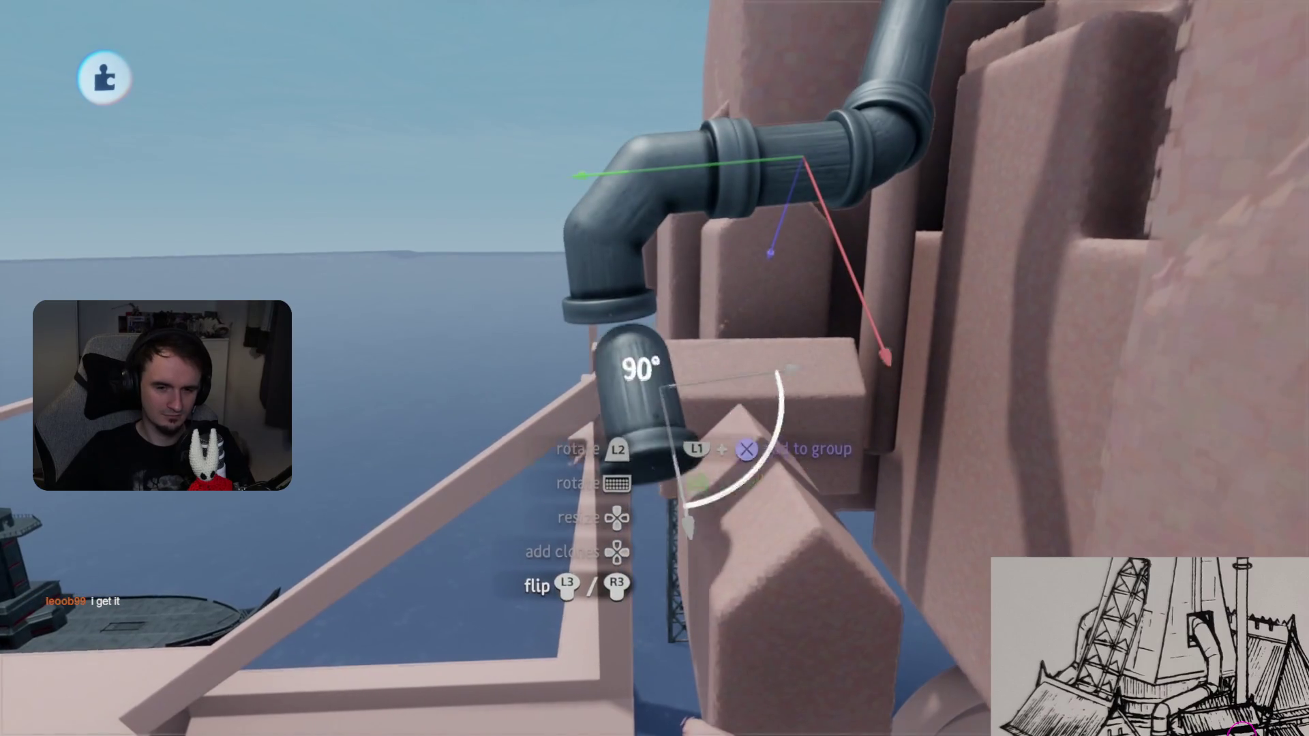
pyautogui.moveTo(665, 398)
pyautogui.mouseDown(button='middle')
pyautogui.moveTo(600, 389)
pyautogui.moveTo(759, 304)
pyautogui.moveTo(636, 351)
pyautogui.moveTo(624, 349)
pyautogui.moveTo(620, 293)
pyautogui.moveTo(612, 347)
pyautogui.mouseUp(button='middle')
pyautogui.click(724, 256)
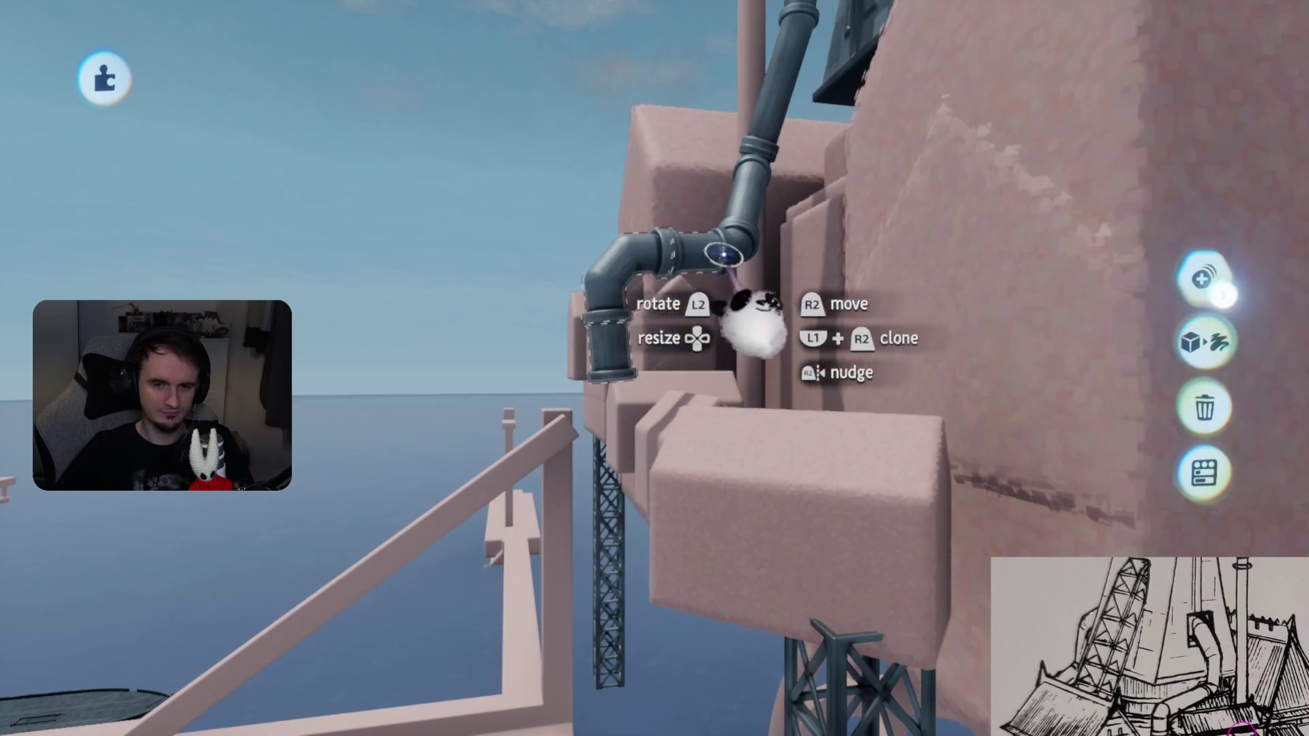
pyautogui.moveTo(805, 164)
pyautogui.mouseDown(button='middle')
pyautogui.moveTo(760, 157)
pyautogui.moveTo(749, 194)
pyautogui.moveTo(783, 313)
pyautogui.moveTo(876, 248)
pyautogui.moveTo(775, 234)
pyautogui.mouseUp(button='middle')
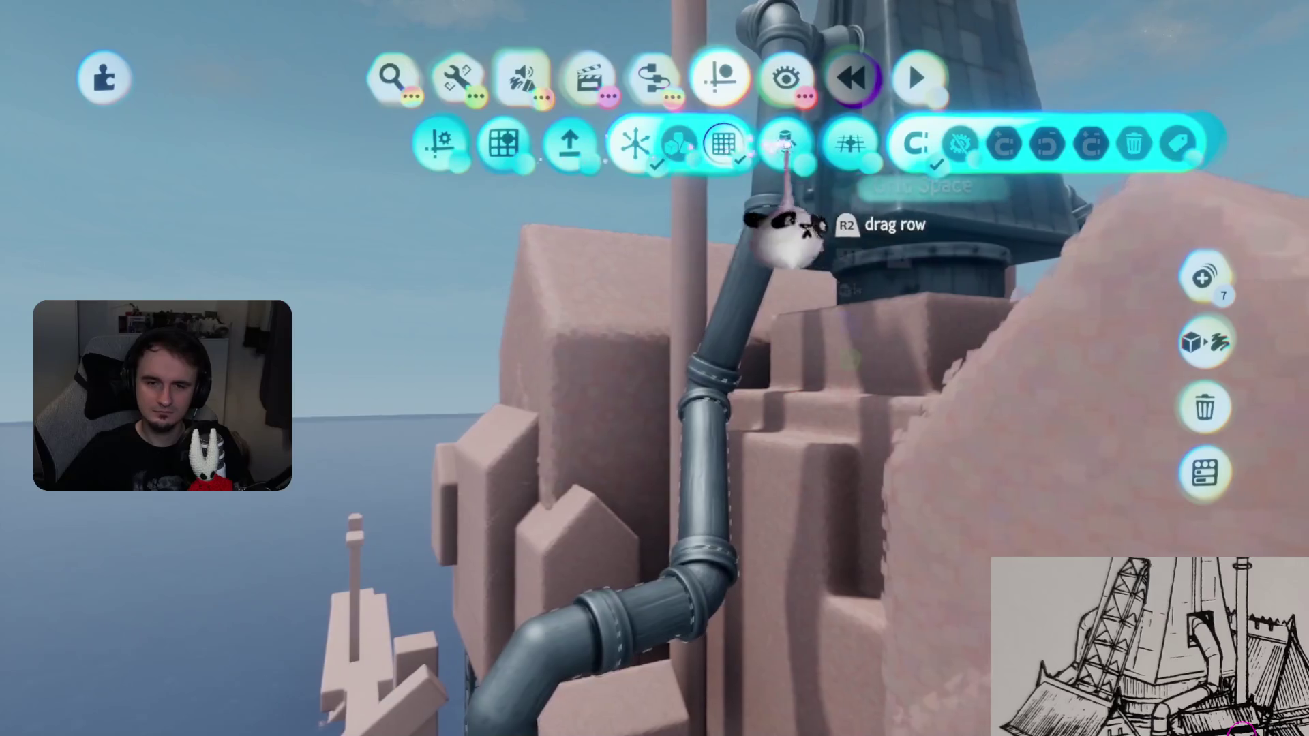
pyautogui.press('Escape')
pyautogui.moveTo(692, 276)
pyautogui.mouseDown(button='middle')
pyautogui.moveTo(750, 286)
pyautogui.moveTo(746, 255)
pyautogui.mouseUp(button='middle')
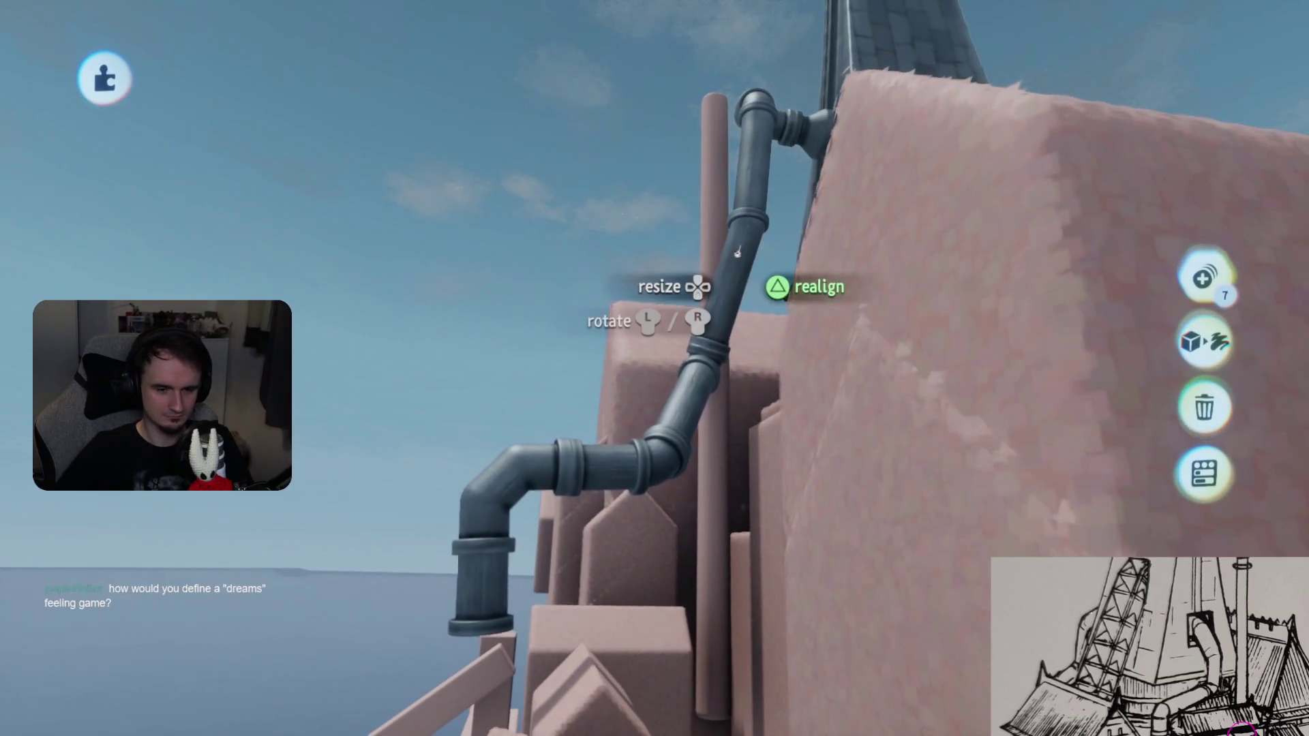
pyautogui.moveTo(726, 283)
pyautogui.mouseDown(button='middle')
pyautogui.moveTo(757, 281)
pyautogui.moveTo(716, 255)
pyautogui.moveTo(784, 471)
pyautogui.moveTo(832, 535)
pyautogui.moveTo(685, 337)
pyautogui.moveTo(730, 502)
pyautogui.moveTo(765, 497)
pyautogui.moveTo(684, 384)
pyautogui.mouseUp(button='middle')
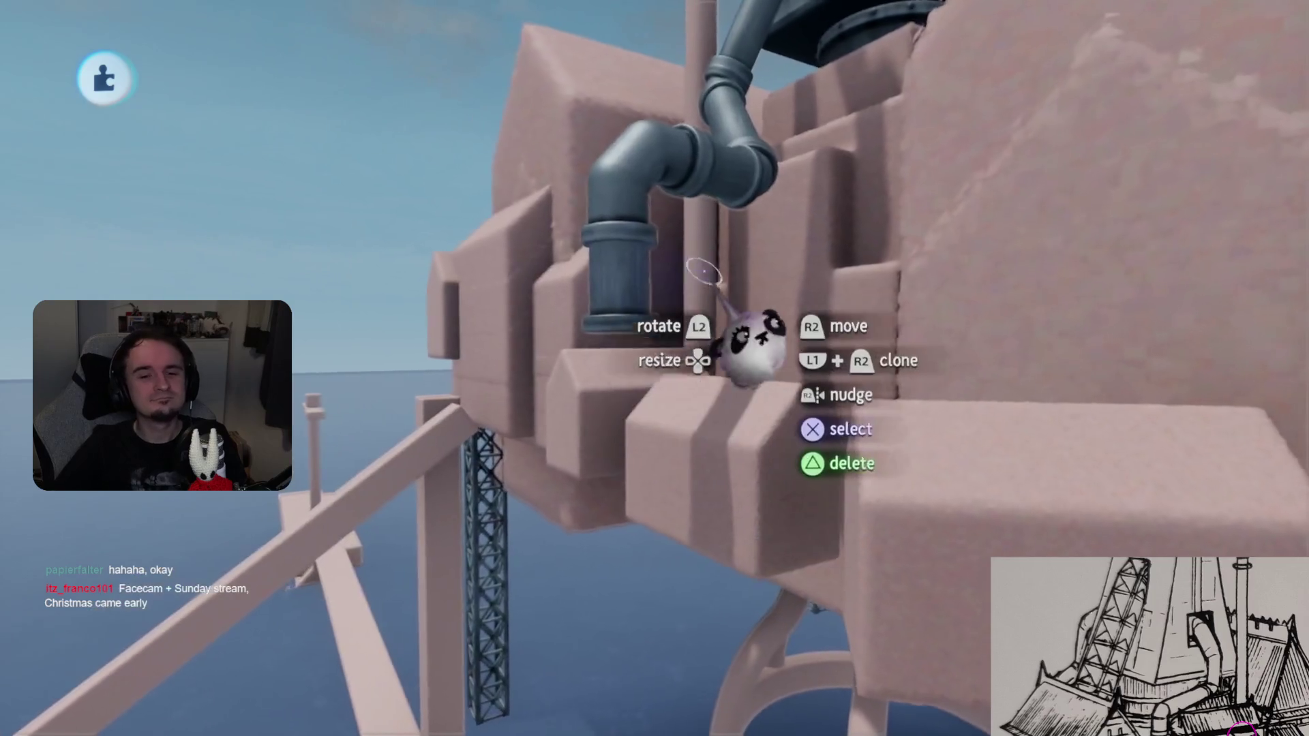
# - Move the pipe elbow from the side and attach it below the pipe column
pyautogui.press('Escape')
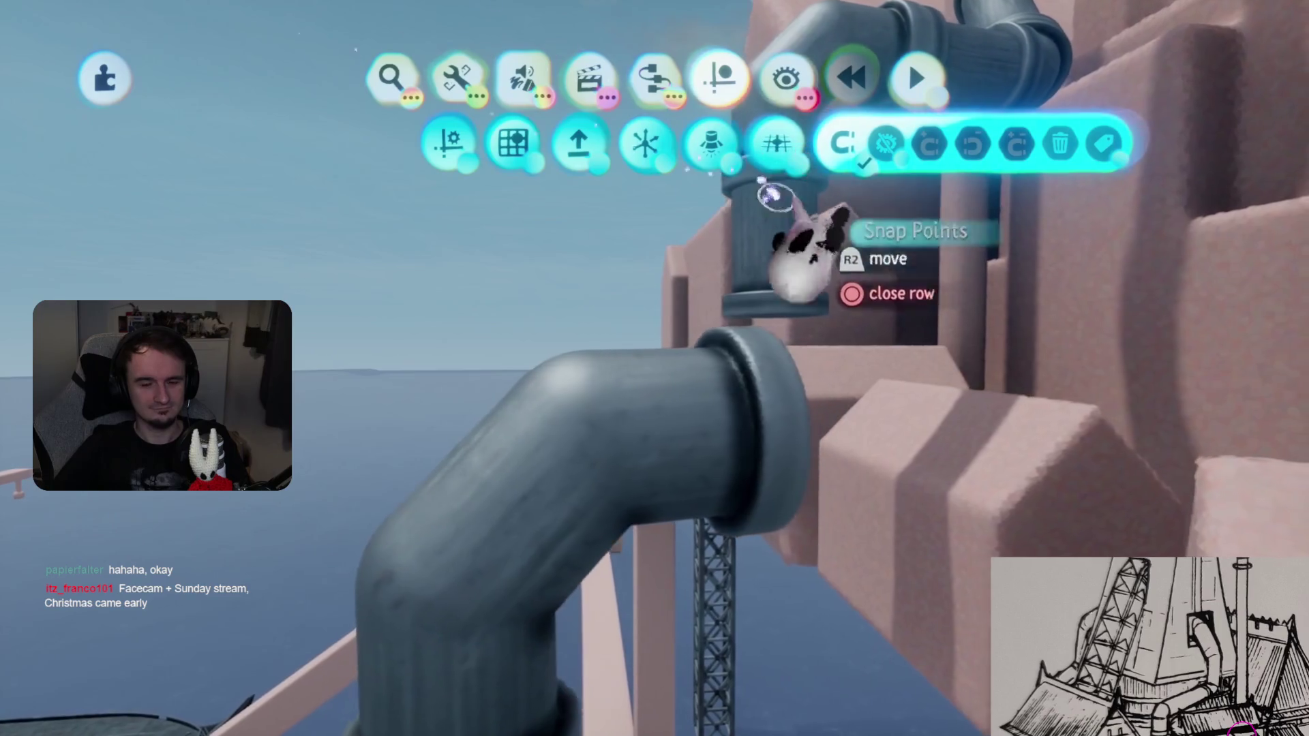
pyautogui.press('Escape')
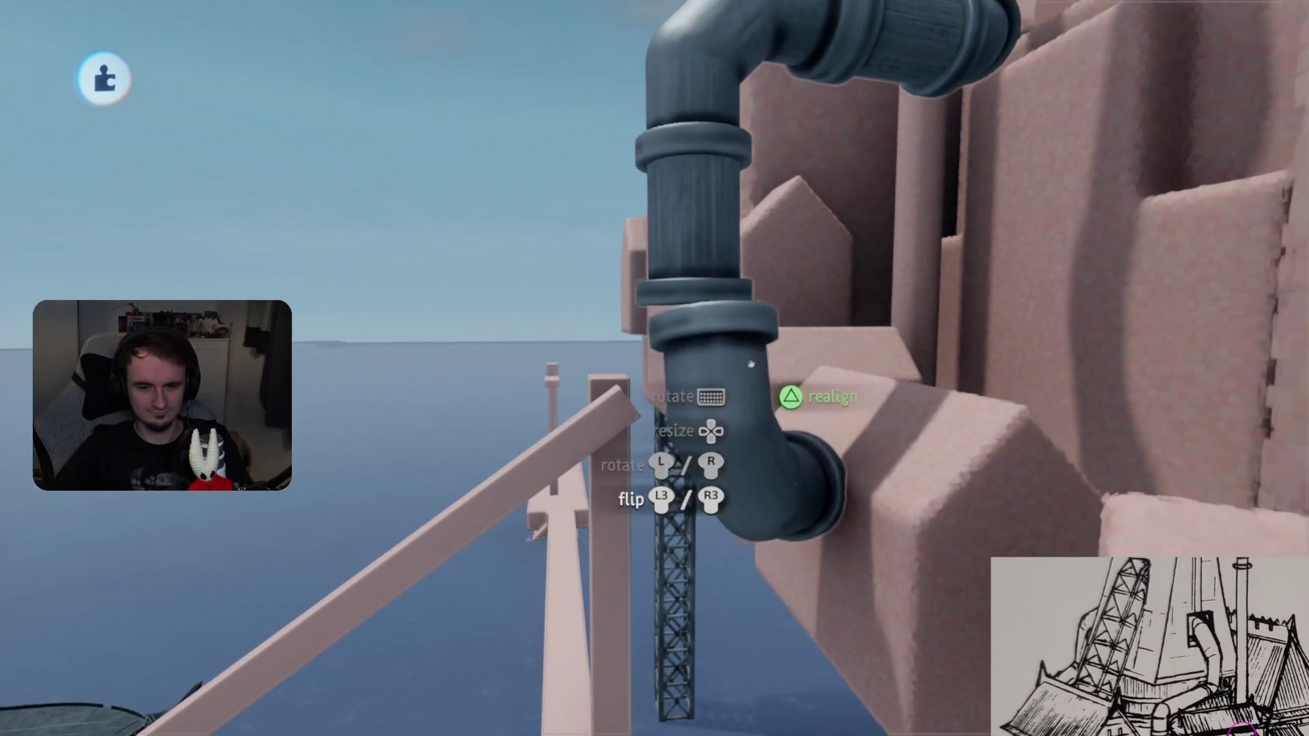
pyautogui.moveTo(753, 363); pyautogui.dragTo(657, 467)
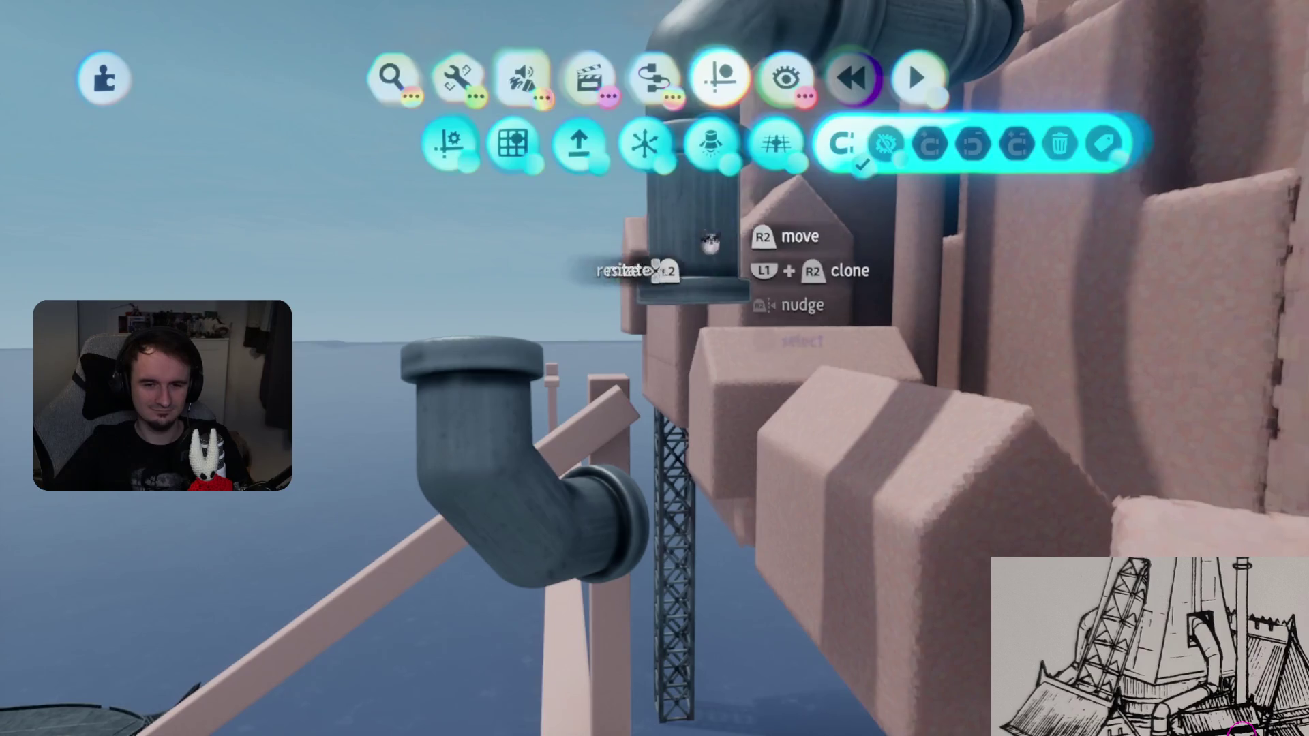
pyautogui.moveTo(719, 421)
pyautogui.mouseDown()
pyautogui.moveTo(698, 405)
pyautogui.moveTo(726, 538)
pyautogui.moveTo(753, 532)
pyautogui.mouseUp()
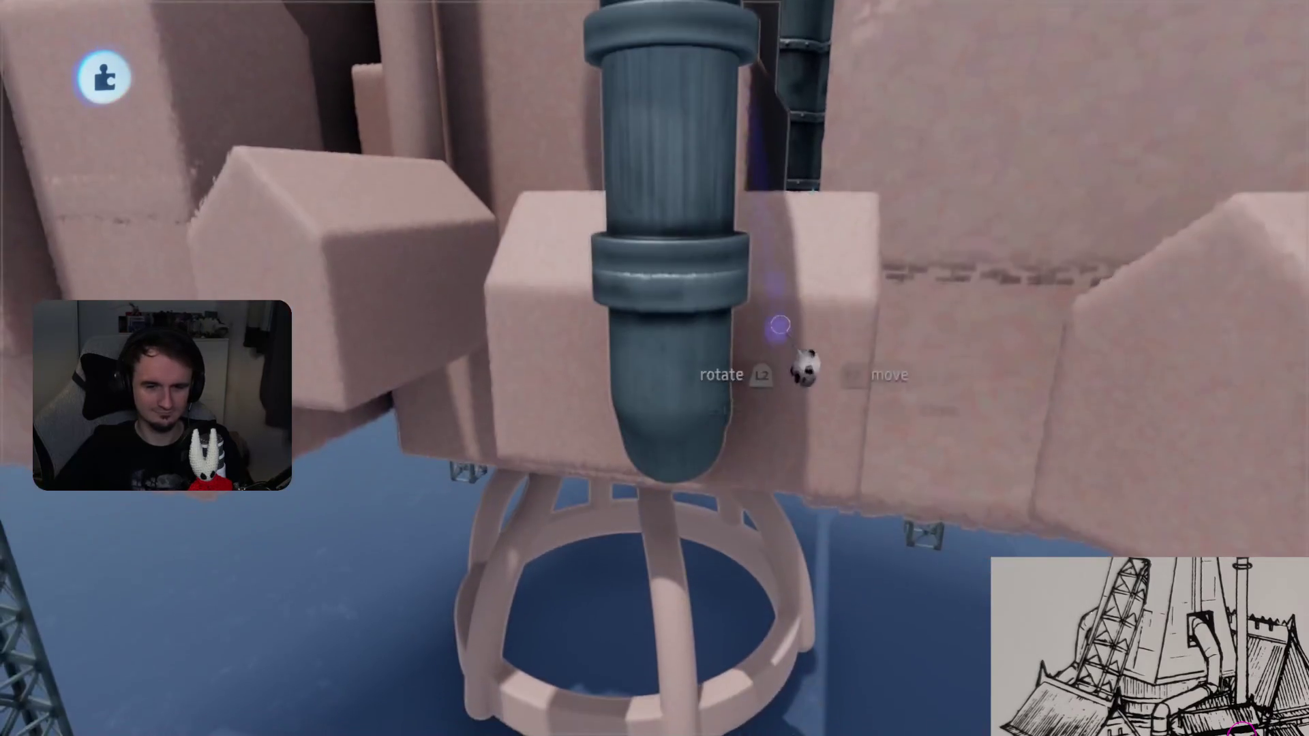
# - Toggle grid snapping and rotate the elbow so its flanged end enters the pink block
pyautogui.press('Escape')
pyautogui.click(512, 144)
pyautogui.press('Escape')
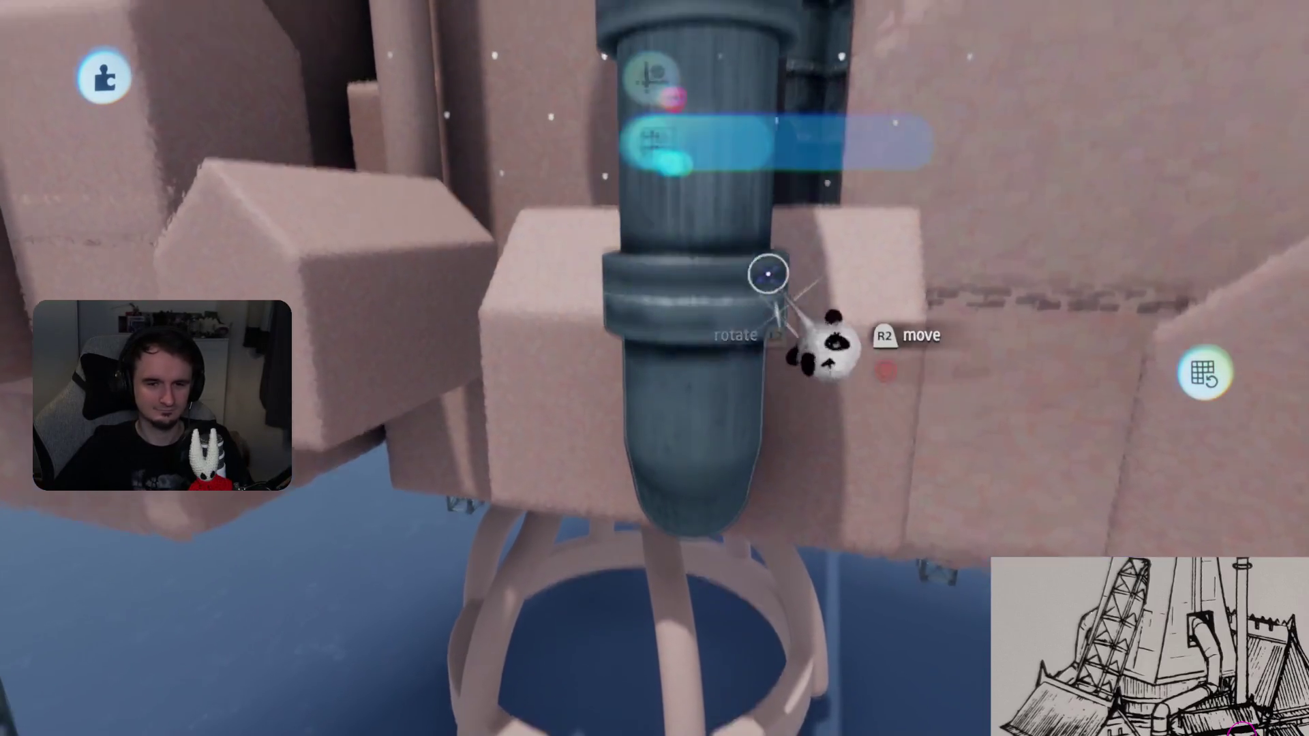
pyautogui.press('Escape')
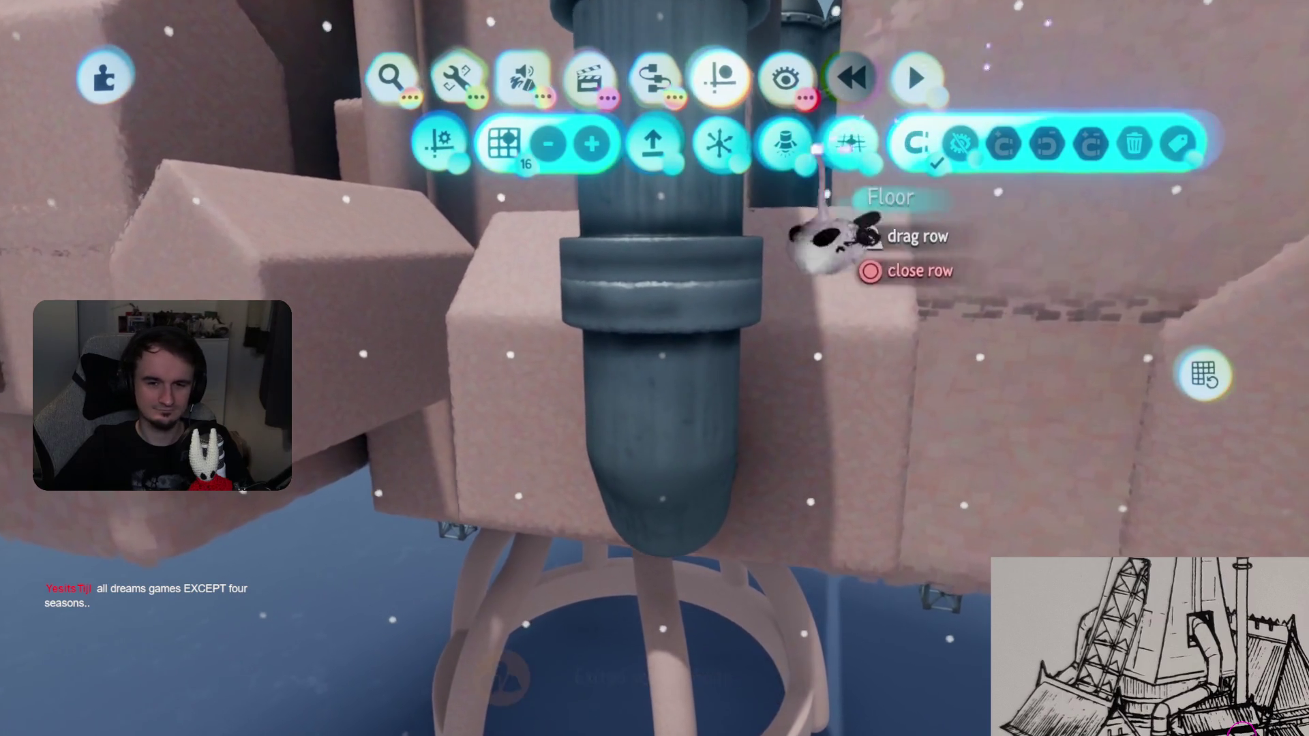
pyautogui.click(784, 144)
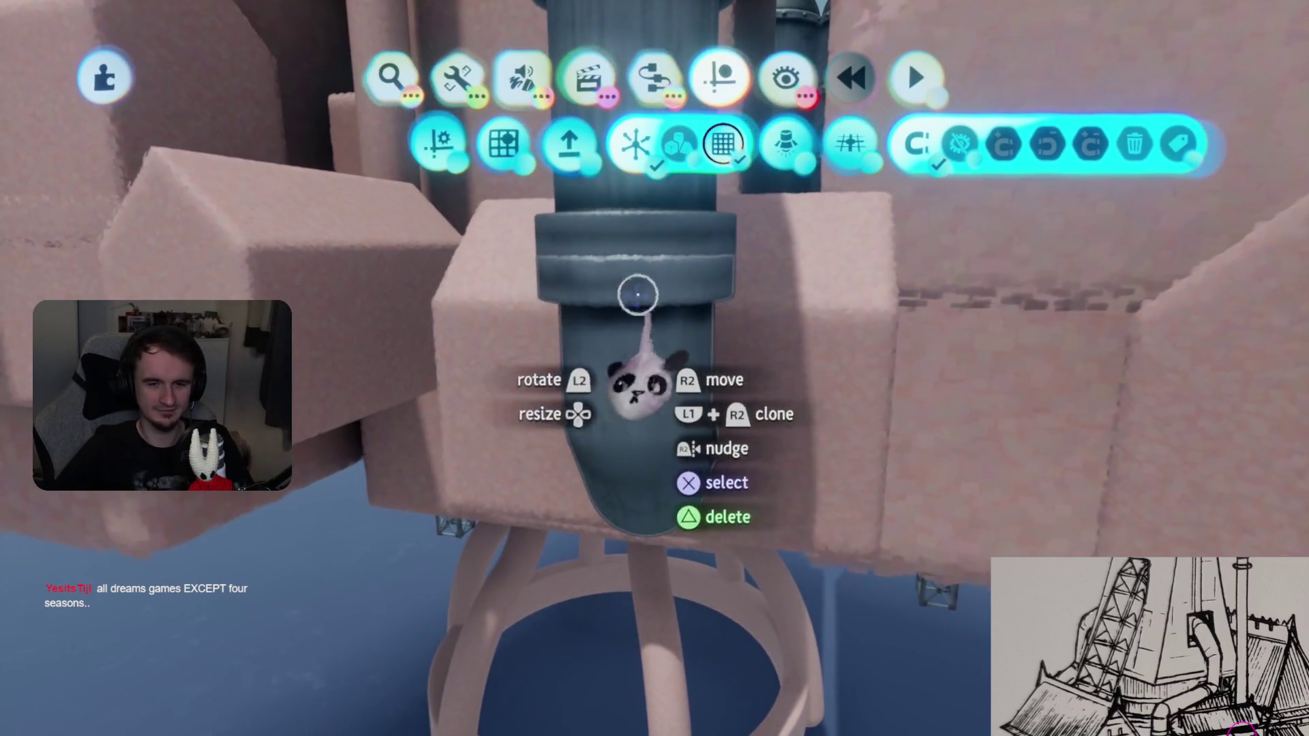
pyautogui.moveTo(638, 281); pyautogui.dragTo(585, 322)
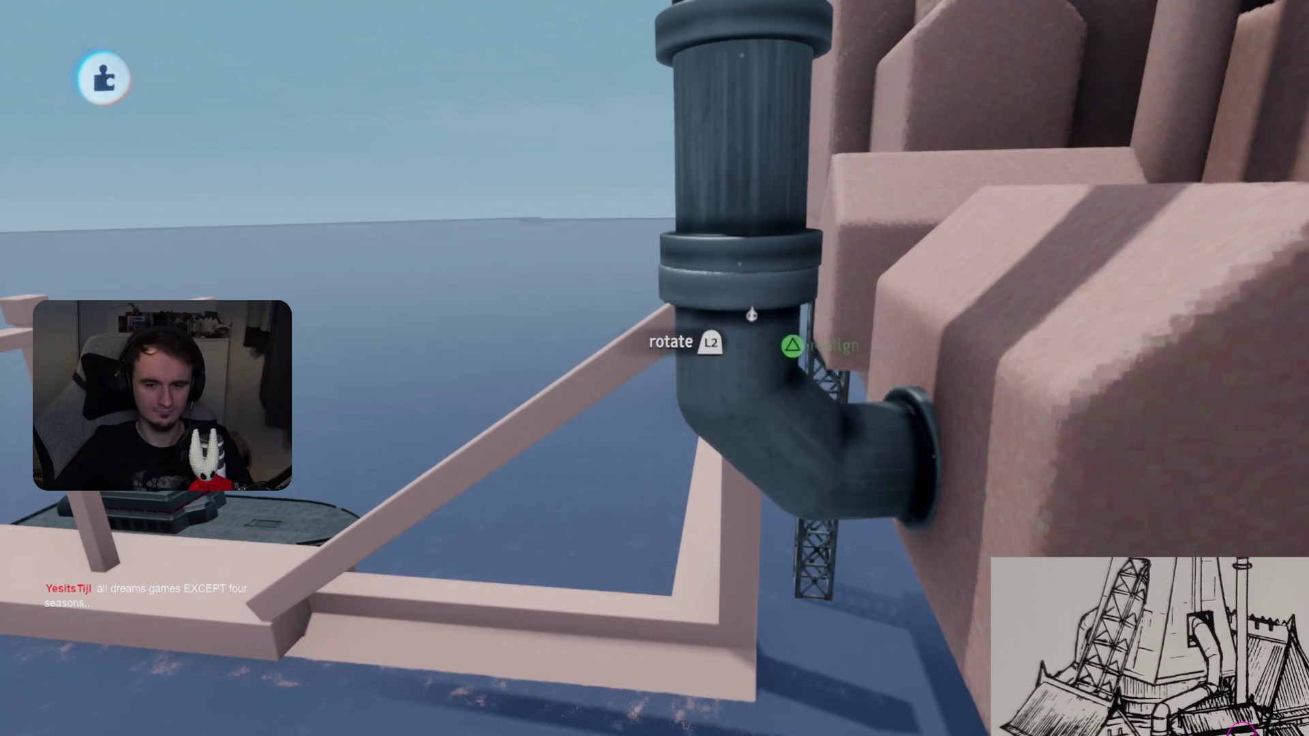
pyautogui.moveTo(747, 308); pyautogui.dragTo(747, 308)
pyautogui.scroll(-5, 748, 308)
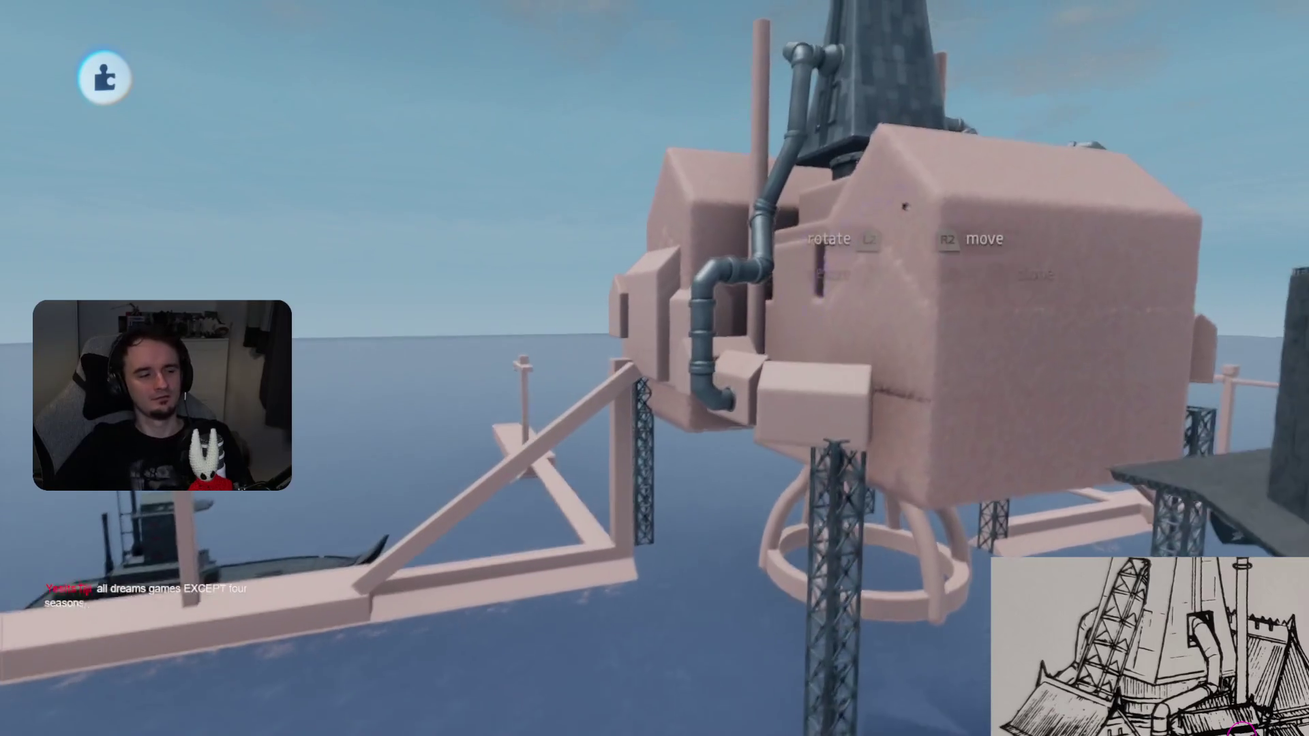
pyautogui.moveTo(904, 204)
pyautogui.mouseDown(button='middle')
pyautogui.moveTo(636, 371)
pyautogui.moveTo(754, 397)
pyautogui.moveTo(1014, 227)
pyautogui.moveTo(852, 216)
pyautogui.moveTo(750, 273)
pyautogui.moveTo(654, 368)
pyautogui.moveTo(614, 327)
pyautogui.moveTo(593, 273)
pyautogui.mouseUp(button='middle')
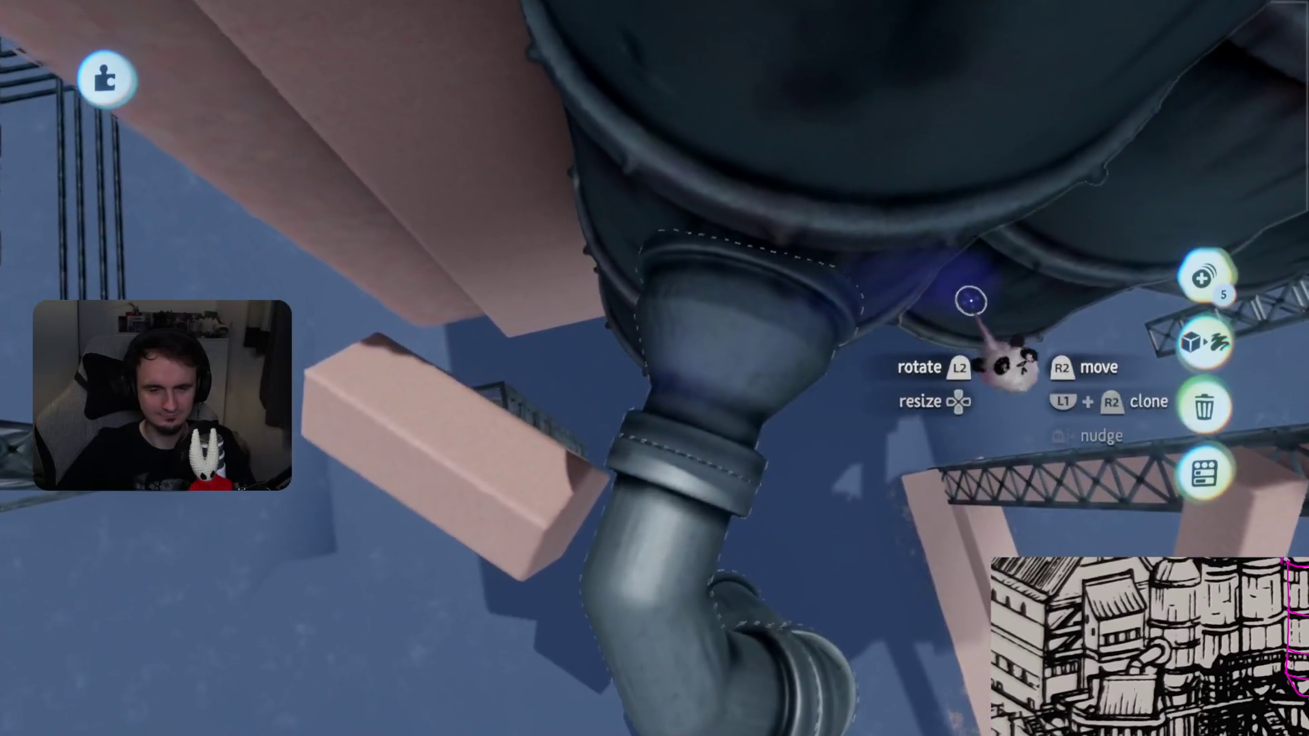
# - Drag the leftmost tank's pipe end left onto the pink block below, then zoom out to check
pyautogui.click(668, 436)
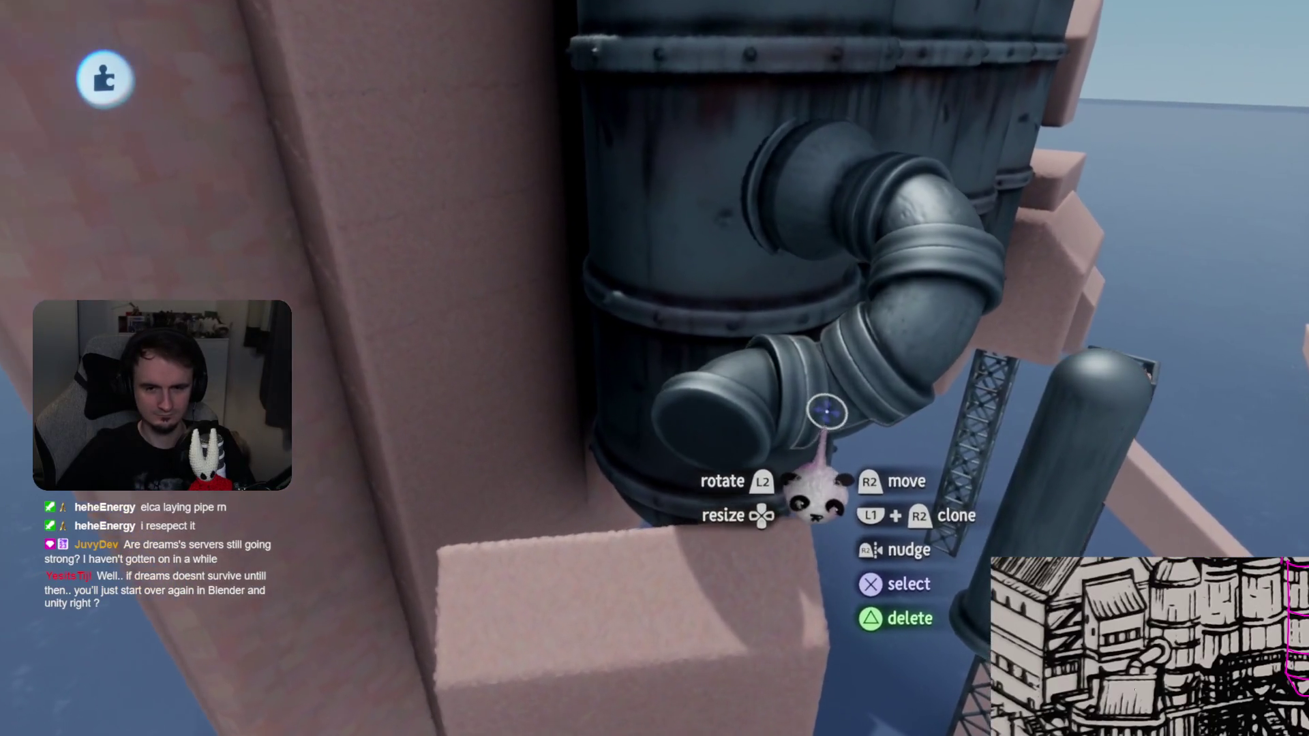
pyautogui.moveTo(807, 412); pyautogui.dragTo(480, 402)
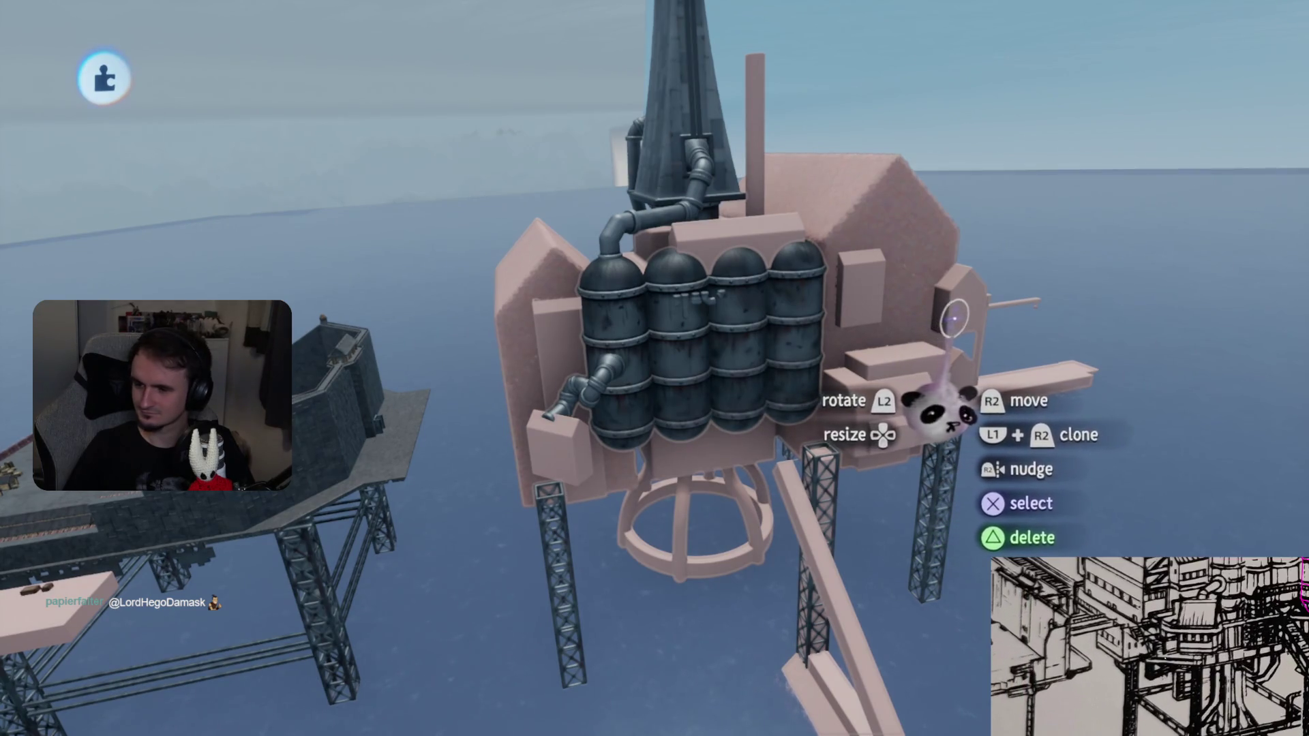
pyautogui.moveTo(979, 326)
pyautogui.mouseDown(button='middle')
pyautogui.moveTo(788, 418)
pyautogui.moveTo(775, 341)
pyautogui.moveTo(789, 371)
pyautogui.moveTo(921, 311)
pyautogui.mouseUp(button='middle')
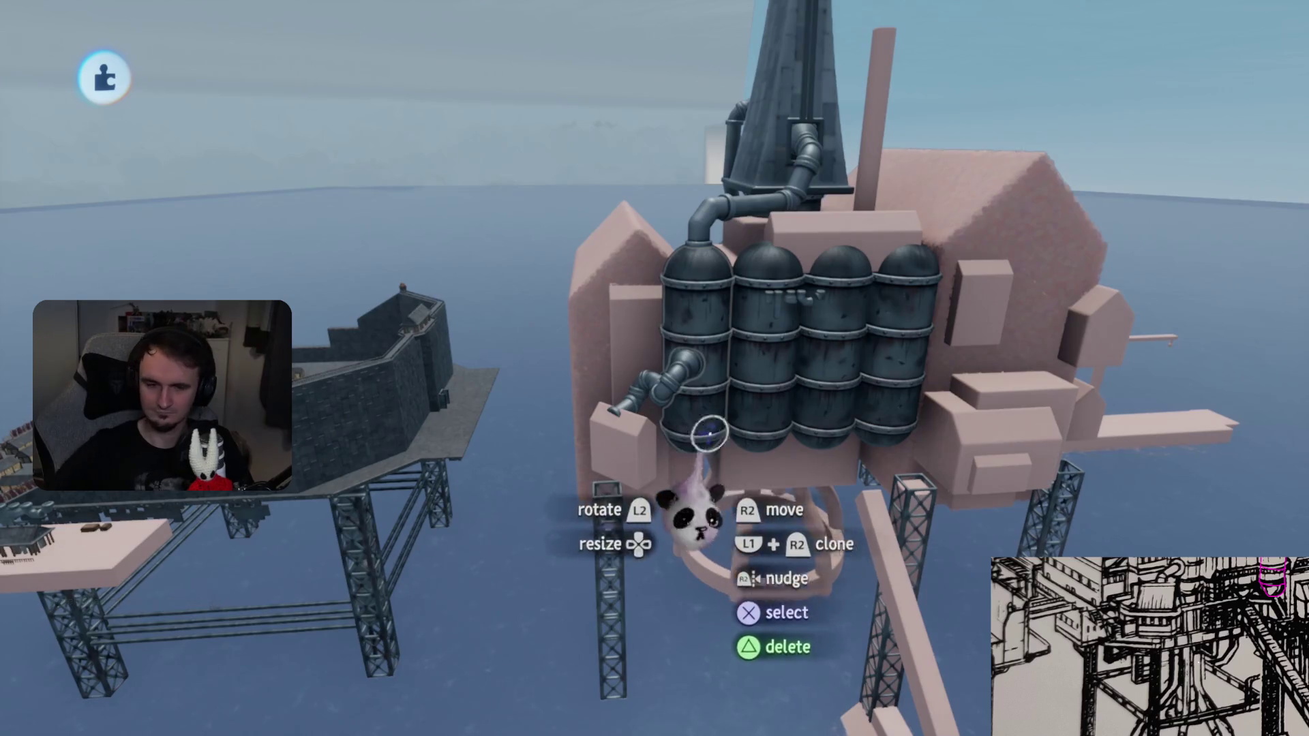
pyautogui.scroll(3, 733, 400)
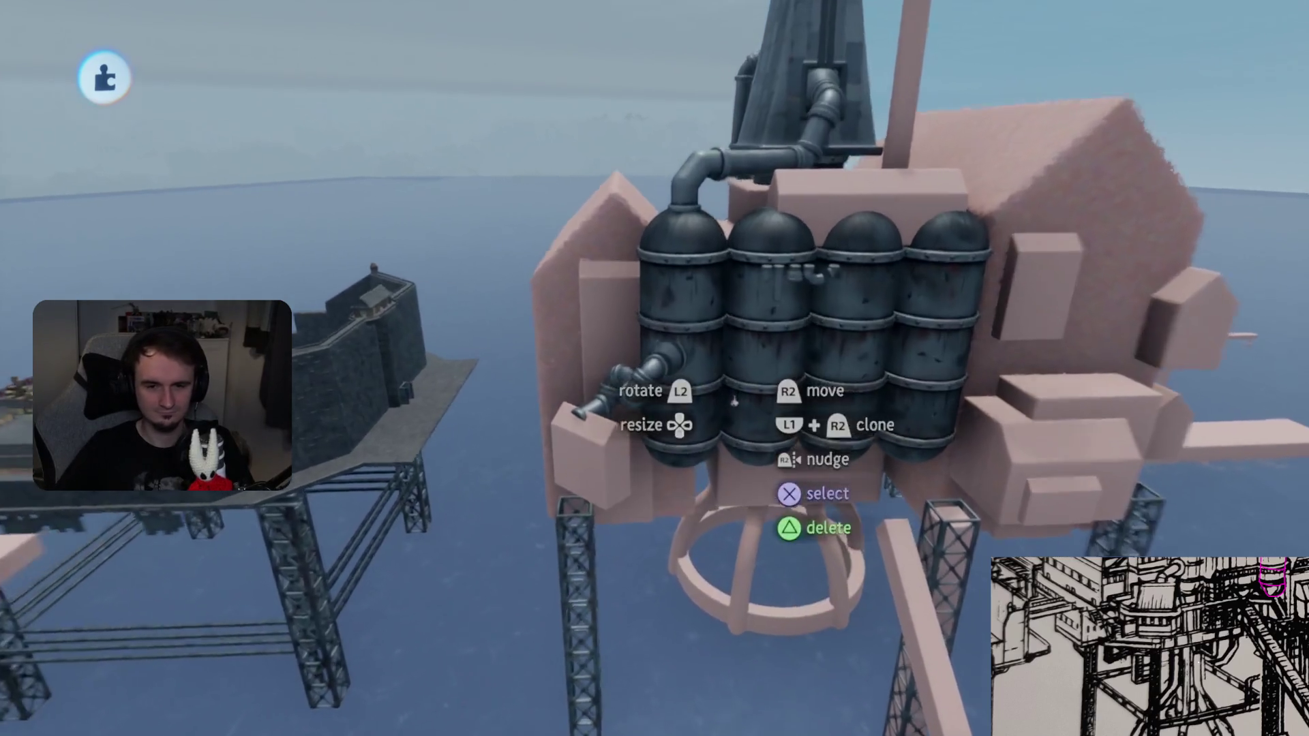
pyautogui.scroll(3, 733, 401)
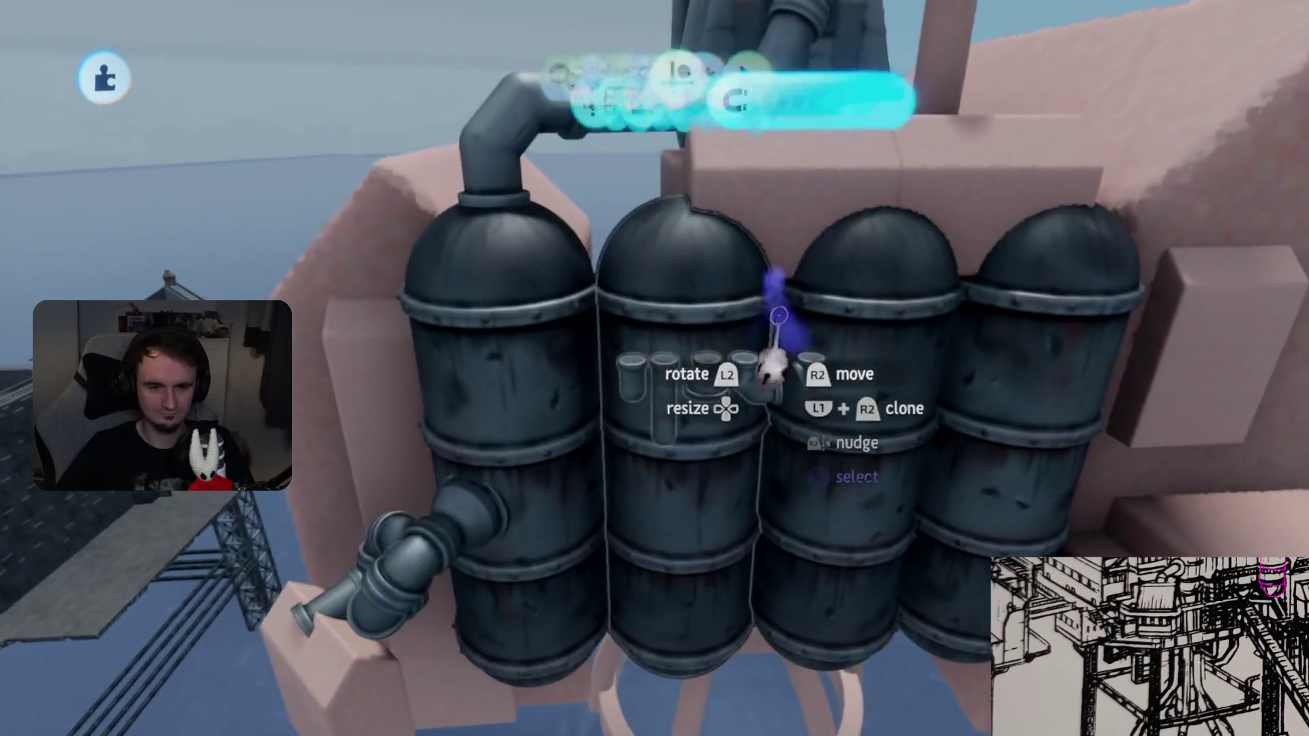